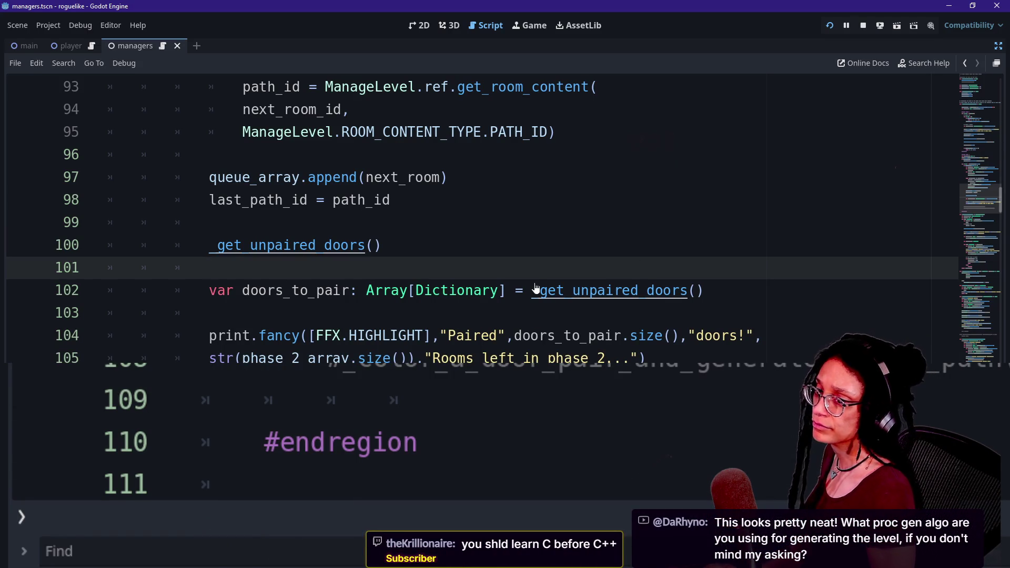
# - Find 'color' in the managers script and jump to the match after the commented line 108
pyautogui.hotkey('ctrl', 'f')
pyautogui.write('color')
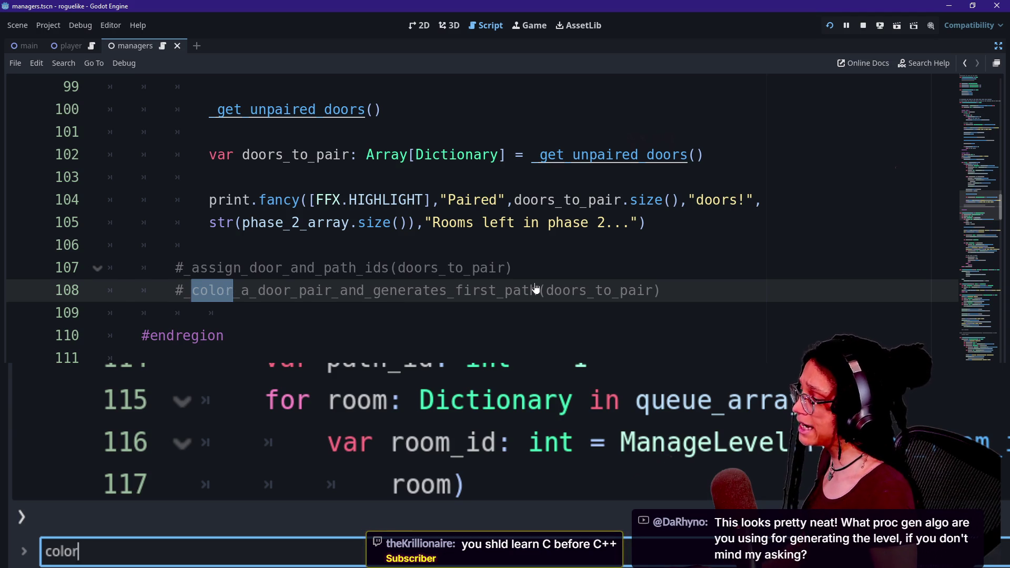
pyautogui.press('Return')
pyautogui.press('Return')
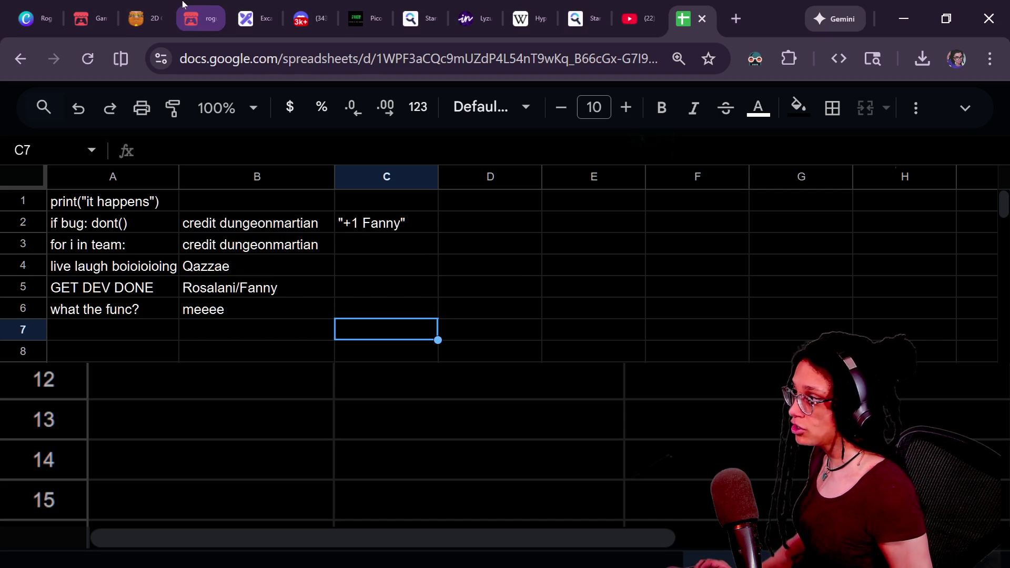
# - Switch to the browser and return to the Game-like Jam tab
pyautogui.click(198, 20)
pyautogui.hotkey('ctrl', 'pageup')
pyautogui.hotkey('ctrl', 'pageup')
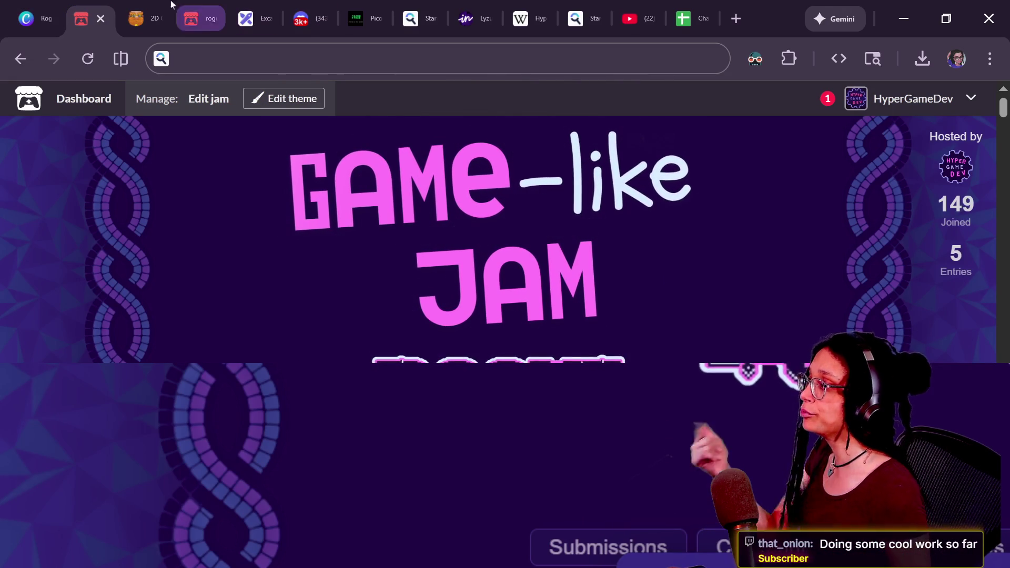
pyautogui.click(157, 21)
pyautogui.rightClick(26, 62)
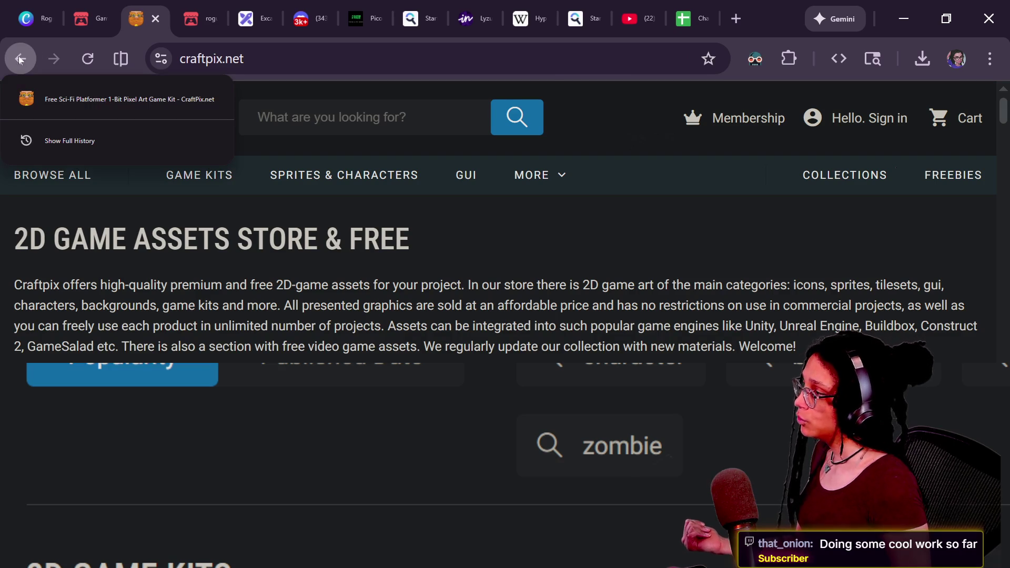
pyautogui.click(92, 19)
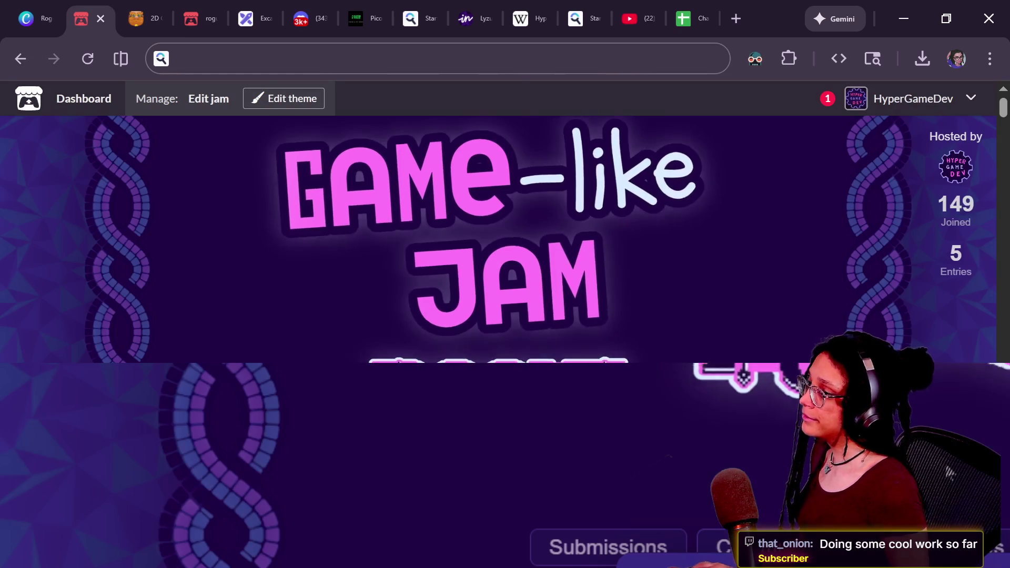
# - Open the jam banner in a new tab and go back through previous jams to Puyo Puyo
pyautogui.rightClick(458, 296)
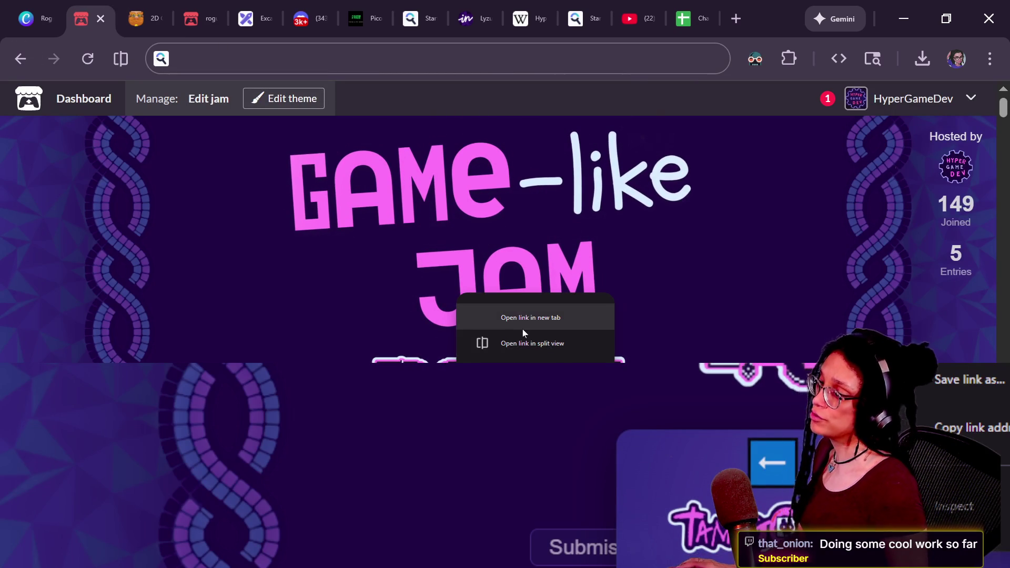
pyautogui.click(506, 318)
pyautogui.click(136, 19)
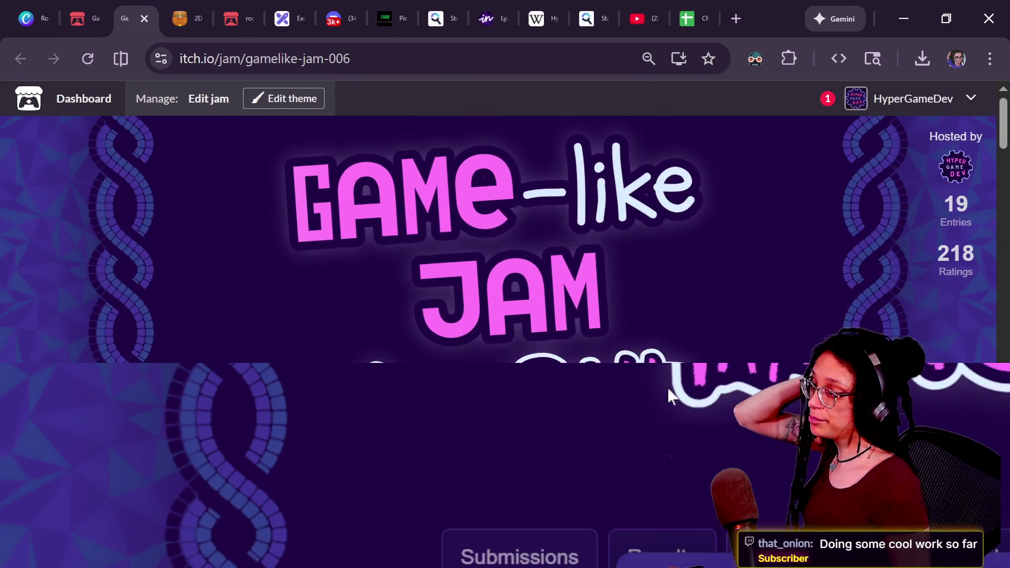
pyautogui.click(351, 157)
pyautogui.click(752, 345)
pyautogui.click(752, 345)
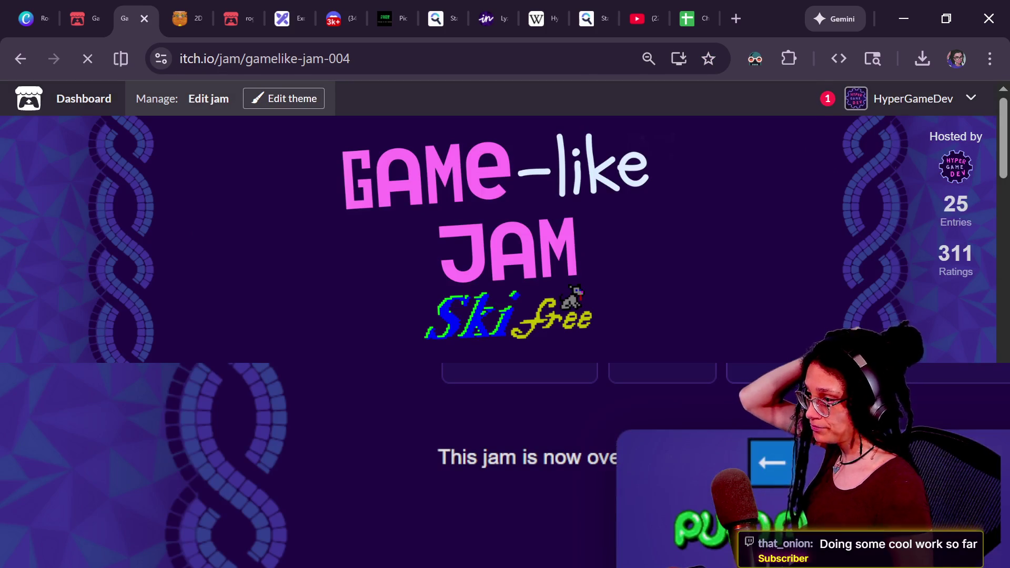
# - Look over the Puyo Puyo jam page, then return to the current jam and Google Sheets
pyautogui.scroll(-2, 757, 350)
pyautogui.rightClick(756, 349)
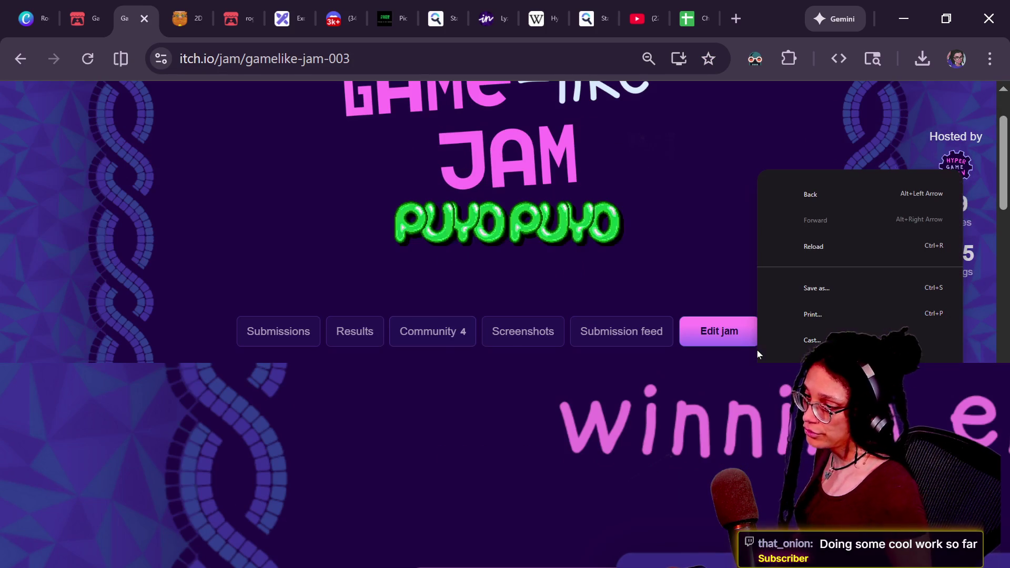
pyautogui.click(684, 257)
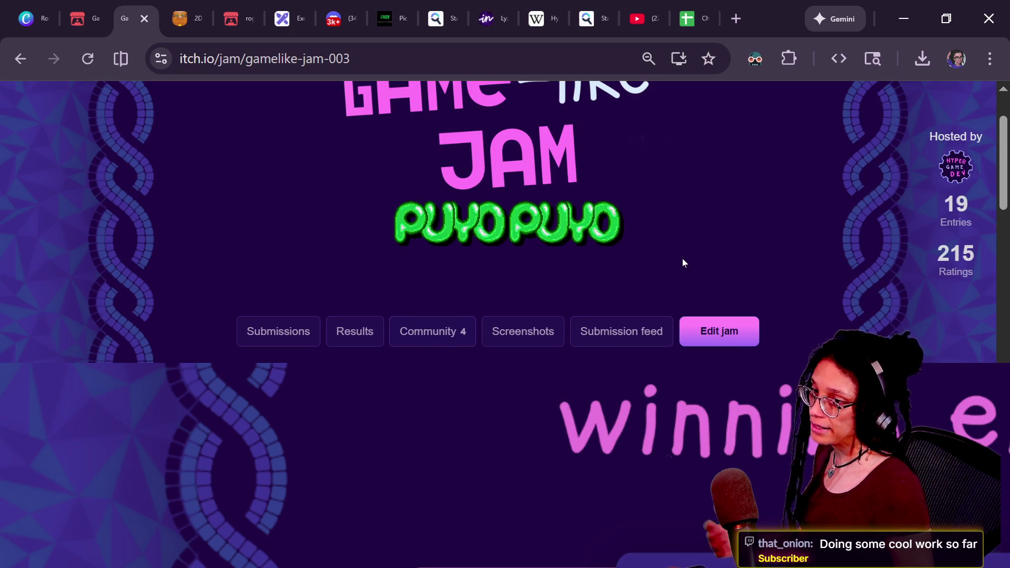
pyautogui.scroll(2, 926, 301)
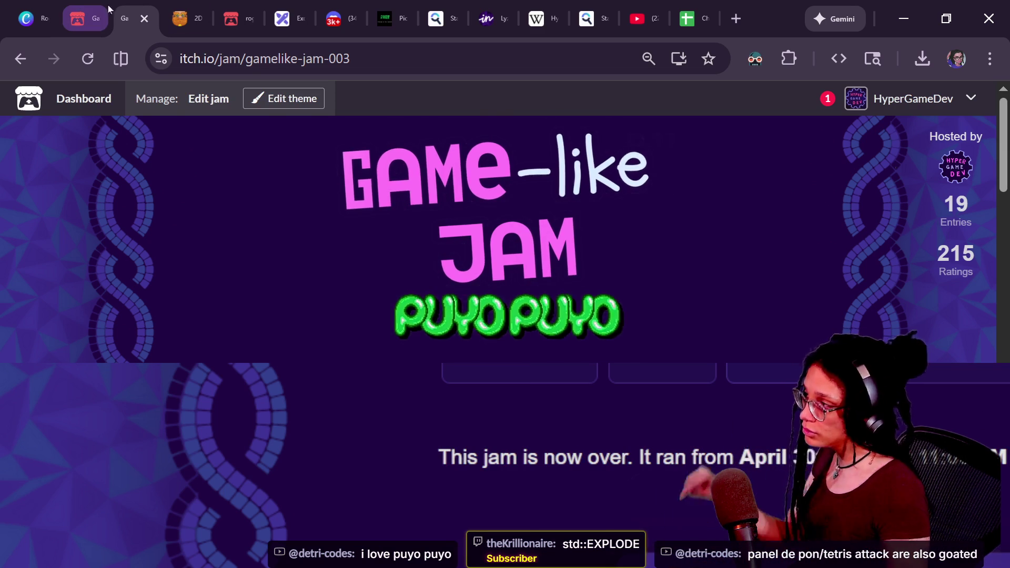
pyautogui.hotkey('ctrl', 'pageup')
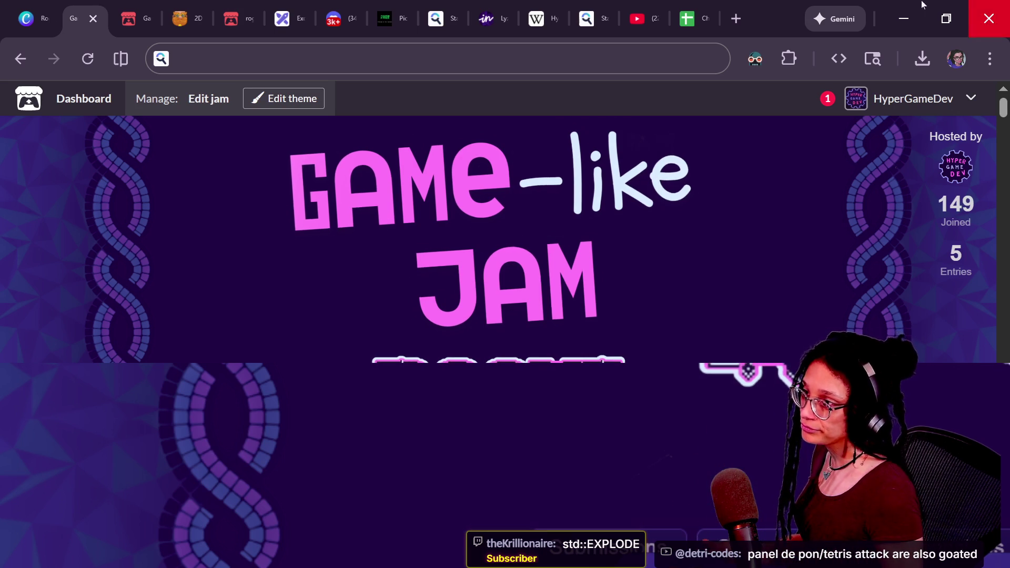
pyautogui.click(702, 13)
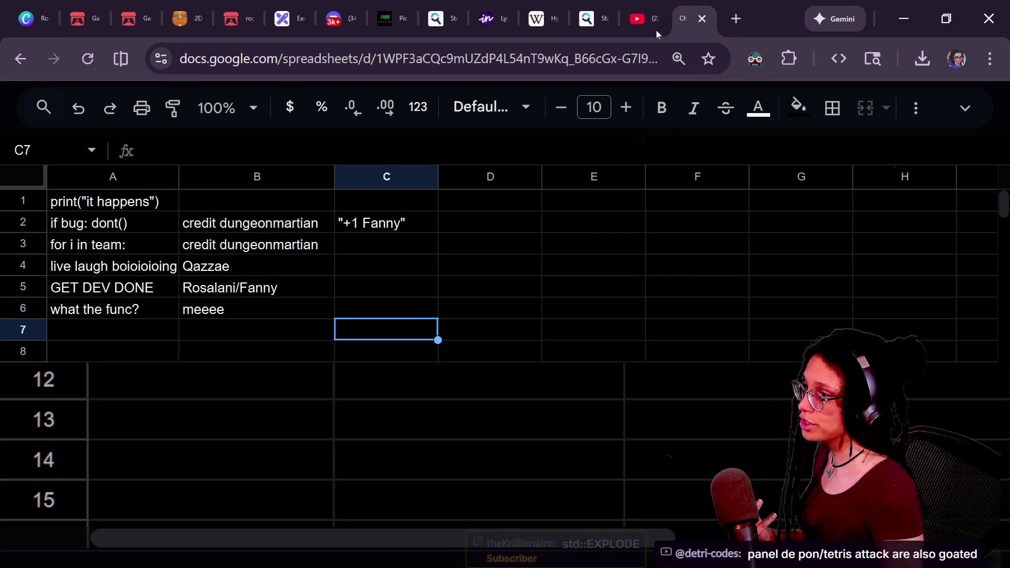
# - Open the Proc gen idea sheet in a new tab
pyautogui.click(736, 20)
pyautogui.write('proc')
pyautogui.press('Down')
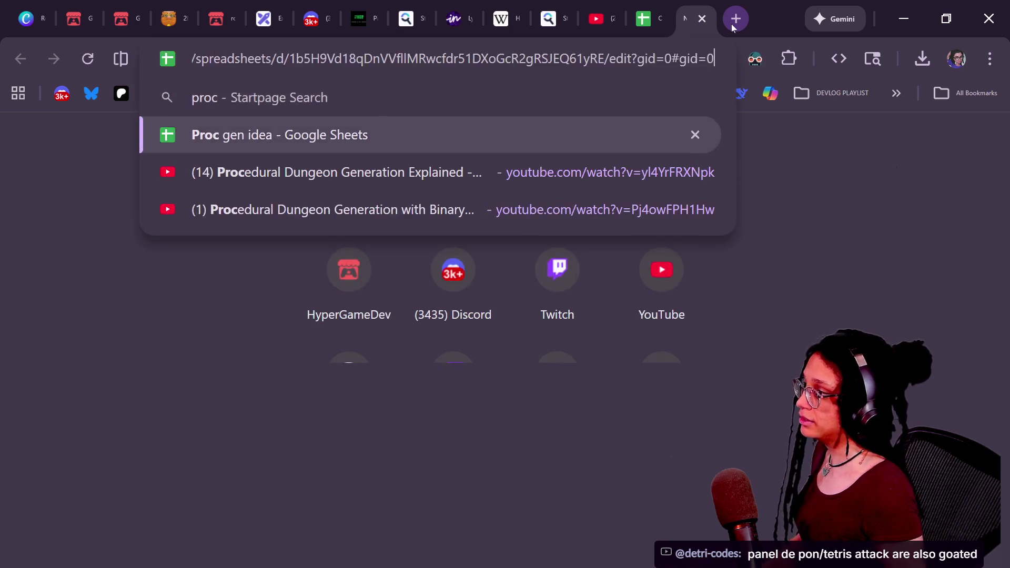
pyautogui.press('Return')
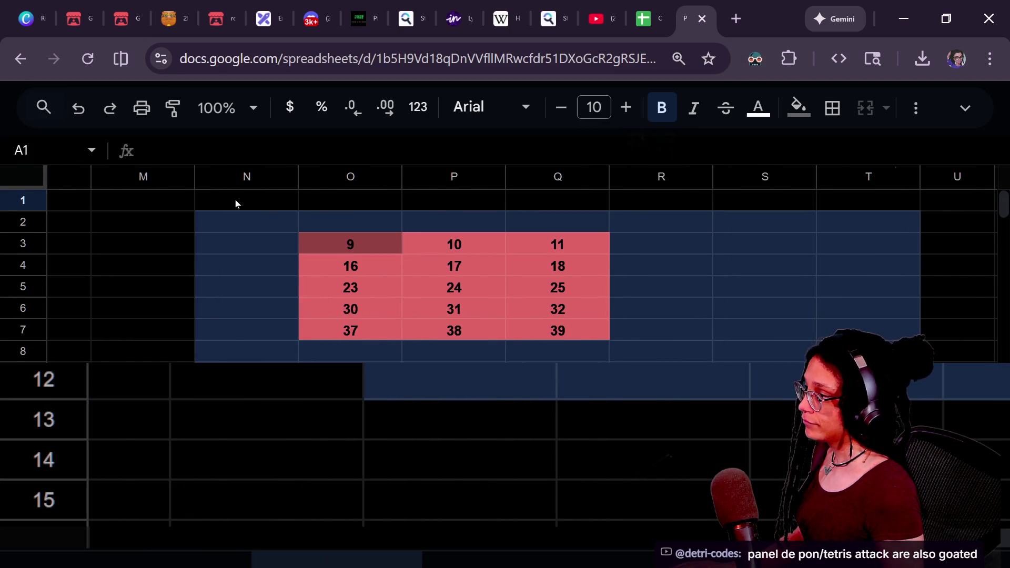
# - Fill the block N2:T12 with dark blue
pyautogui.click(240, 203)
pyautogui.press('Down')
pyautogui.moveTo(246, 221); pyautogui.dragTo(868, 381)
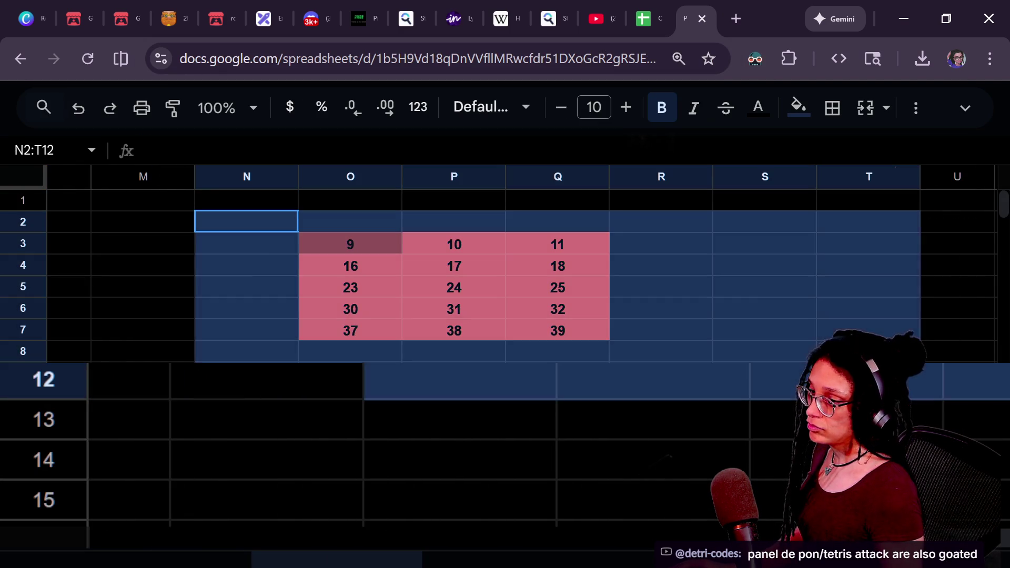
pyautogui.click(799, 107)
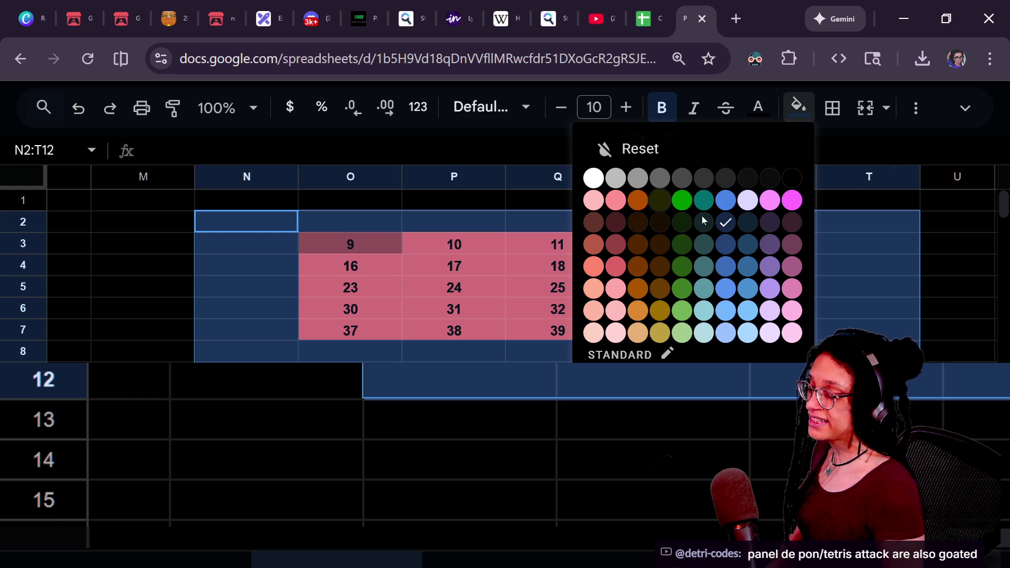
pyautogui.click(726, 224)
# - Select the numbered grid O3:Q7 and browse its formatting and context-menu options
pyautogui.click(434, 281)
pyautogui.moveTo(359, 244); pyautogui.dragTo(579, 336)
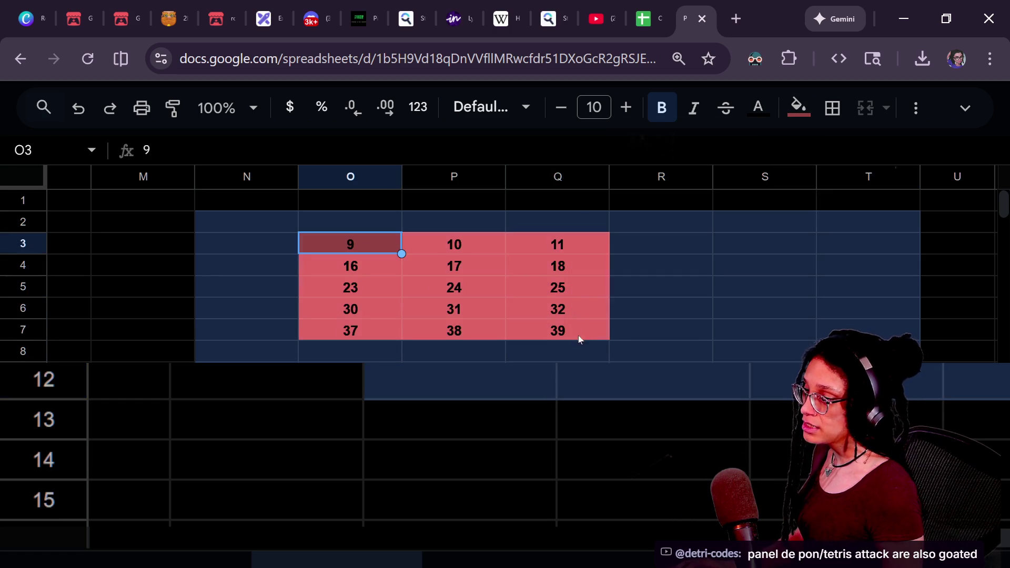
pyautogui.click(913, 112)
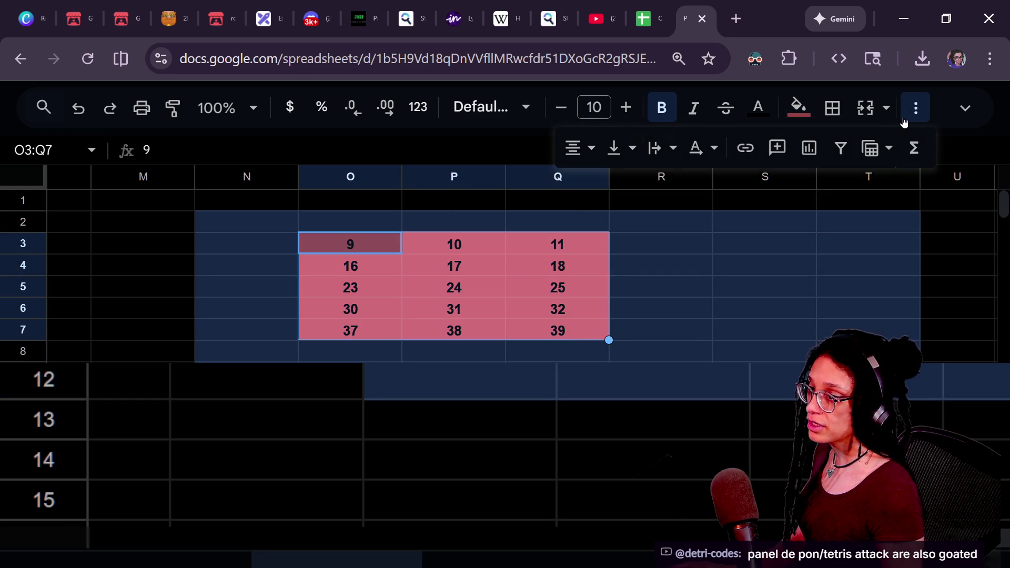
pyautogui.rightClick(492, 276)
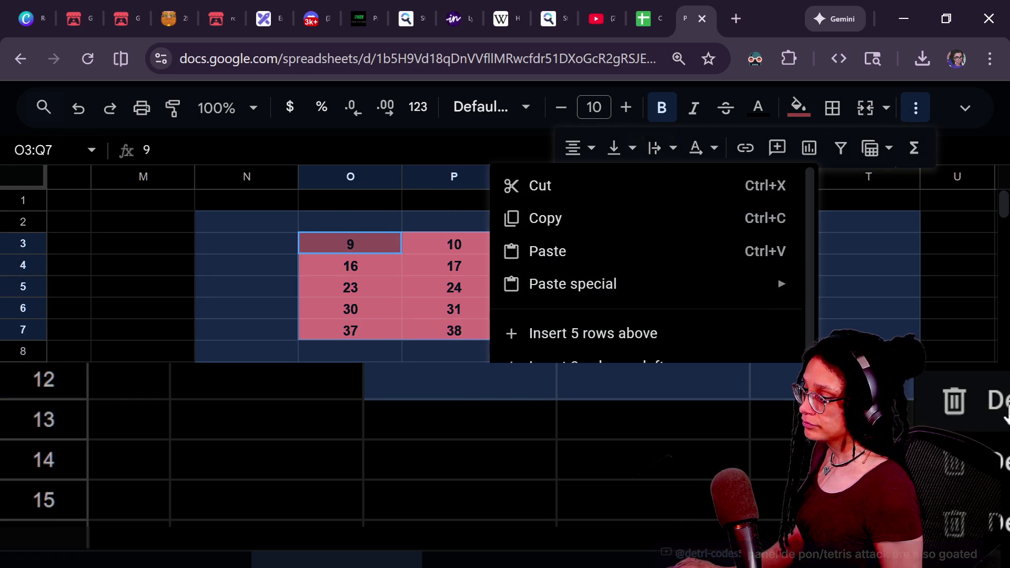
pyautogui.scroll(-3, 653, 264)
pyautogui.scroll(-1, 652, 264)
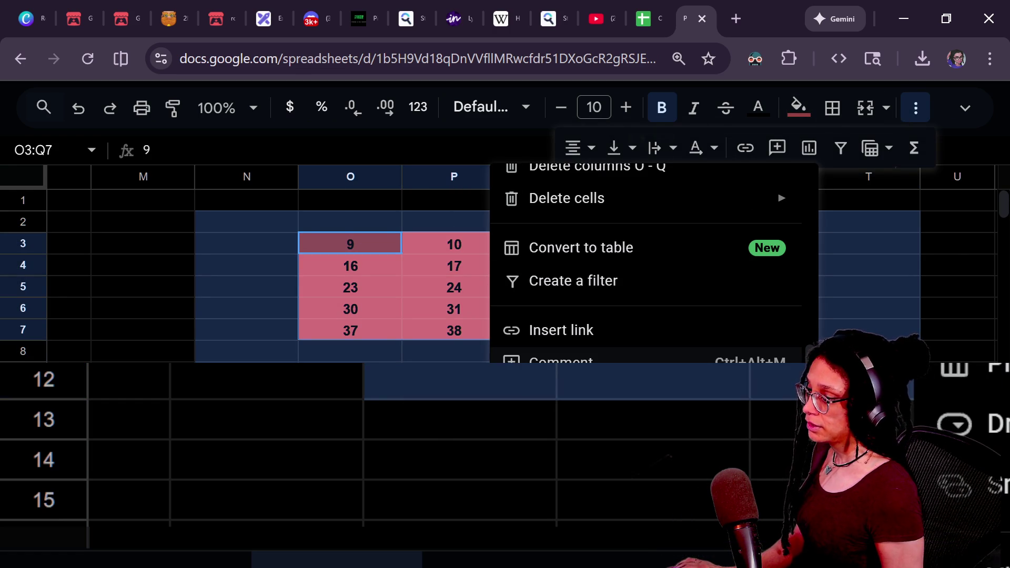
pyautogui.scroll(3, 653, 263)
pyautogui.scroll(3, 653, 273)
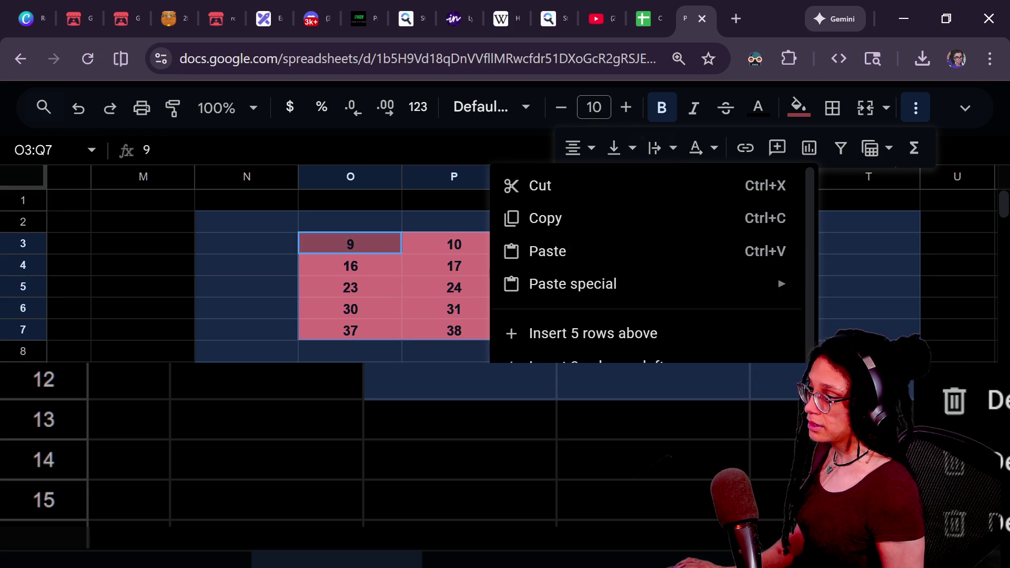
pyautogui.scroll(-2, 652, 273)
pyautogui.scroll(-3, 652, 273)
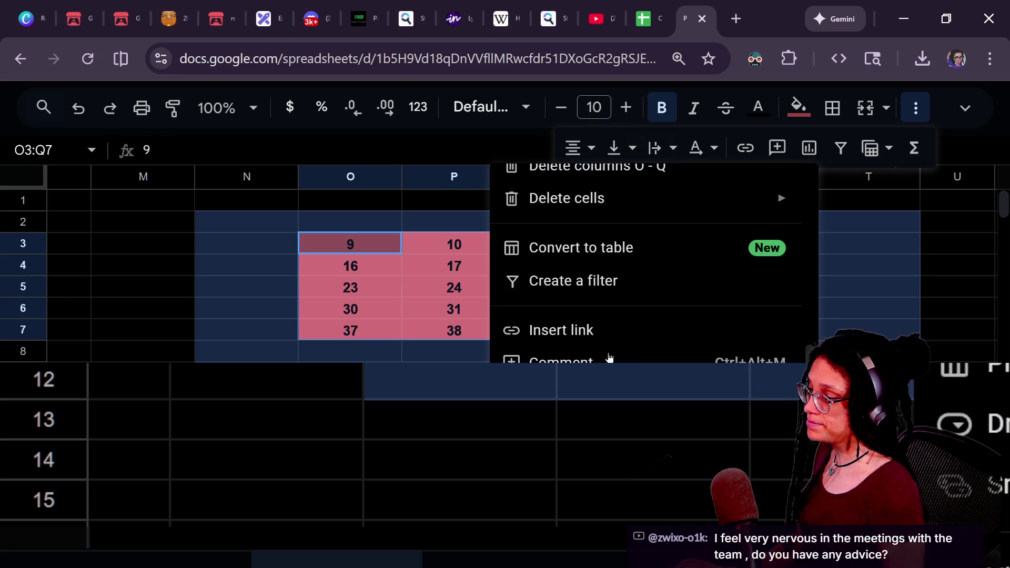
pyautogui.click(385, 306)
pyautogui.click(285, 208)
# - Paste the empty dark-blue R3:T8 cells over O3 to clear the numbers 9–39
pyautogui.moveTo(656, 242)
pyautogui.mouseDown()
pyautogui.moveTo(652, 256)
pyautogui.moveTo(763, 384)
pyautogui.moveTo(868, 351)
pyautogui.mouseUp()
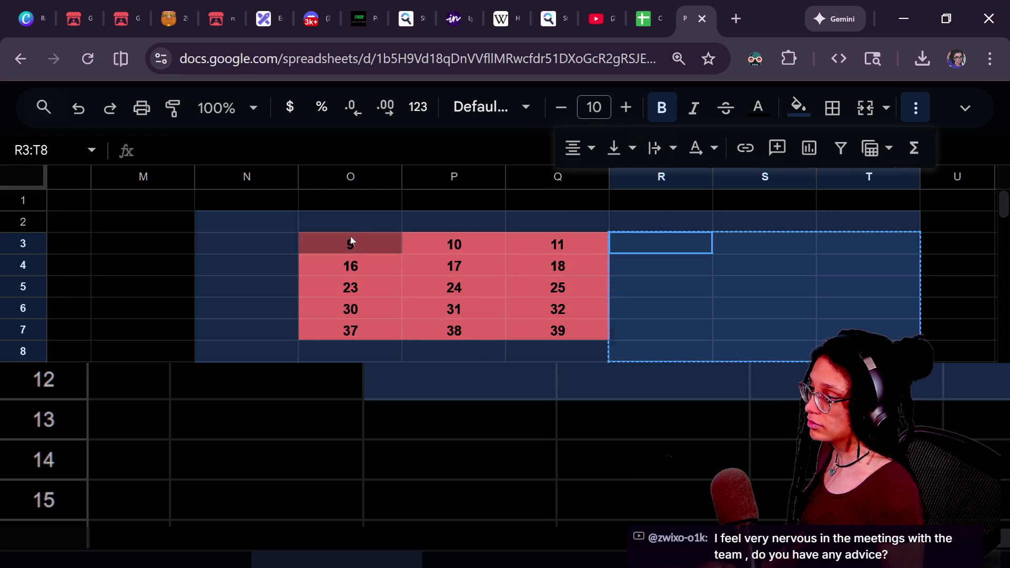
pyautogui.click(351, 241)
pyautogui.hotkey('ctrl', 'v')
pyautogui.hotkey('ctrl', 'Down')
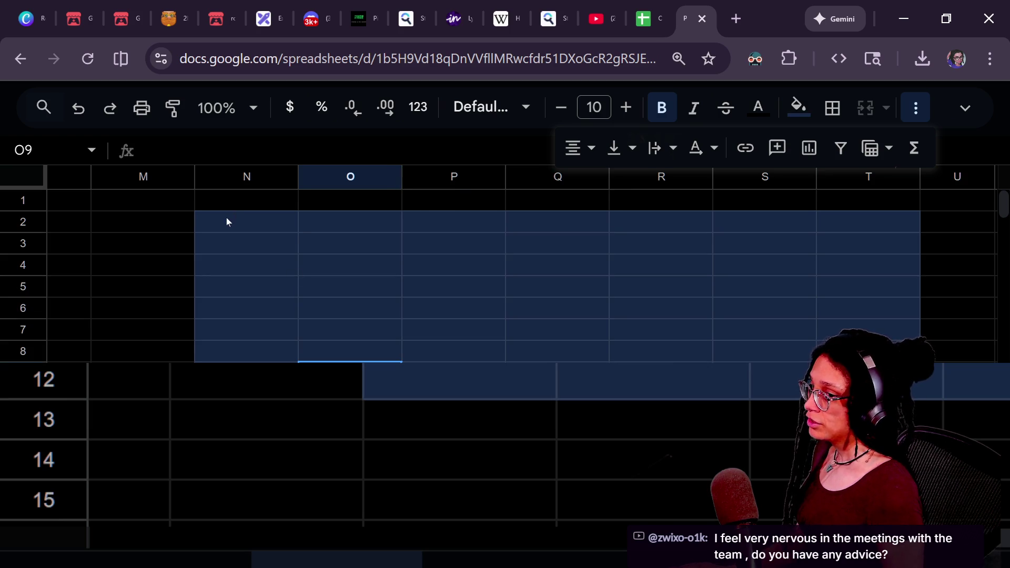
# - Move the active cell around the N2:T12 block and back to N2
pyautogui.click(228, 220)
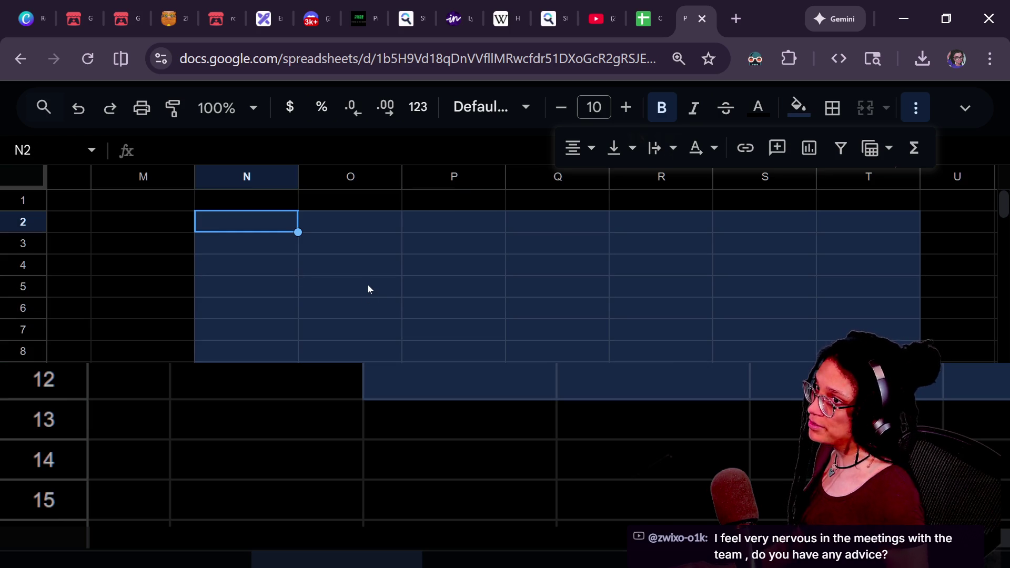
pyautogui.click(350, 416)
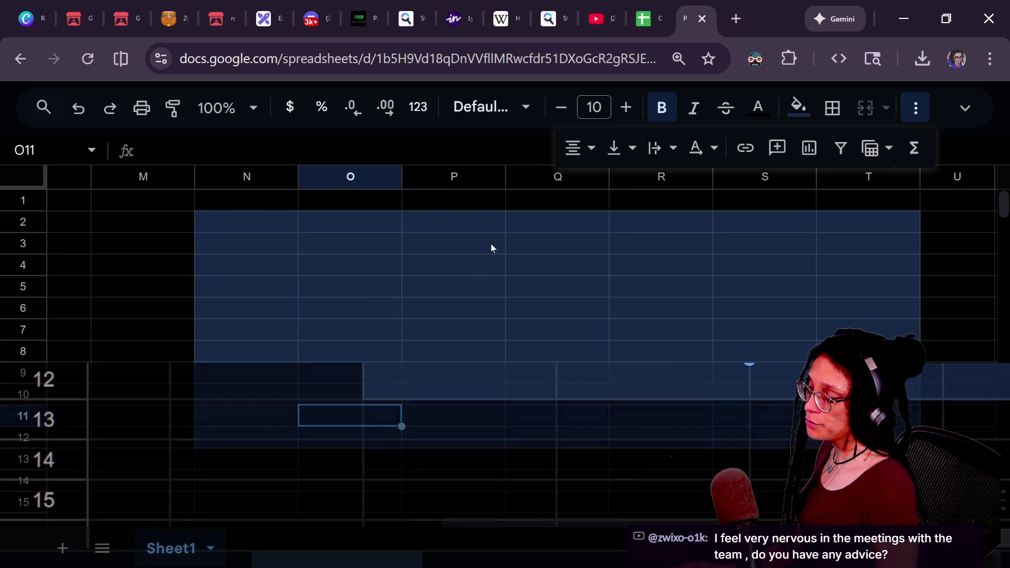
pyautogui.click(270, 229)
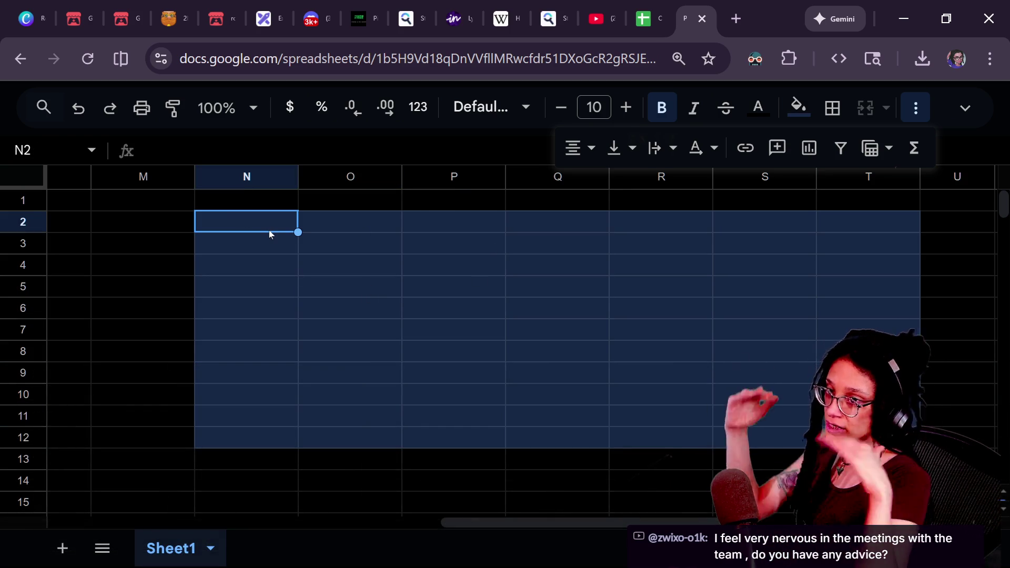
pyautogui.press('Tab')
pyautogui.press('Tab')
pyautogui.press('Tab')
pyautogui.press('Tab')
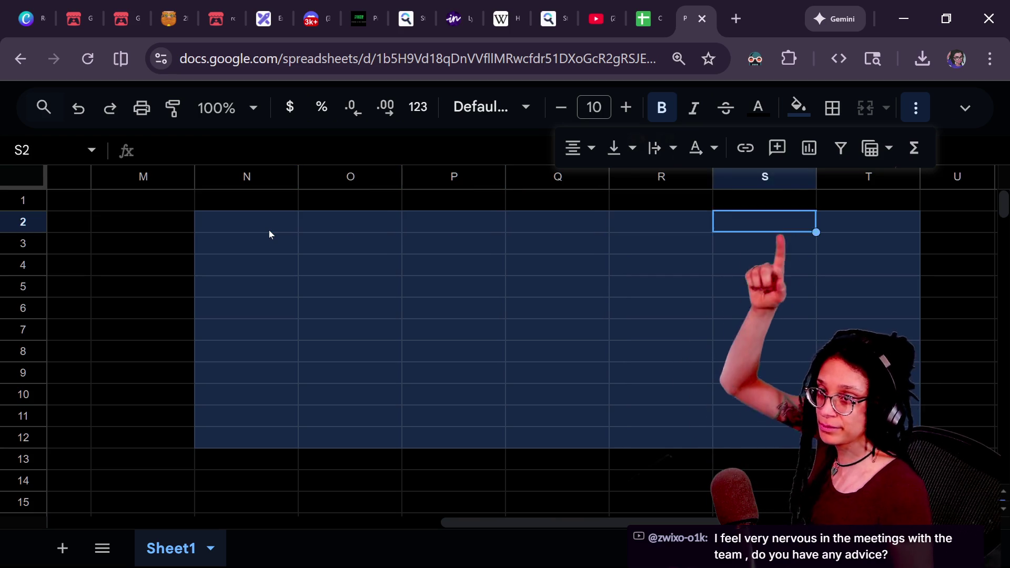
pyautogui.press('Tab')
pyautogui.press('Return')
pyautogui.press('Return')
pyautogui.hotkey('shift', 'Tab')
pyautogui.hotkey('shift', 'Tab')
pyautogui.hotkey('shift', 'Tab')
pyautogui.click(237, 232)
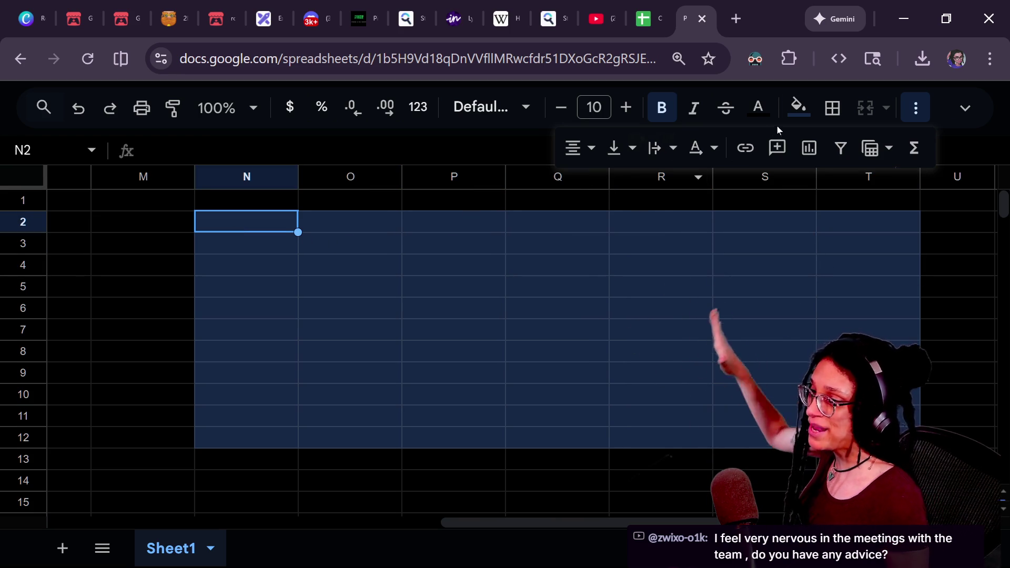
# - Fill cell N2 with teal and copy it
pyautogui.click(798, 110)
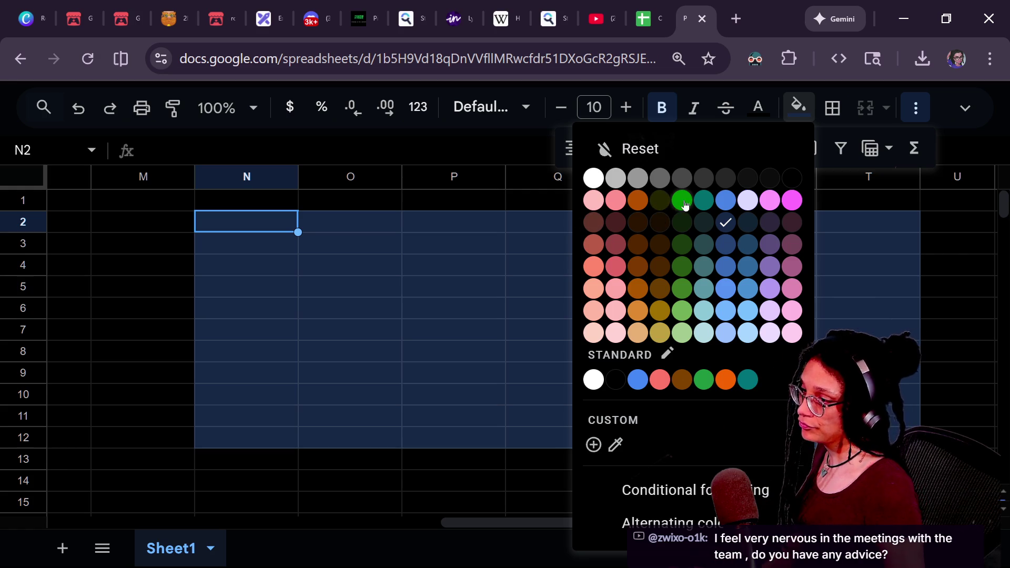
pyautogui.click(704, 202)
pyautogui.press('Return')
pyautogui.hotkey('shift', 'Return')
pyautogui.hotkey('ctrl', 'c')
# - Paste the teal fill across rows 2–4, then undo every teal paste
pyautogui.press('Right')
pyautogui.hotkey('ctrl', 'v')
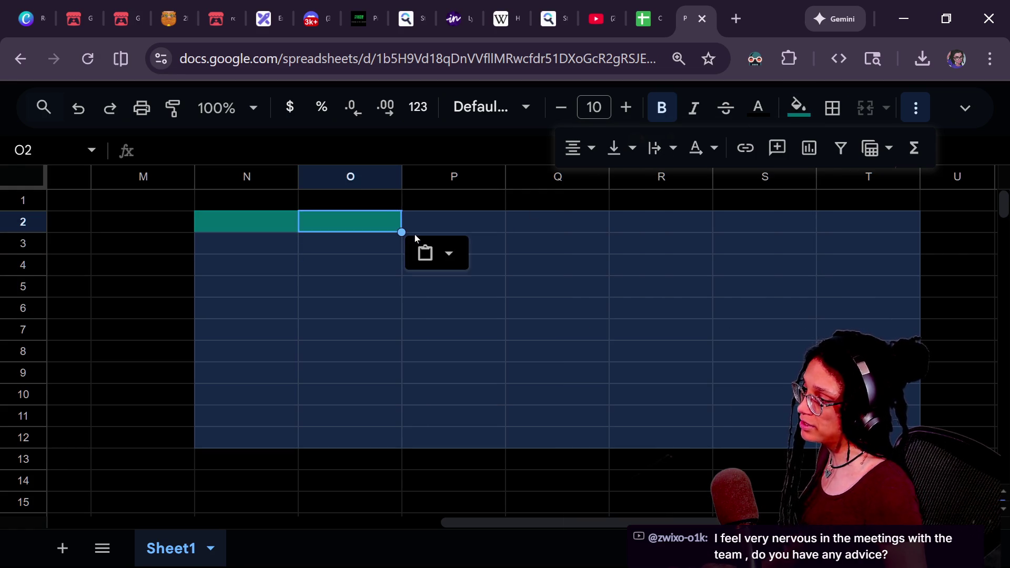
pyautogui.press('Right')
pyautogui.hotkey('ctrl', 'v')
pyautogui.press('Right')
pyautogui.hotkey('ctrl', 'v')
pyautogui.press('Right')
pyautogui.hotkey('ctrl', 'v')
pyautogui.press('Right')
pyautogui.hotkey('ctrl', 'v')
pyautogui.press('Right')
pyautogui.hotkey('ctrl', 'v')
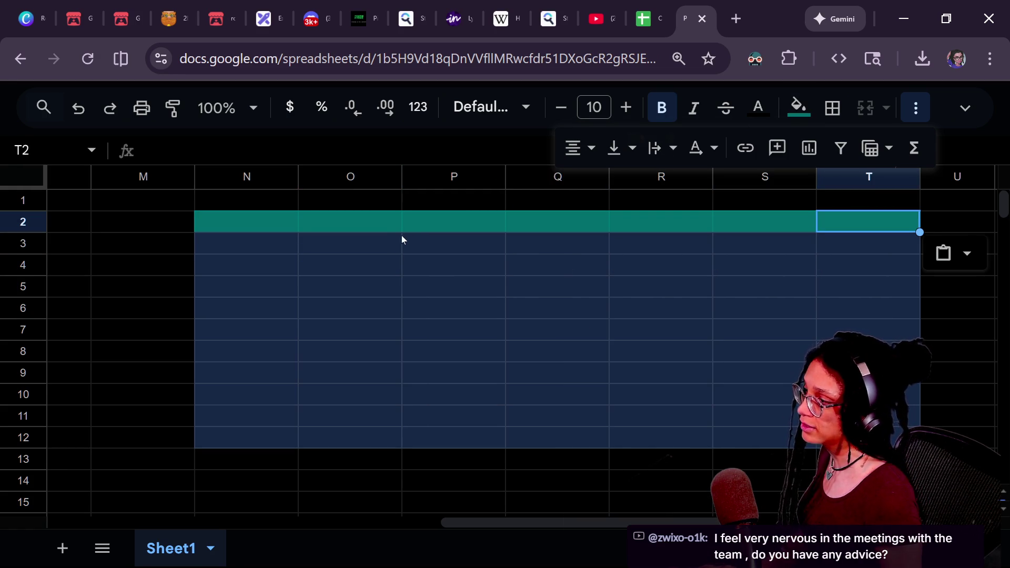
pyautogui.click(253, 251)
pyautogui.hotkey('ctrl', 'v')
pyautogui.press('Right')
pyautogui.hotkey('ctrl', 'v')
pyautogui.press('Right')
pyautogui.hotkey('ctrl', 'v')
pyautogui.press('Right')
pyautogui.hotkey('ctrl', 'v')
pyautogui.press('Right')
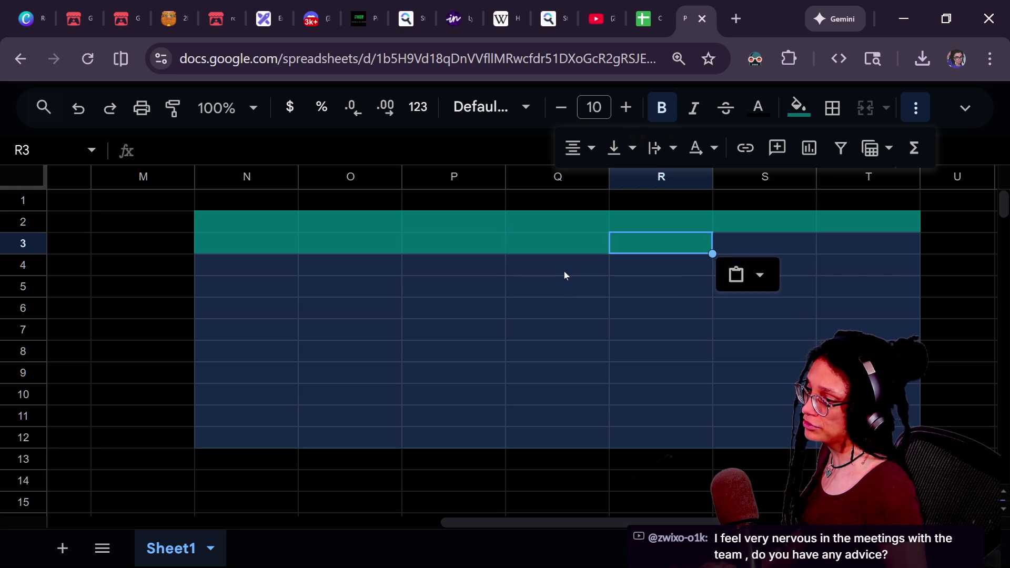
pyautogui.hotkey('ctrl', 'v')
pyautogui.press('Right')
pyautogui.hotkey('ctrl', 'v')
pyautogui.press('Right')
pyautogui.hotkey('ctrl', 'v')
pyautogui.click(277, 270)
pyautogui.hotkey('ctrl', 'v')
pyautogui.press('Right')
pyautogui.hotkey('ctrl', 'v')
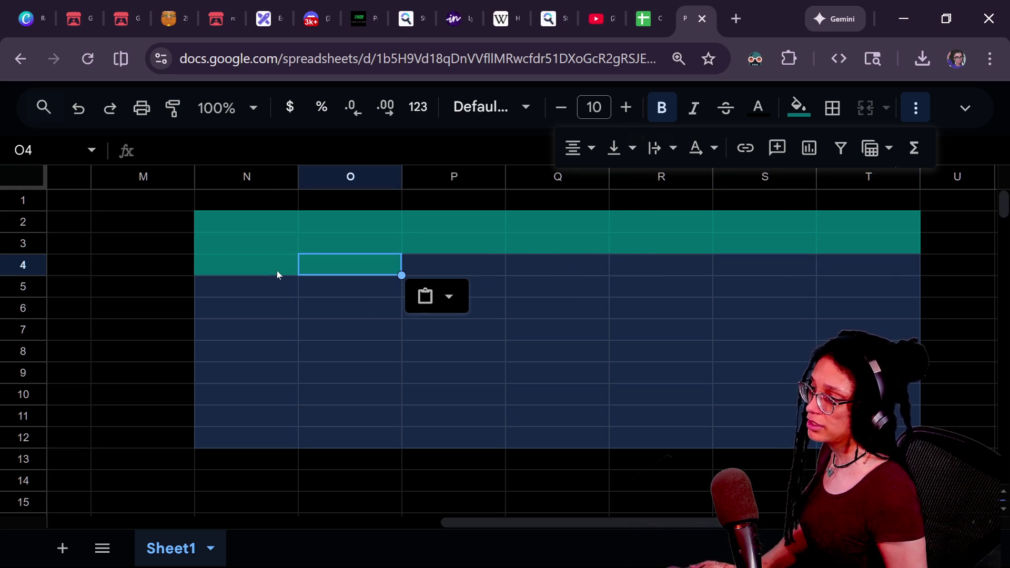
pyautogui.hotkey('ctrl', 'Right')
pyautogui.hotkey('ctrl', 'v')
pyautogui.hotkey('ctrl', 'z')
pyautogui.hotkey('ctrl', 'z')
pyautogui.hotkey('ctrl', 'z')
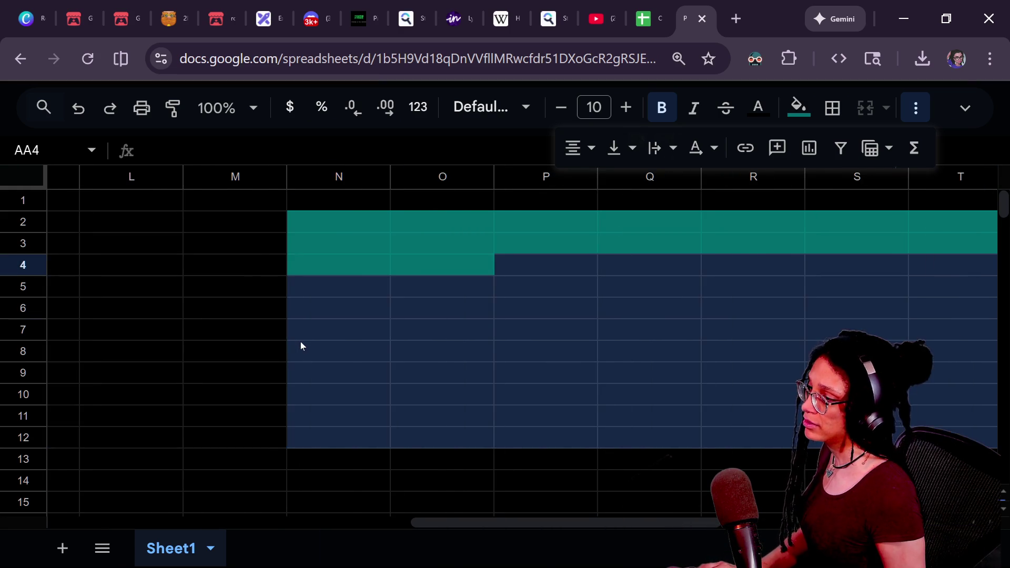
pyautogui.hotkey('ctrl', 'z')
pyautogui.hotkey('ctrl', 'z')
pyautogui.hotkey('ctrl', 'z')
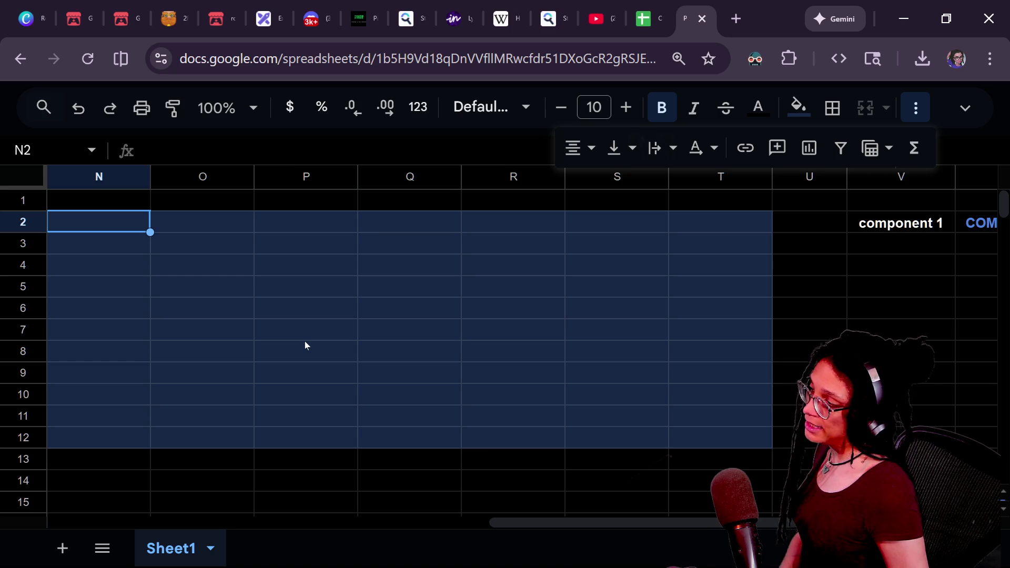
pyautogui.hscroll(-1, 307, 345)
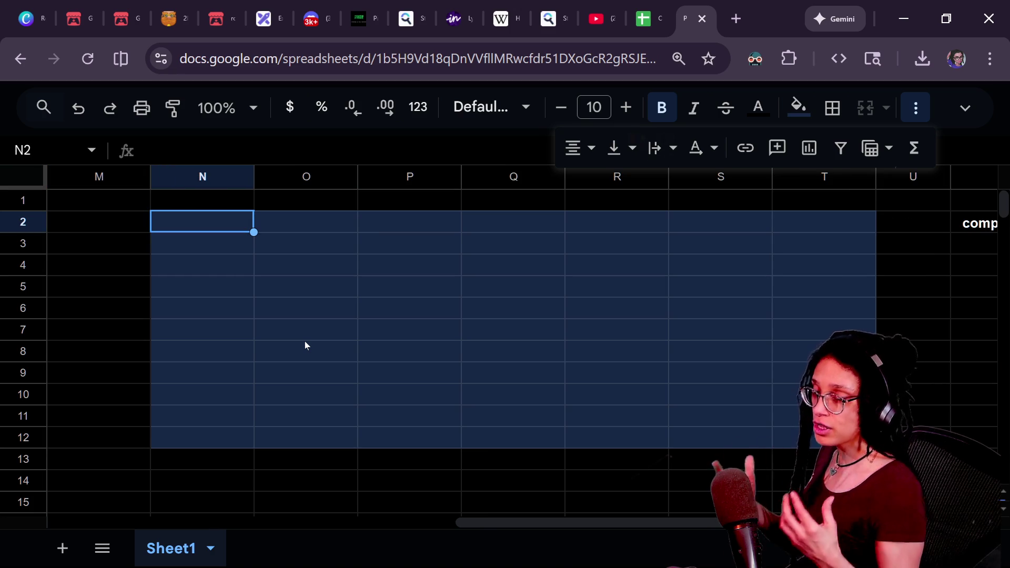
pyautogui.press('Return')
pyautogui.press('Return')
pyautogui.press('Return')
pyautogui.hotkey('shift', 'Return')
pyautogui.hotkey('shift', 'Return')
pyautogui.hotkey('shift', 'Return')
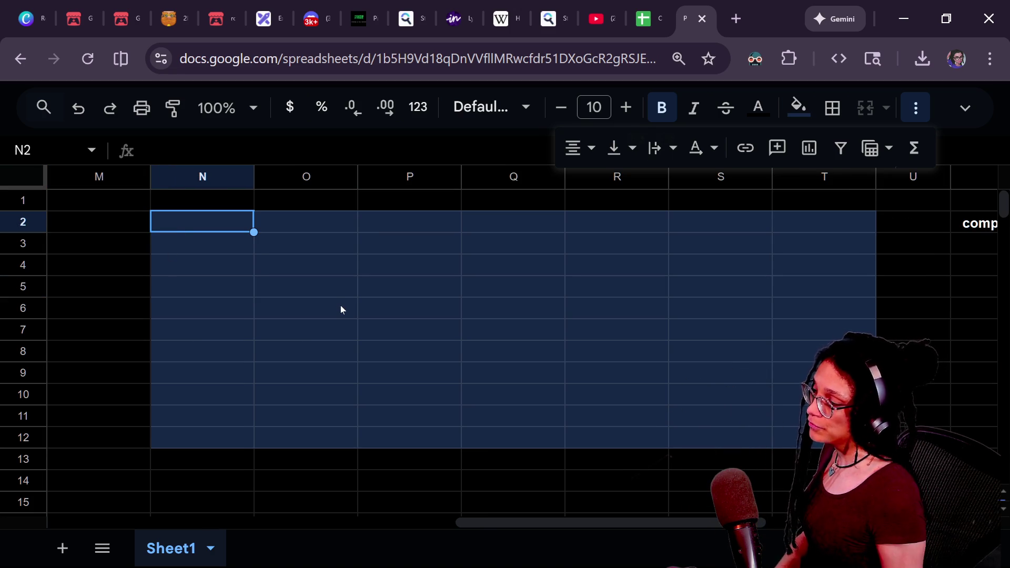
pyautogui.keyDown('shift'); pyautogui.click(220, 445); pyautogui.keyUp('shift')
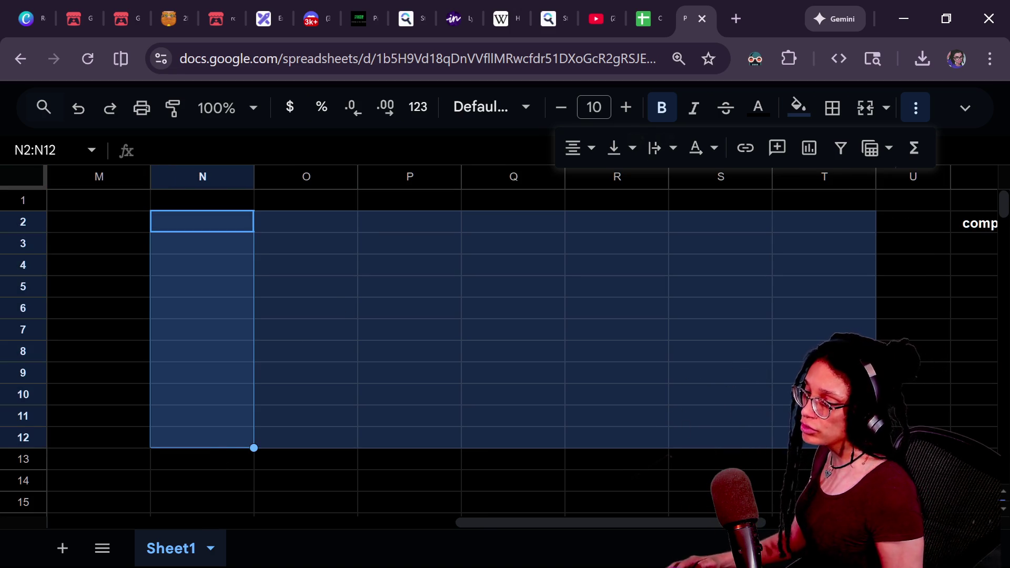
pyautogui.hotkey('shift', 'Return')
pyautogui.keyDown('shift'); pyautogui.click(330, 440); pyautogui.keyUp('shift')
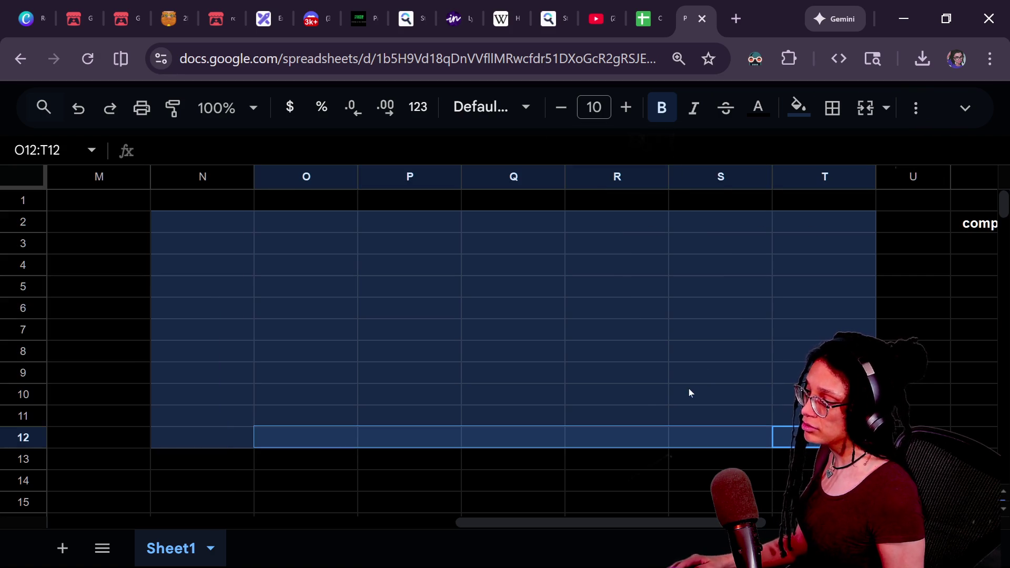
pyautogui.click(219, 230)
pyautogui.keyDown('shift'); pyautogui.click(229, 446); pyautogui.keyUp('shift')
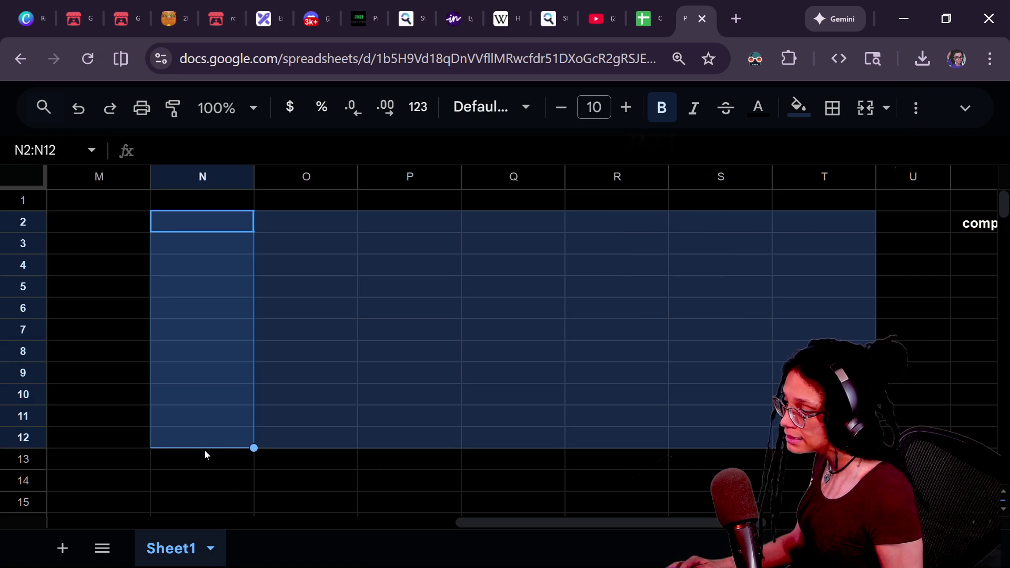
pyautogui.keyDown('shift'); pyautogui.click(826, 230); pyautogui.keyUp('shift')
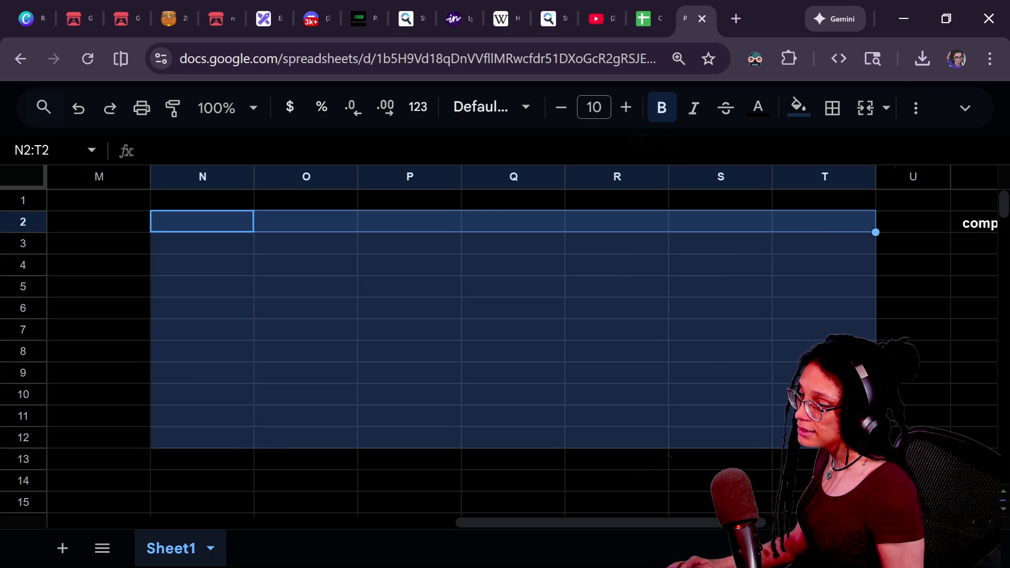
pyautogui.keyDown('shift'); pyautogui.click(825, 438); pyautogui.keyUp('shift')
pyautogui.click(838, 272)
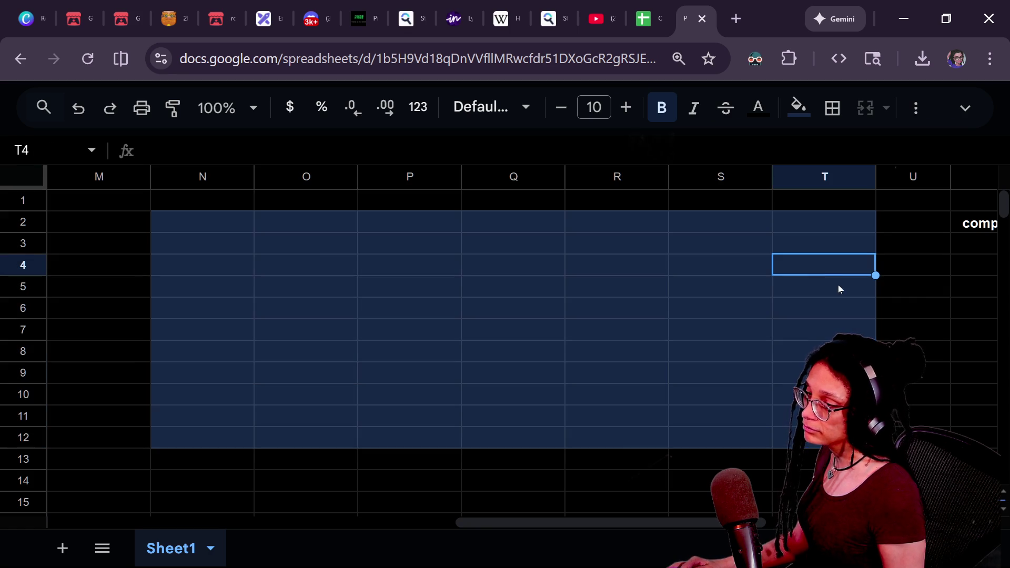
pyautogui.click(242, 229)
pyautogui.keyDown('shift'); pyautogui.click(798, 228); pyautogui.keyUp('shift')
pyautogui.click(799, 108)
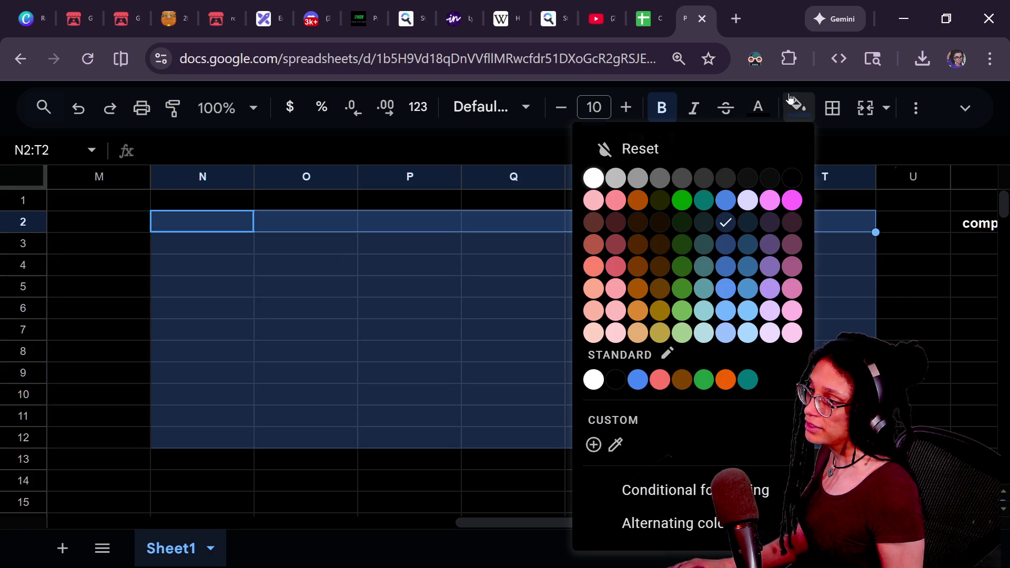
pyautogui.click(593, 245)
pyautogui.click(459, 253)
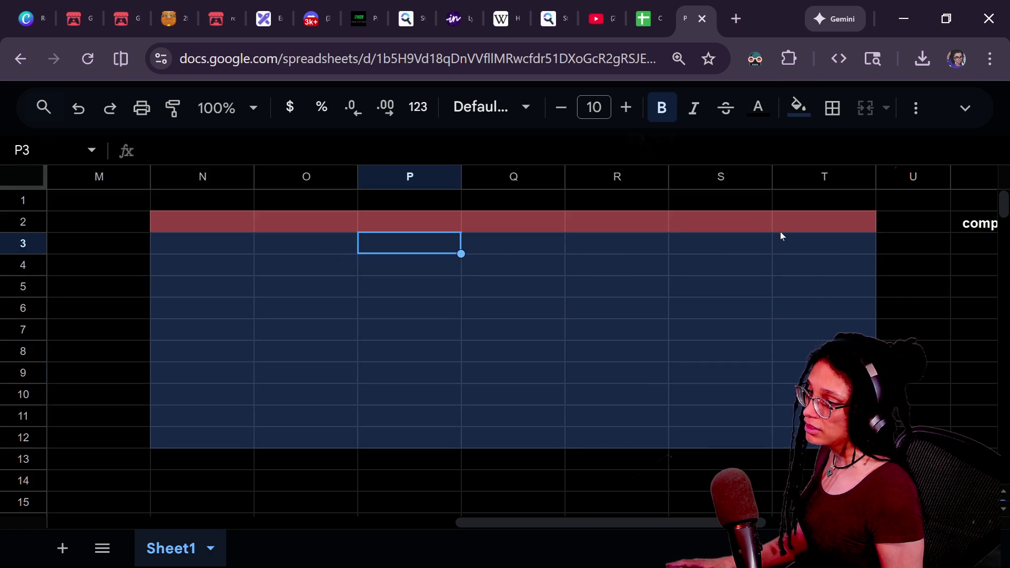
pyautogui.click(781, 229)
pyautogui.keyDown('shift'); pyautogui.click(800, 437); pyautogui.keyUp('shift')
pyautogui.click(799, 107)
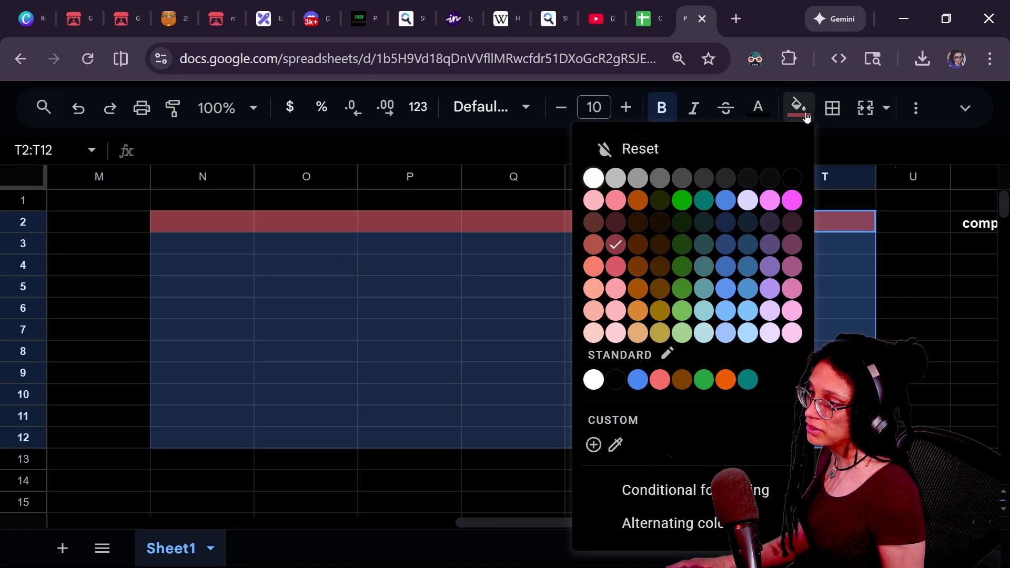
pyautogui.click(615, 245)
pyautogui.click(374, 271)
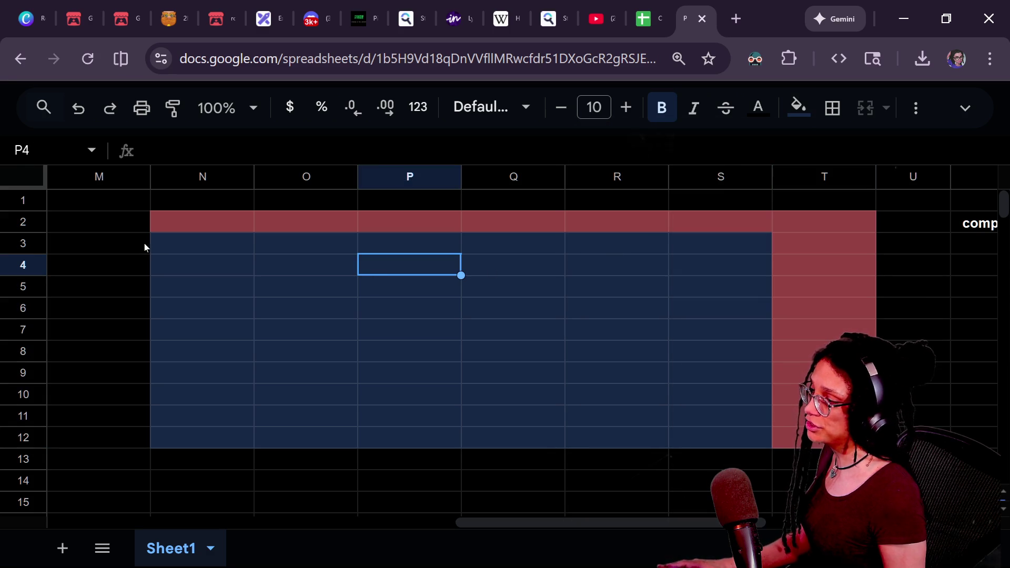
pyautogui.click(167, 227)
pyautogui.keyDown('shift'); pyautogui.click(209, 434); pyautogui.keyUp('shift')
pyautogui.click(799, 108)
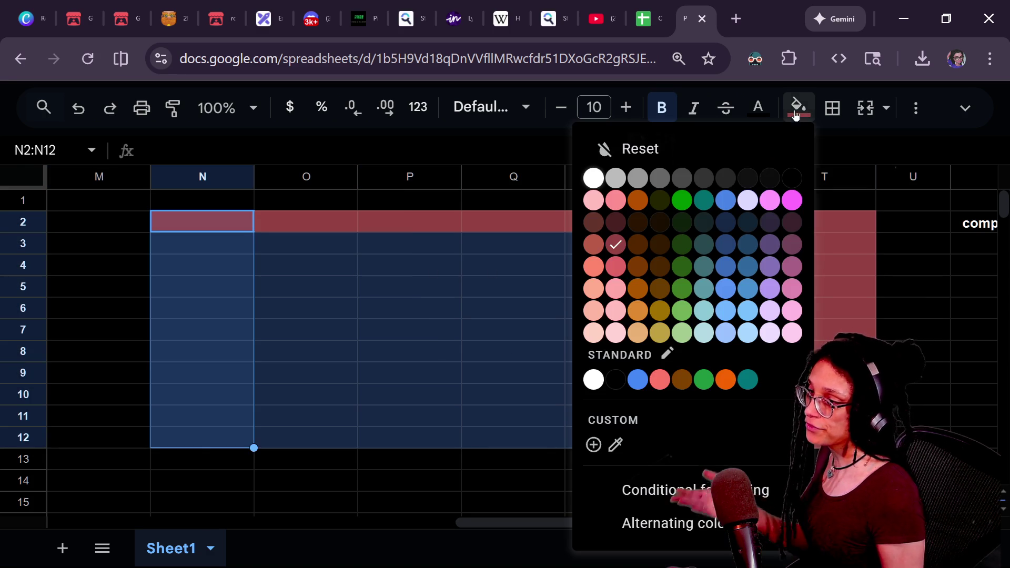
pyautogui.click(615, 245)
pyautogui.click(318, 389)
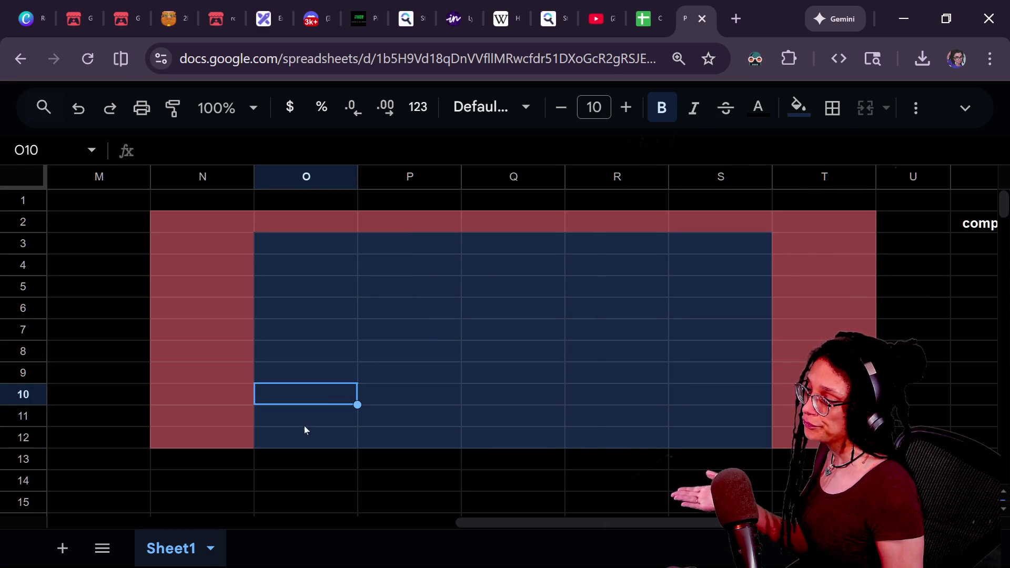
pyautogui.click(310, 433)
pyautogui.keyDown('shift'); pyautogui.click(725, 442); pyautogui.keyUp('shift')
pyautogui.click(799, 108)
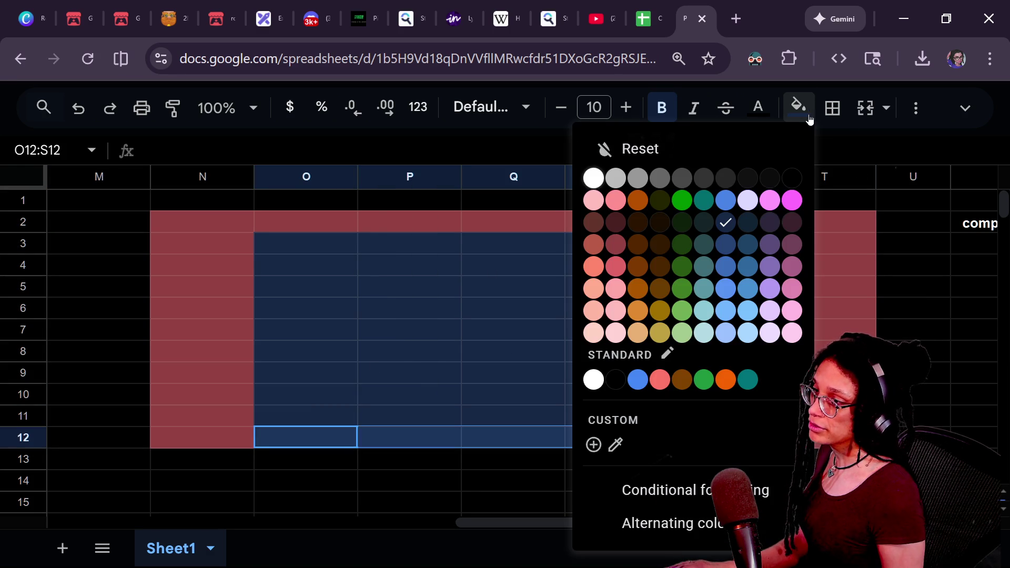
pyautogui.click(609, 252)
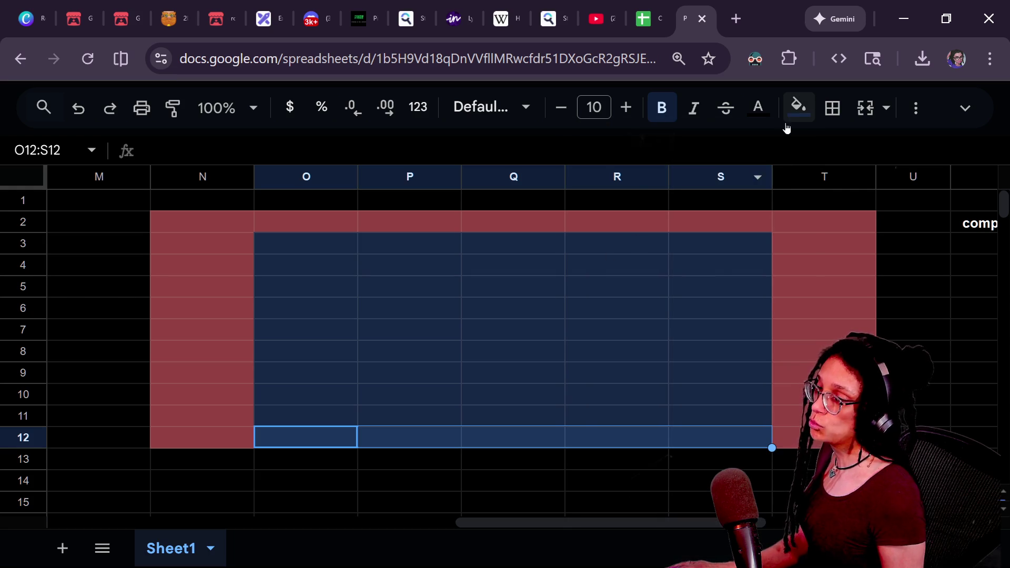
pyautogui.click(799, 108)
pyautogui.click(608, 255)
pyautogui.click(617, 287)
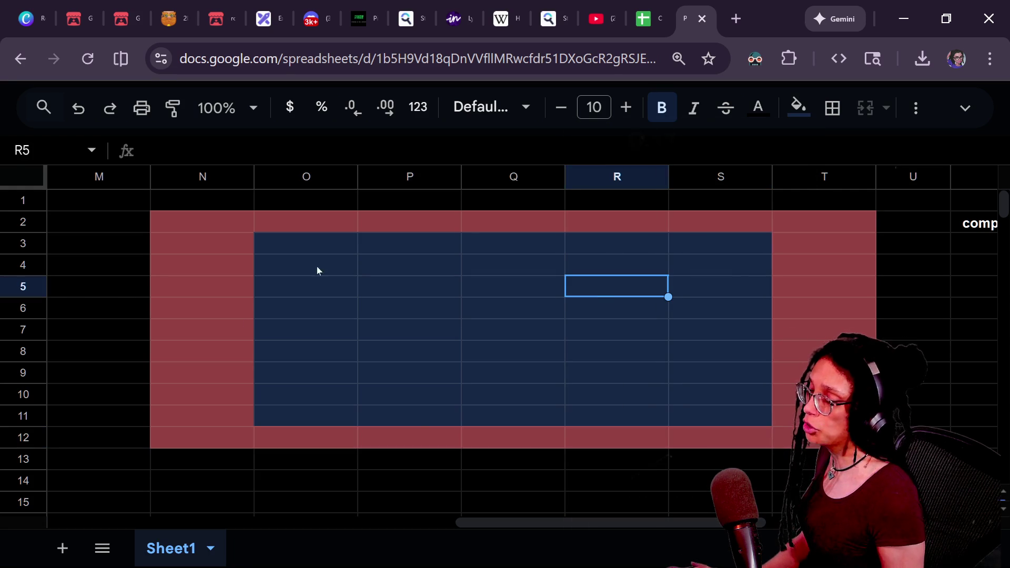
pyautogui.hotkey('ctrl', 'z')
pyautogui.hotkey('ctrl', 'z')
pyautogui.hotkey('ctrl', 'z')
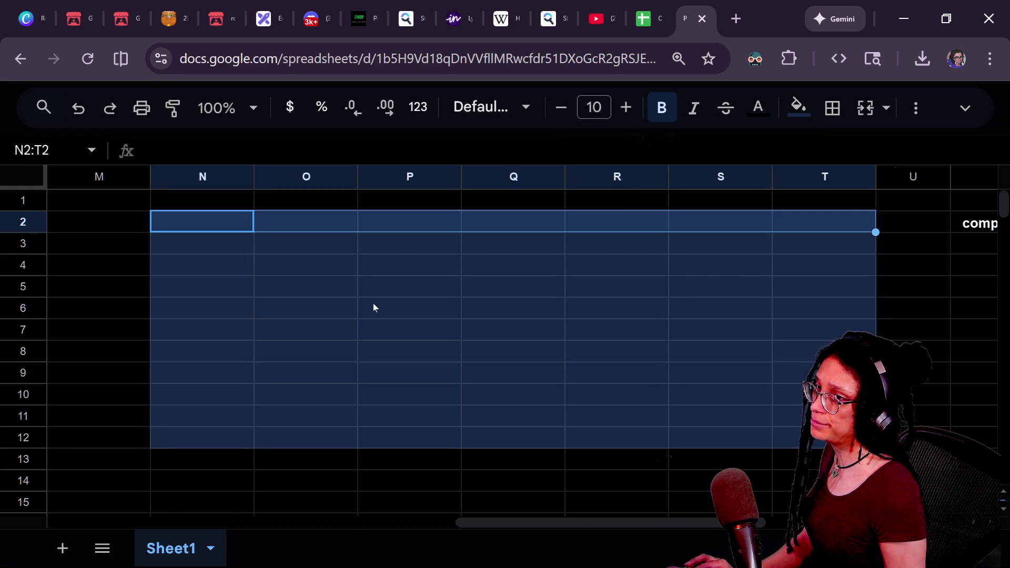
pyautogui.click(229, 231)
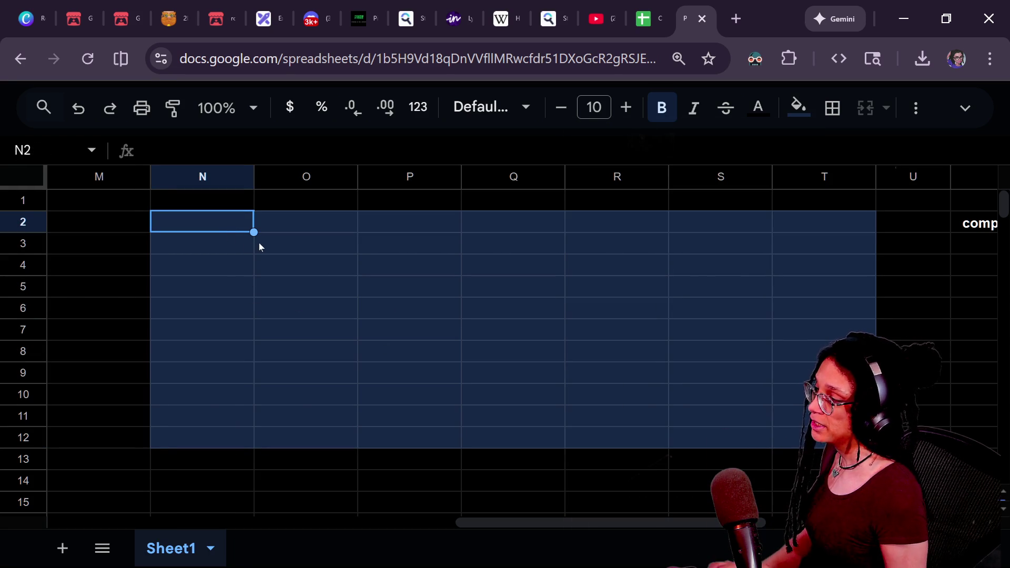
pyautogui.click(258, 245)
pyautogui.click(228, 231)
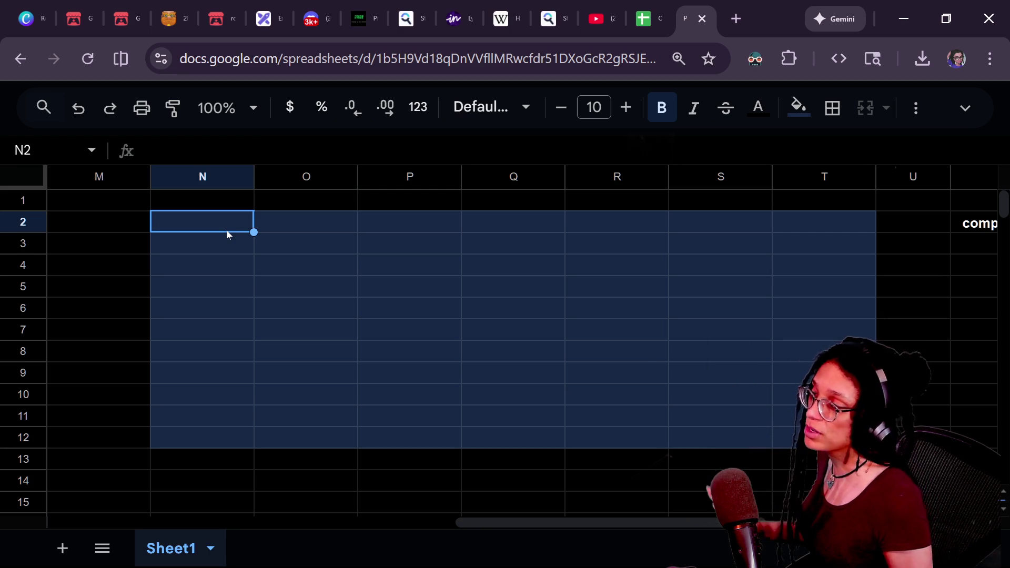
pyautogui.press('Tab')
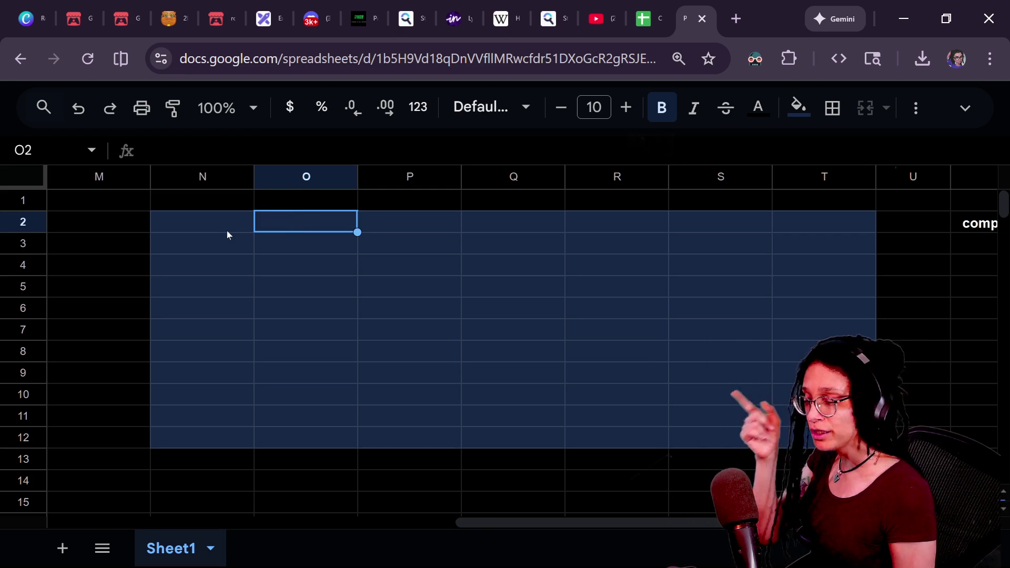
pyautogui.press('Tab')
pyautogui.press('Tab')
pyautogui.press('Tab')
pyautogui.press('Tab')
pyautogui.press('Tab')
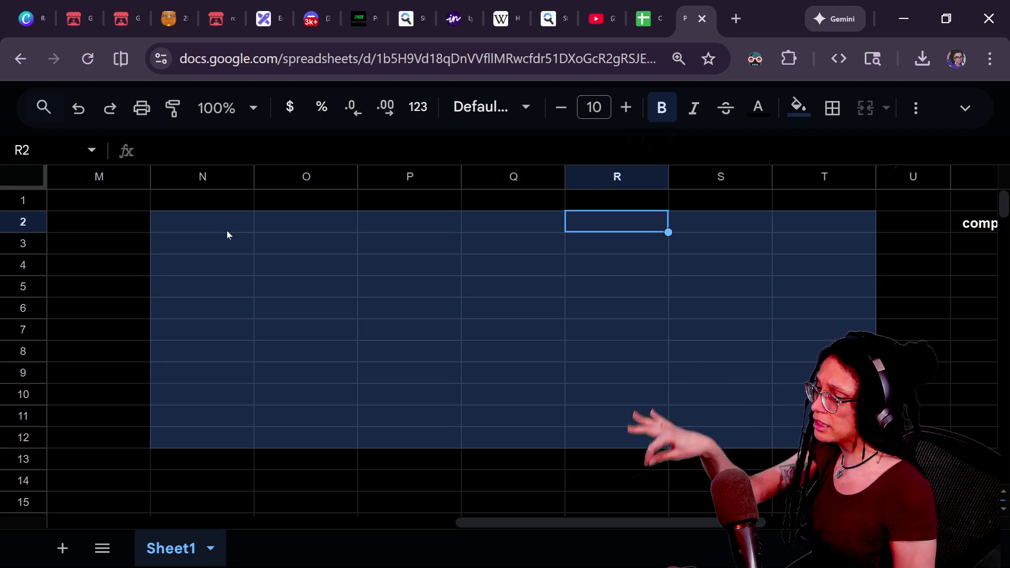
pyautogui.press('Tab')
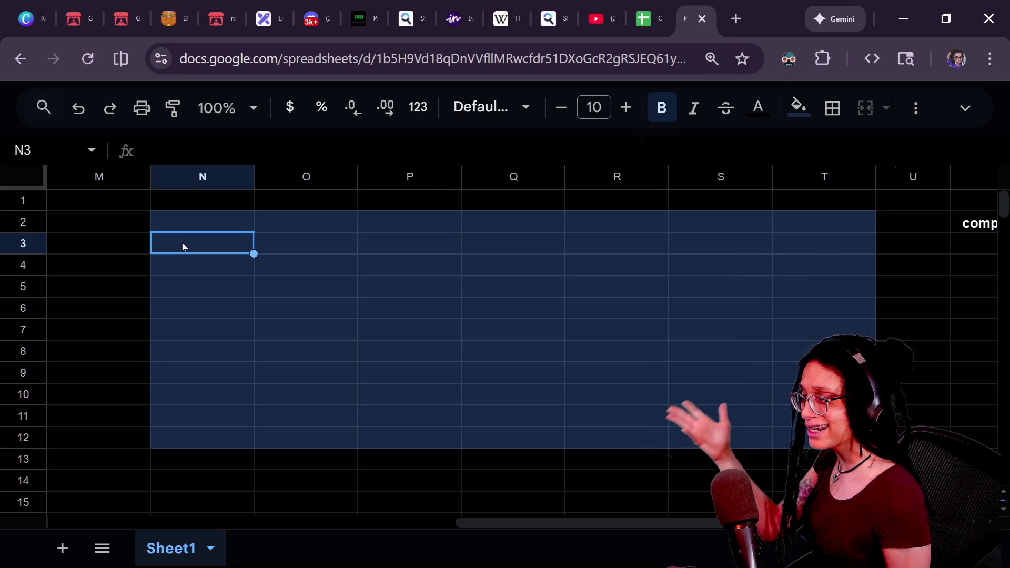
pyautogui.press('Tab')
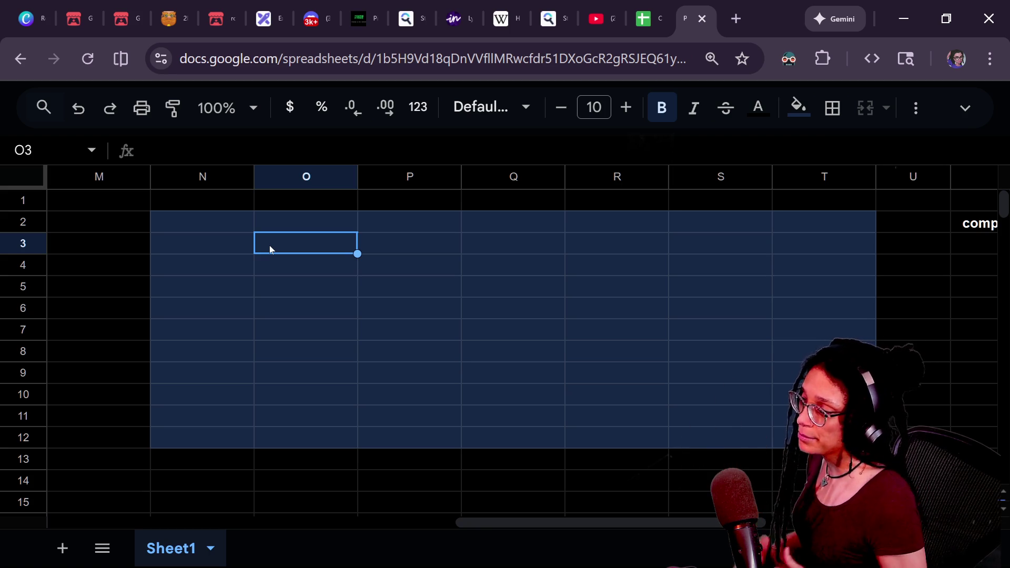
pyautogui.click(799, 108)
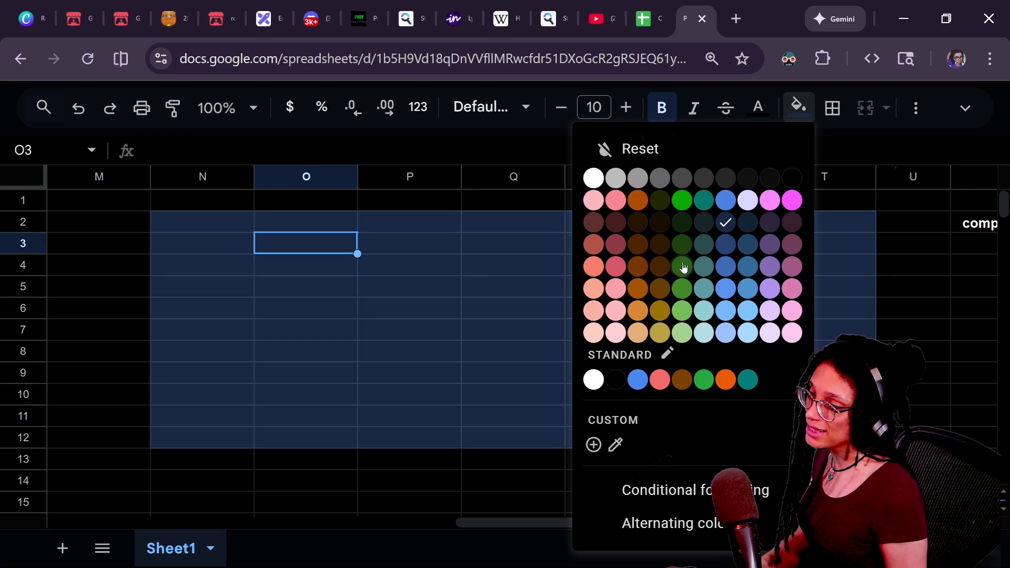
# - Give cell O3 a dark green fill
pyautogui.click(683, 245)
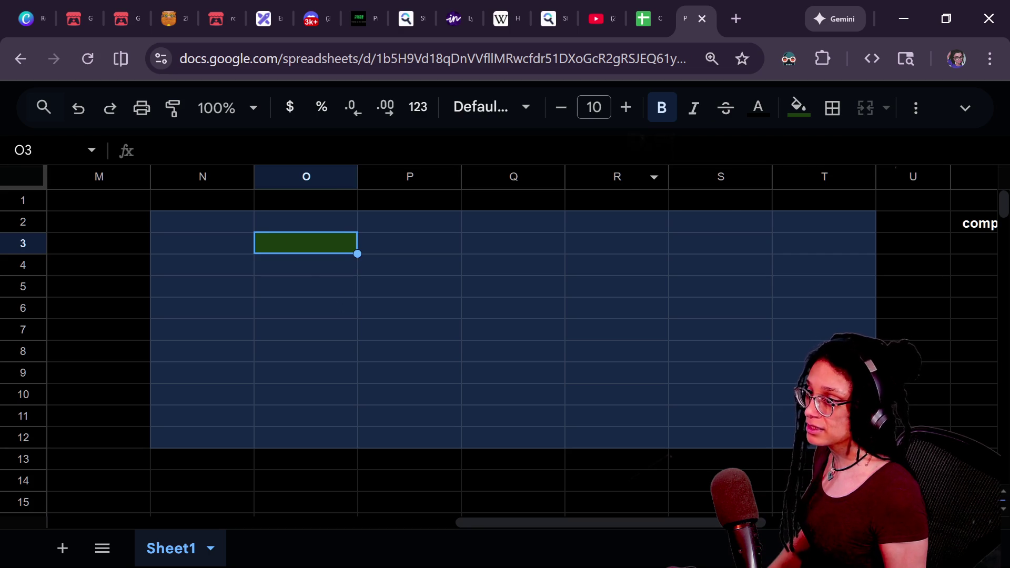
pyautogui.click(802, 111)
pyautogui.click(685, 289)
pyautogui.click(205, 287)
pyautogui.click(316, 243)
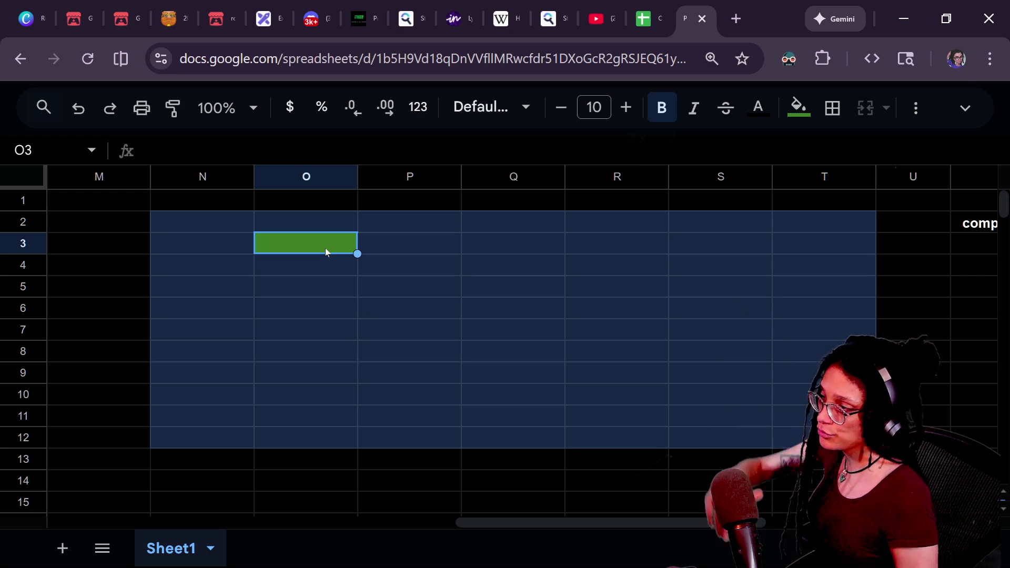
# - Fill P3:Q3 with light green
pyautogui.keyDown('shift'); pyautogui.click(536, 244); pyautogui.keyUp('shift')
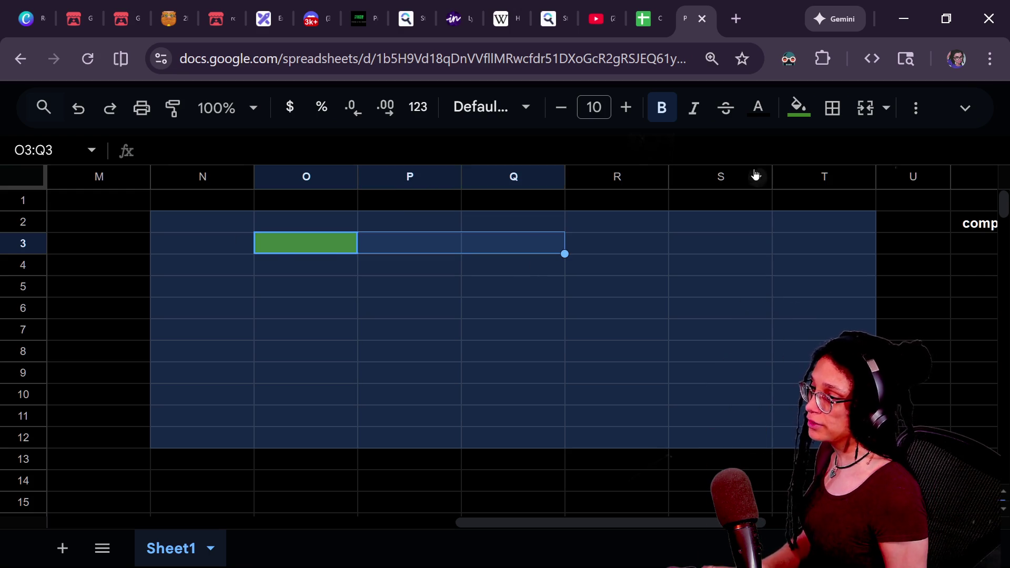
pyautogui.click(799, 107)
pyautogui.click(391, 254)
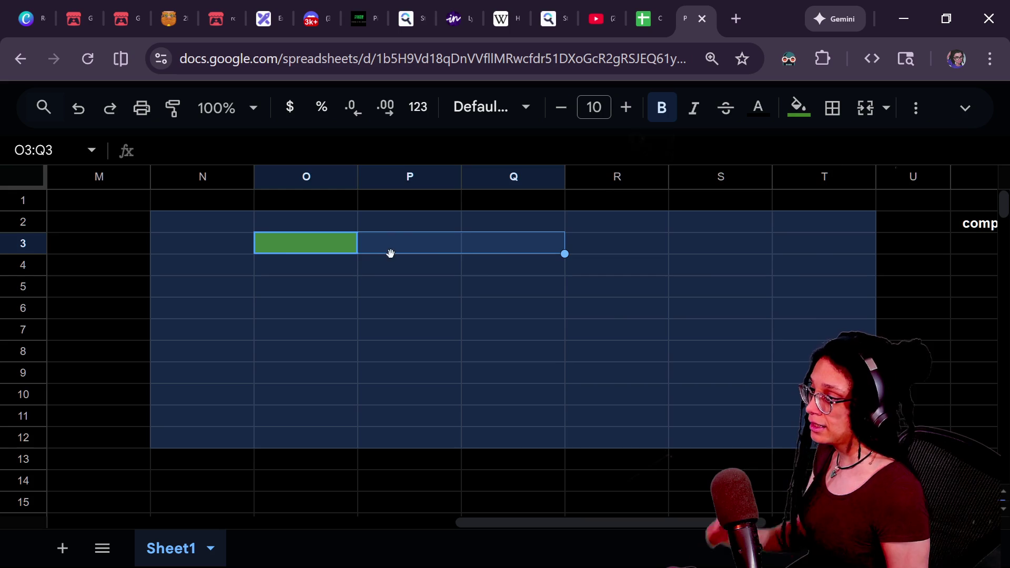
pyautogui.click(466, 247)
pyautogui.click(451, 247)
pyautogui.keyDown('shift'); pyautogui.click(476, 247); pyautogui.keyUp('shift')
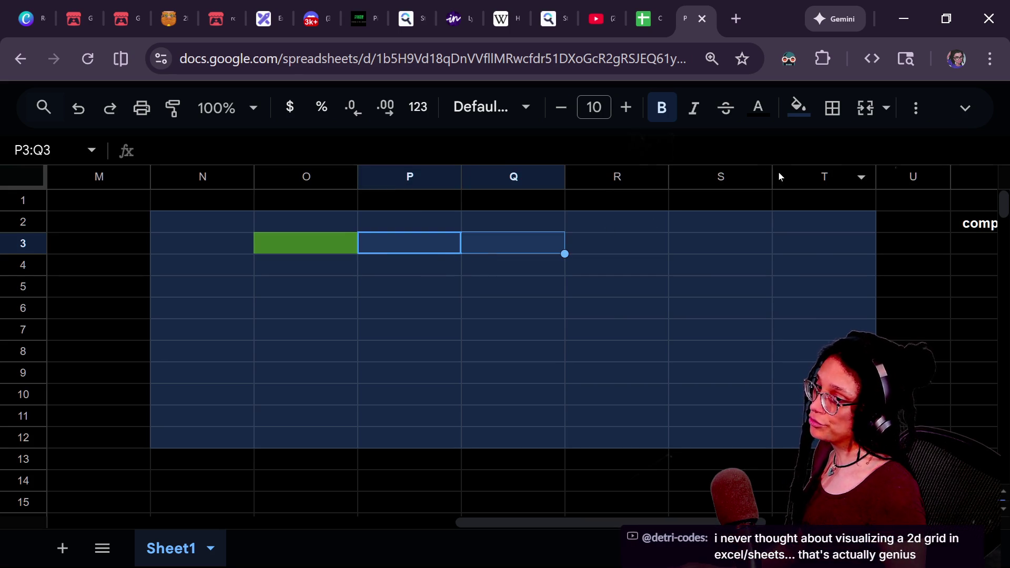
pyautogui.click(799, 108)
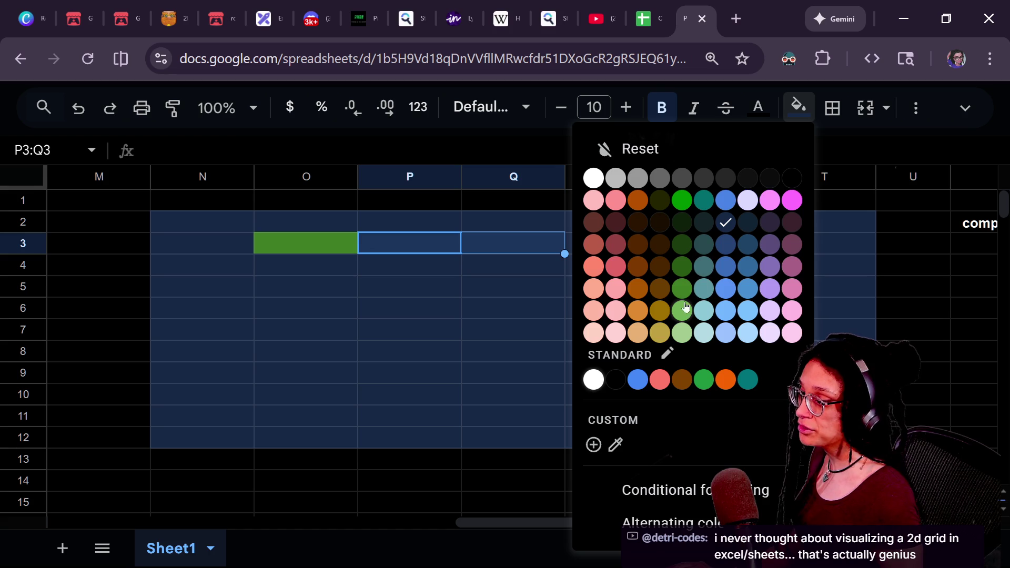
pyautogui.click(683, 329)
pyautogui.click(386, 247)
# - Fill O4:Q5 with medium green
pyautogui.click(327, 260)
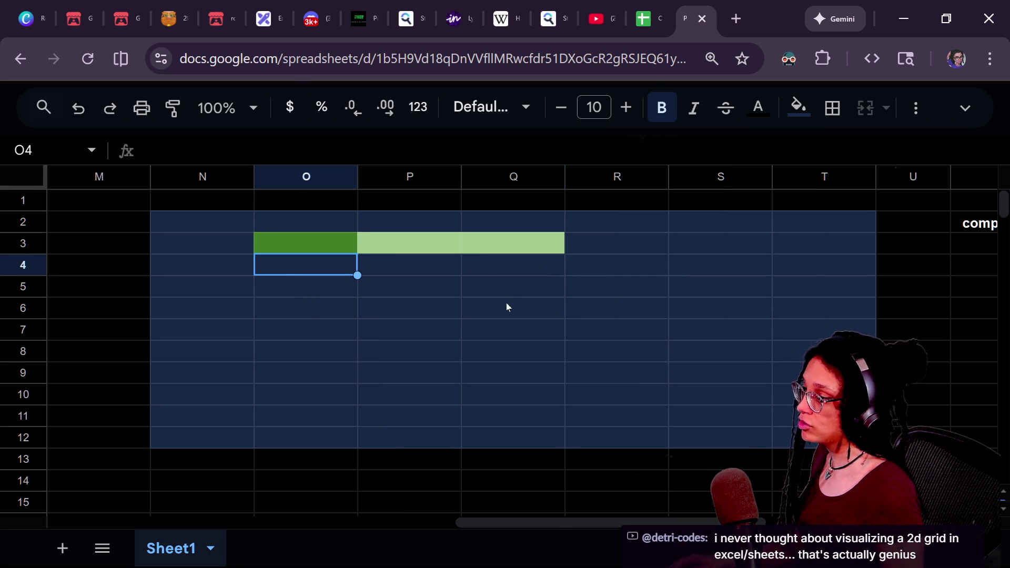
pyautogui.keyDown('shift'); pyautogui.click(503, 289); pyautogui.keyUp('shift')
pyautogui.click(799, 108)
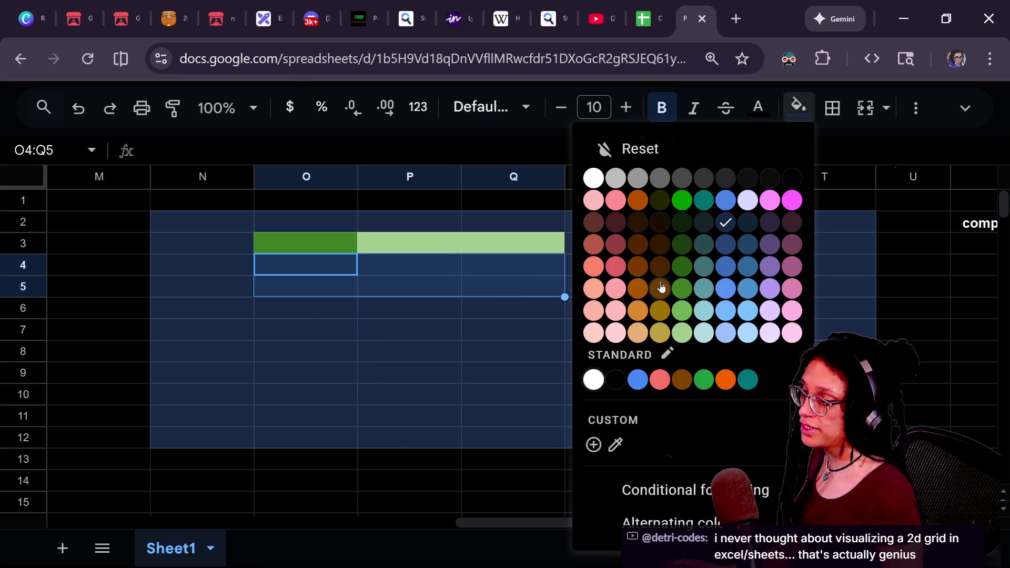
pyautogui.click(684, 311)
pyautogui.click(385, 292)
# - Refill O4:Q5 with light green and check the Q4 and Q5 fills
pyautogui.click(350, 266)
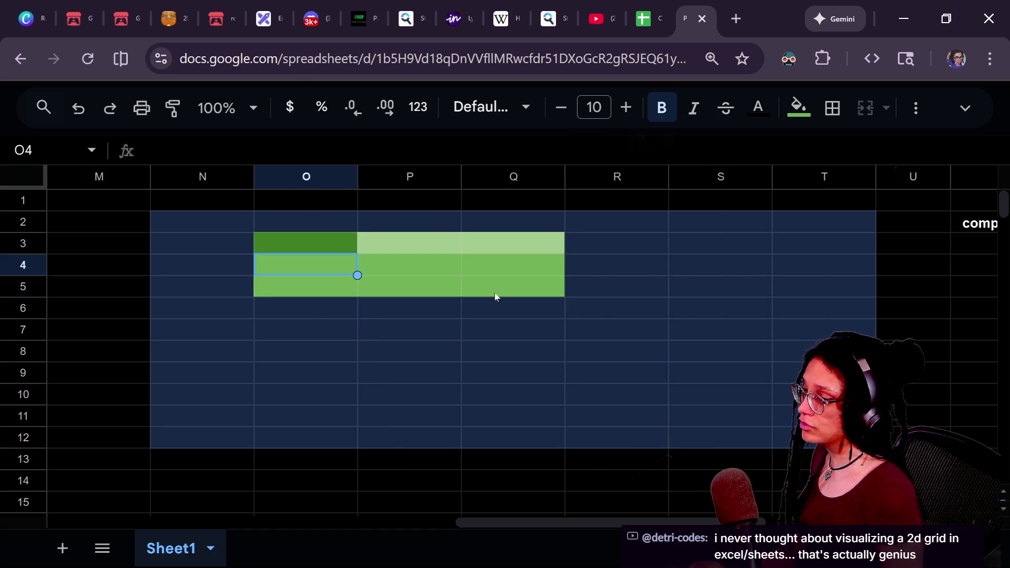
pyautogui.keyDown('shift'); pyautogui.click(497, 294); pyautogui.keyUp('shift')
pyautogui.click(799, 108)
pyautogui.click(687, 339)
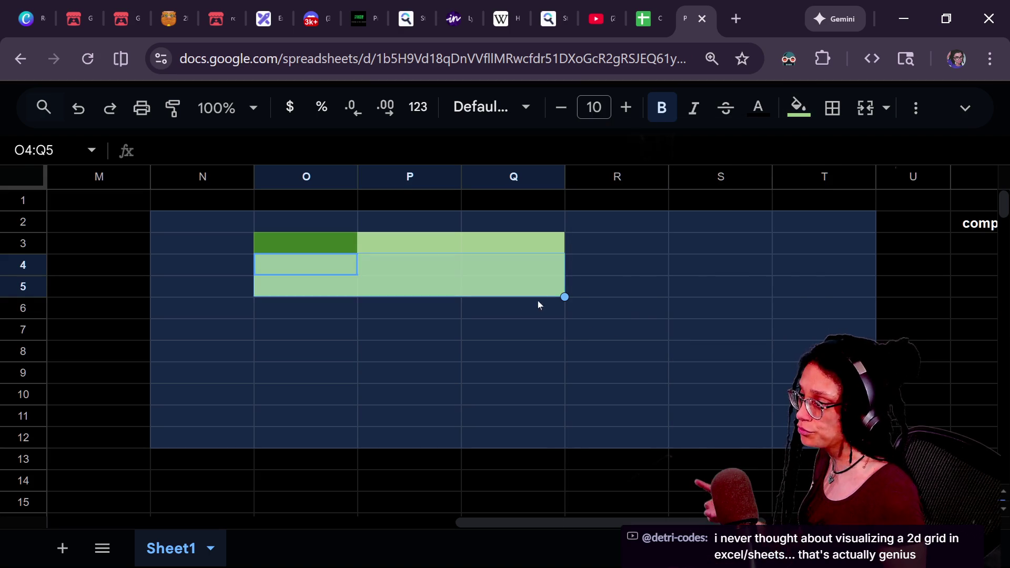
pyautogui.click(544, 304)
pyautogui.click(493, 274)
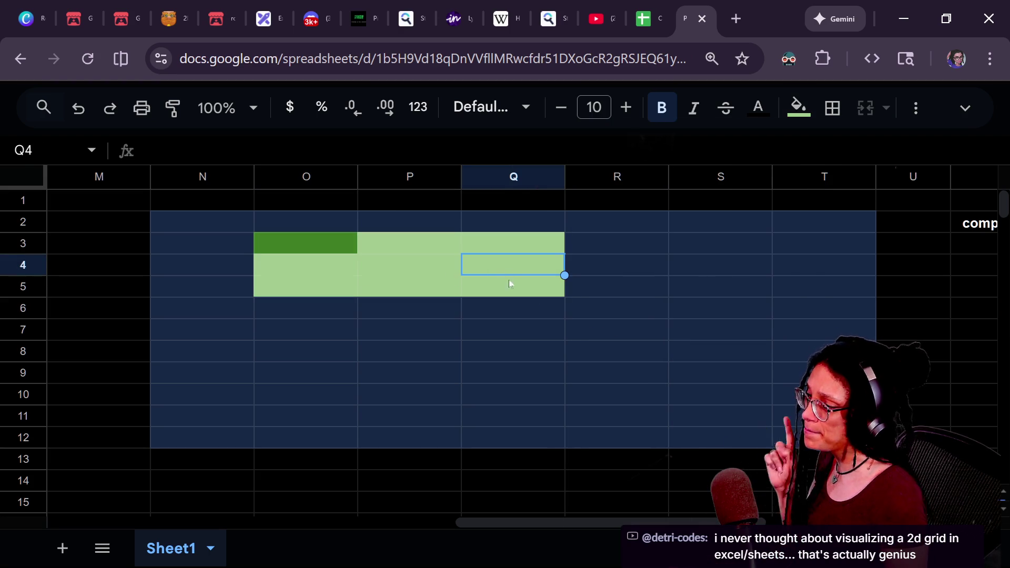
pyautogui.click(509, 280)
pyautogui.click(308, 248)
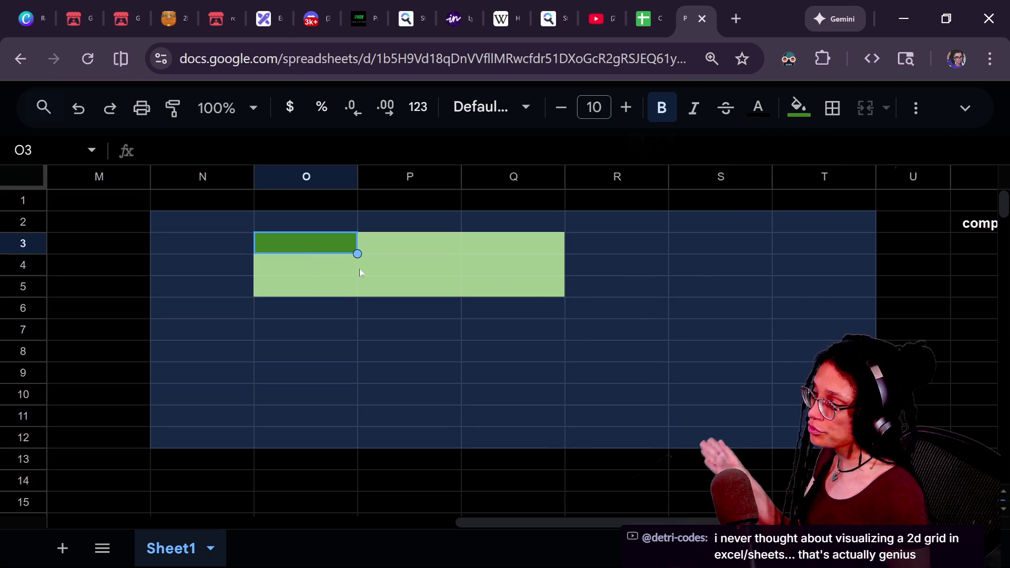
pyautogui.press('Right')
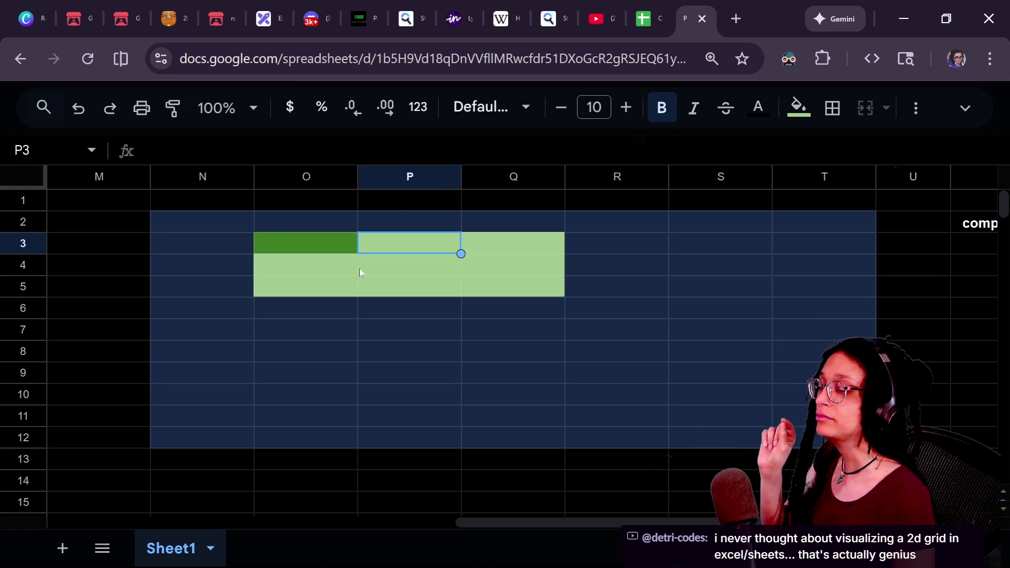
pyautogui.press('Right')
pyautogui.click(270, 273)
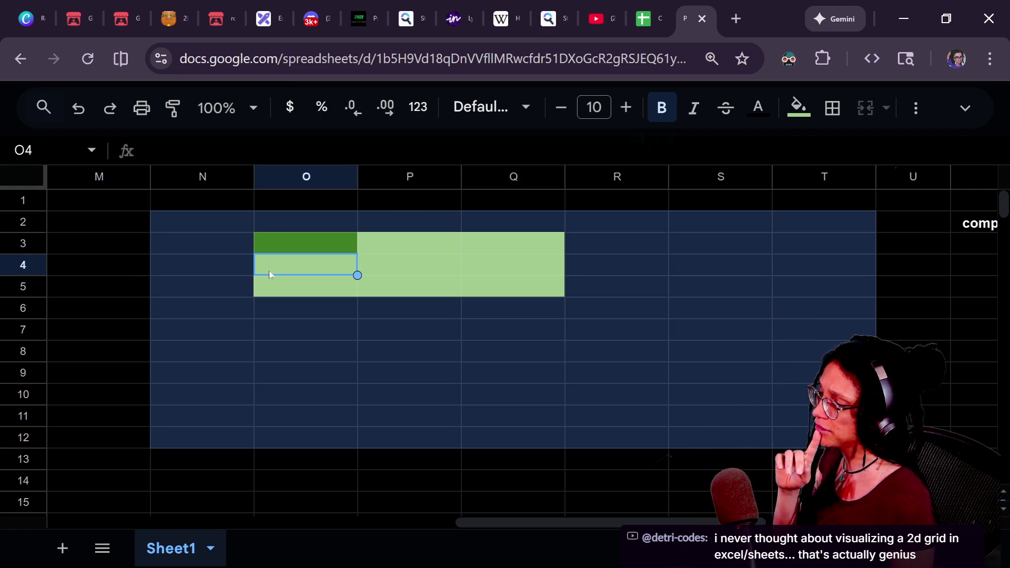
pyautogui.press('Right')
pyautogui.click(276, 290)
pyautogui.press('Right')
pyautogui.press('Right')
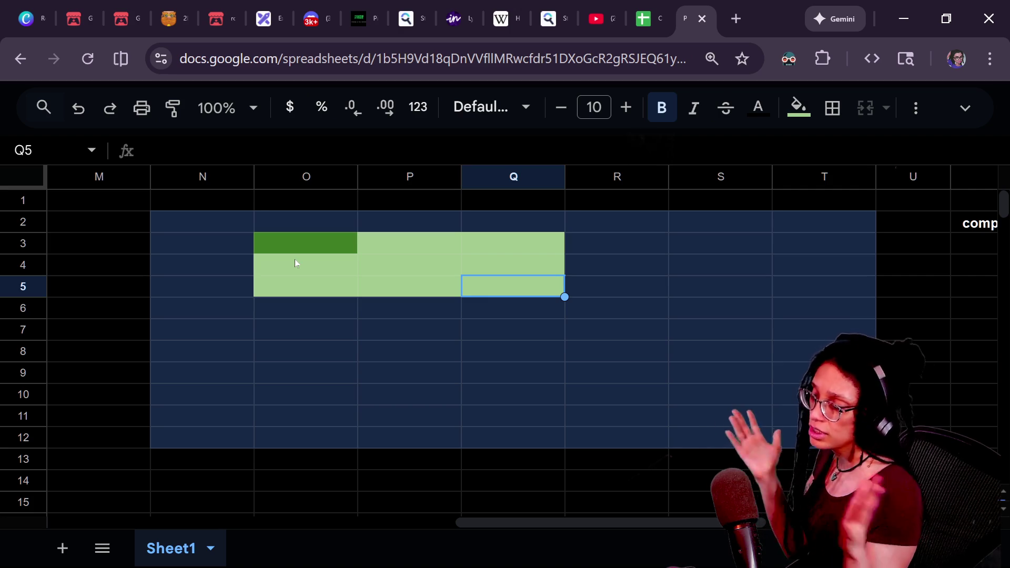
pyautogui.click(296, 248)
pyautogui.keyDown('shift'); pyautogui.click(537, 291); pyautogui.keyUp('shift')
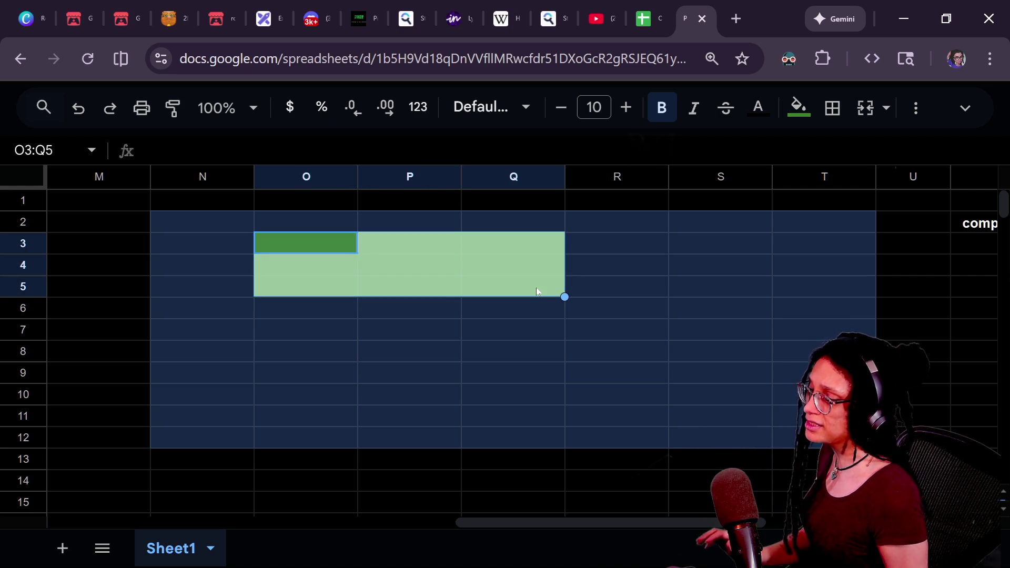
pyautogui.click(329, 243)
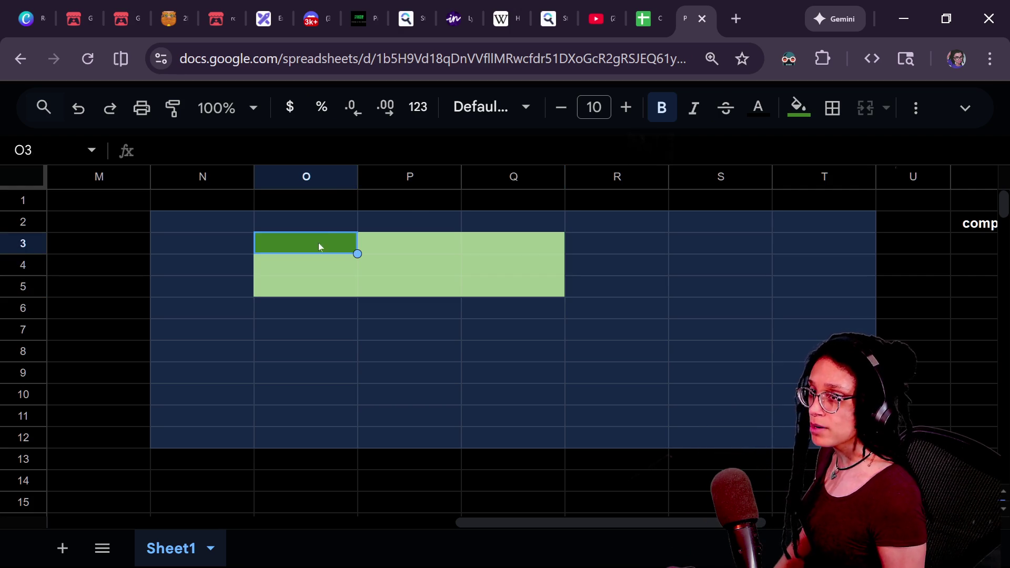
pyautogui.press('Right')
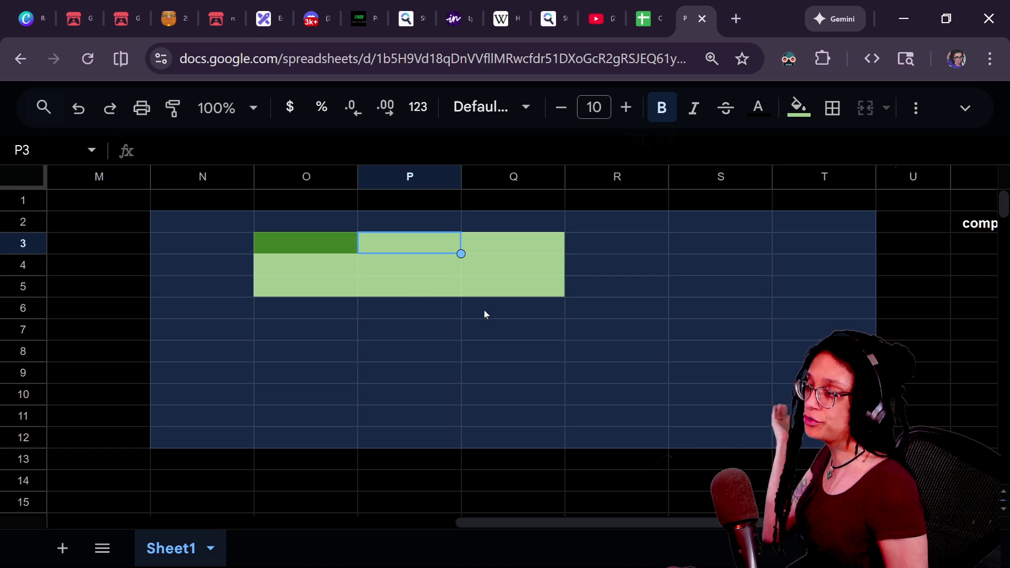
pyautogui.press('Right')
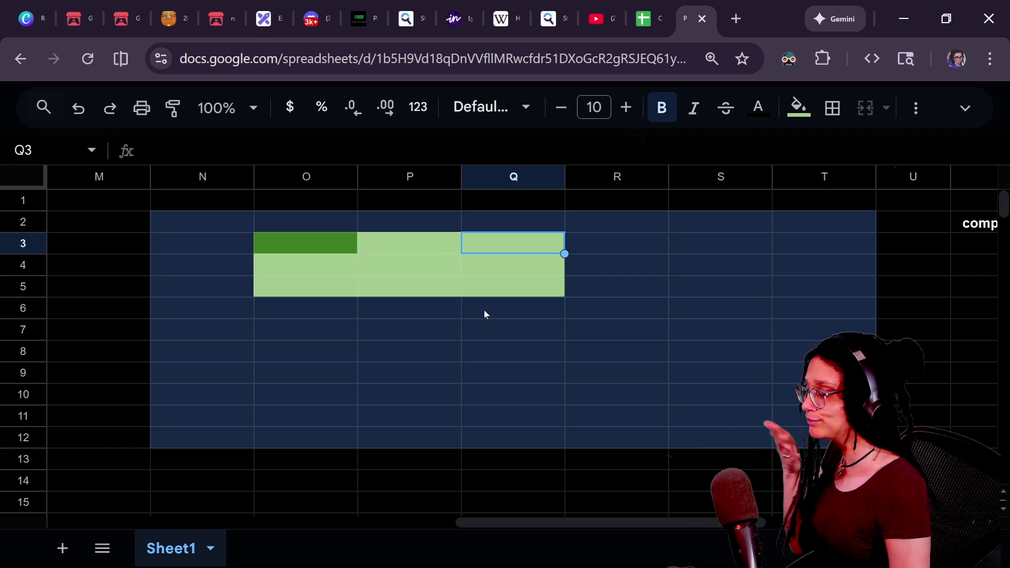
pyautogui.press('Right')
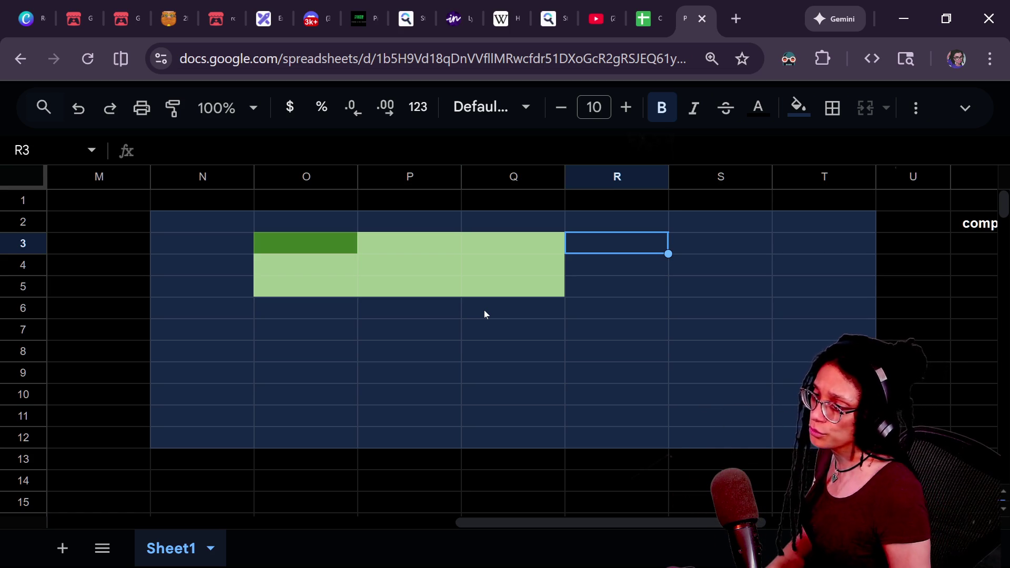
pyautogui.press('Right')
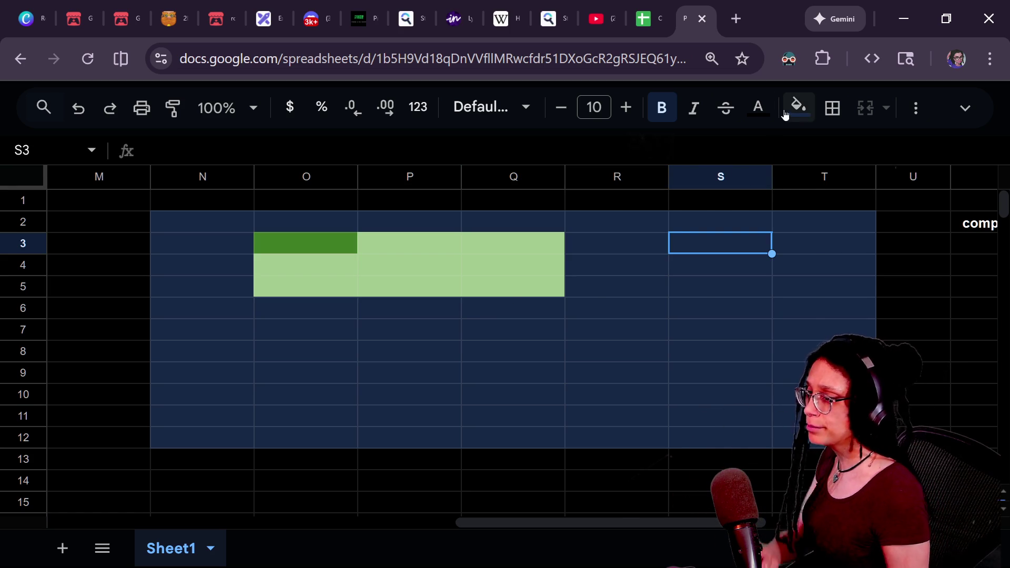
# - Fill S3 dark green and T3:V3 light green
pyautogui.click(799, 108)
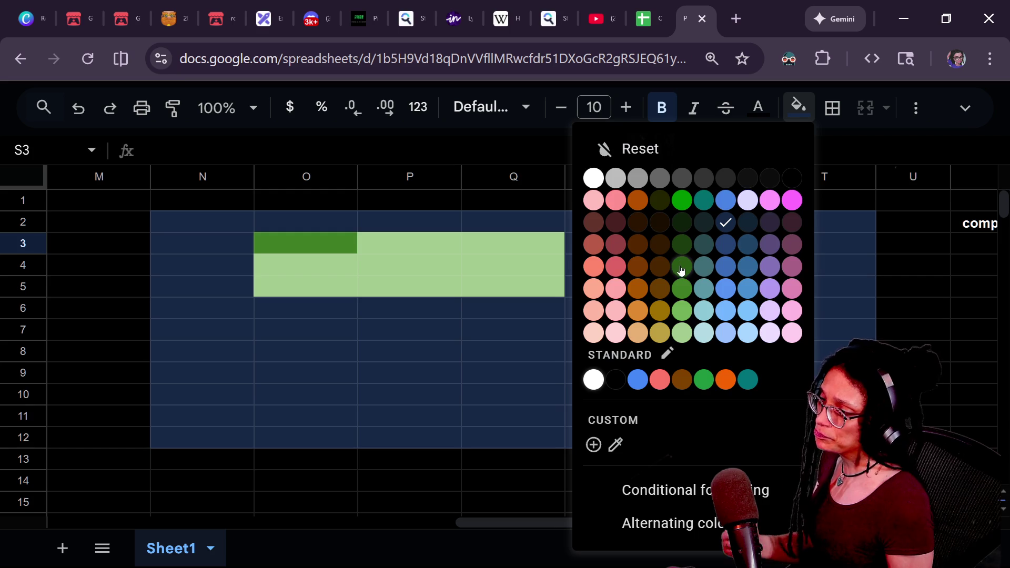
pyautogui.click(682, 267)
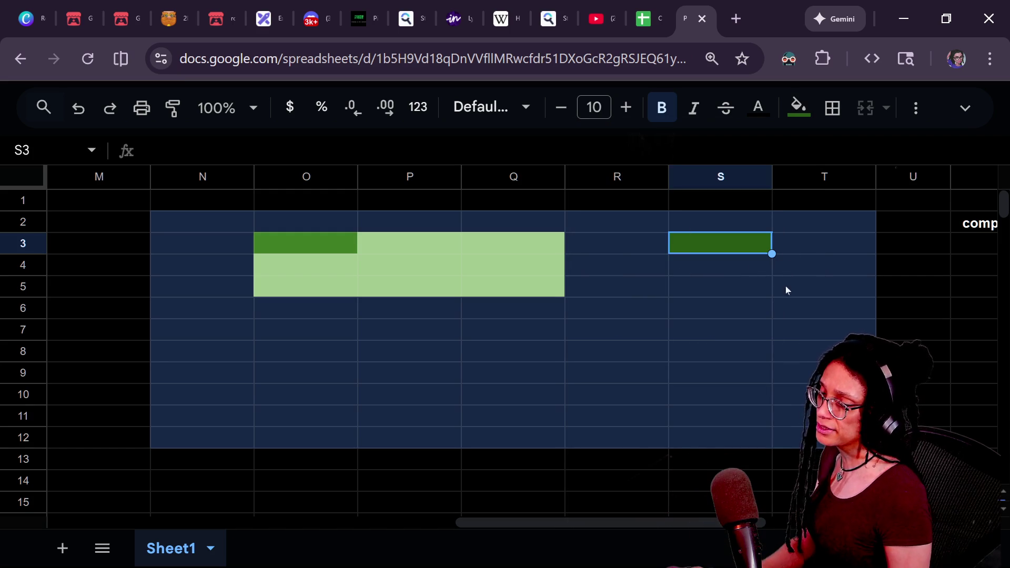
pyautogui.click(812, 241)
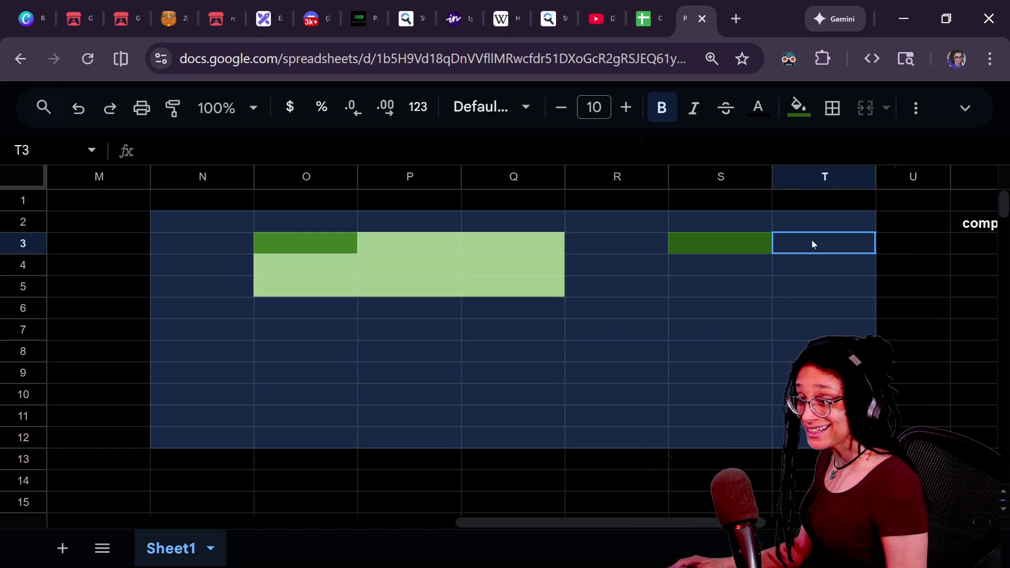
pyautogui.keyDown('shift'); pyautogui.click(955, 247); pyautogui.keyUp('shift')
pyautogui.moveTo(585, 528); pyautogui.dragTo(656, 528)
pyautogui.click(798, 111)
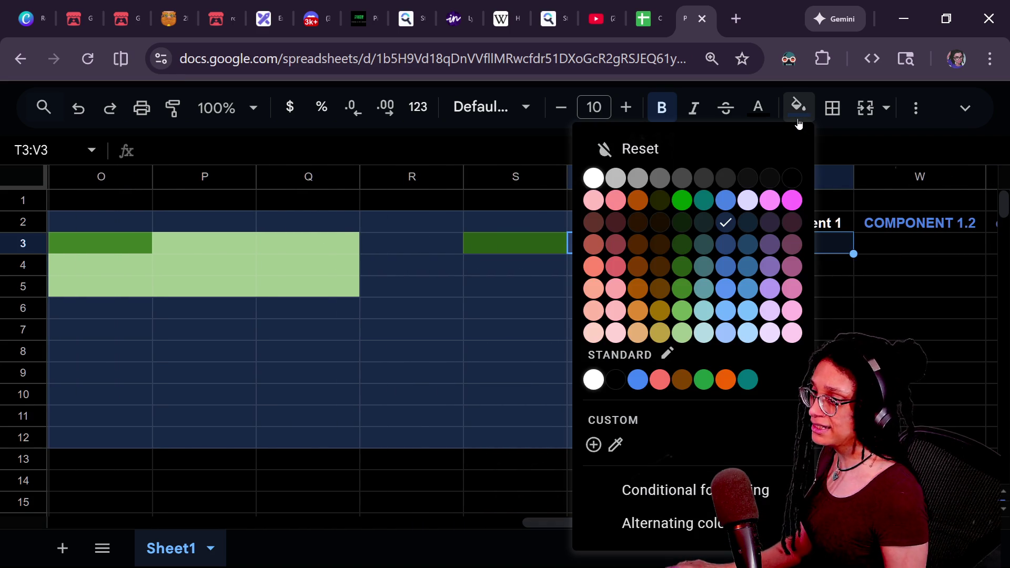
pyautogui.click(683, 340)
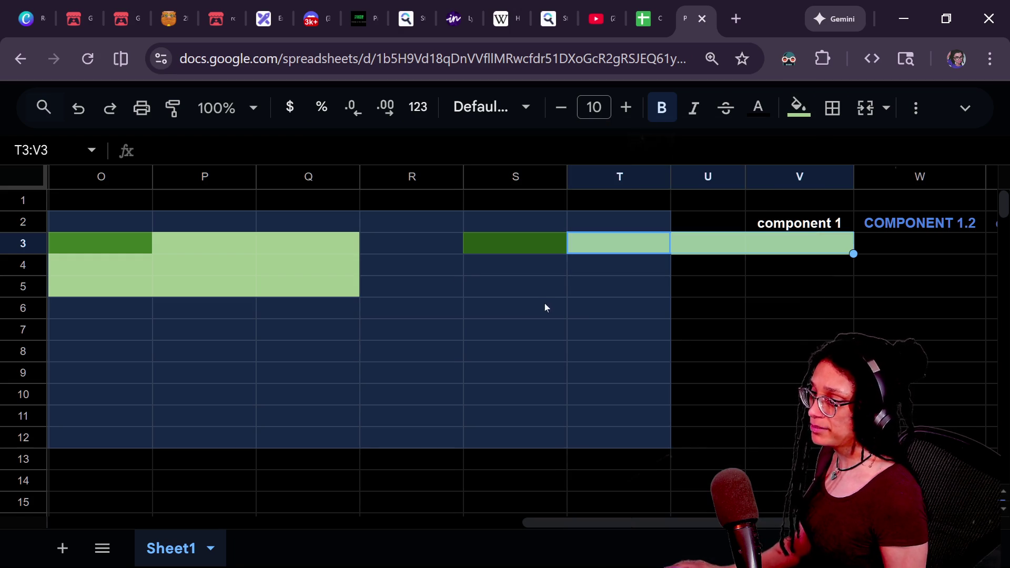
# - Fill S4:V7 with light green
pyautogui.click(470, 271)
pyautogui.keyDown('shift'); pyautogui.click(789, 334); pyautogui.keyUp('shift')
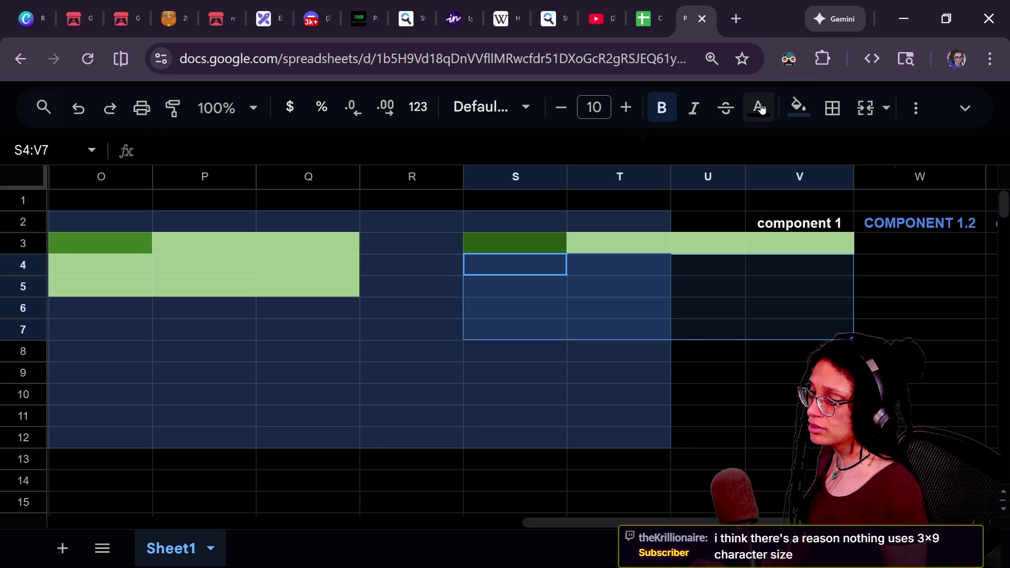
pyautogui.click(798, 108)
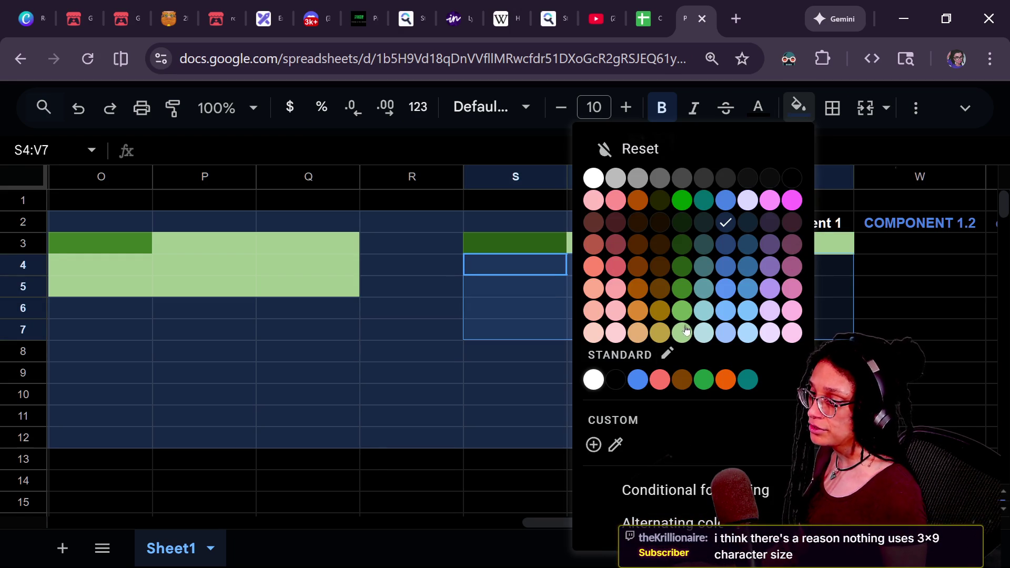
pyautogui.click(682, 334)
pyautogui.click(487, 314)
# - Click through S3, T3, the T2:T12 strip and U3:V7 to check the new block
pyautogui.click(509, 252)
pyautogui.press('Right')
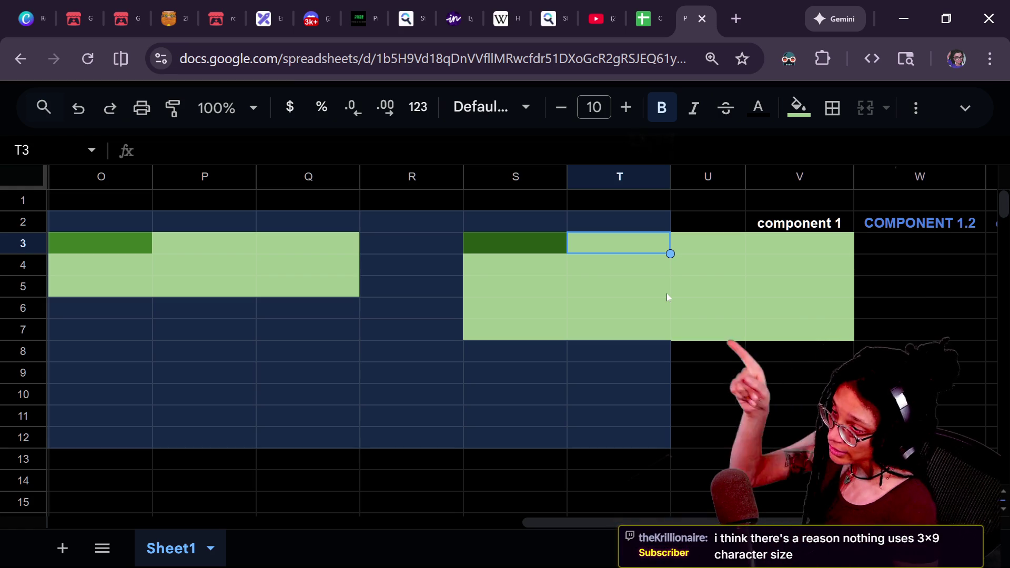
pyautogui.click(588, 221)
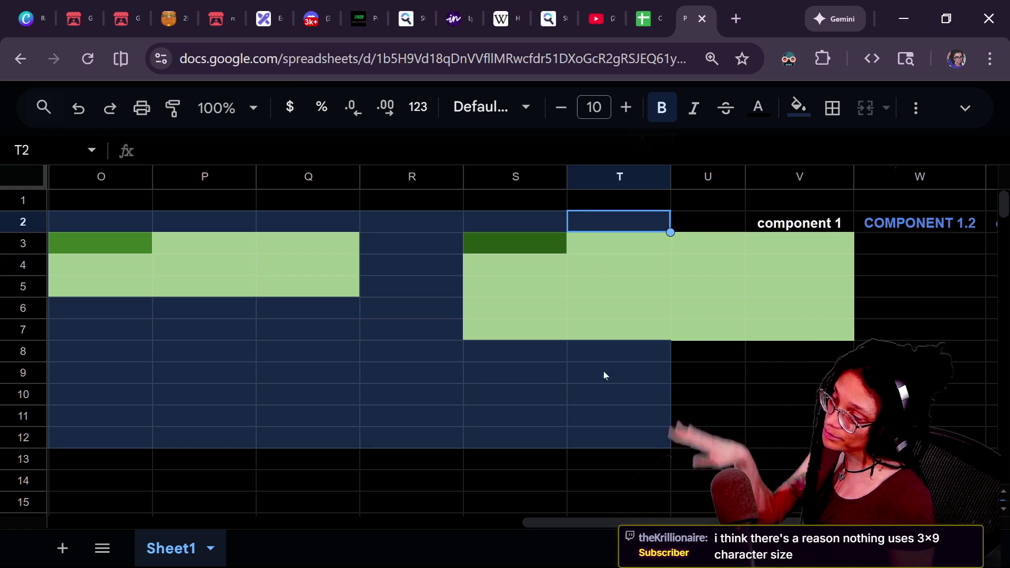
pyautogui.keyDown('shift'); pyautogui.click(603, 442); pyautogui.keyUp('shift')
pyautogui.click(653, 245)
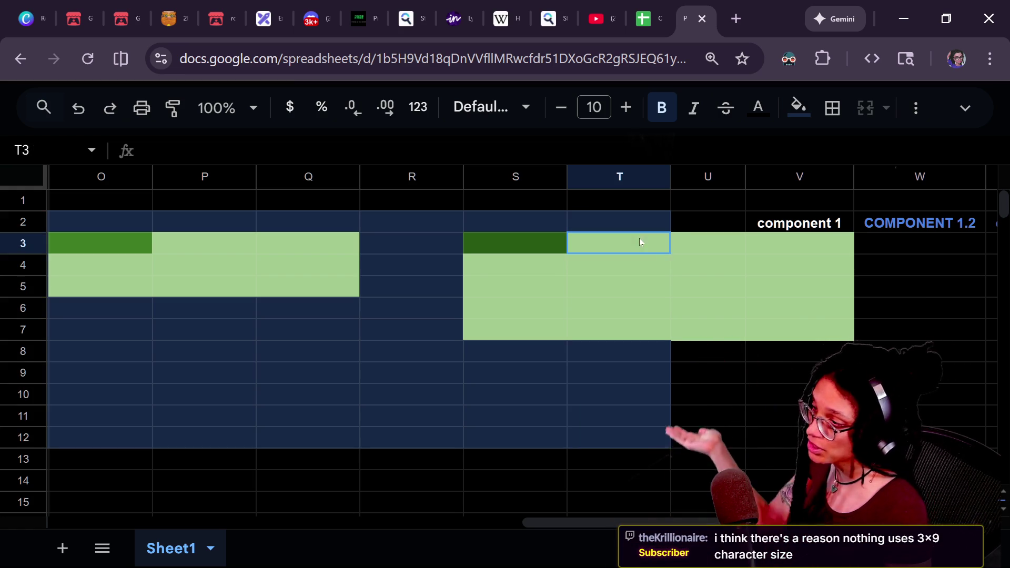
pyautogui.press('Right')
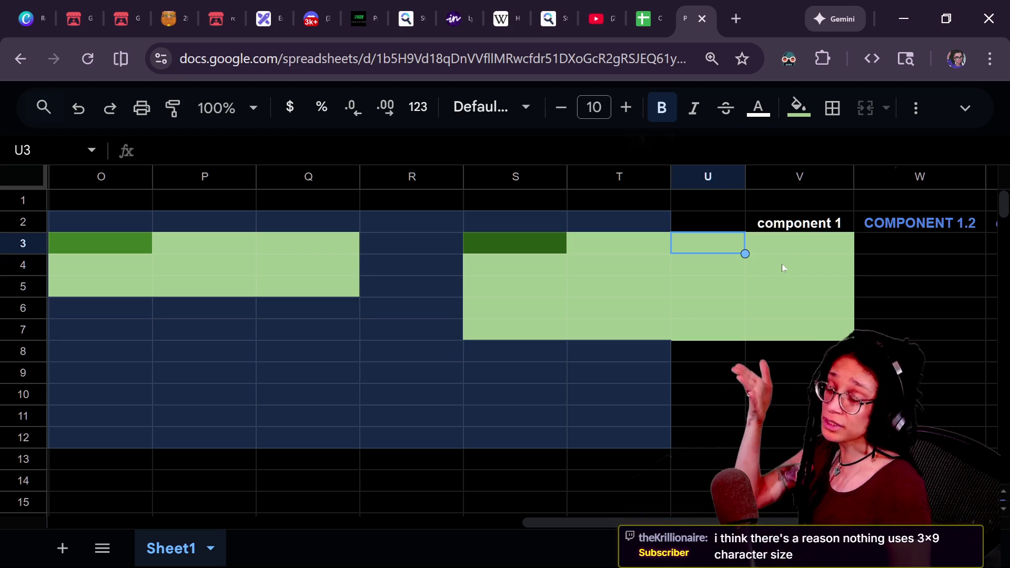
pyautogui.click(778, 247)
pyautogui.click(695, 239)
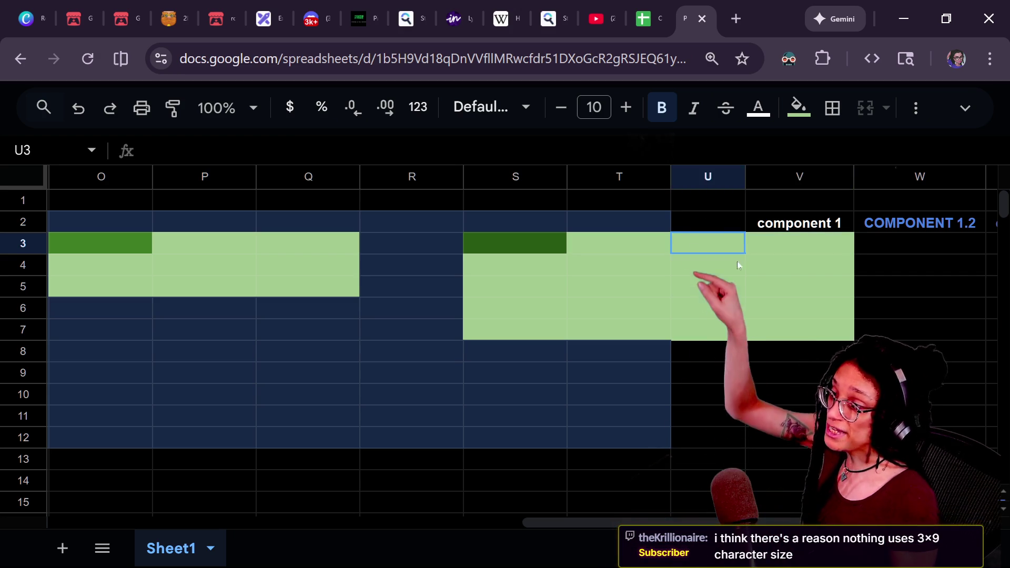
pyautogui.keyDown('shift'); pyautogui.click(826, 331); pyautogui.keyUp('shift')
pyautogui.click(821, 311)
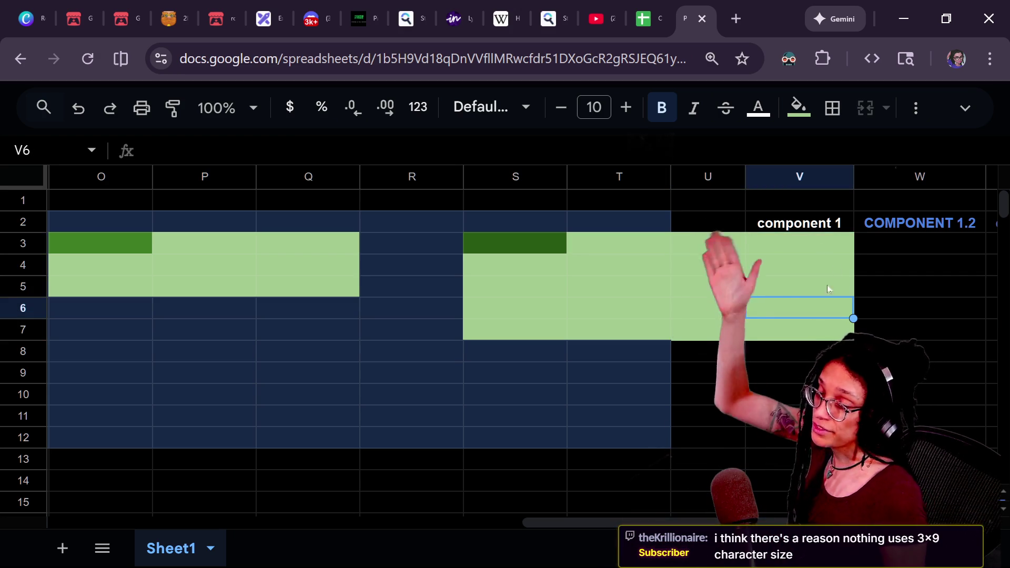
pyautogui.click(600, 243)
pyautogui.click(506, 245)
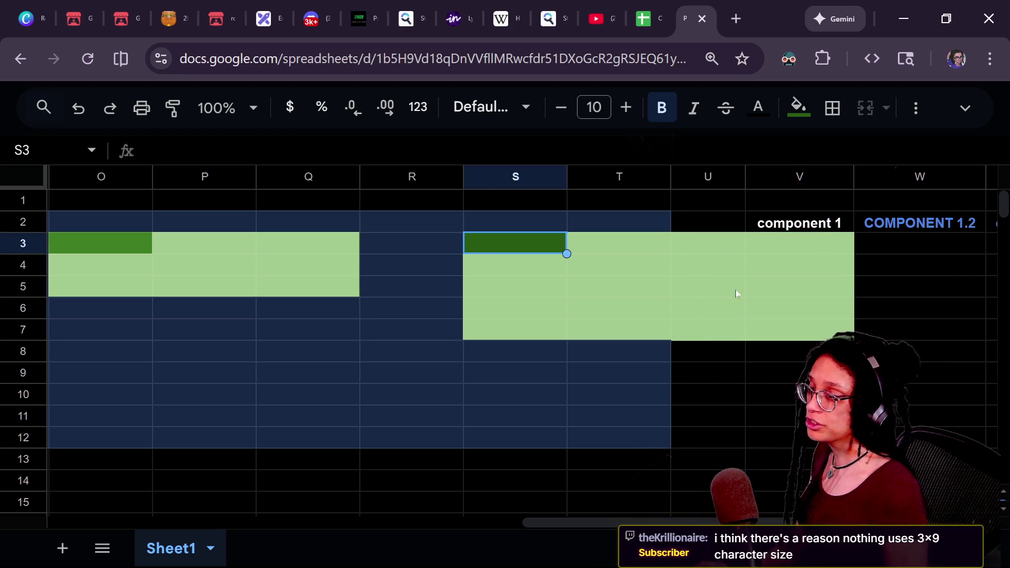
# - Undo the green fills on the S3:V7 block and scroll back left
pyautogui.hotkey('ctrl', 'z')
pyautogui.hotkey('ctrl', 'z')
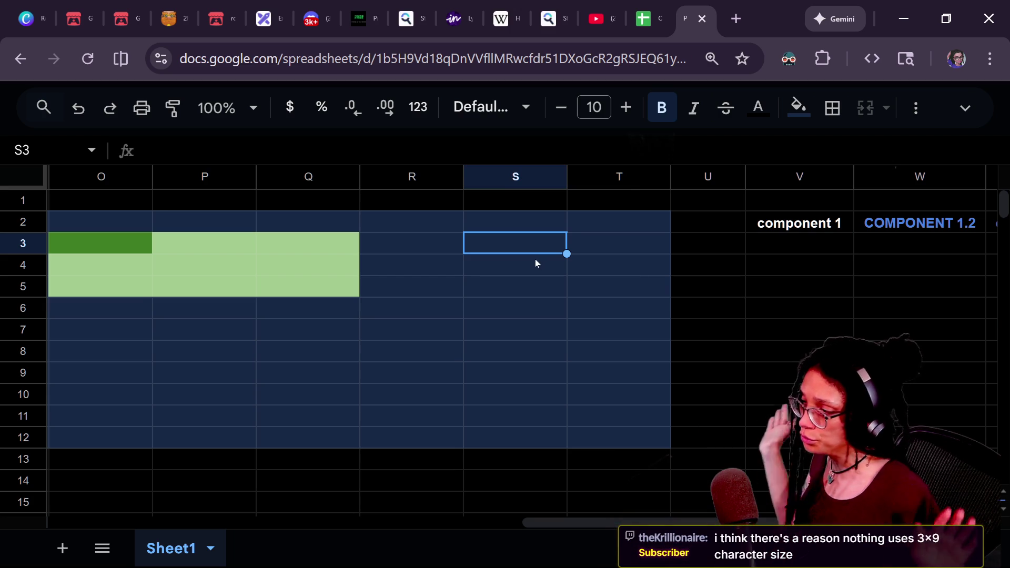
pyautogui.press('Right')
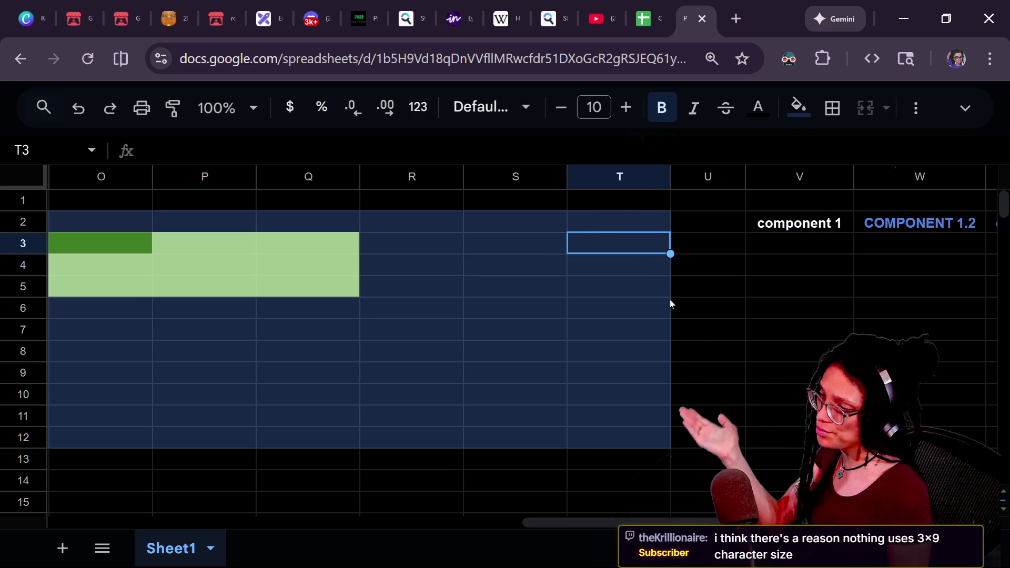
pyautogui.hscroll(-3, 558, 227)
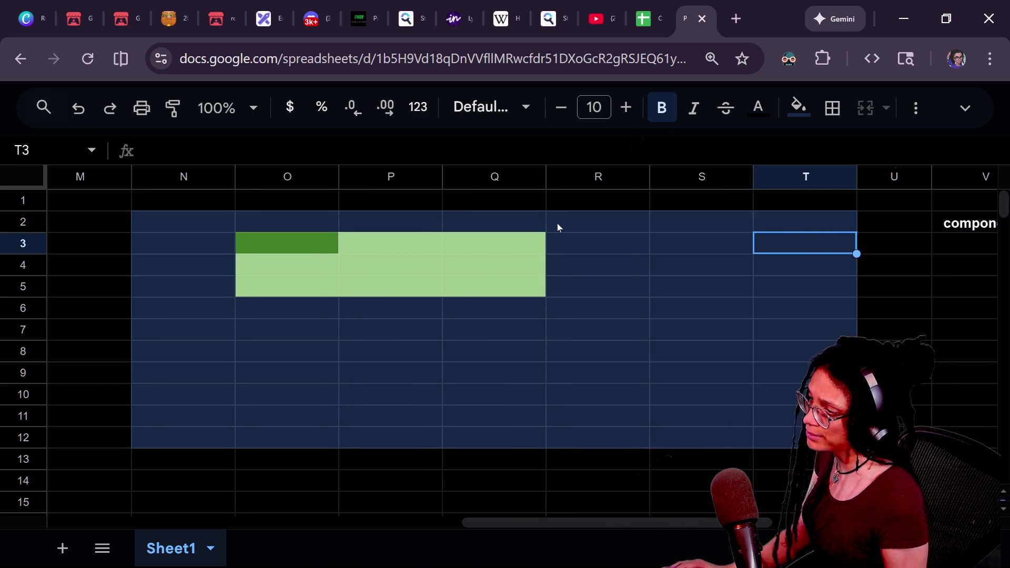
pyautogui.hscroll(-1, 558, 226)
# - Step across rows 4–6 from column N, counting cells to measure spacing
pyautogui.click(302, 269)
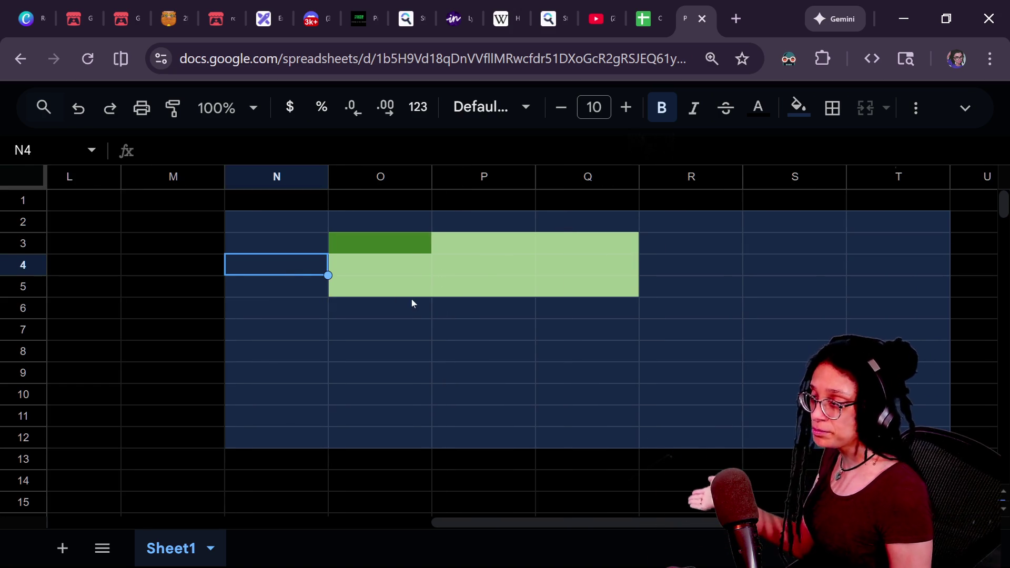
pyautogui.press('Right')
pyautogui.press('Right')
pyautogui.press('Right')
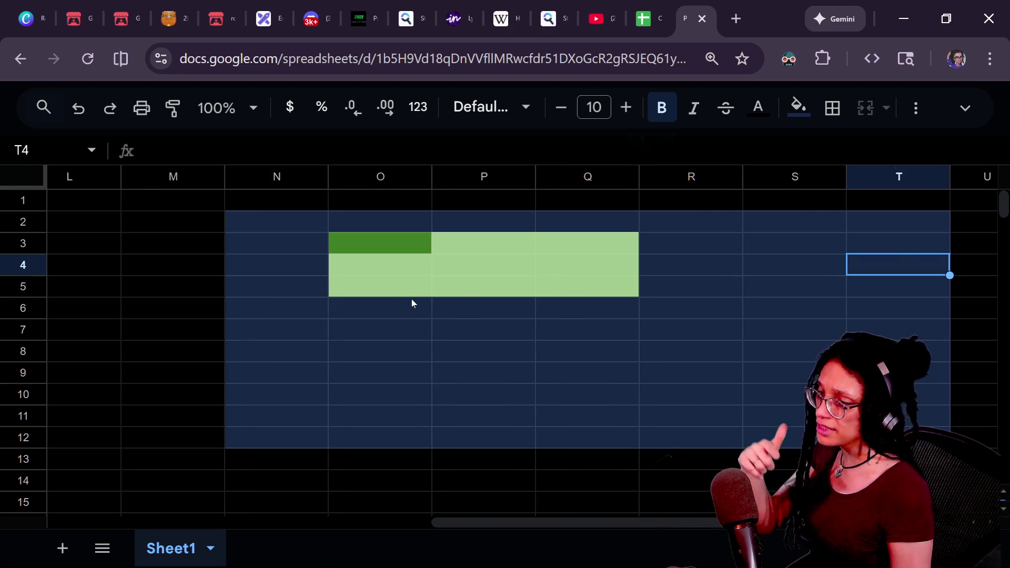
pyautogui.click(318, 279)
pyautogui.press('Right')
pyautogui.press('Right')
pyautogui.press('Right')
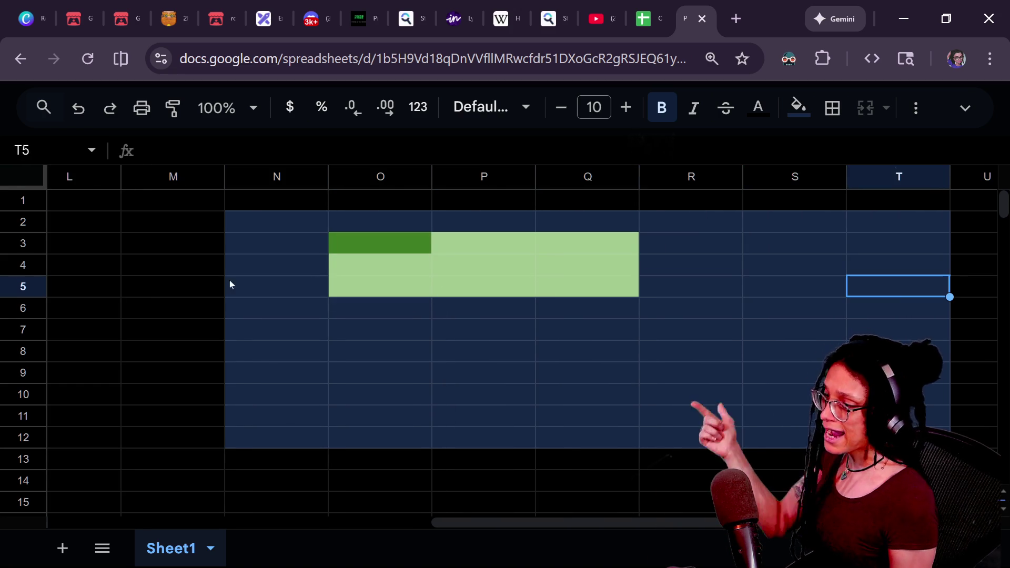
pyautogui.press('Left')
pyautogui.press('Left')
pyautogui.press('Left')
pyautogui.click(262, 316)
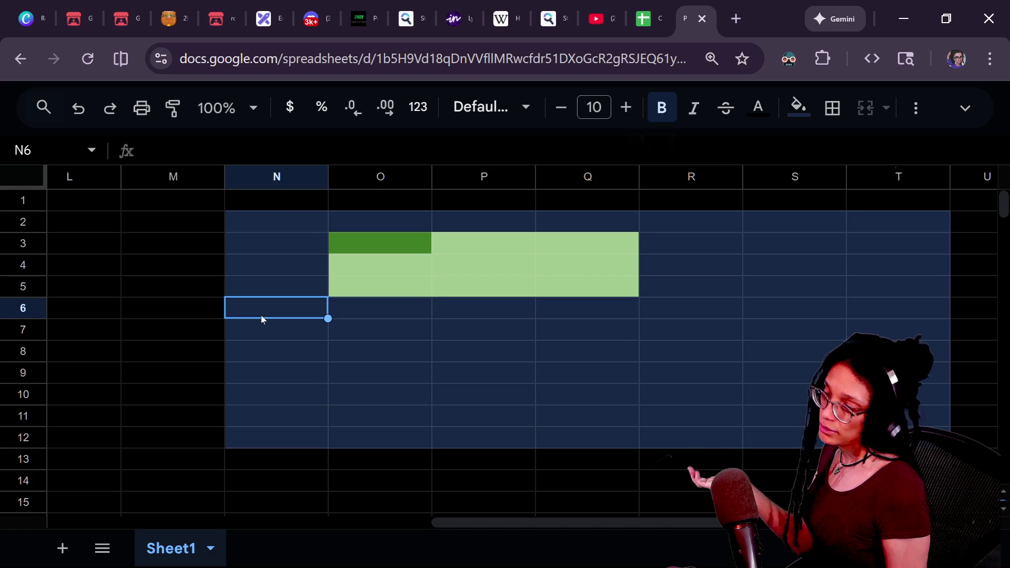
pyautogui.press('Right')
pyautogui.press('Right')
pyautogui.press('Right')
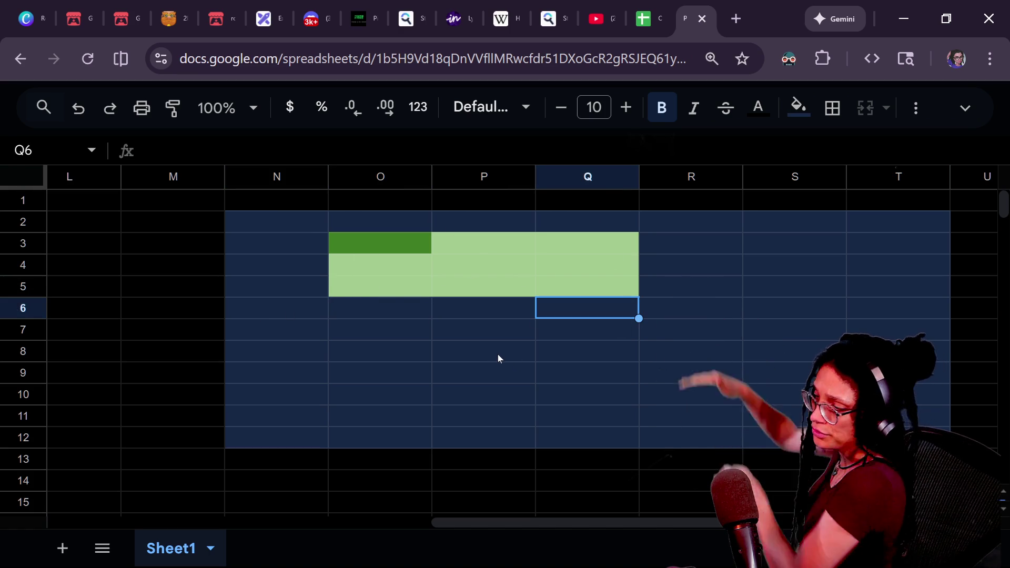
pyautogui.click(377, 311)
# - Count cells along rows 6–7 to locate P7 and fill it dark green
pyautogui.keyDown('shift'); pyautogui.click(616, 311); pyautogui.keyUp('shift')
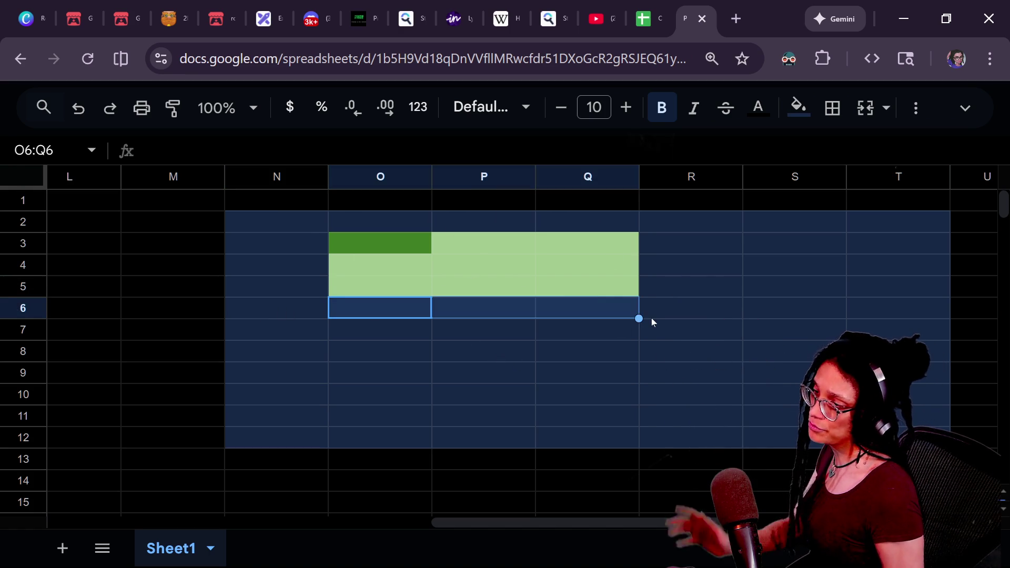
pyautogui.press('Right')
pyautogui.press('Right')
pyautogui.press('Right')
pyautogui.click(282, 336)
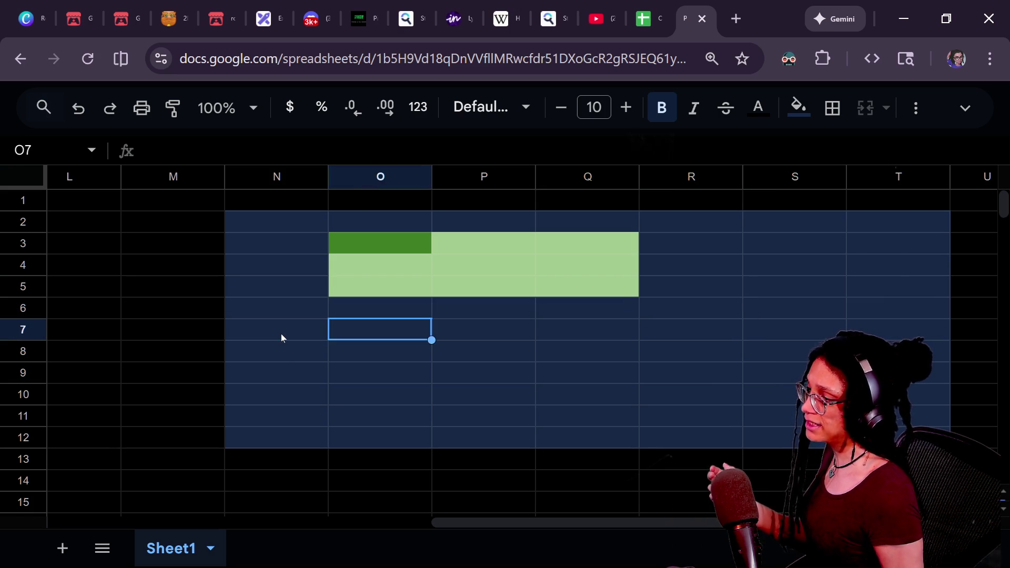
pyautogui.press('Right')
pyautogui.press('Right')
pyautogui.press('Down')
pyautogui.press('Left')
pyautogui.press('Up')
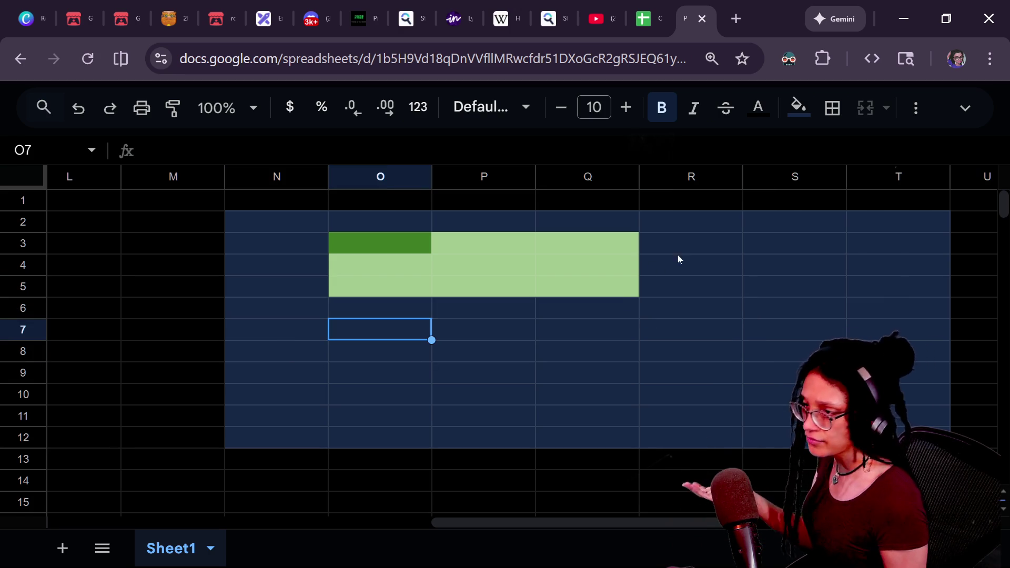
pyautogui.press('Right')
pyautogui.click(794, 111)
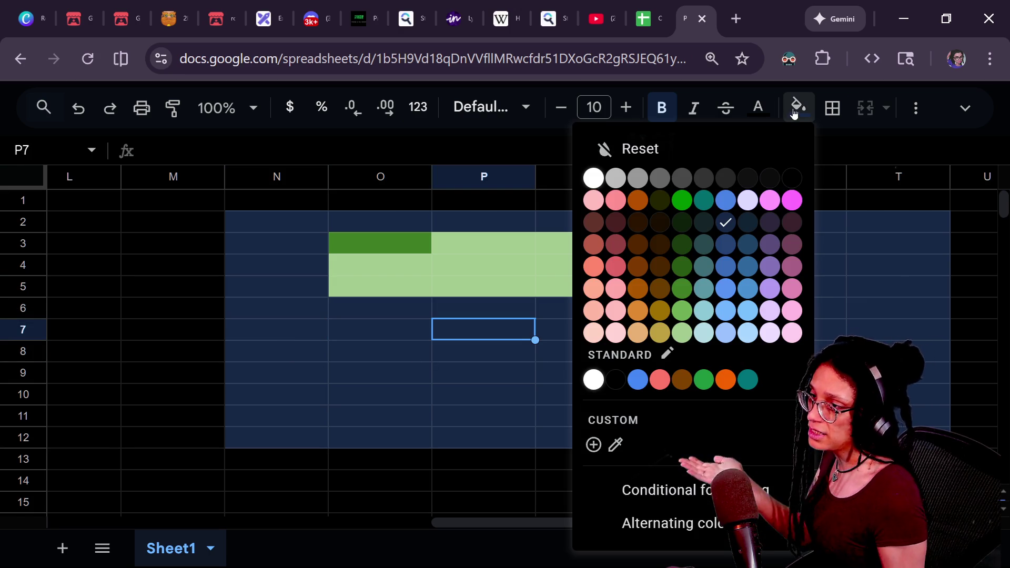
pyautogui.click(684, 267)
# - Fill Q7:S7 and P8:S11 green
pyautogui.click(584, 335)
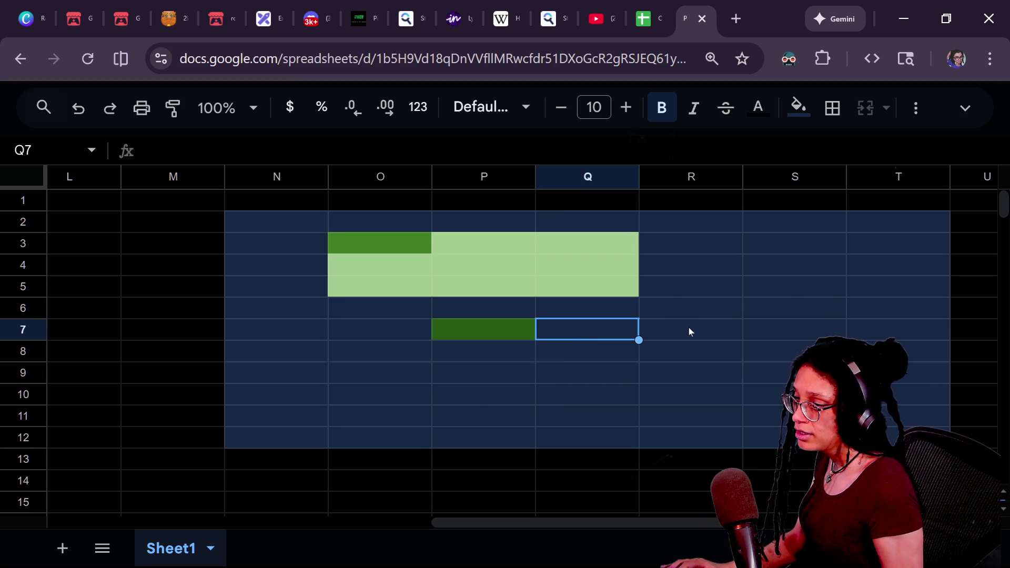
pyautogui.keyDown('shift'); pyautogui.click(796, 330); pyautogui.keyUp('shift')
pyautogui.click(799, 108)
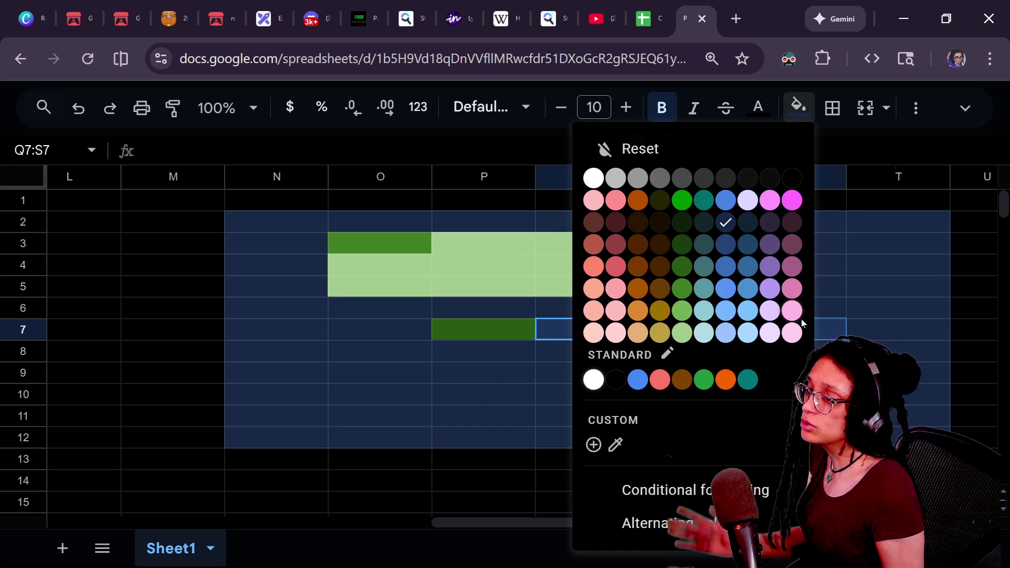
pyautogui.click(687, 315)
pyautogui.click(505, 351)
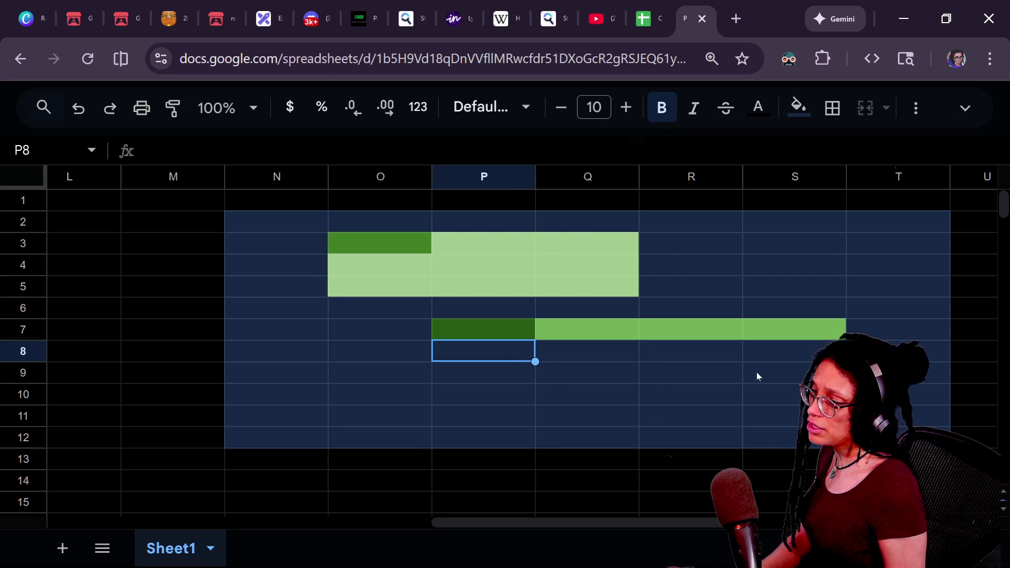
pyautogui.keyDown('shift'); pyautogui.click(794, 416); pyautogui.keyUp('shift')
pyautogui.click(798, 109)
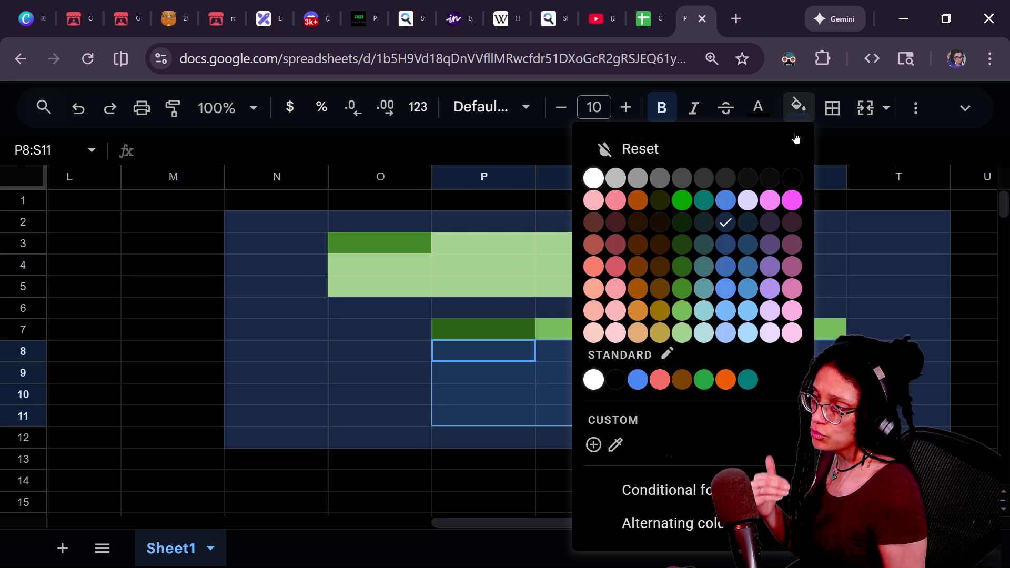
pyautogui.click(682, 311)
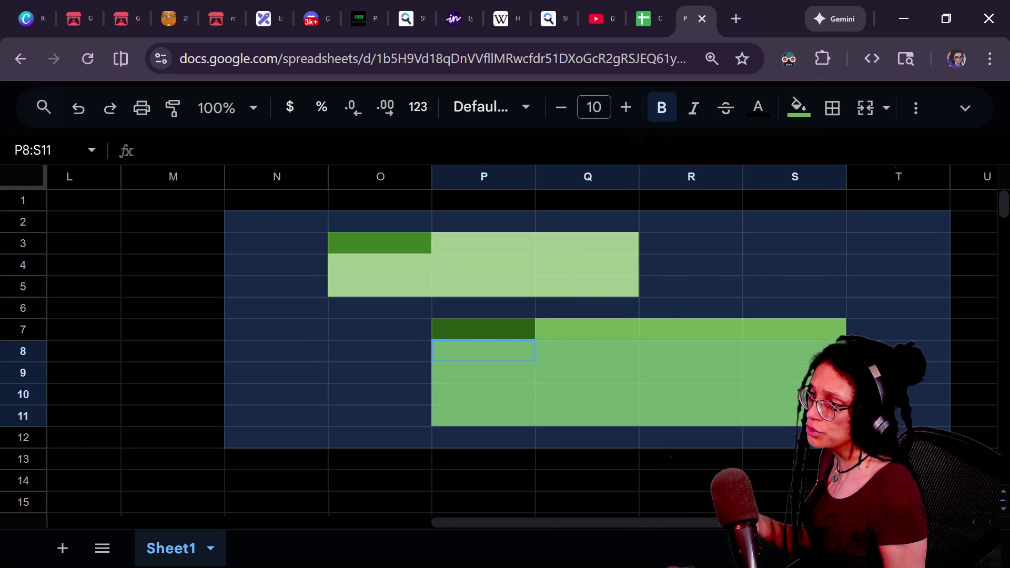
# - Refill Q7:S7 with the lighter green
pyautogui.click(799, 110)
pyautogui.click(606, 334)
pyautogui.click(606, 333)
pyautogui.keyDown('shift'); pyautogui.click(767, 325); pyautogui.keyUp('shift')
pyautogui.click(798, 108)
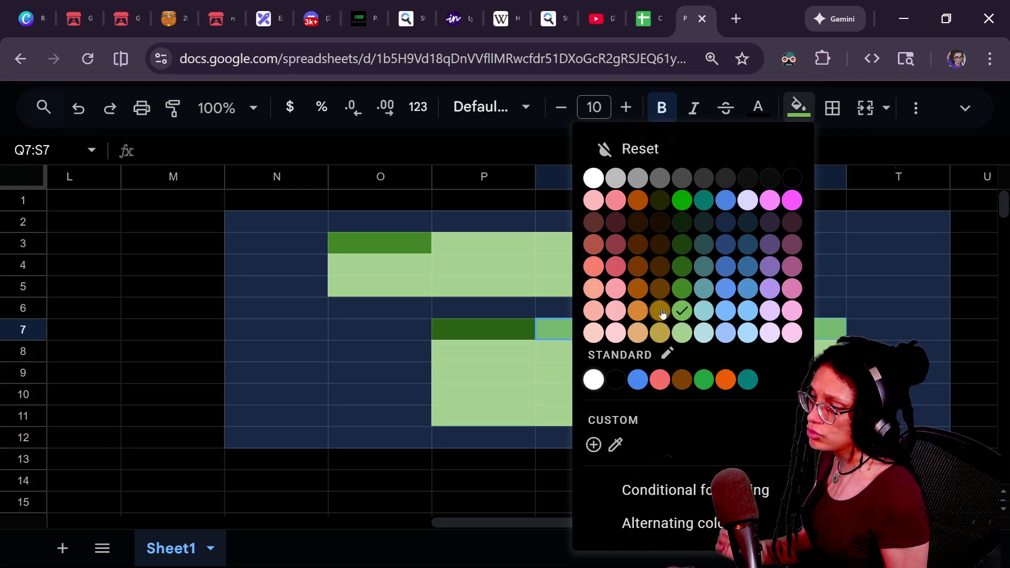
pyautogui.click(679, 335)
# - Step along rows 2–4 from column N, counting cells
pyautogui.click(376, 231)
pyautogui.click(326, 230)
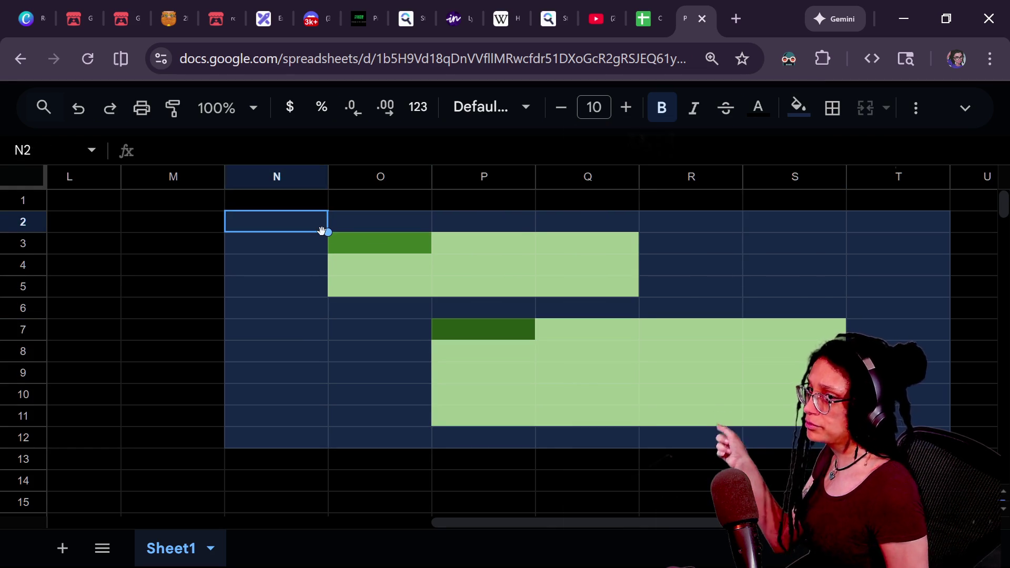
pyautogui.press('Right')
pyautogui.press('Right')
pyautogui.press('Right')
pyautogui.press('Tab')
pyautogui.press('Tab')
pyautogui.press('Tab')
pyautogui.press('Return')
pyautogui.press('Tab')
pyautogui.press('Tab')
pyautogui.press('Tab')
pyautogui.press('Tab')
pyautogui.press('Tab')
pyautogui.press('Tab')
pyautogui.press('Return')
pyautogui.press('Tab')
pyautogui.press('Tab')
pyautogui.press('Tab')
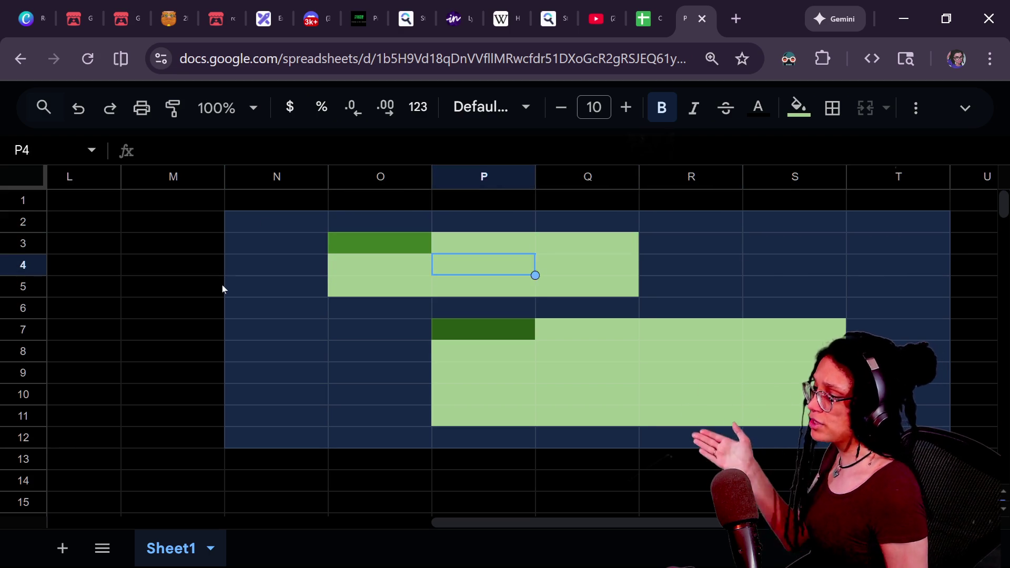
pyautogui.click(256, 250)
pyautogui.press('Tab')
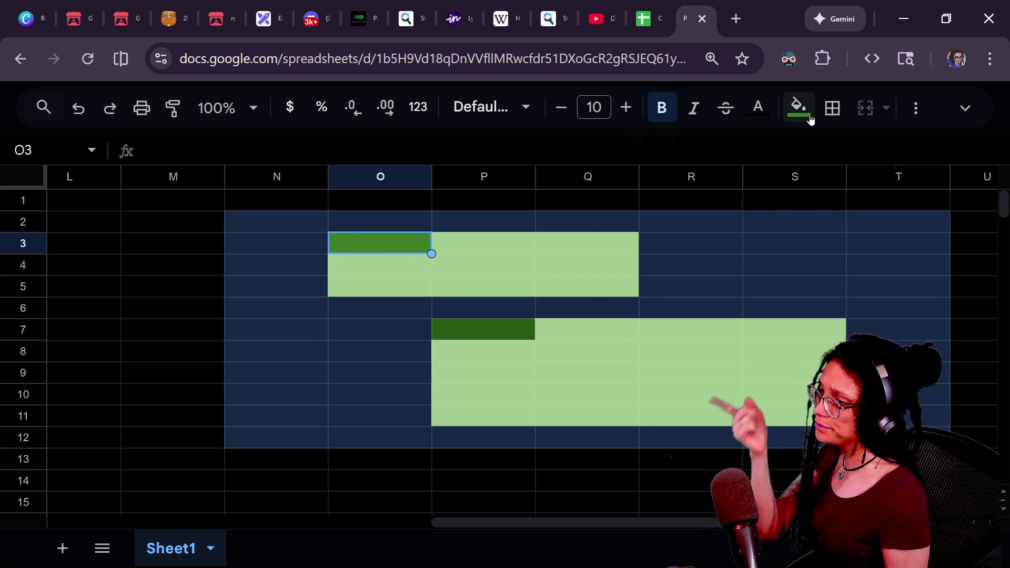
# - Fill O3 dark brown, then click through the neighbouring cells N2–O4
pyautogui.click(799, 108)
pyautogui.click(648, 247)
pyautogui.click(355, 271)
pyautogui.click(339, 239)
pyautogui.click(267, 264)
pyautogui.click(353, 222)
pyautogui.click(301, 247)
pyautogui.click(339, 222)
pyautogui.click(312, 243)
pyautogui.click(380, 221)
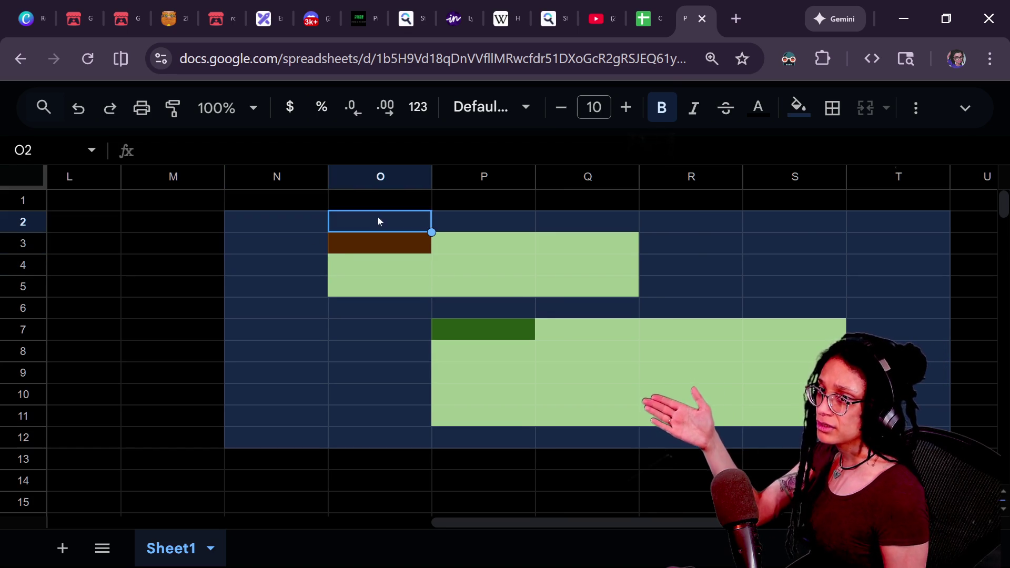
# - Try a dark fill on P3, then undo it
pyautogui.click(455, 253)
pyautogui.click(416, 265)
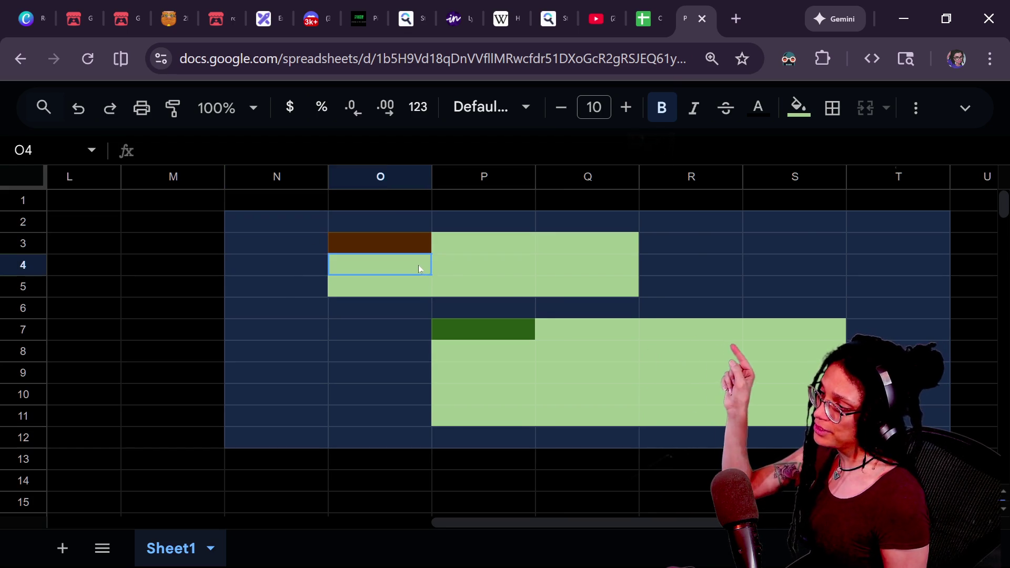
pyautogui.click(300, 244)
pyautogui.click(362, 242)
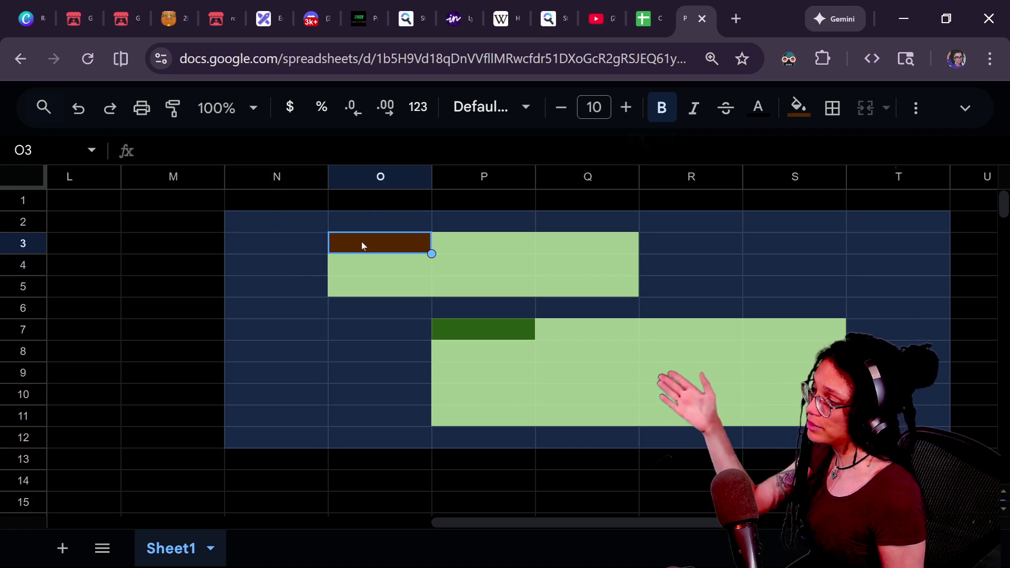
pyautogui.click(467, 243)
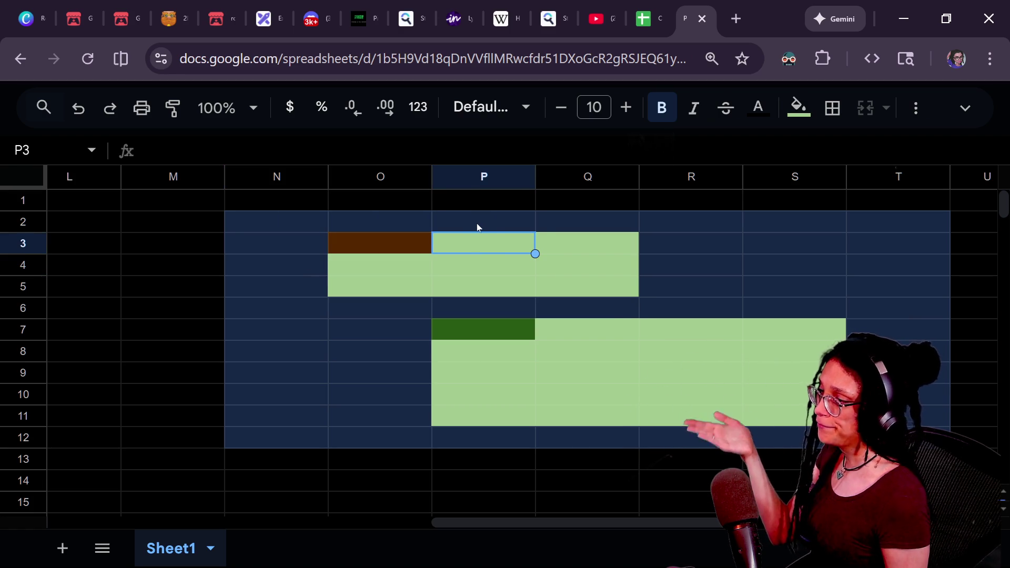
pyautogui.click(477, 226)
pyautogui.click(479, 242)
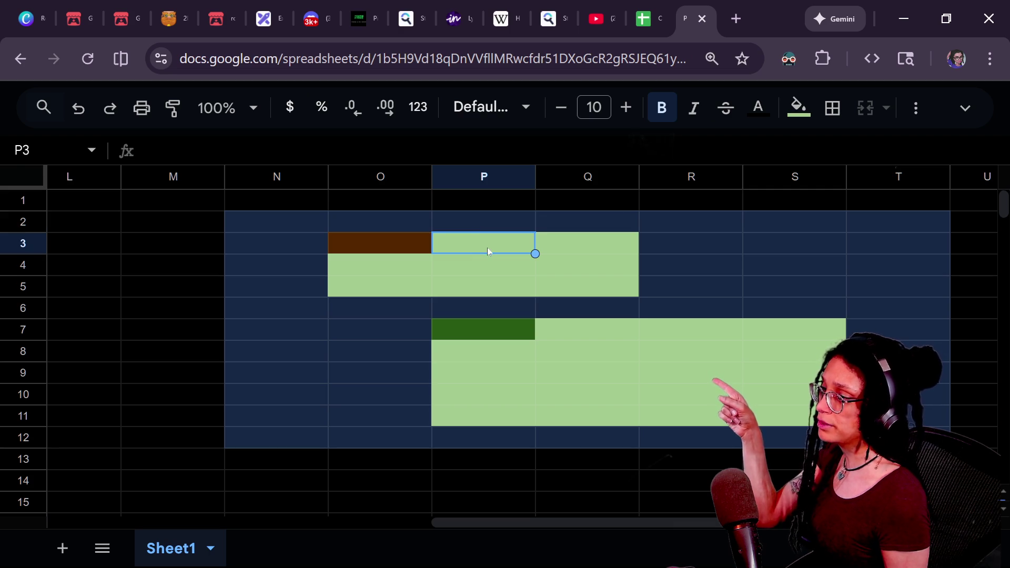
pyautogui.click(800, 108)
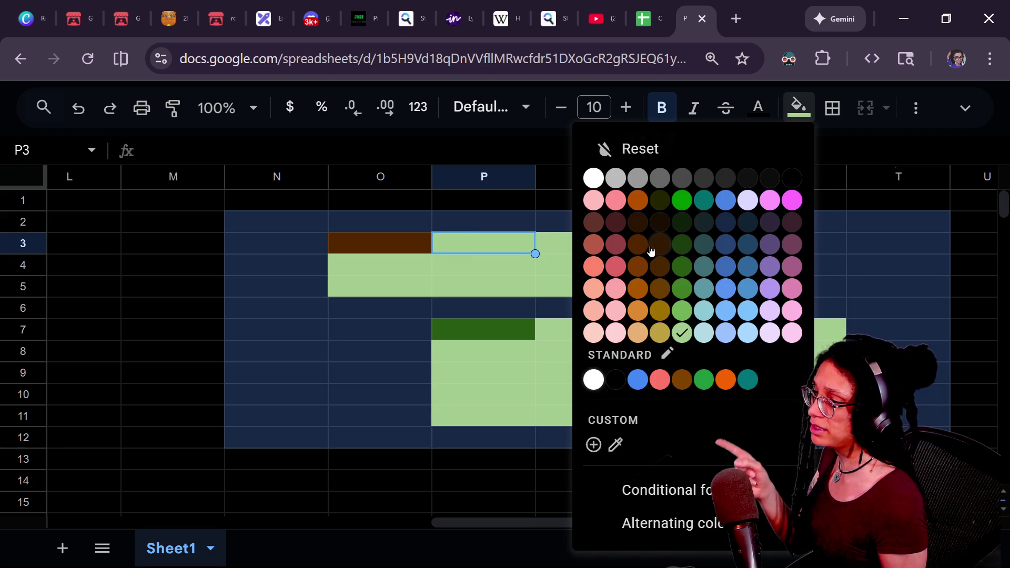
pyautogui.click(651, 249)
pyautogui.hotkey('ctrl', 'z')
# - Paste the brown fill from O3 into P3 and Q3
pyautogui.click(398, 255)
pyautogui.click(468, 245)
pyautogui.hotkey('ctrl', 'v')
pyautogui.click(579, 243)
pyautogui.hotkey('ctrl', 'v')
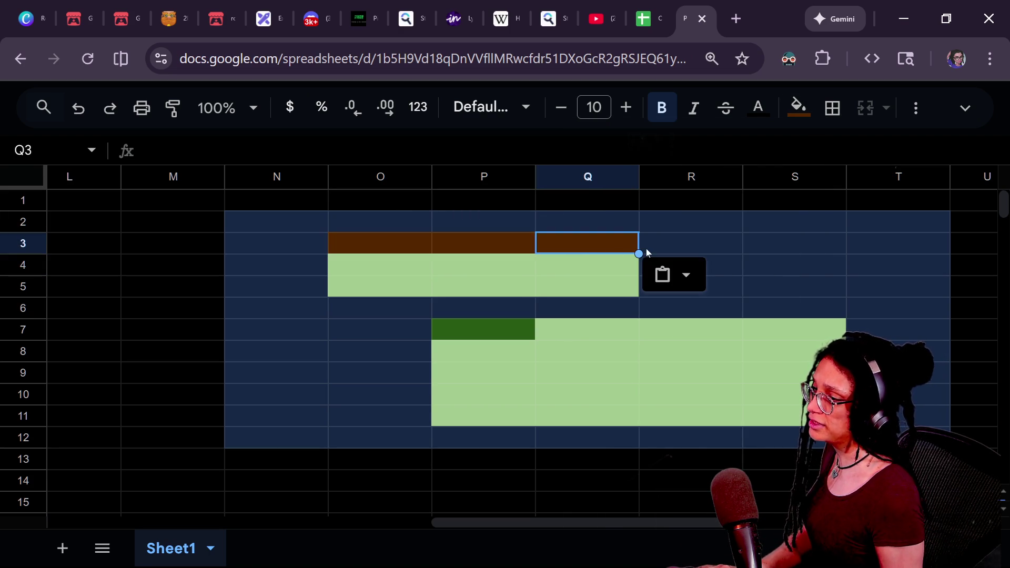
pyautogui.click(653, 246)
pyautogui.click(800, 247)
# - Paste the brown fill into O4 and Q4, leaving P4 light green
pyautogui.click(280, 274)
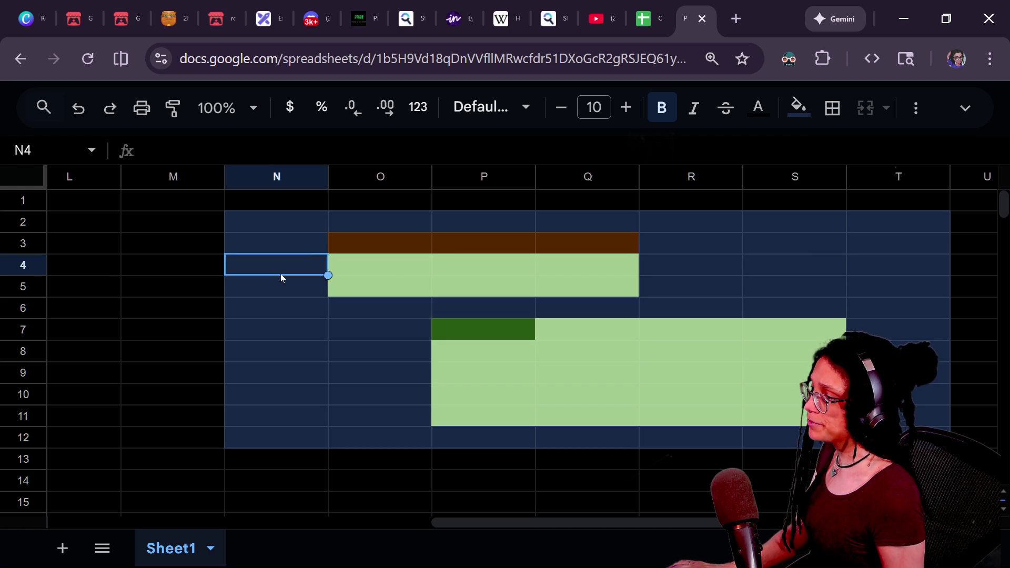
pyautogui.press('Right')
pyautogui.click(285, 267)
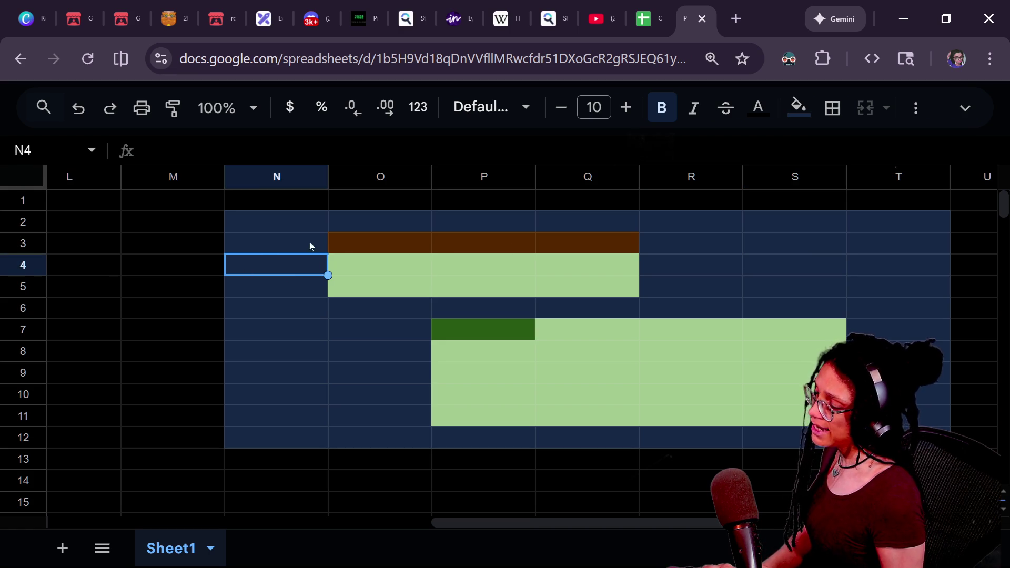
pyautogui.click(388, 277)
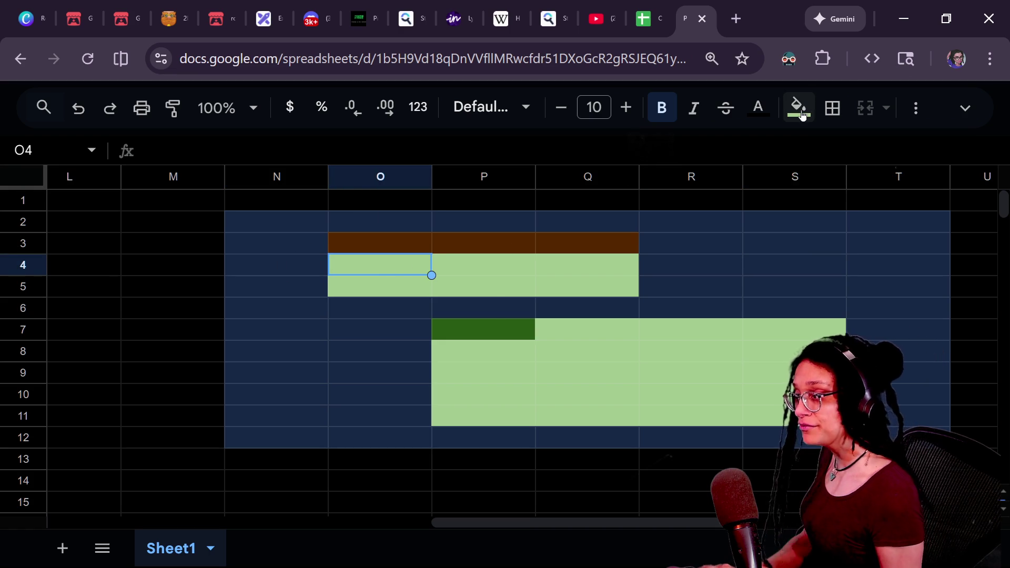
pyautogui.hotkey('ctrl', 'v')
pyautogui.press('Right')
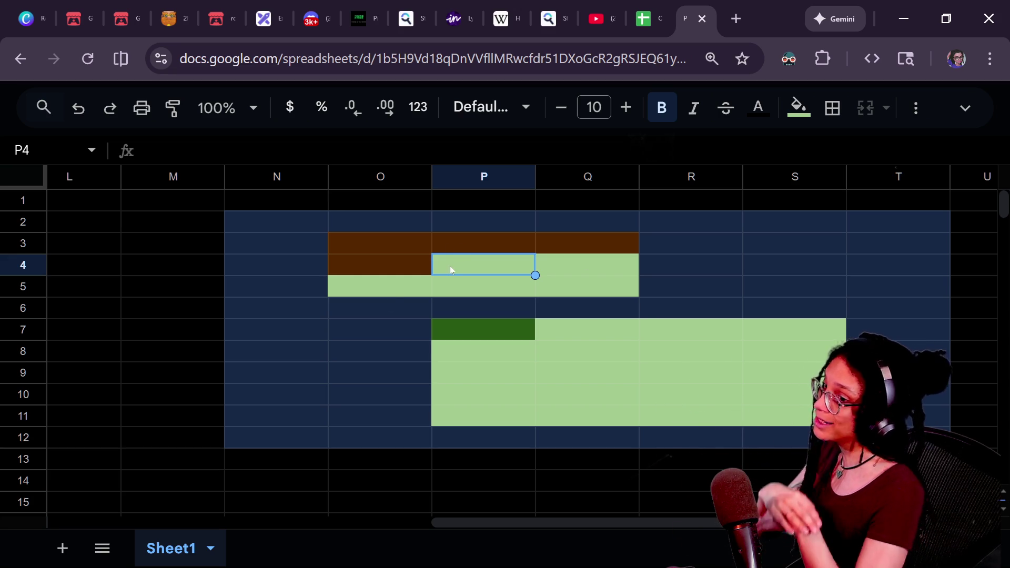
pyautogui.press('Right')
pyautogui.hotkey('ctrl', 'v')
pyautogui.press('Right')
pyautogui.press('Right')
pyautogui.press('Right')
pyautogui.press('Right')
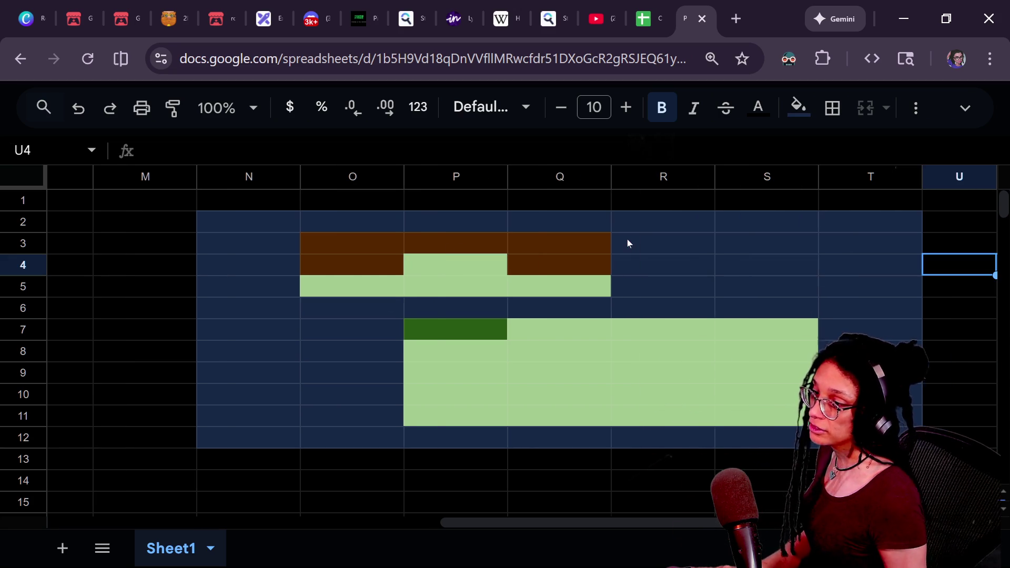
# - Paste the brown fill into O5, P5 and Q5
pyautogui.click(343, 283)
pyautogui.hotkey('ctrl', 'v')
pyautogui.click(497, 282)
pyautogui.hotkey('ctrl', 'v')
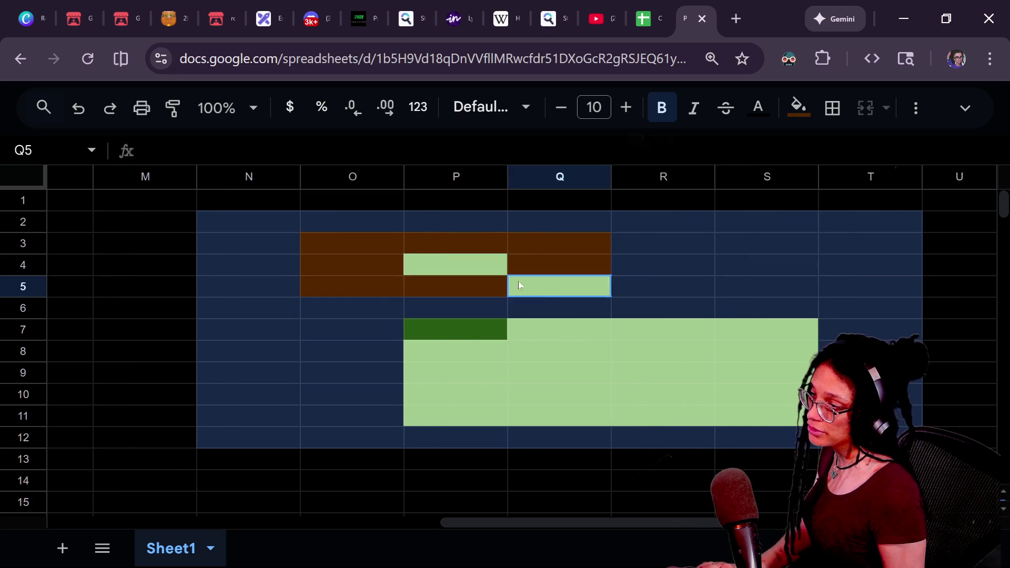
pyautogui.click(519, 282)
pyautogui.hotkey('ctrl', 'v')
# - Check the fills of O4, P3, Q3, Q4 and Q5, then switch away from Sheets
pyautogui.click(342, 265)
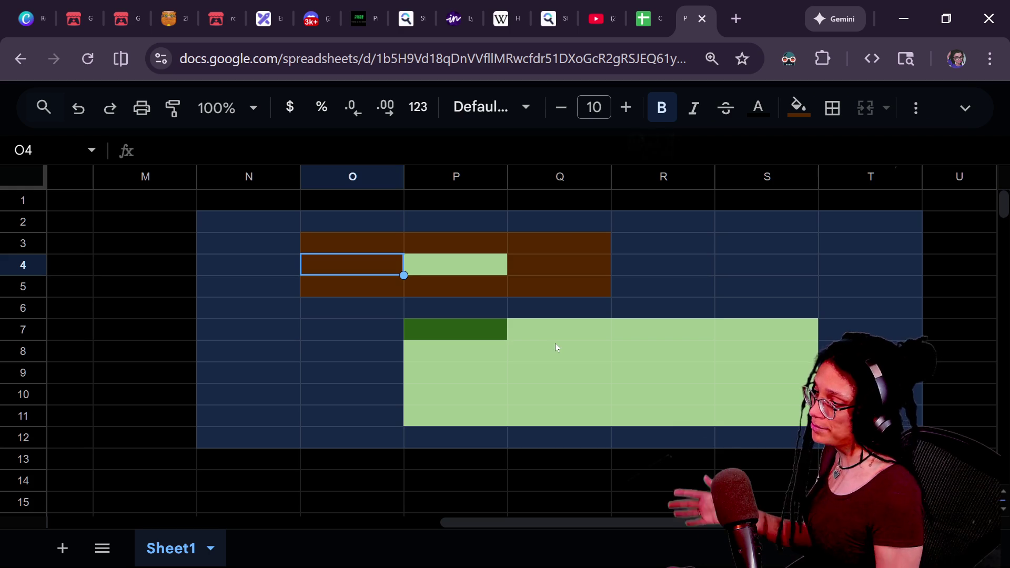
pyautogui.click(422, 242)
pyautogui.click(564, 247)
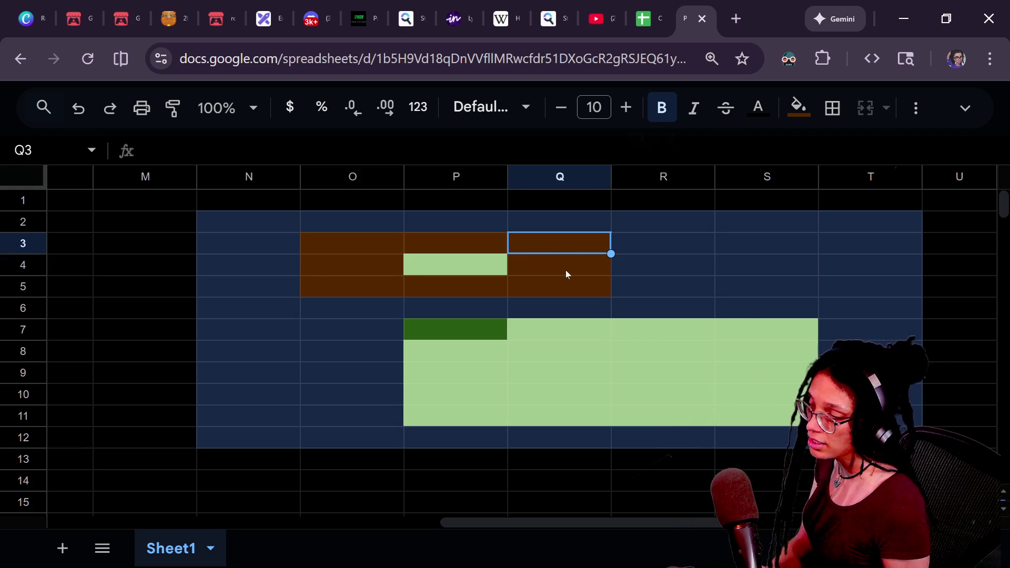
pyautogui.click(566, 274)
pyautogui.click(561, 292)
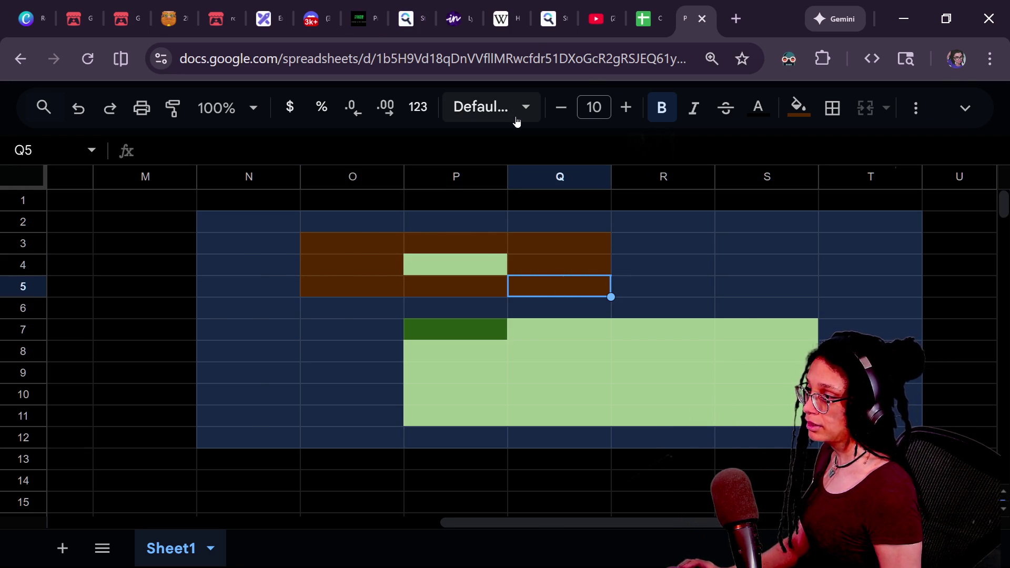
pyautogui.hotkey('alt', 'Tab')
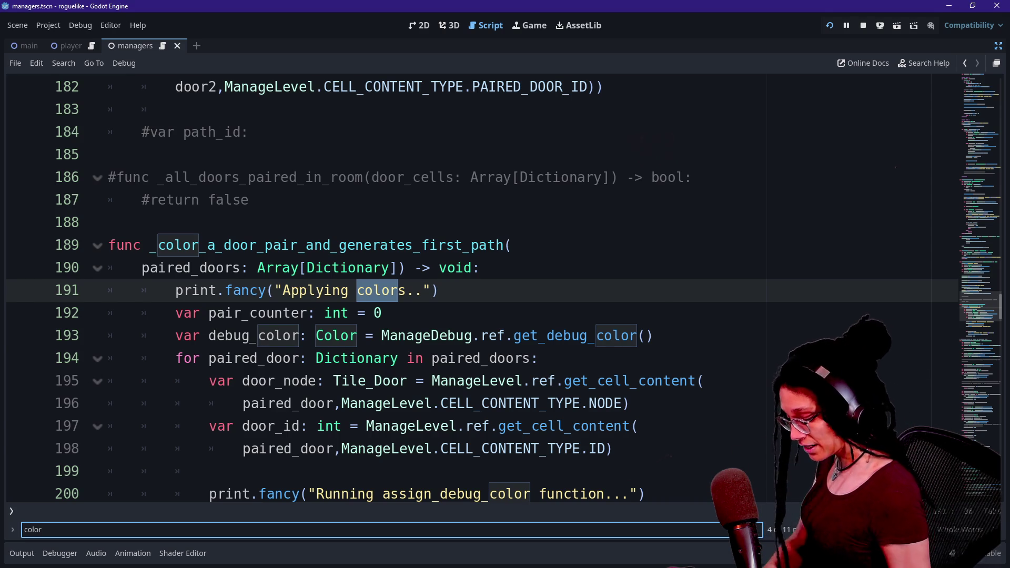
# - Open the itch.io roguelike-wip game page and play the game full screen
pyautogui.hotkey('alt', 'Tab')
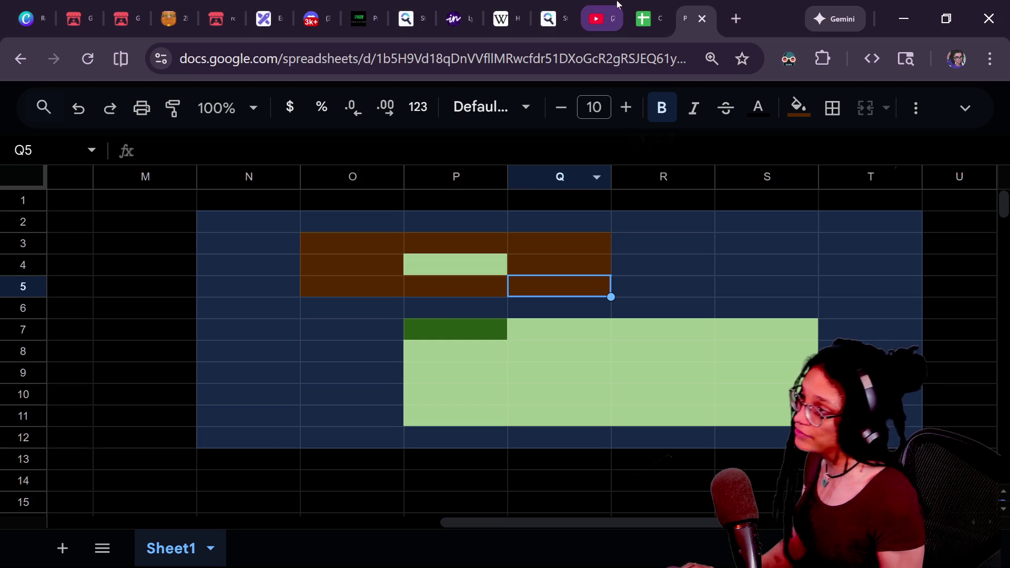
pyautogui.click(216, 18)
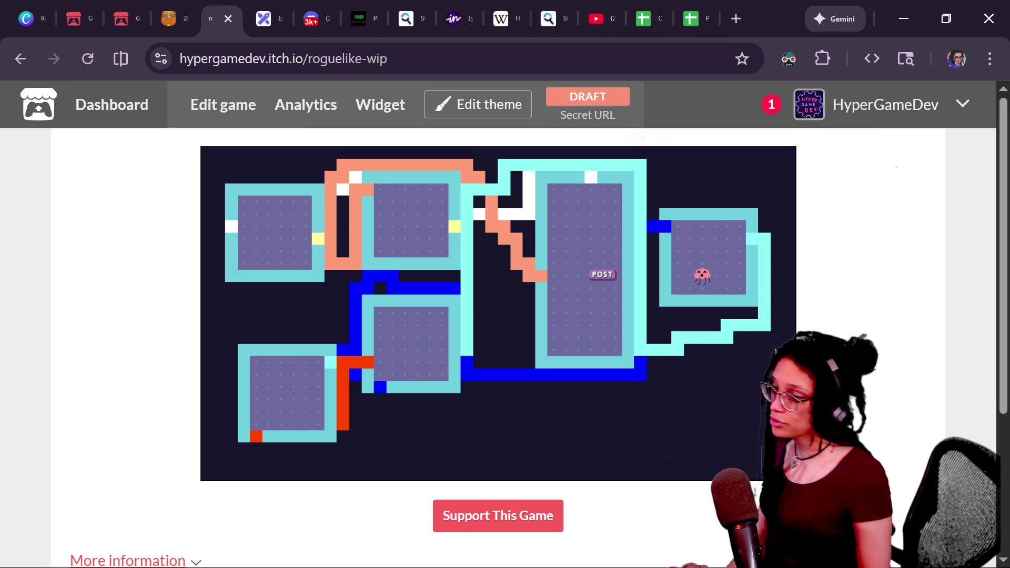
pyautogui.click(783, 469)
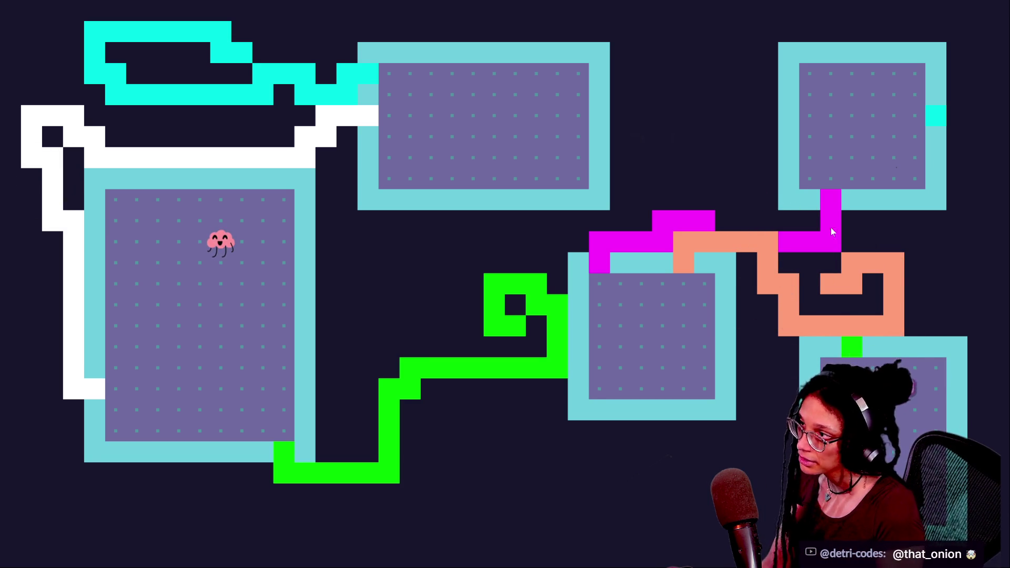
# - Exit the game's full screen and switch to the manage_paths.gd diff in GitHub Desktop
pyautogui.moveTo(548, 96)
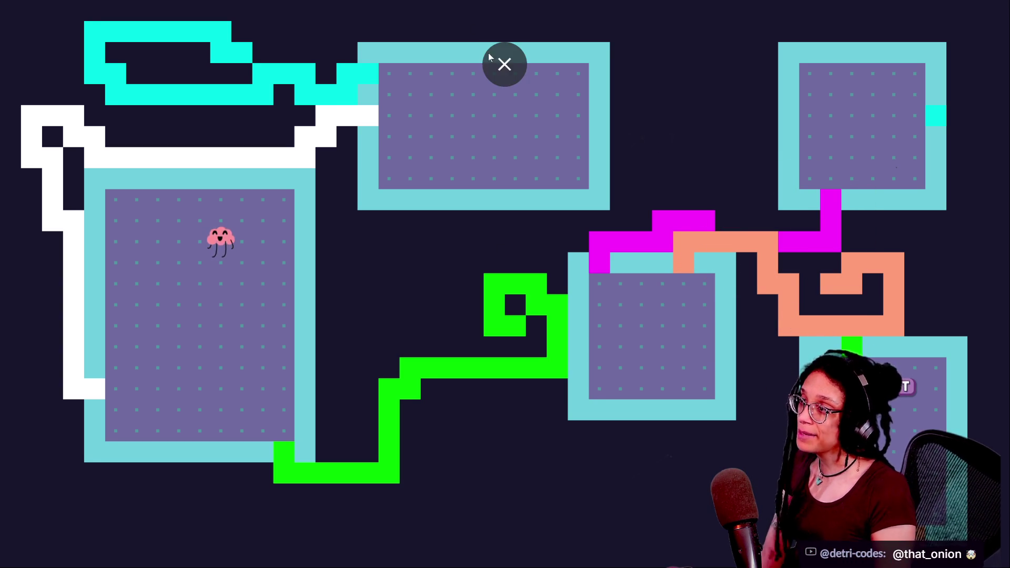
pyautogui.click(503, 62)
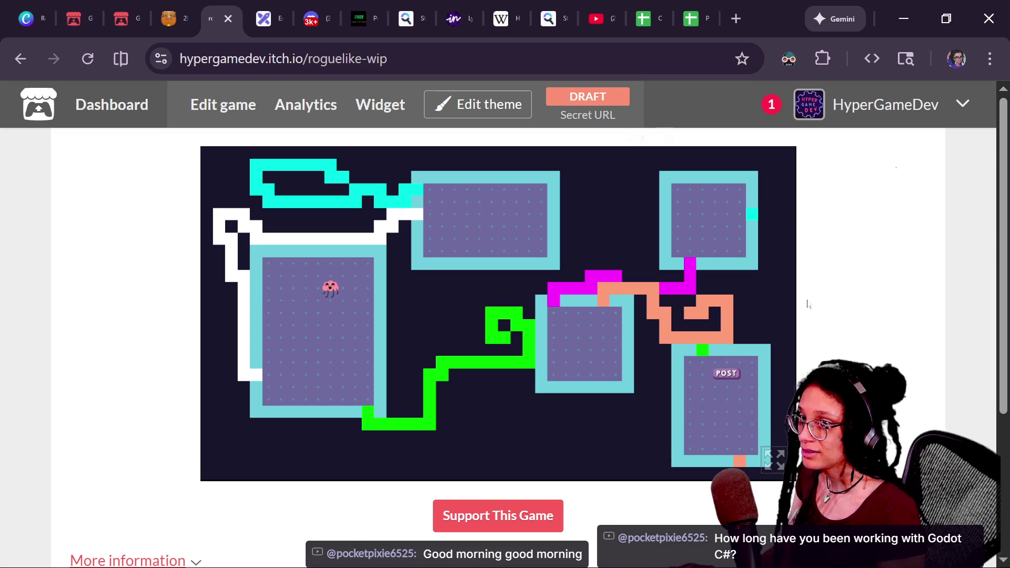
pyautogui.hotkey('alt', 'Tab')
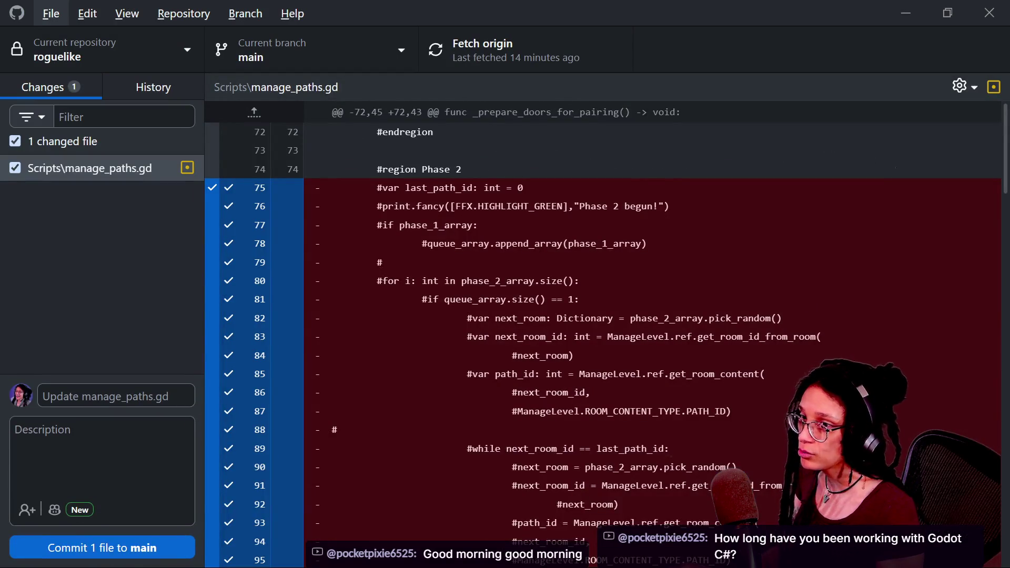
# - Move the caret through Godot script lines 193–201, then open the YouTube Godot Beginner Tutorials playlist
pyautogui.hotkey('alt', 'Tab')
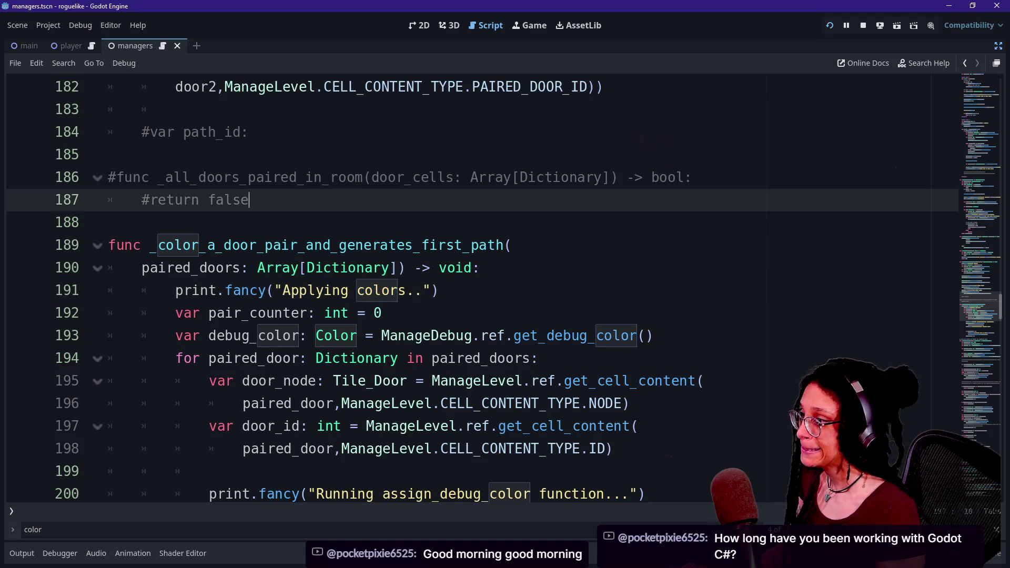
pyautogui.click(251, 336)
pyautogui.press('Down')
pyautogui.press('Down')
pyautogui.press('Down')
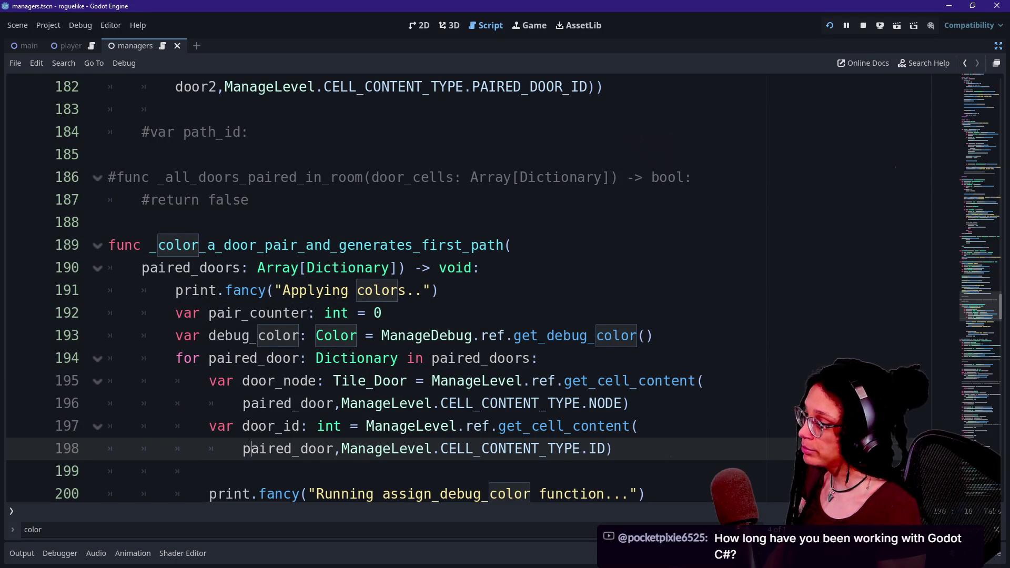
pyautogui.press('Down')
pyautogui.press('Down')
pyautogui.press('Down')
pyautogui.click(114, 524)
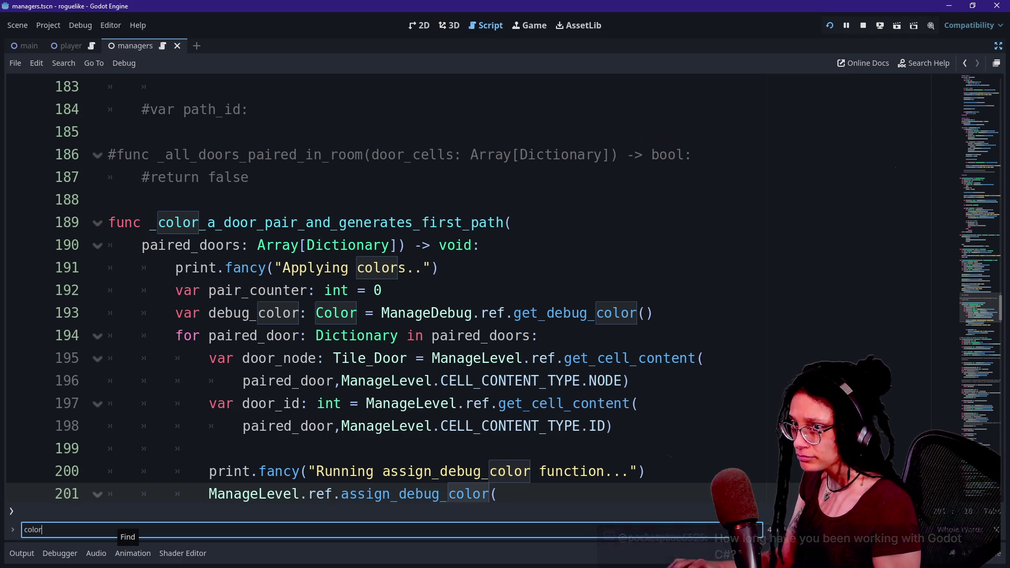
pyautogui.hotkey('alt', 'Tab')
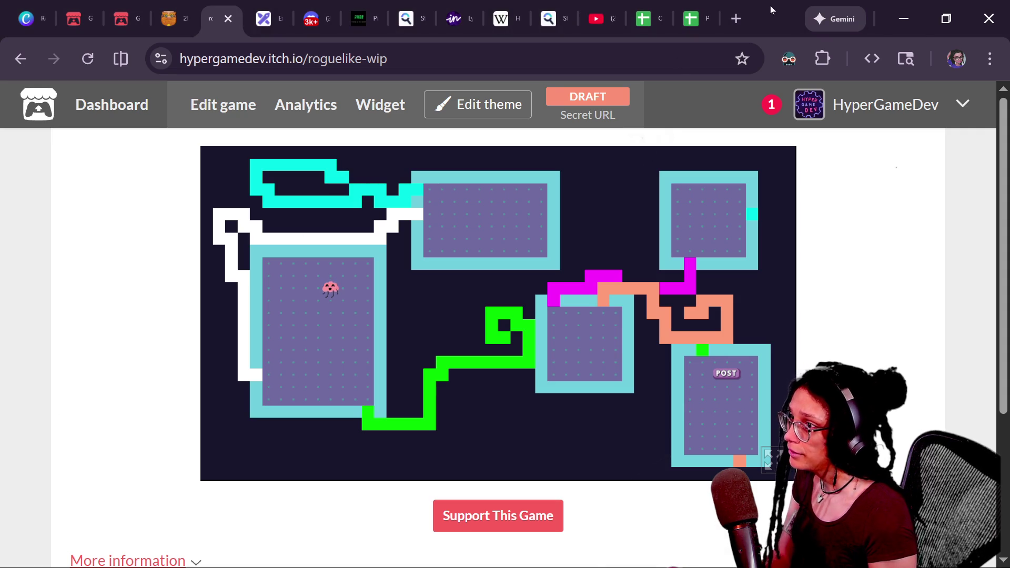
pyautogui.click(598, 18)
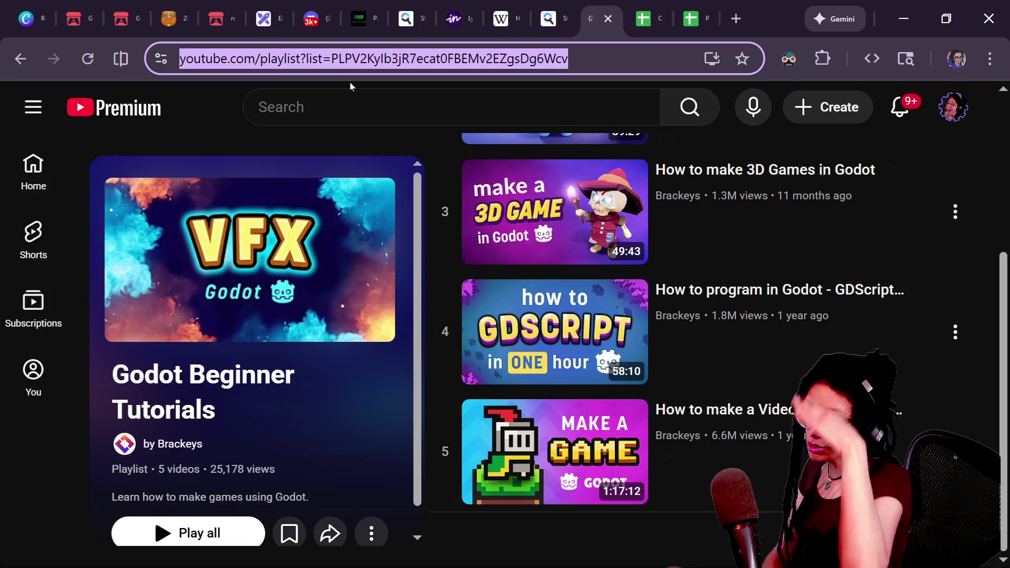
# - Type 'first' to open the Godot Learn-Along video and briefly watch it full screen
pyautogui.write('first')
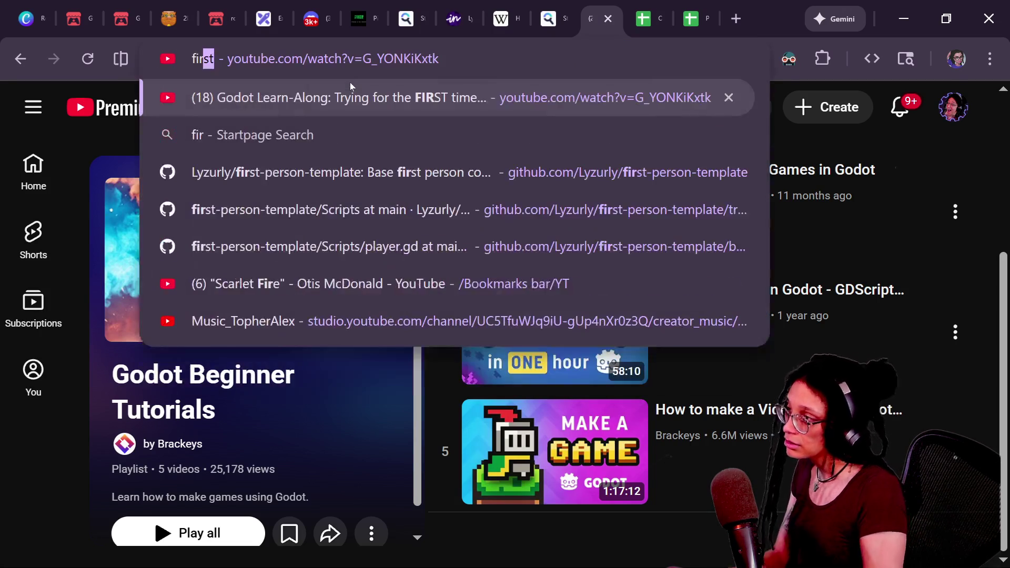
pyautogui.press('Return')
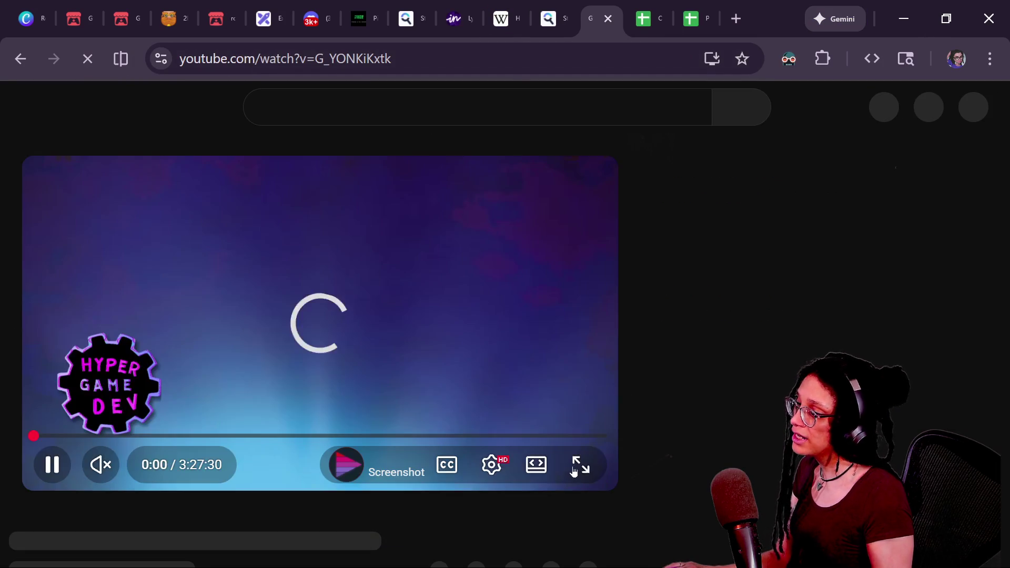
pyautogui.click(577, 464)
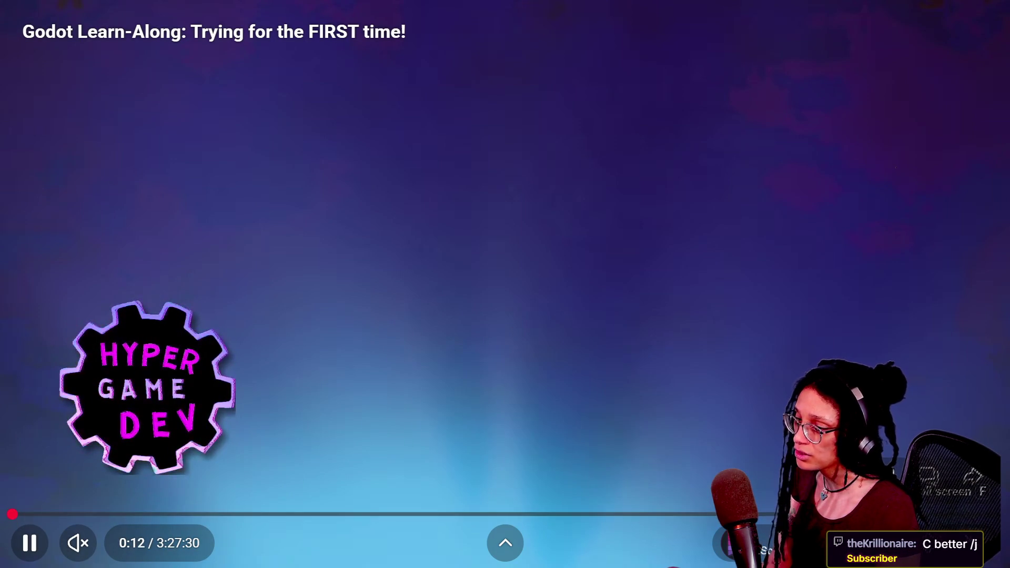
pyautogui.press('Escape')
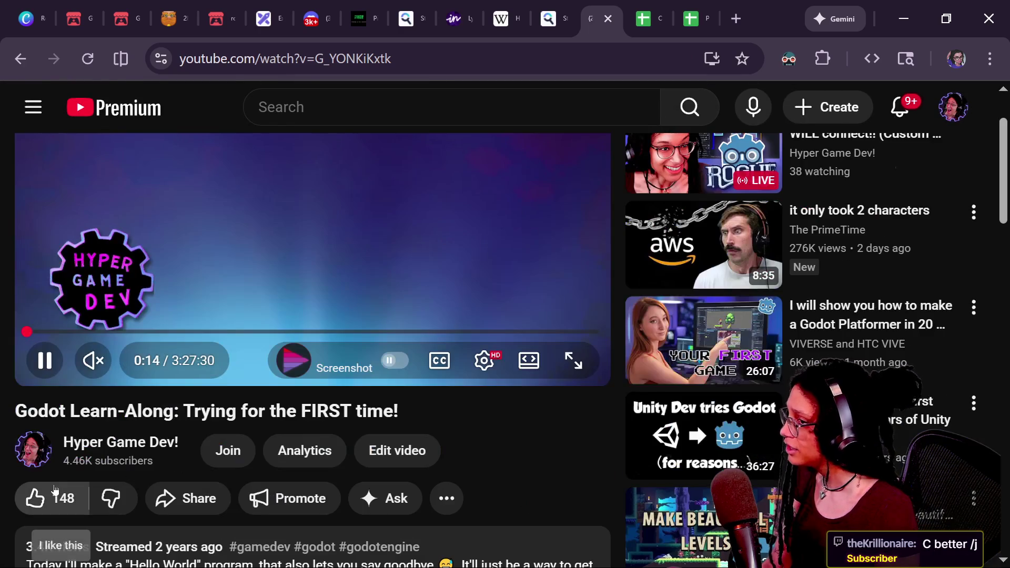
# - Expand the video description, select the Sep 14, 2023 date, and return to Godot line 192
pyautogui.scroll(-3, 53, 494)
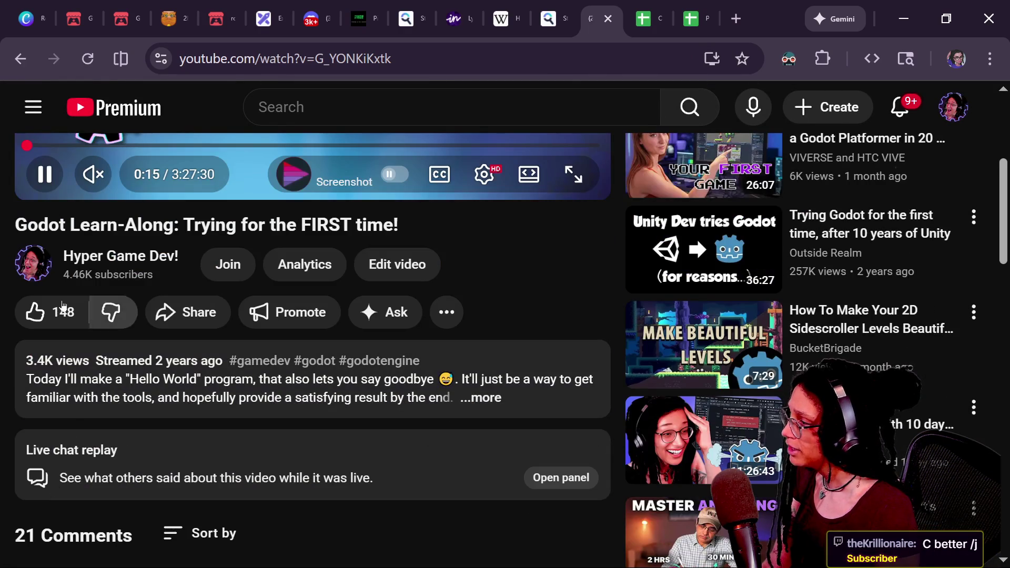
pyautogui.click(302, 412)
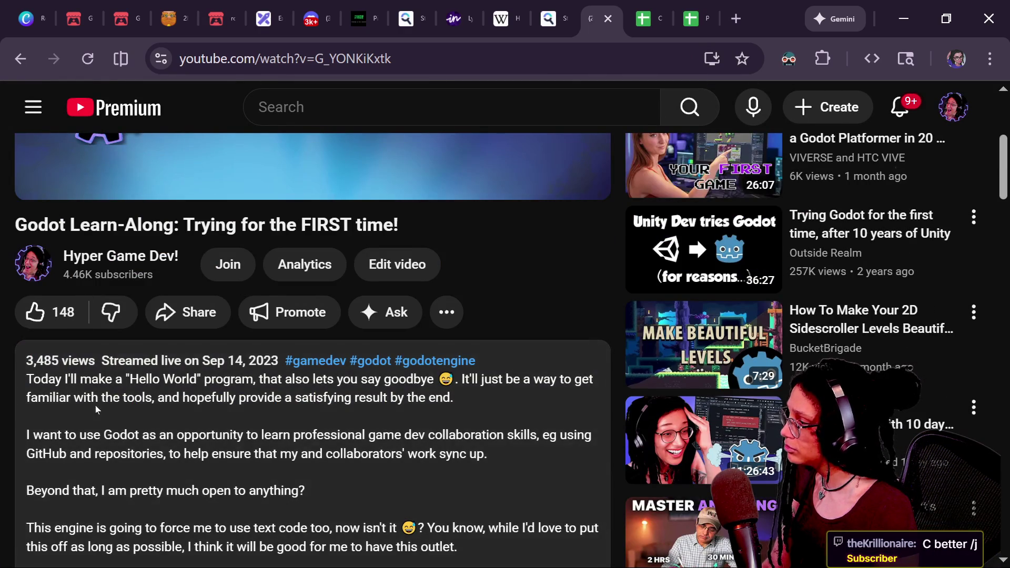
pyautogui.moveTo(203, 361); pyautogui.dragTo(278, 361)
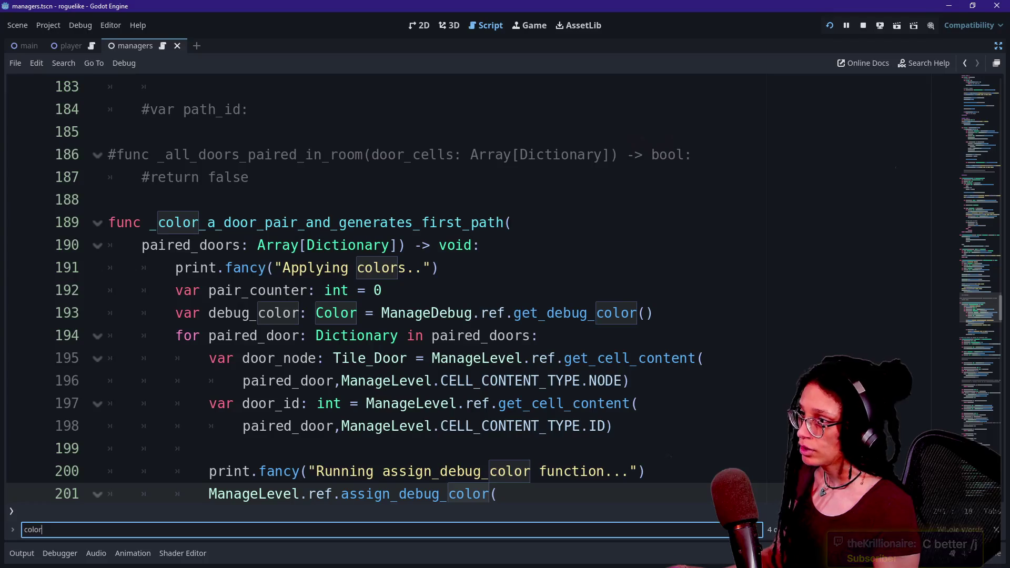
pyautogui.click(382, 290)
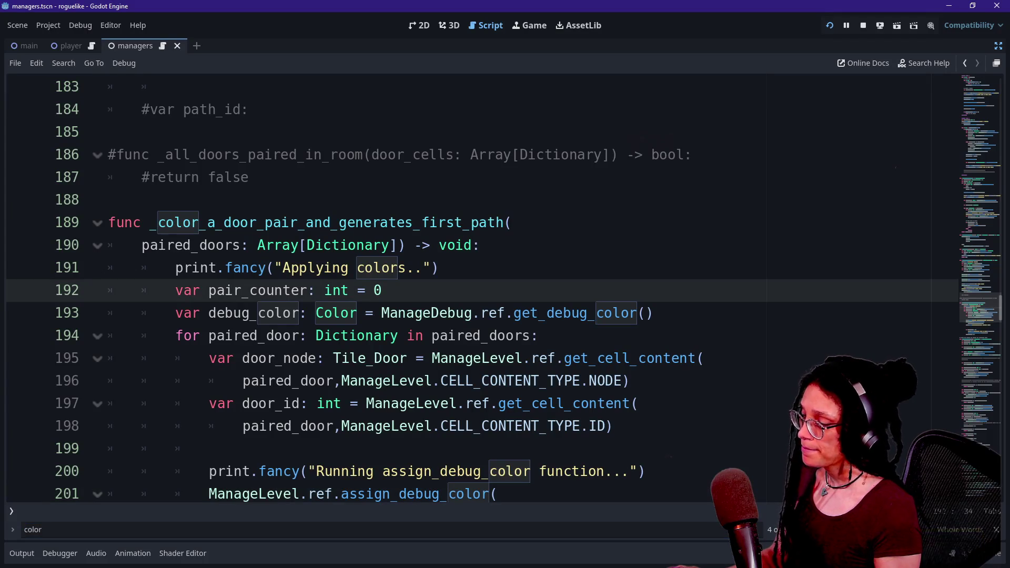
# - Paste in a print confirming assign_debug_color ran, near line 202
pyautogui.press('Down')
pyautogui.press('Down')
pyautogui.press('Down')
pyautogui.moveTo(283, 267); pyautogui.dragTo(382, 290)
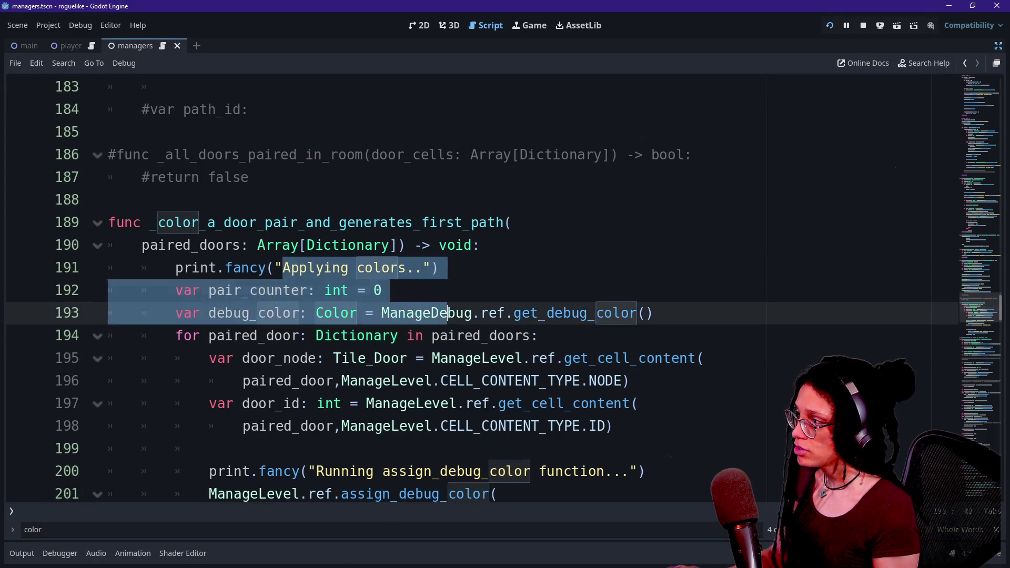
pyautogui.click(548, 426)
pyautogui.press('Down')
pyautogui.press('Down')
pyautogui.press('Down')
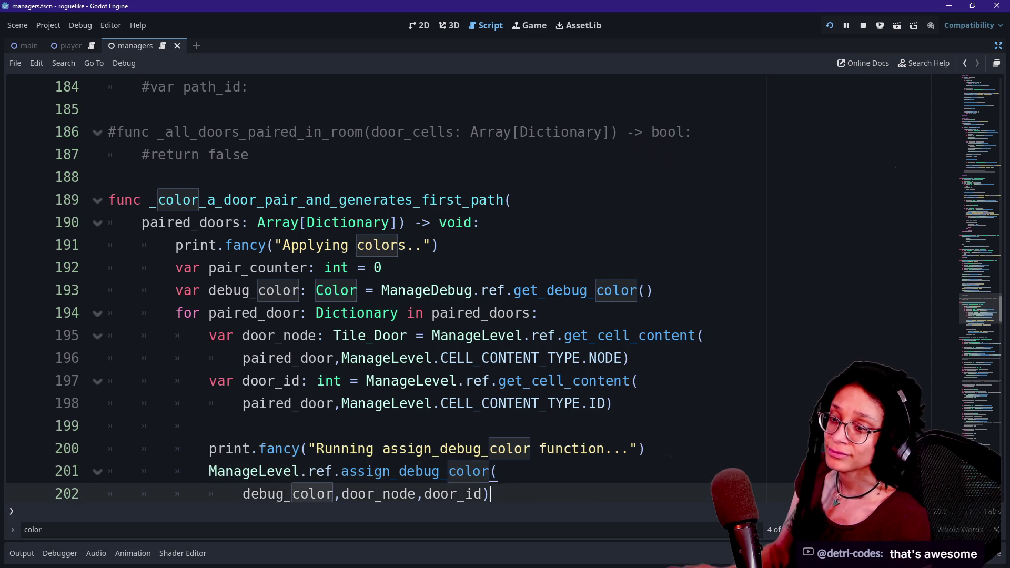
pyautogui.write('print.fancy("assign_debug_color function ran!")')
# - Scroll down the managers script to the same-door and same-room retry loops
pyautogui.click(645, 427)
pyautogui.scroll(-1, 526, 369)
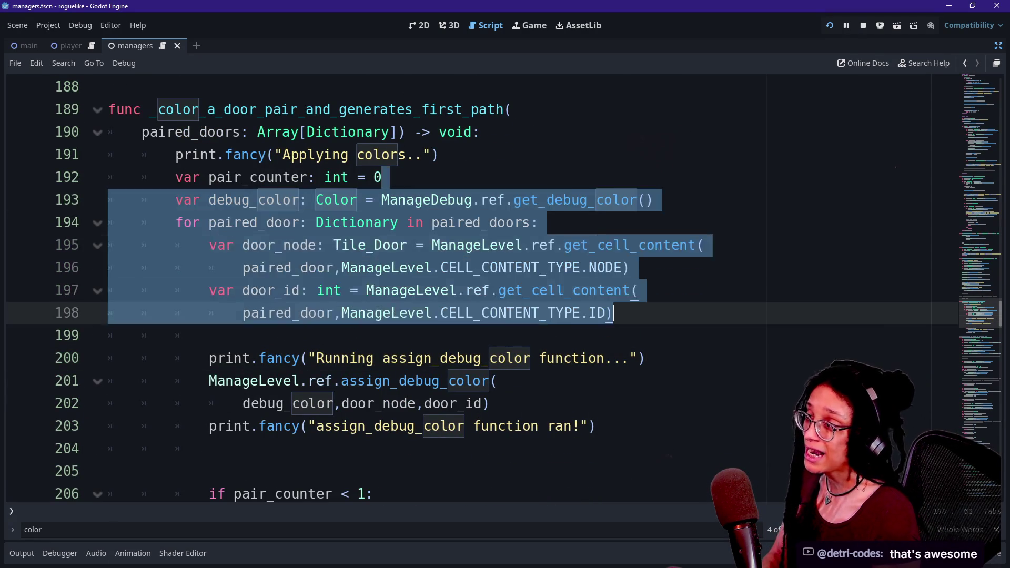
pyautogui.click(208, 335)
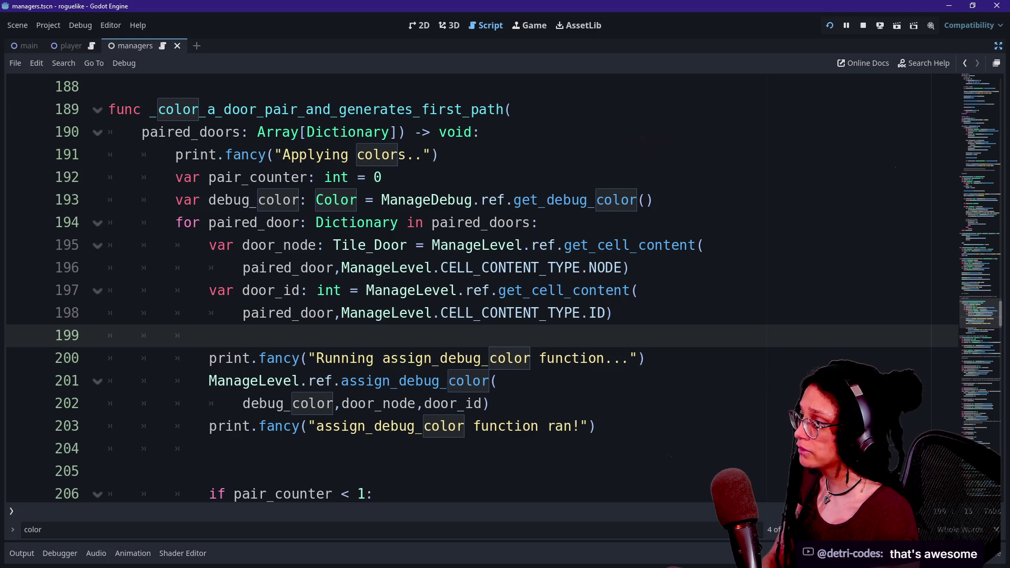
pyautogui.click(614, 358)
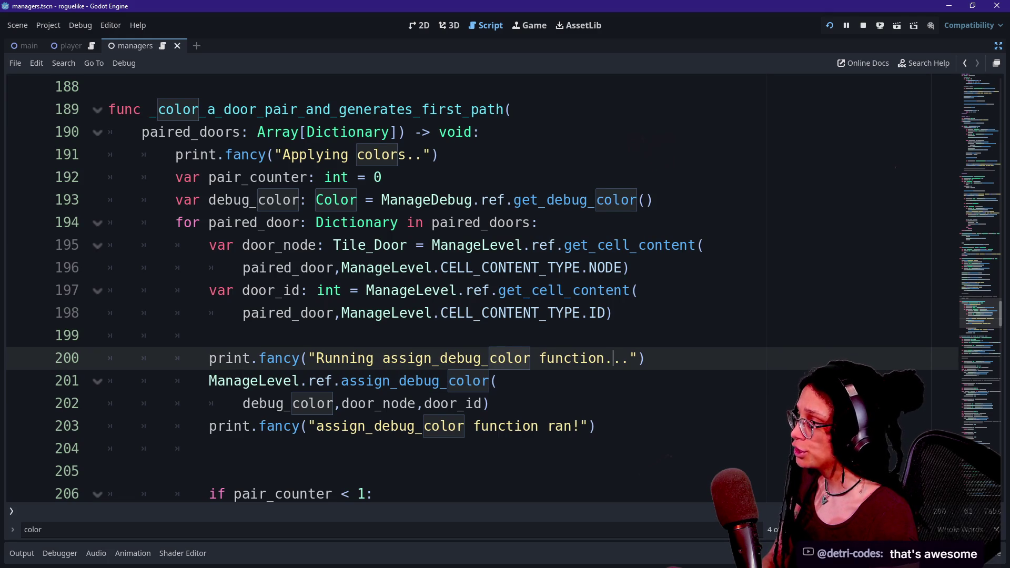
pyautogui.scroll(2, 473, 289)
pyautogui.scroll(-9, 474, 289)
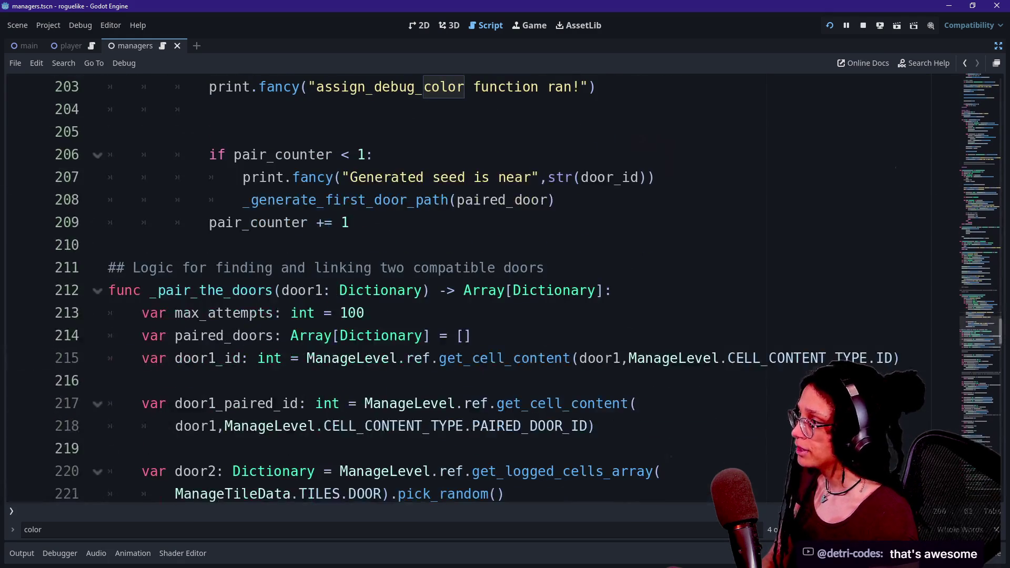
pyautogui.scroll(-12, 473, 289)
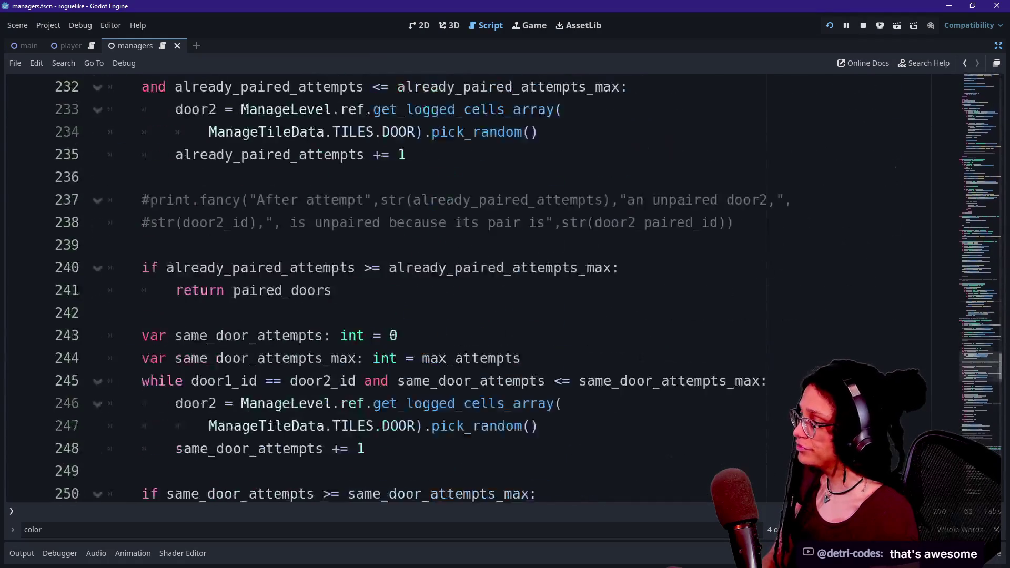
pyautogui.scroll(-5, 473, 290)
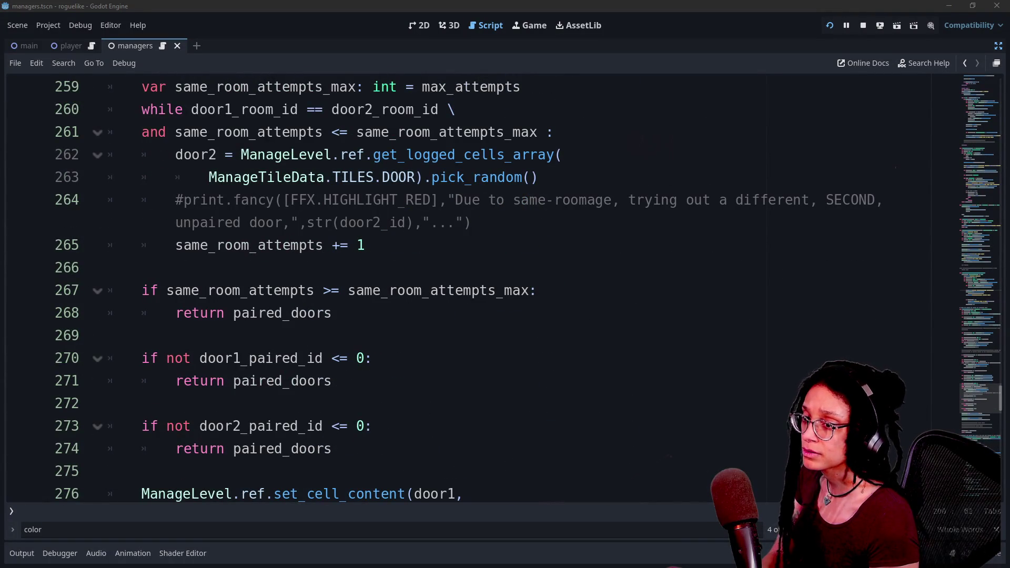
pyautogui.scroll(-1, 516, 382)
pyautogui.rightClick(515, 382)
pyautogui.press('Escape')
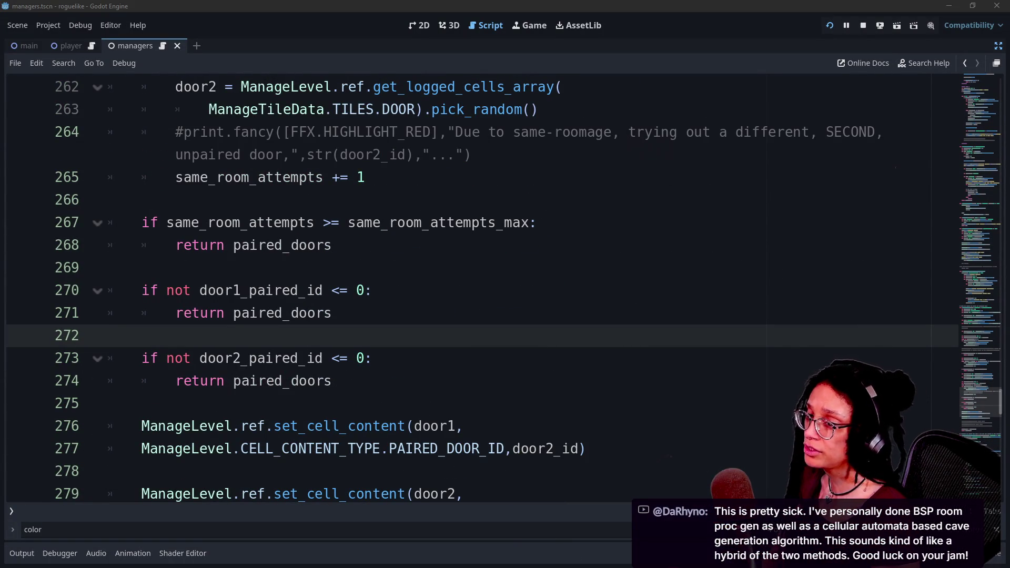
pyautogui.press('Down')
pyautogui.press('Down')
pyautogui.press('Down')
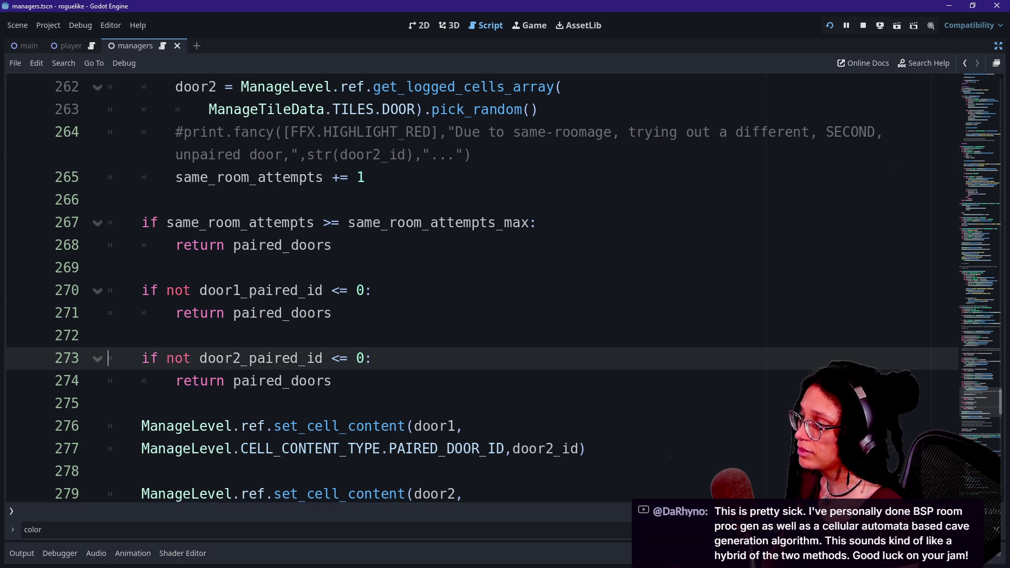
pyautogui.press('Down')
pyautogui.press('Down')
pyautogui.press('Down')
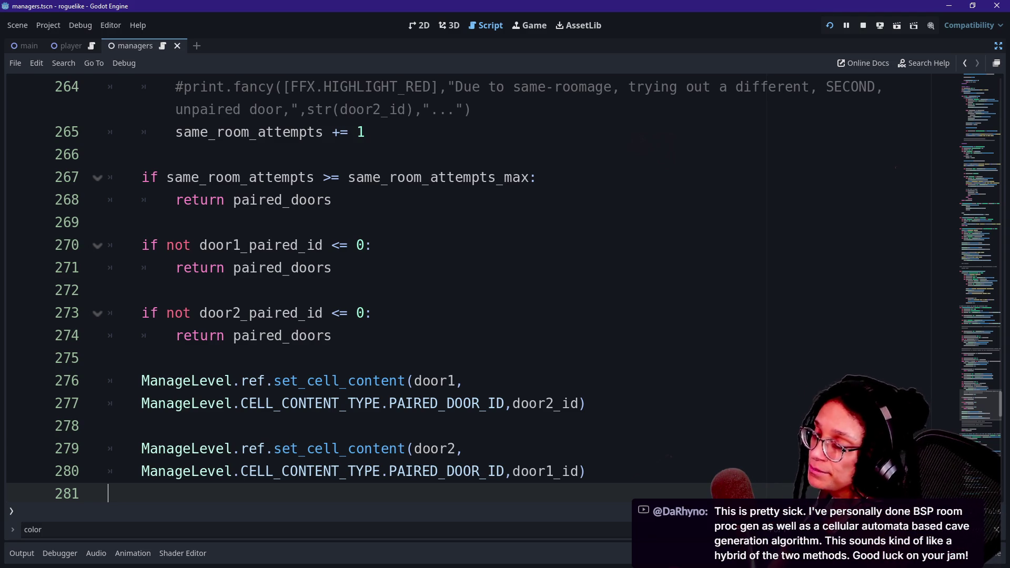
pyautogui.click(108, 290)
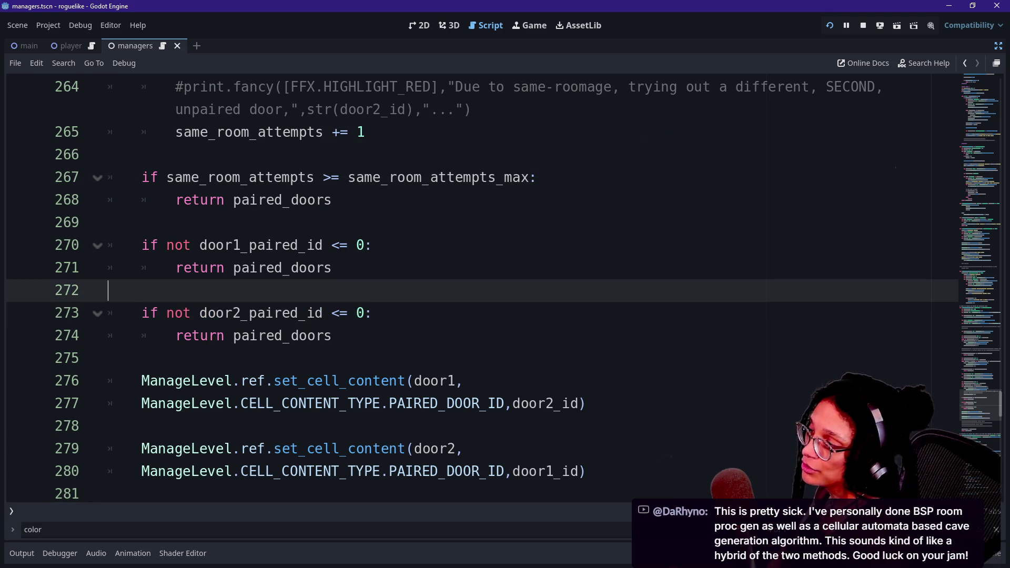
pyautogui.press('Down')
pyautogui.press('Down')
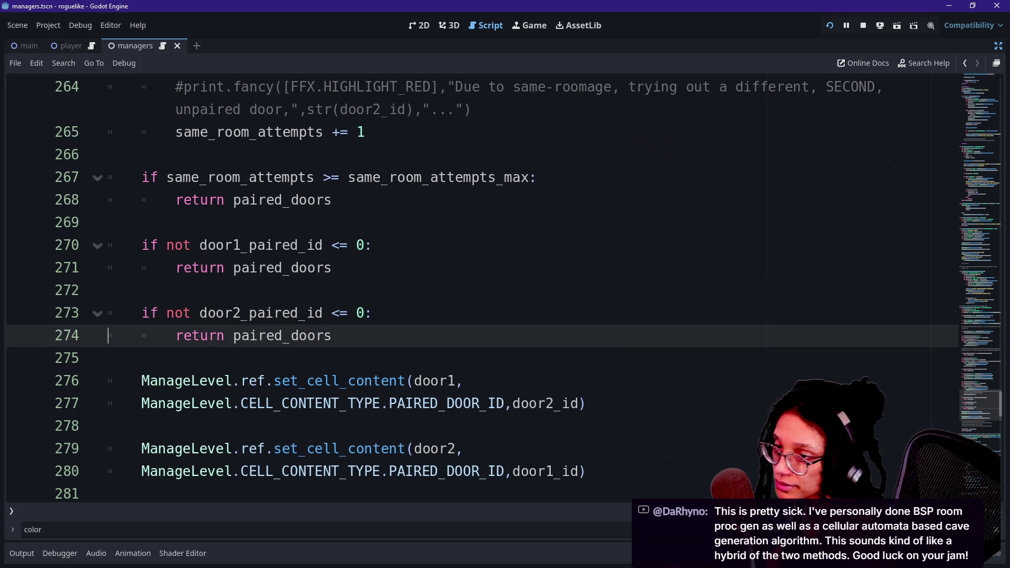
pyautogui.press('Up')
pyautogui.press('Down')
pyautogui.press('Down')
pyautogui.press('Up')
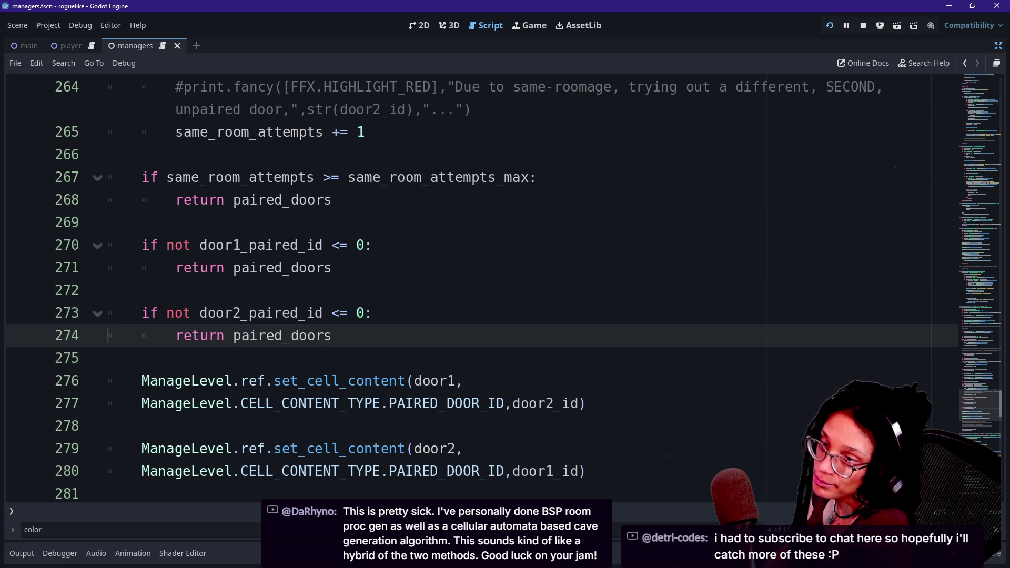
pyautogui.press('Down')
pyautogui.press('Down')
pyautogui.press('Down')
pyautogui.press('Up')
pyautogui.press('Up')
pyautogui.press('Up')
pyautogui.press('Down')
pyautogui.press('Up')
pyautogui.press('Up')
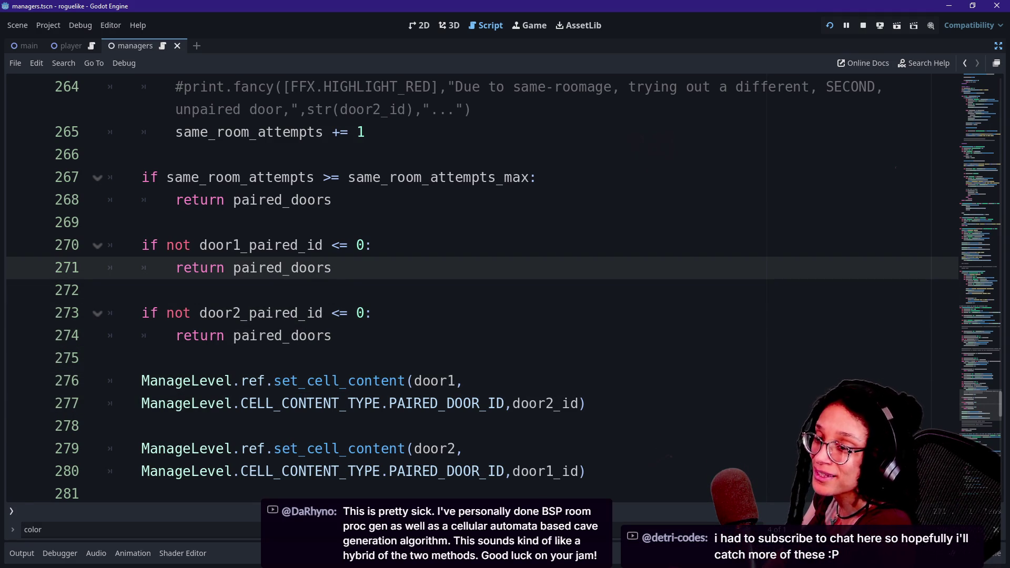
pyautogui.press('Down')
pyautogui.press('Down')
pyautogui.press('Down')
pyautogui.press('Up')
pyautogui.press('Up')
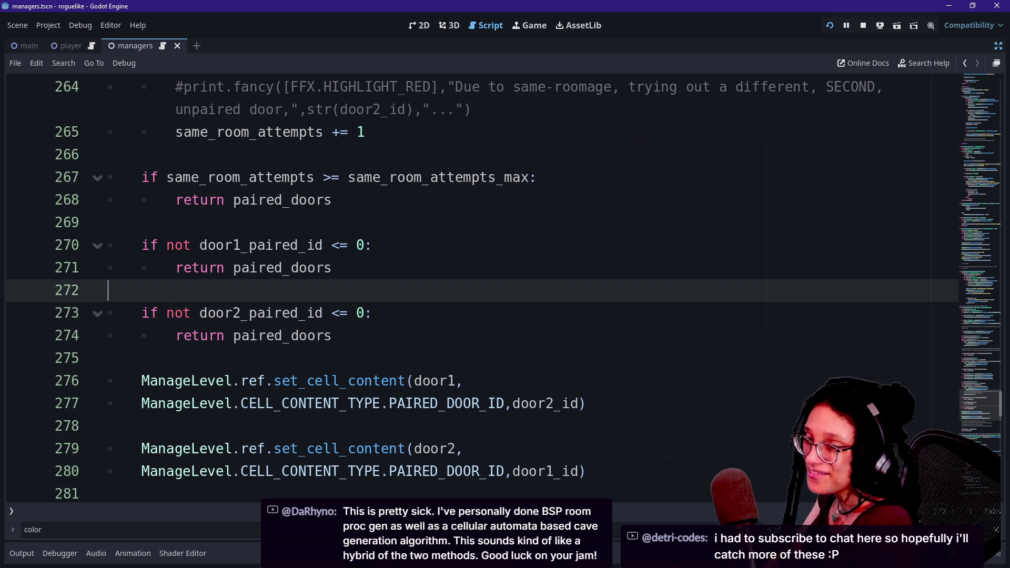
pyautogui.press('Up')
pyautogui.press('Up')
pyautogui.press('Down')
pyautogui.press('Down')
pyautogui.press('Up')
pyautogui.press('Up')
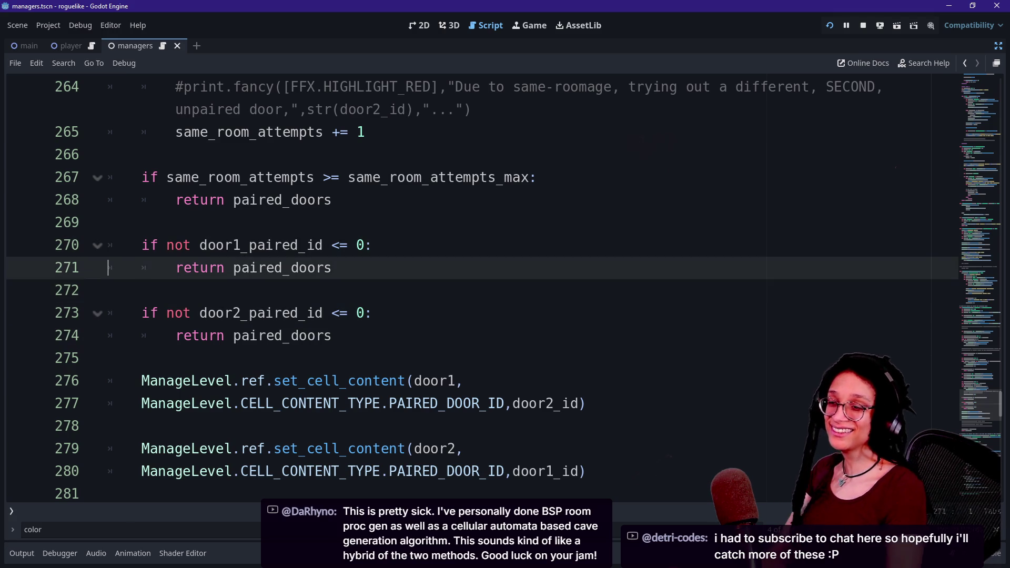
pyautogui.press('Down')
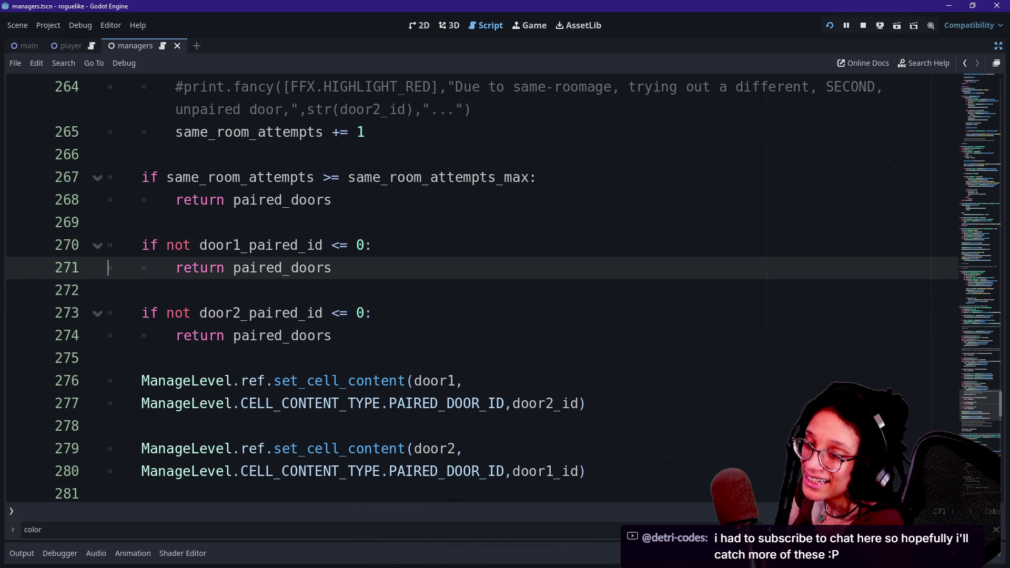
pyautogui.press('Up')
pyautogui.press('Up')
pyautogui.press('Down')
pyautogui.press('Up')
pyautogui.press('Down')
pyautogui.press('Up')
pyautogui.press('Down')
pyautogui.press('Down')
pyautogui.press('Down')
pyautogui.press('Down')
pyautogui.press('Up')
pyautogui.press('Up')
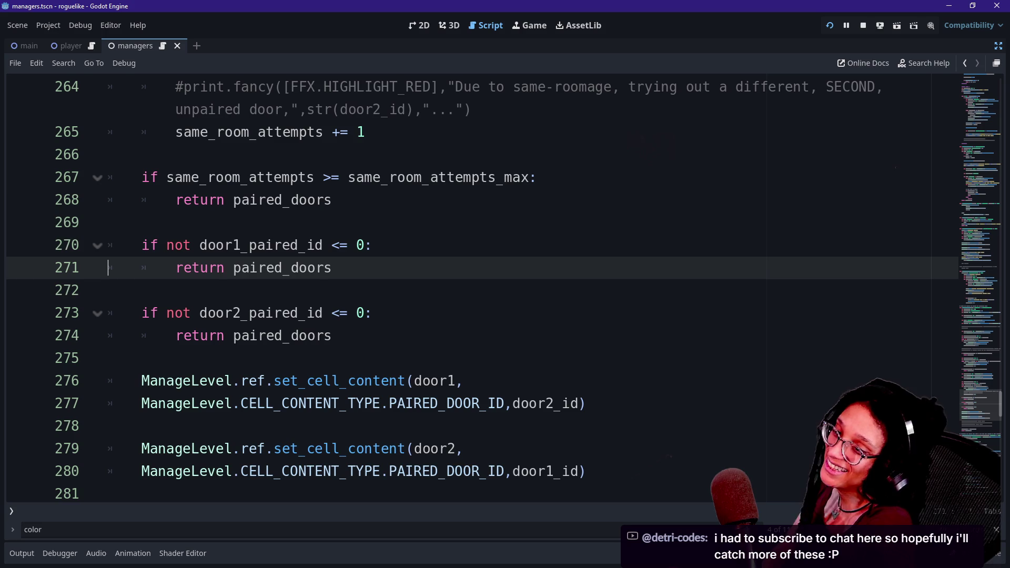
pyautogui.press('Up')
pyautogui.press('Down')
pyautogui.press('Down')
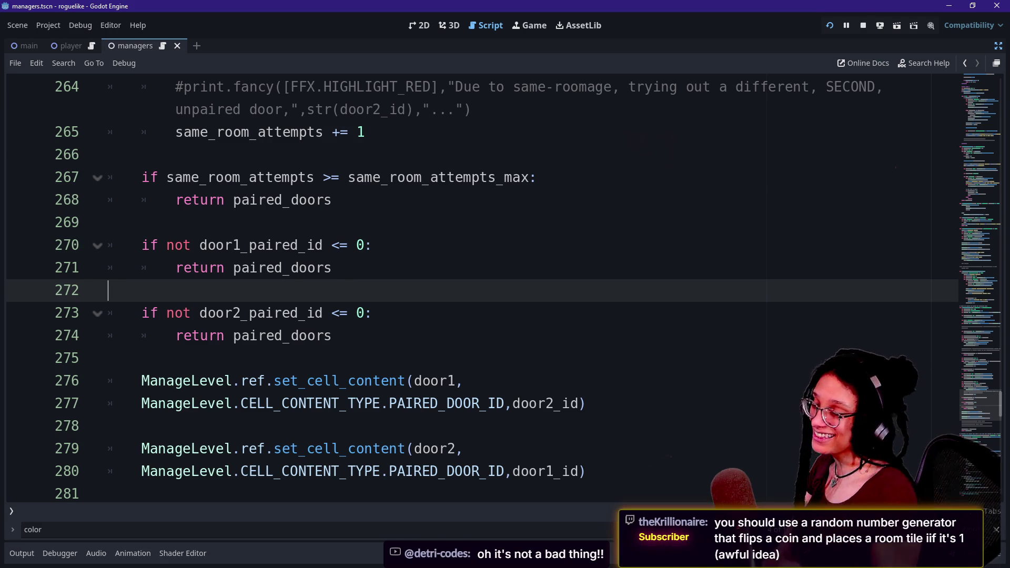
# - Review the door-pairing code and path functions in the managers script
pyautogui.click(571, 404)
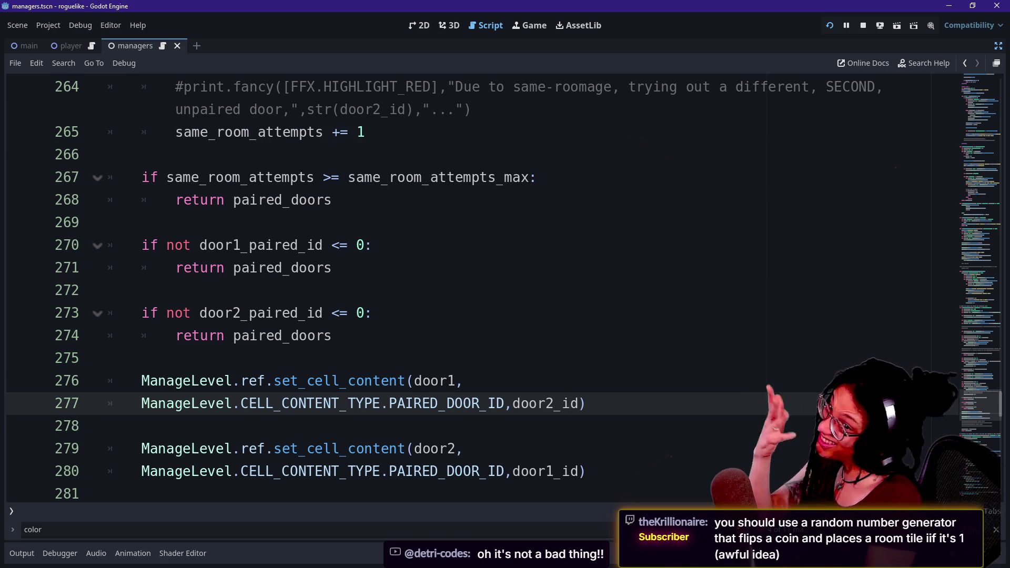
pyautogui.press('Up')
pyautogui.press('Up')
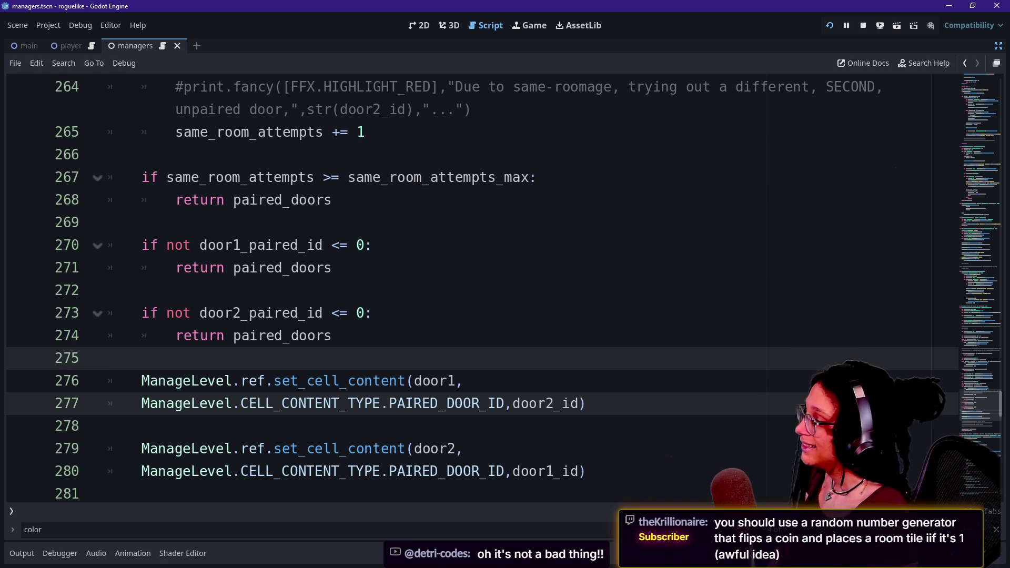
pyautogui.scroll(-4, 482, 290)
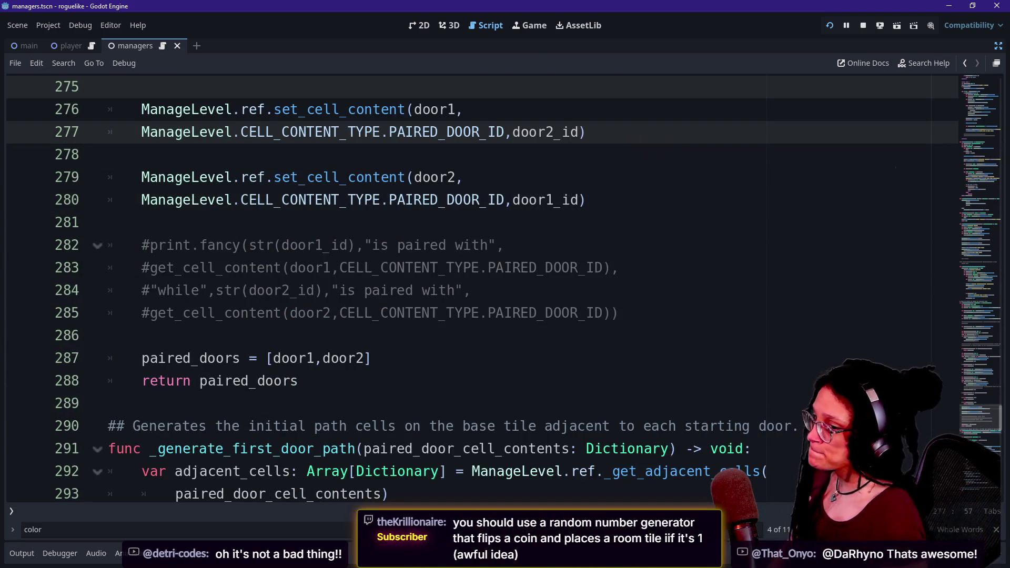
pyautogui.press('Down')
pyautogui.press('Down')
pyautogui.press('Down')
pyautogui.press('Up')
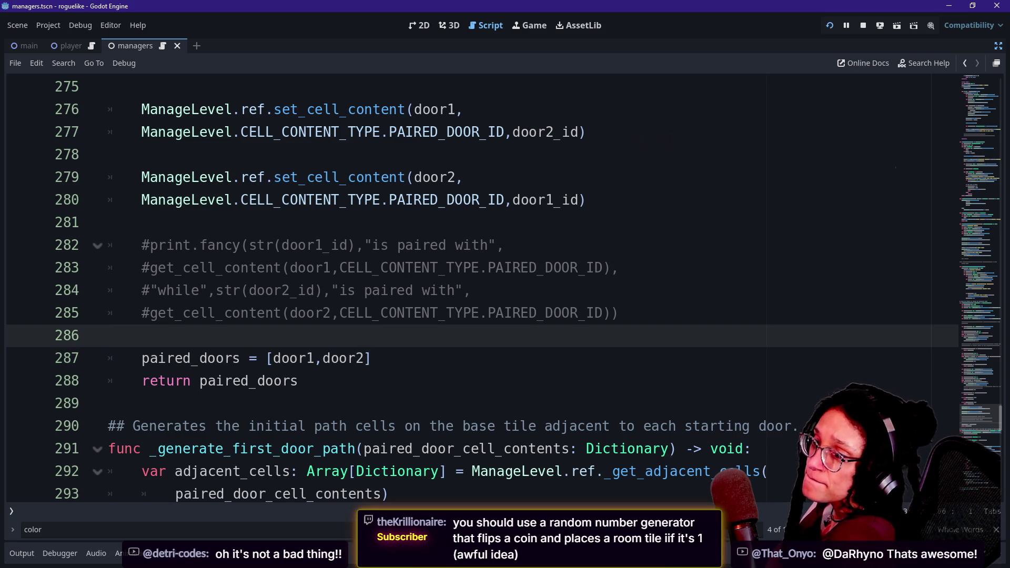
pyautogui.press('Up')
pyautogui.press('Up')
pyautogui.press('Up')
pyautogui.press('Up')
pyautogui.press('Up')
pyautogui.press('Down')
pyautogui.press('Down')
pyautogui.press('Down')
pyautogui.press('Up')
pyautogui.press('Up')
pyautogui.press('Up')
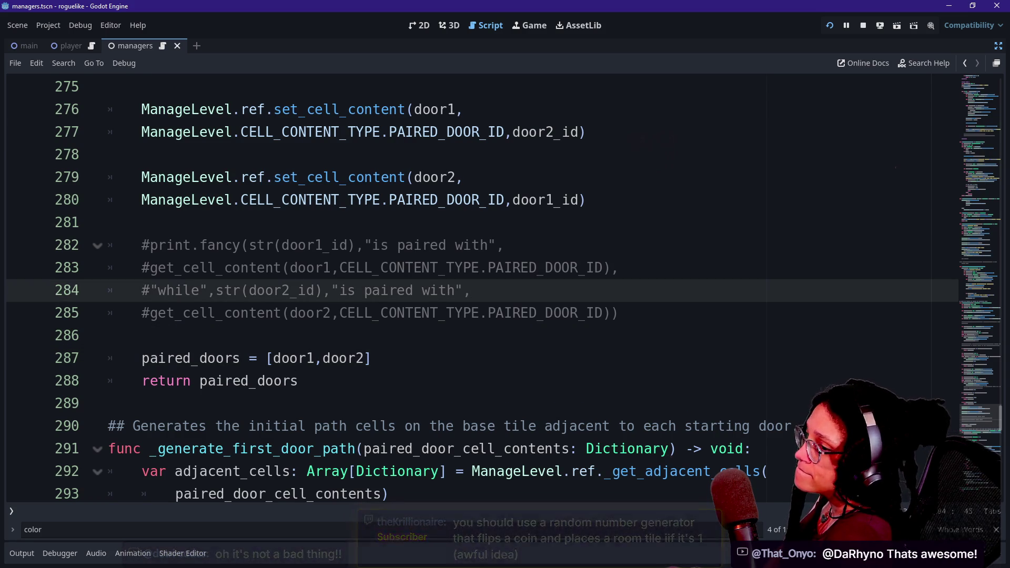
pyautogui.press('Down')
pyautogui.press('Down')
pyautogui.press('Down')
pyautogui.press('Up')
pyautogui.press('Up')
pyautogui.press('Up')
pyautogui.press('Up')
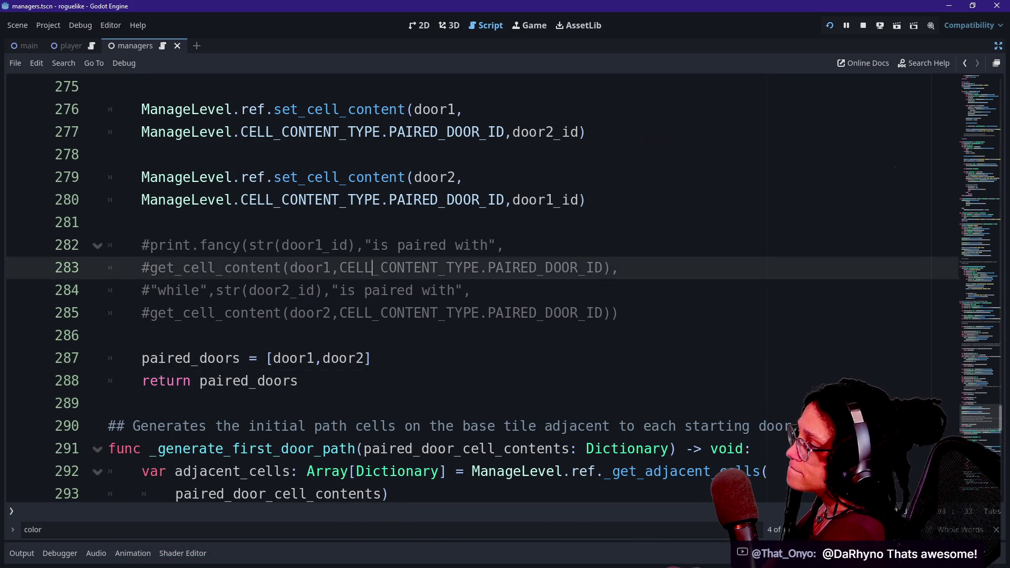
pyautogui.press('Up')
pyautogui.press('Up')
pyautogui.press('Up')
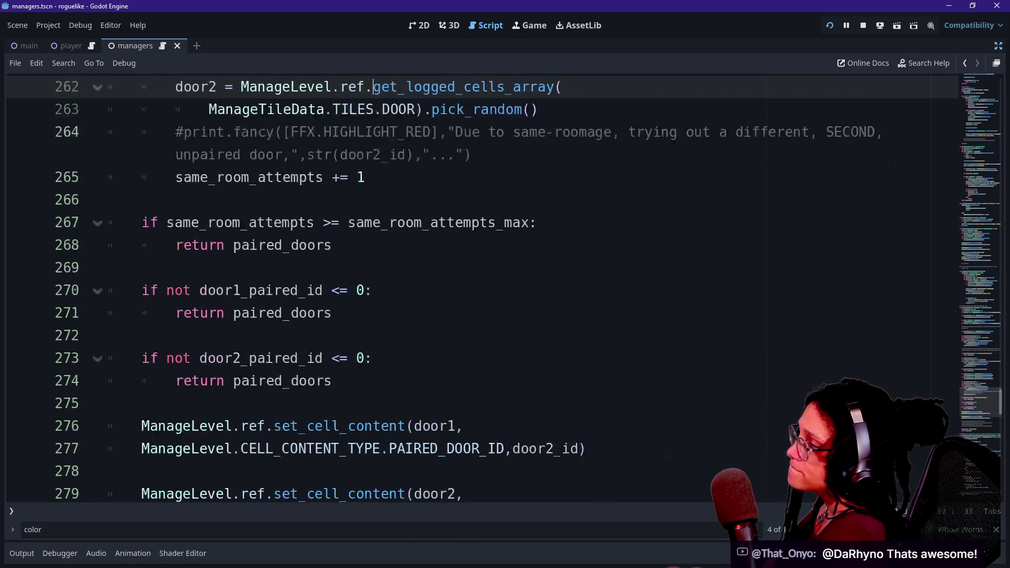
pyautogui.press('Down')
pyautogui.press('Down')
pyautogui.press('Down')
pyautogui.press('Down')
pyautogui.press('Down')
pyautogui.press('Down')
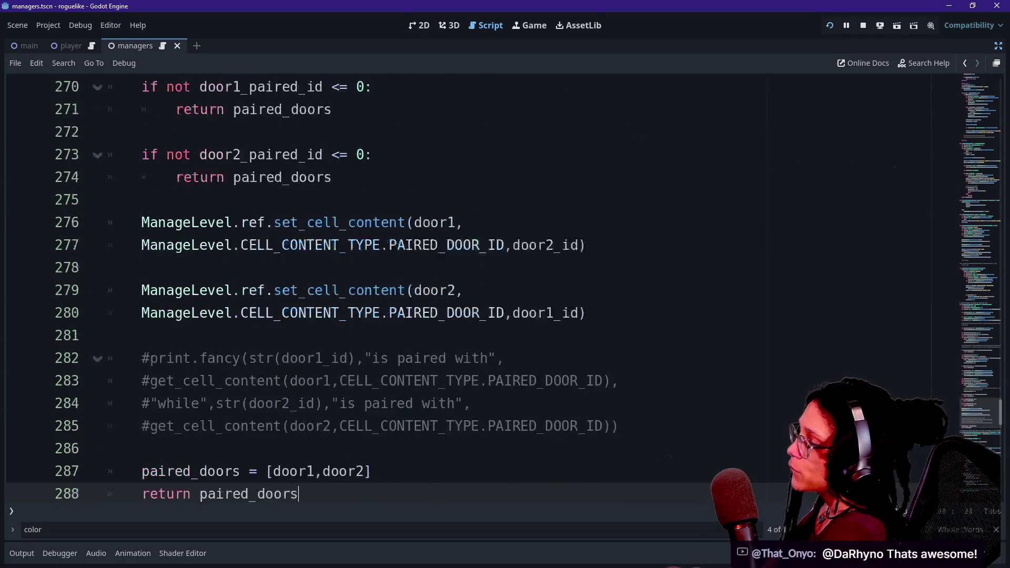
pyautogui.press('Up')
pyautogui.press('Up')
pyautogui.press('Up')
pyautogui.press('Up')
pyautogui.press('Up')
pyautogui.press('Up')
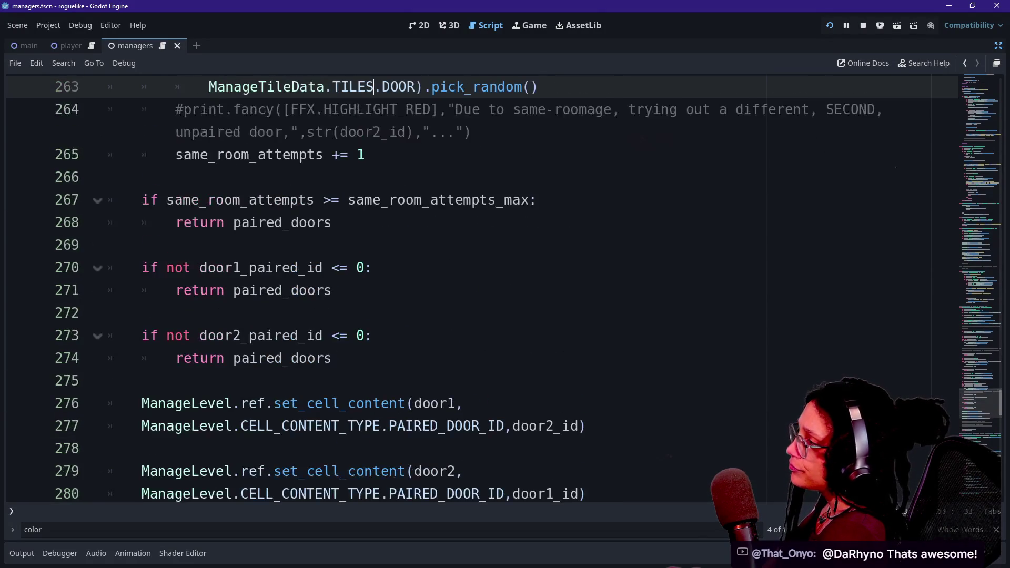
pyautogui.press('Down')
pyautogui.press('Down')
pyautogui.press('Down')
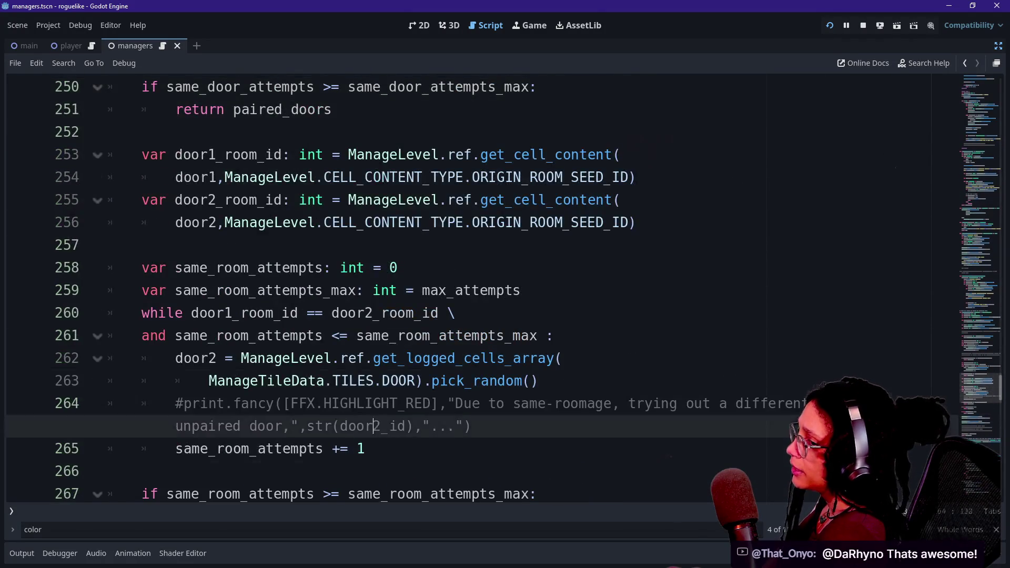
pyautogui.press('Down')
pyautogui.press('Down')
pyautogui.press('Down')
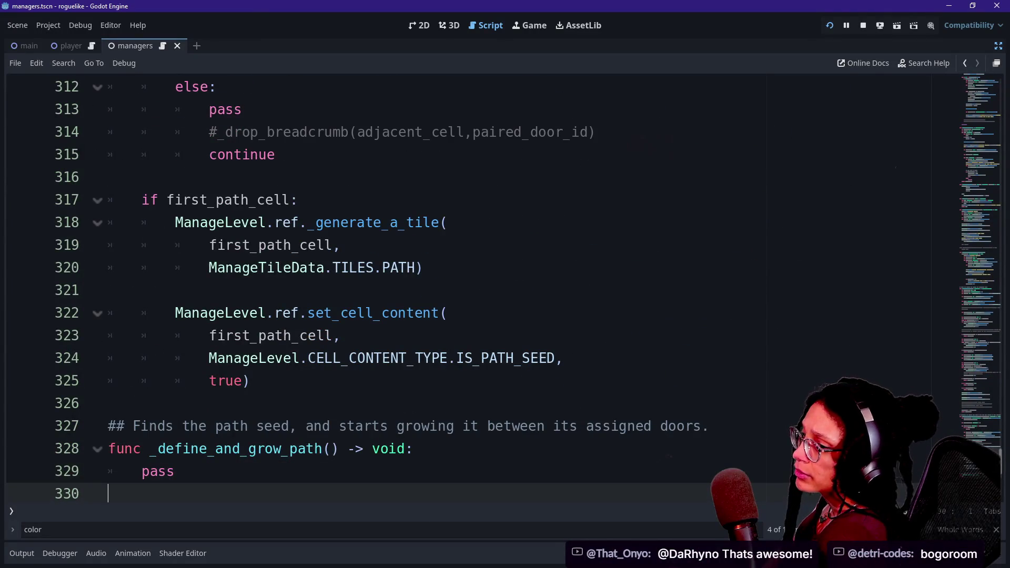
pyautogui.press('Up')
pyautogui.press('Up')
pyautogui.press('Up')
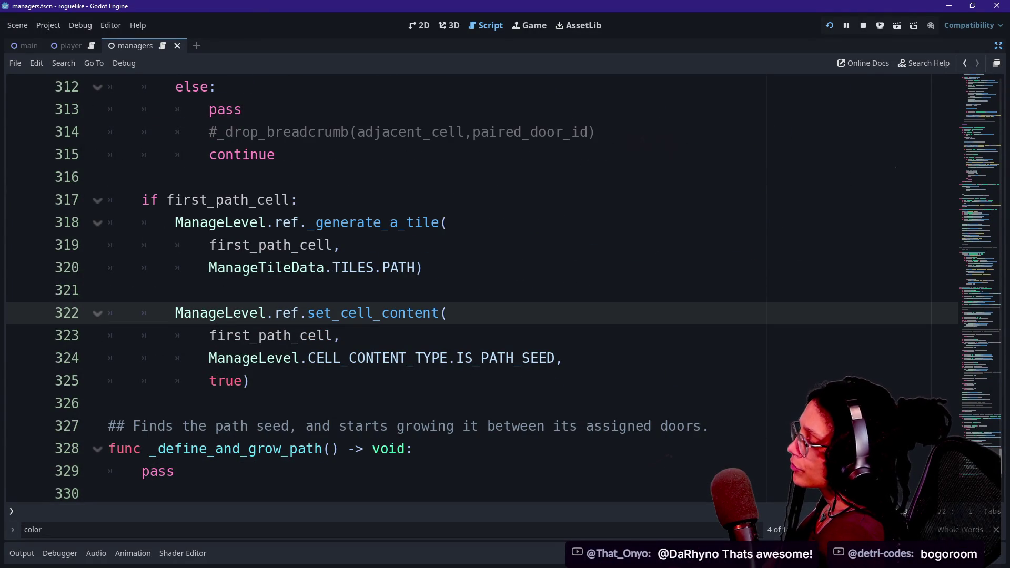
pyautogui.press('Up')
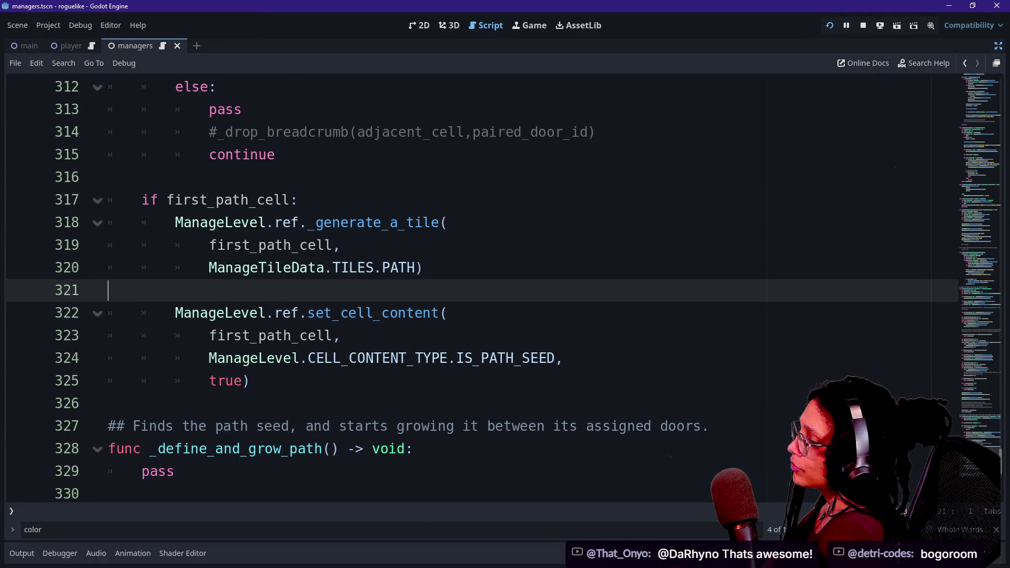
pyautogui.press('Up')
pyautogui.press('Up')
pyautogui.press('Up')
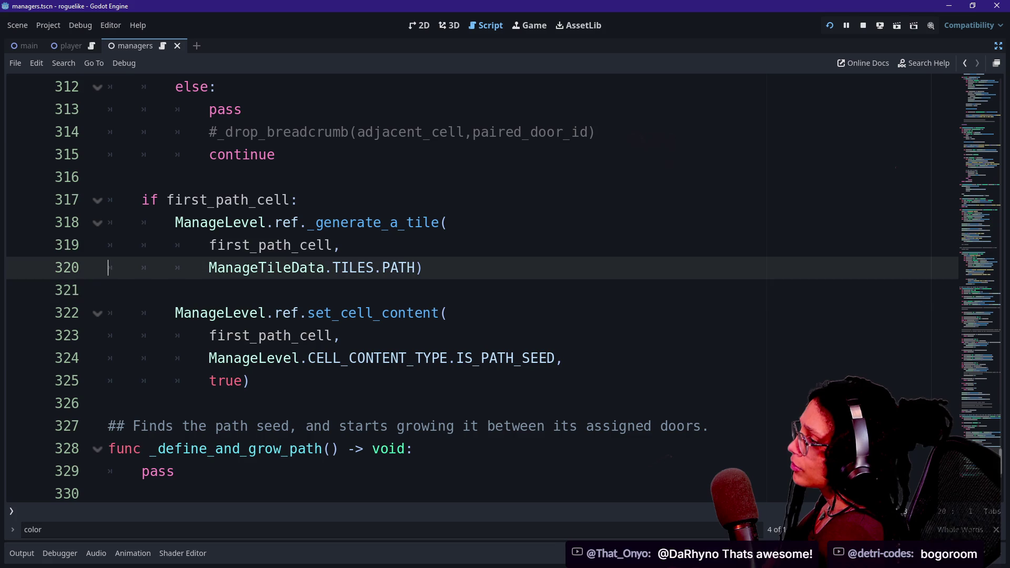
pyautogui.press('Up')
pyautogui.press('Up')
pyautogui.press('Up')
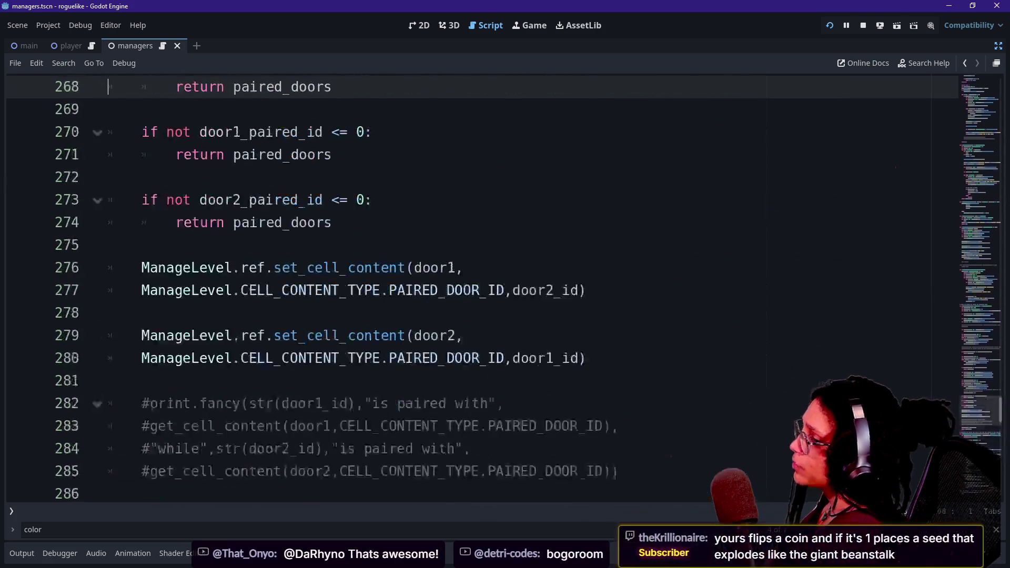
pyautogui.press('Up')
pyautogui.press('Up')
pyautogui.press('Up')
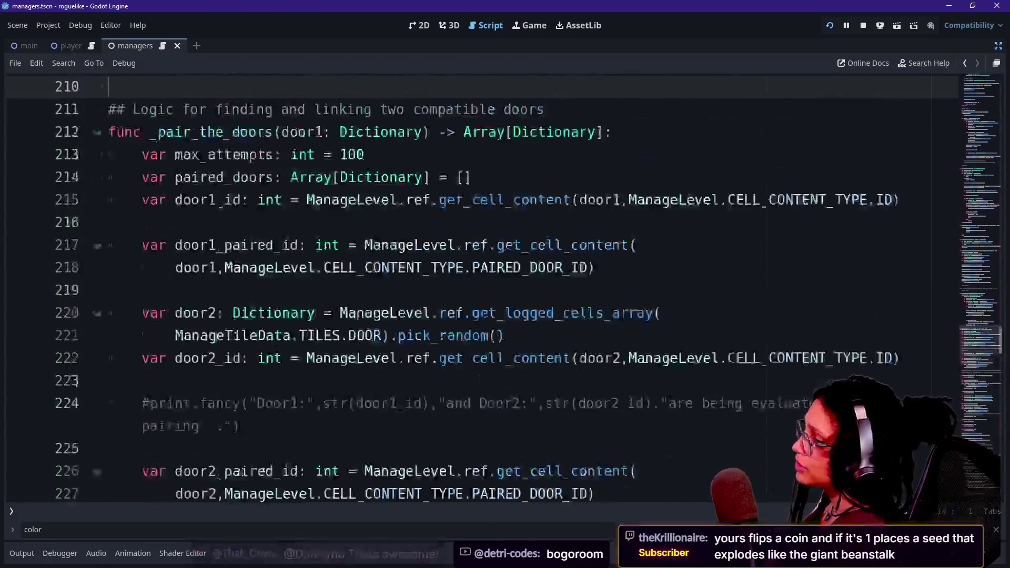
pyautogui.press('Up')
pyautogui.press('Up')
pyautogui.press('Up')
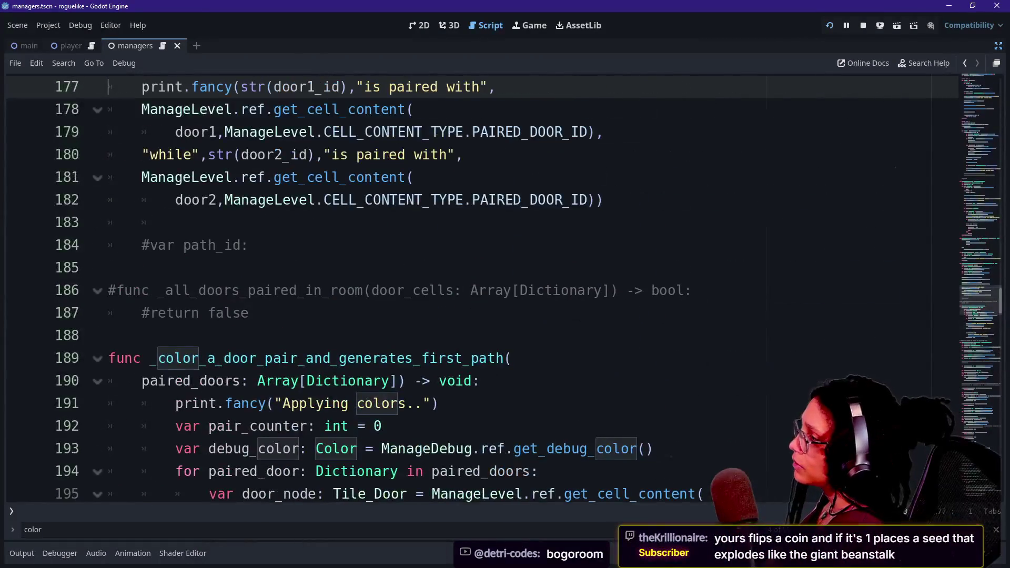
pyautogui.press('Up')
pyautogui.press('Up')
pyautogui.press('Up')
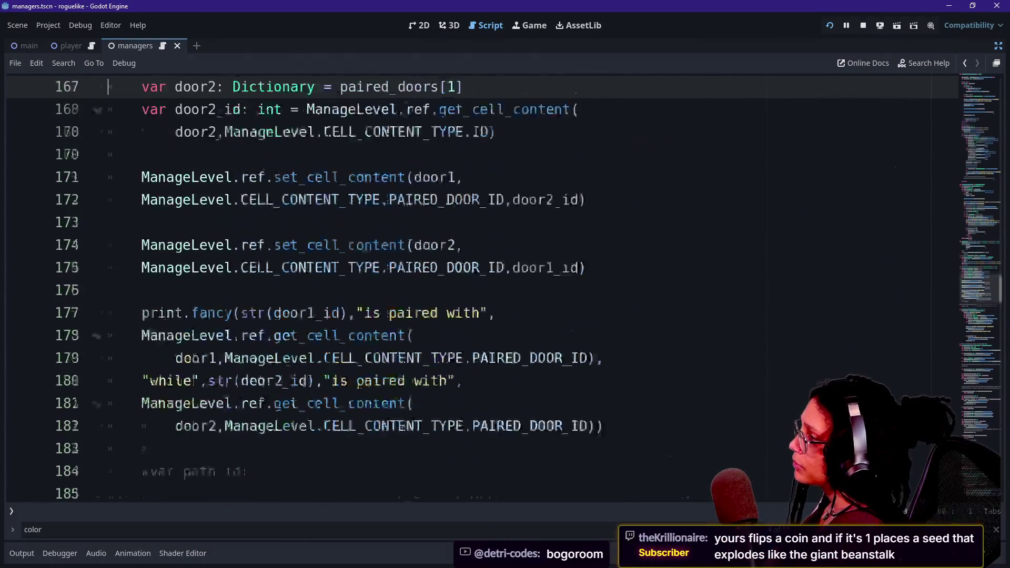
pyautogui.press('Down')
pyautogui.press('Down')
pyautogui.press('Down')
pyautogui.press('Down')
pyautogui.press('Up')
pyautogui.press('Up')
pyautogui.press('Up')
pyautogui.press('Up')
pyautogui.press('Down')
pyautogui.press('Down')
pyautogui.press('Down')
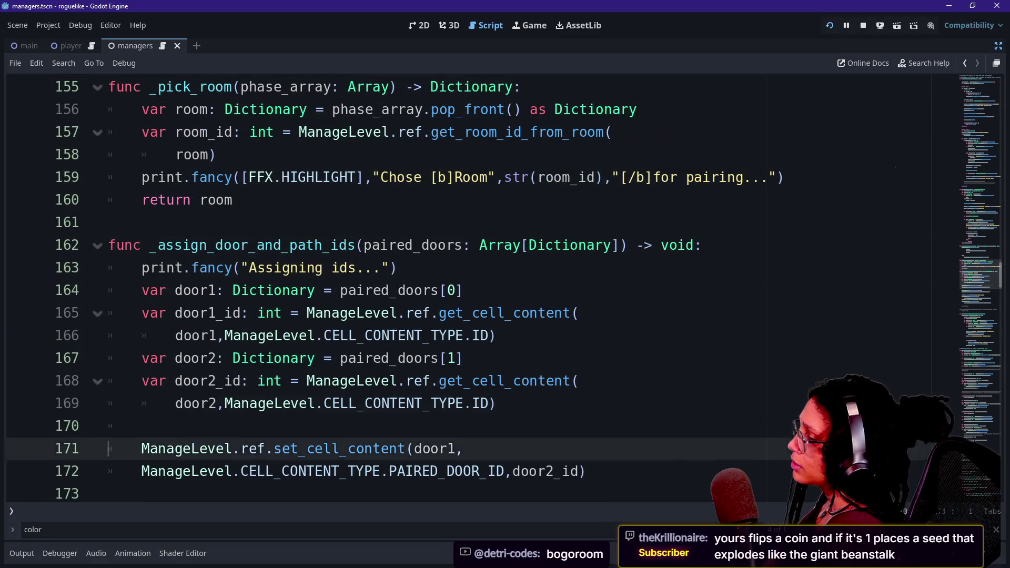
pyautogui.press('Up')
pyautogui.press('Up')
pyautogui.press('Up')
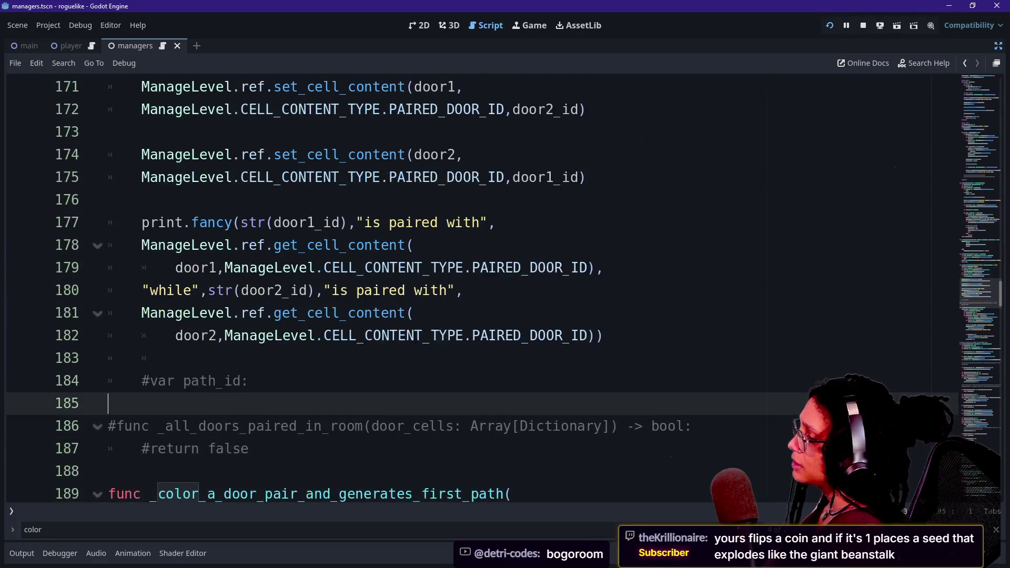
# - Delete the commented '#var path_id:' line at the end of _assign_door_and_path_ids
pyautogui.hotkey('shift', 'Up')
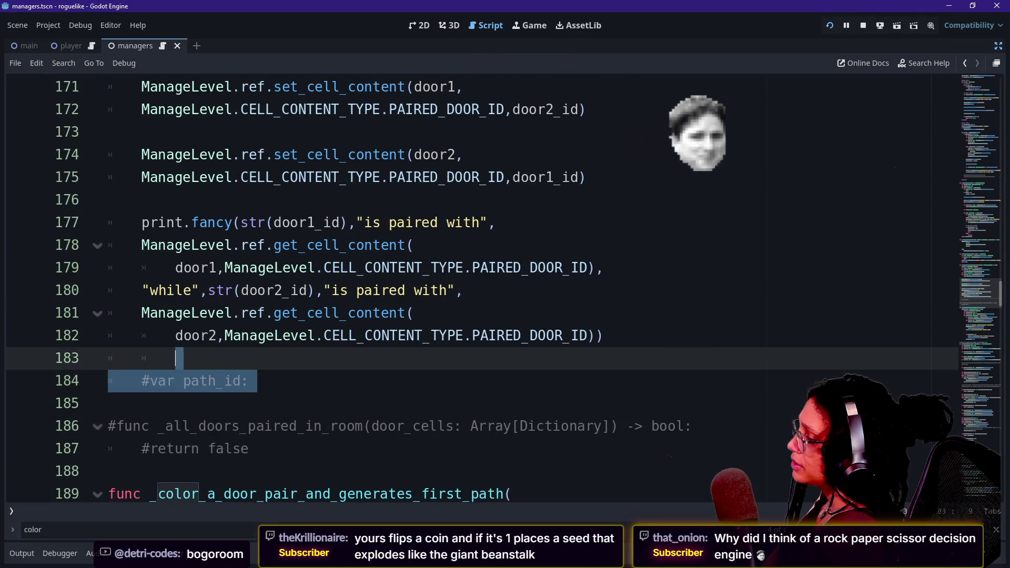
pyautogui.press('Up')
pyautogui.press('Up')
pyautogui.press('Up')
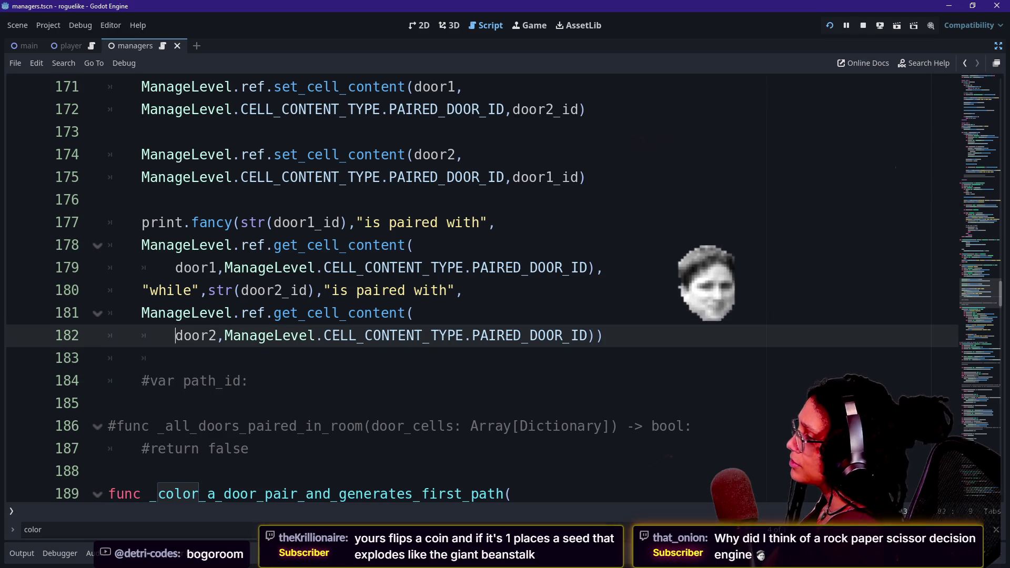
pyautogui.press('Up')
pyautogui.press('Up')
pyautogui.press('Down')
pyautogui.press('Down')
pyautogui.press('Down')
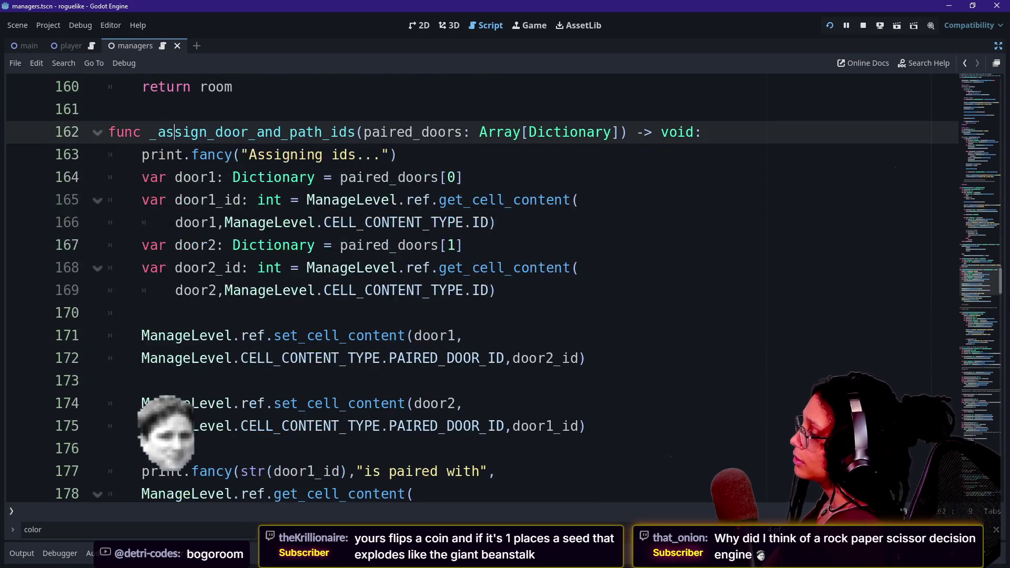
pyautogui.press('Down')
pyautogui.press('Down')
pyautogui.press('Down')
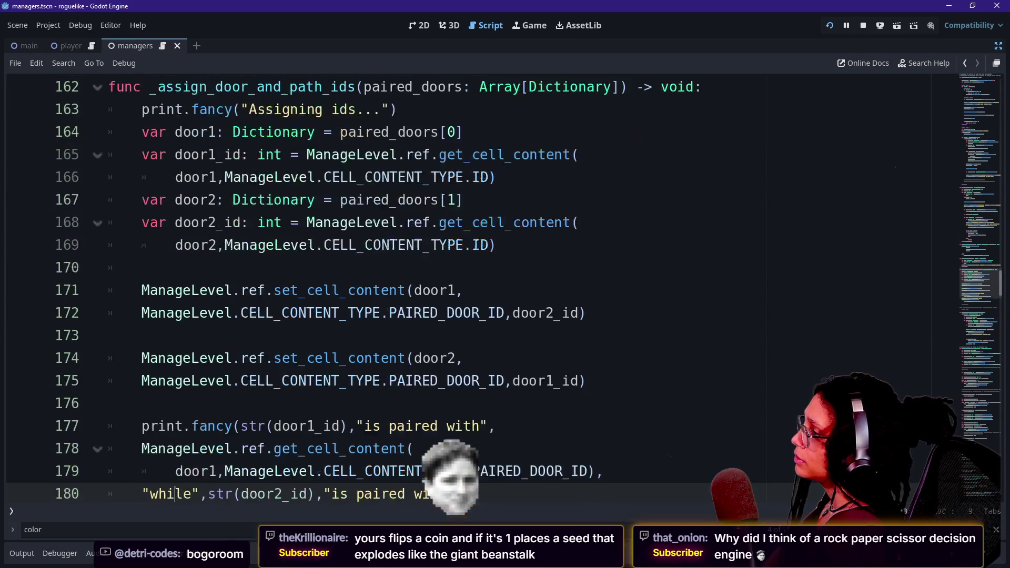
pyautogui.press('Down')
pyautogui.hotkey('shift', 'Up')
pyautogui.hotkey('shift', 'Up')
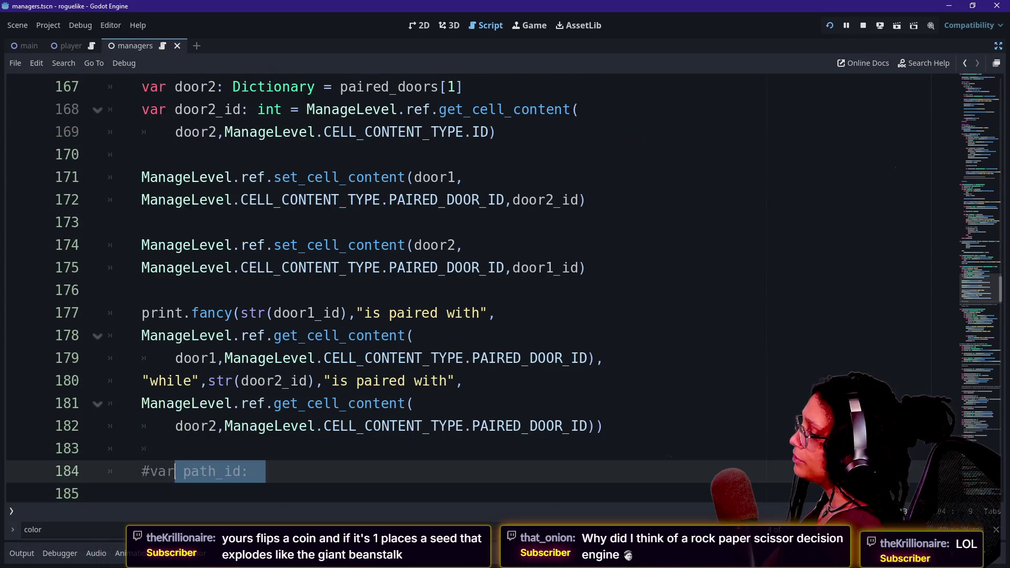
pyautogui.press('BackSpace')
# - Return to the phase 2 pairing code after the Rooms left print and show the Output log
pyautogui.press('Up')
pyautogui.press('Up')
pyautogui.press('Up')
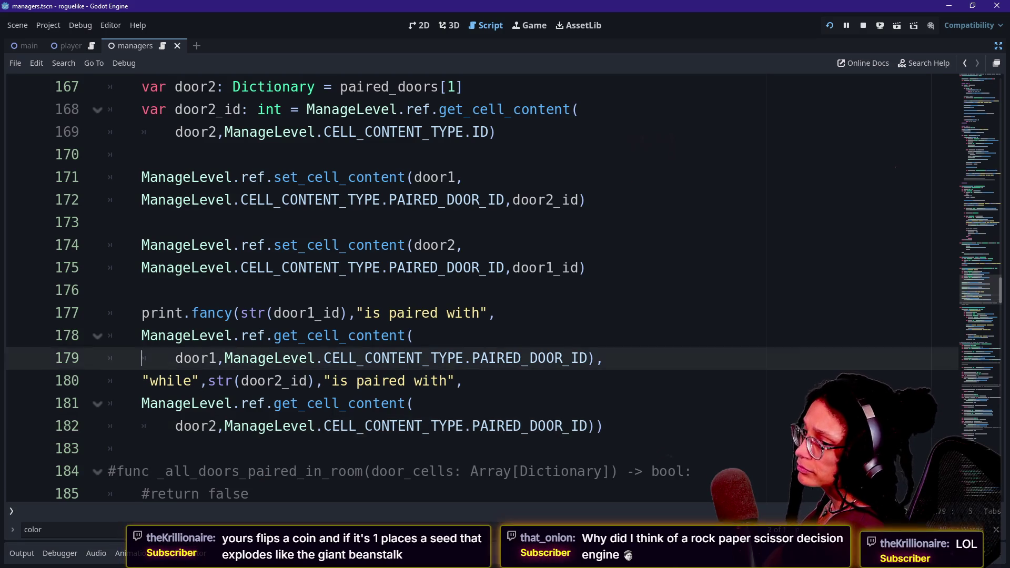
pyautogui.press('Up')
pyautogui.press('Up')
pyautogui.press('Up')
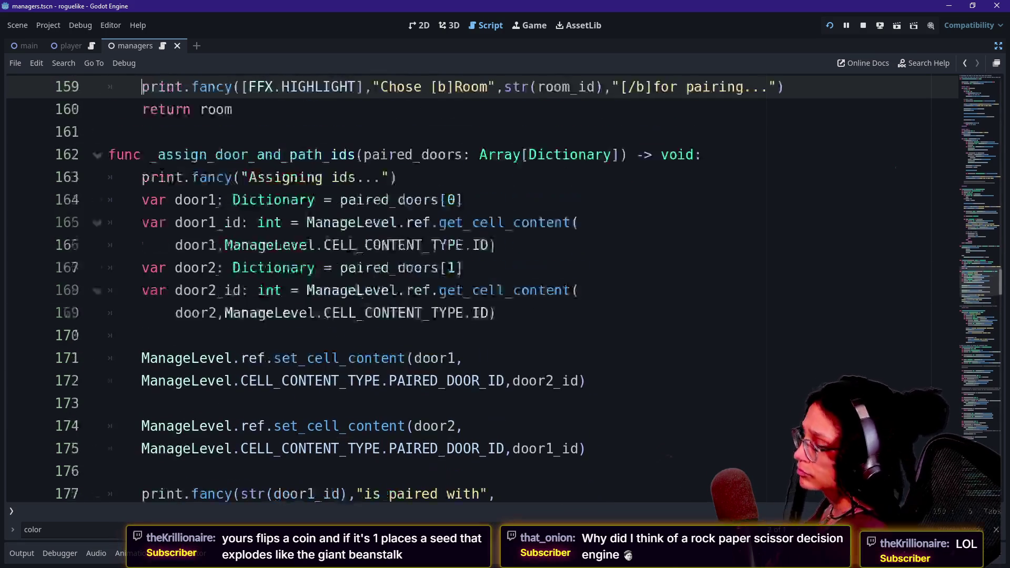
pyautogui.press('Up')
pyautogui.press('Up')
pyautogui.press('Up')
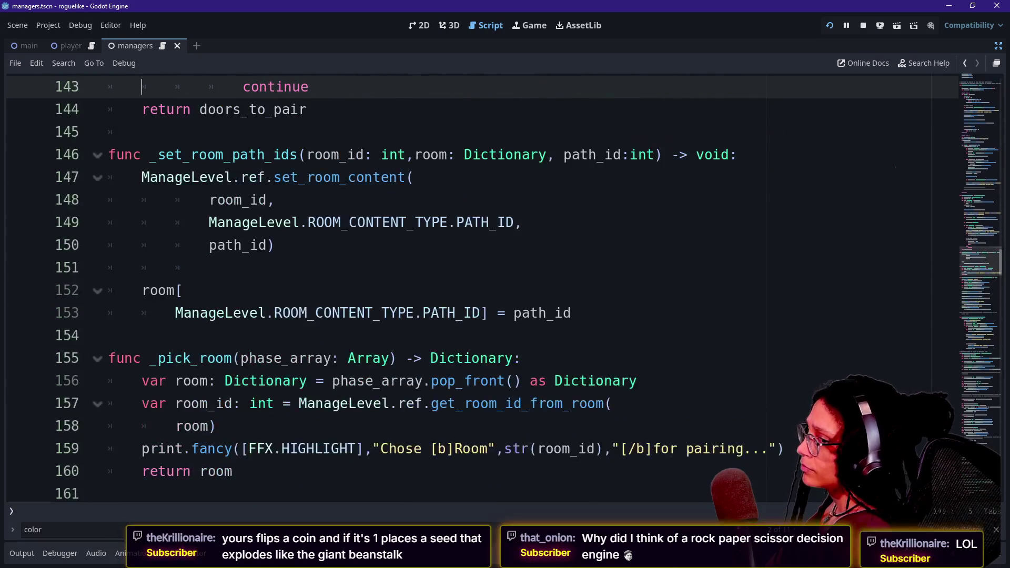
pyautogui.press('Up')
pyautogui.press('Up')
pyautogui.press('Up')
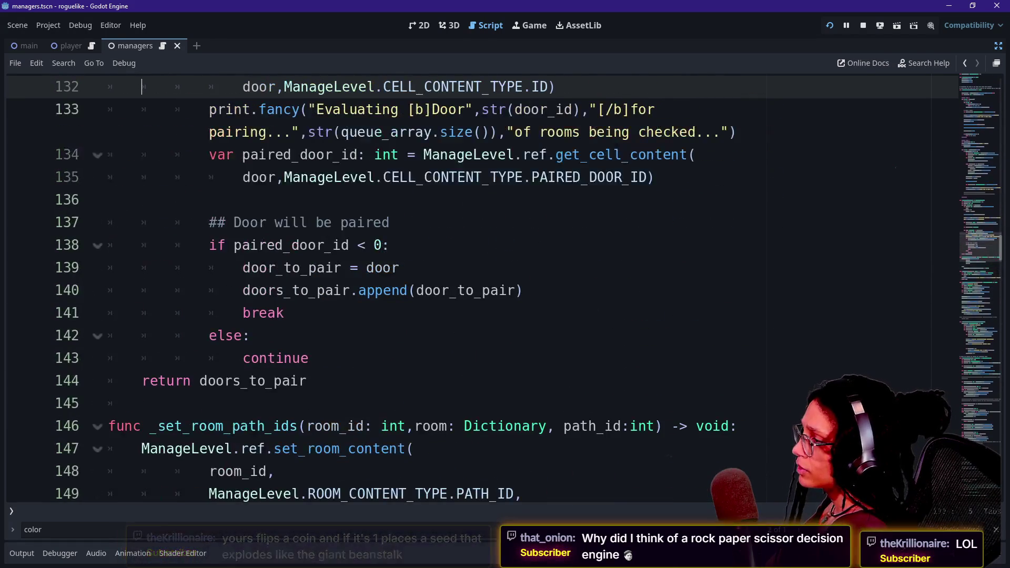
pyautogui.press('Up')
pyautogui.press('Up')
pyautogui.press('Up')
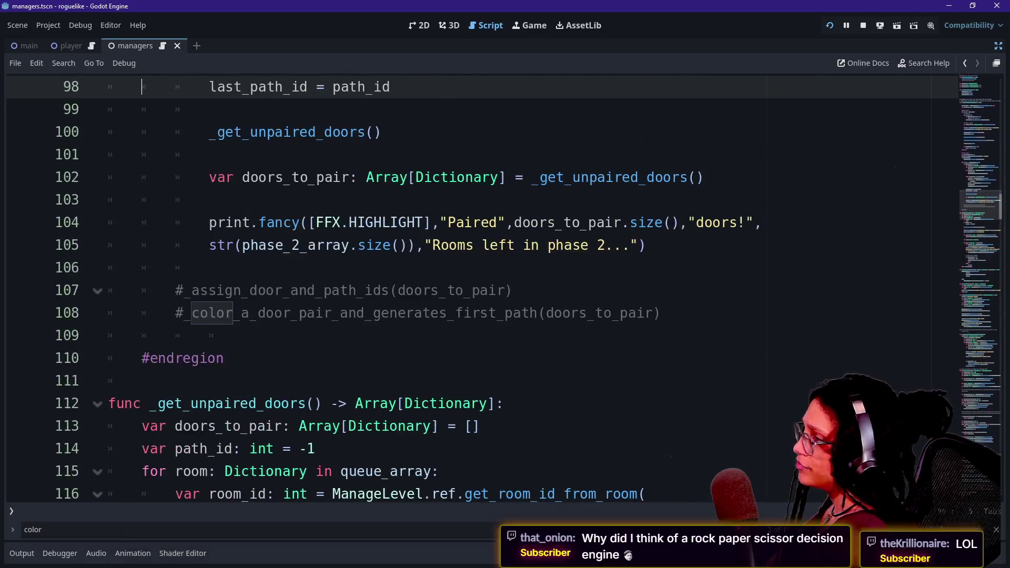
pyautogui.press('Down')
pyautogui.press('Down')
pyautogui.press('Down')
pyautogui.hotkey('shift', 'Down')
pyautogui.hotkey('shift', 'Down')
pyautogui.hotkey('shift', 'Down')
pyautogui.hotkey('shift', 'End')
pyautogui.press('Right')
pyautogui.press('Up')
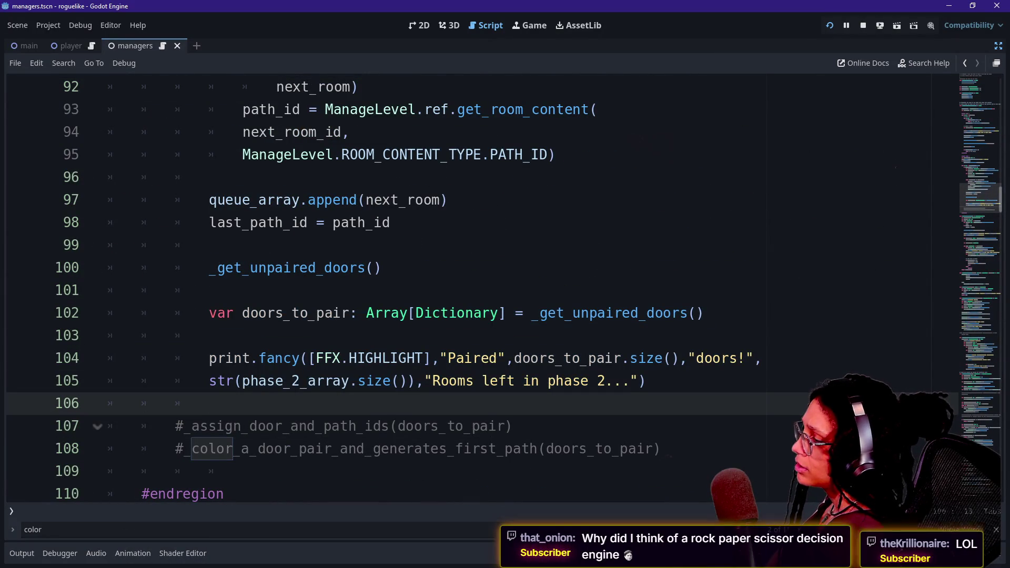
pyautogui.click(12, 559)
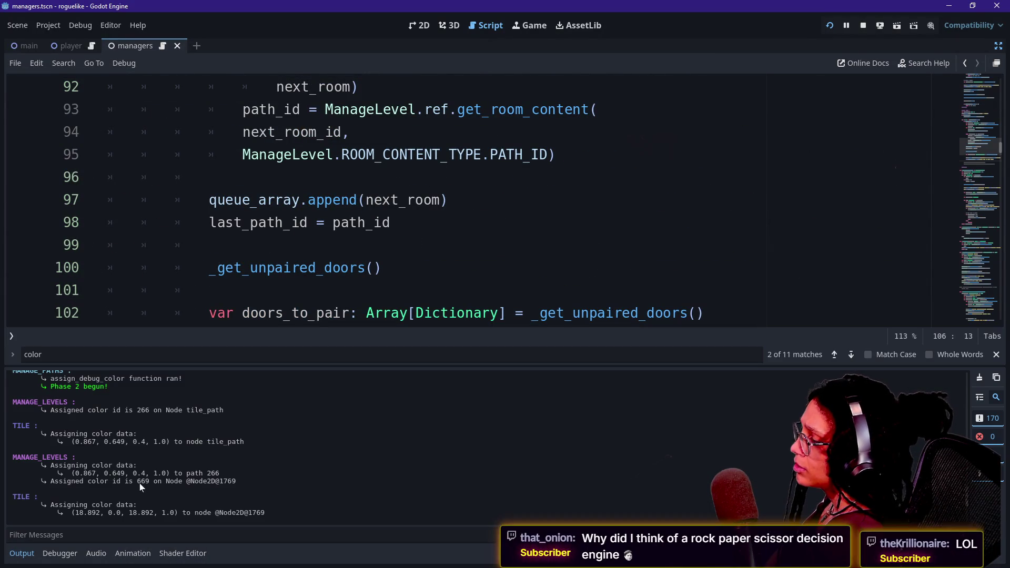
# - Find the assign_debug_color code from the log message, trying then reverting a block comment
pyautogui.moveTo(59, 410); pyautogui.dragTo(197, 410)
pyautogui.click(209, 245)
pyautogui.hotkey('ctrl', 'f')
pyautogui.press('Return')
pyautogui.press('Return')
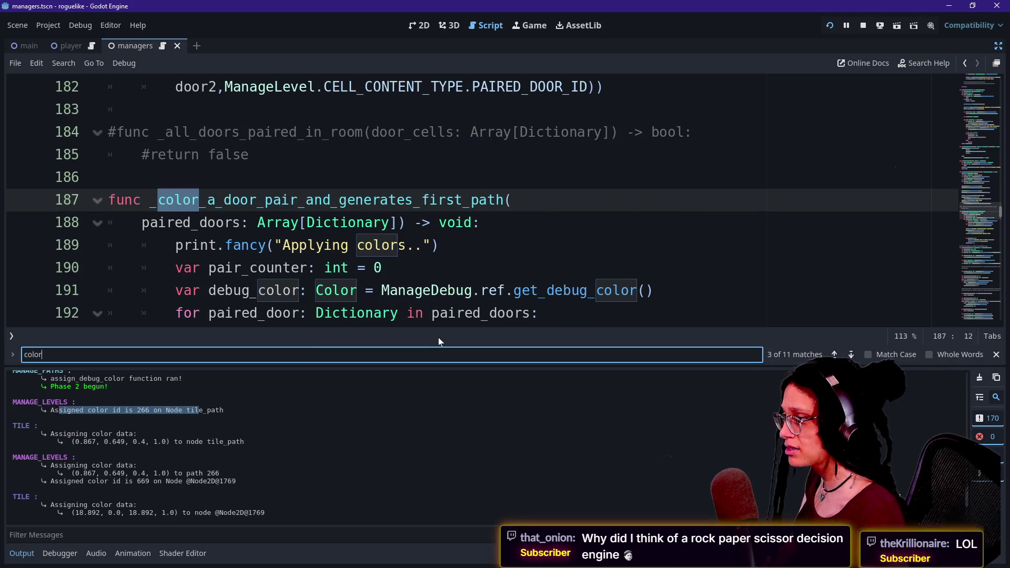
pyautogui.click(440, 246)
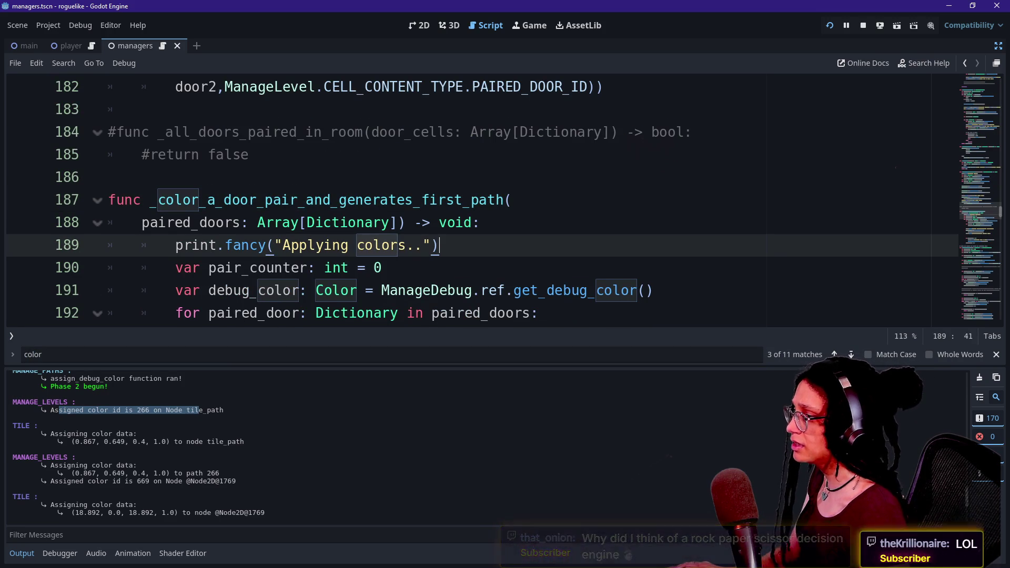
pyautogui.scroll(-4, 439, 245)
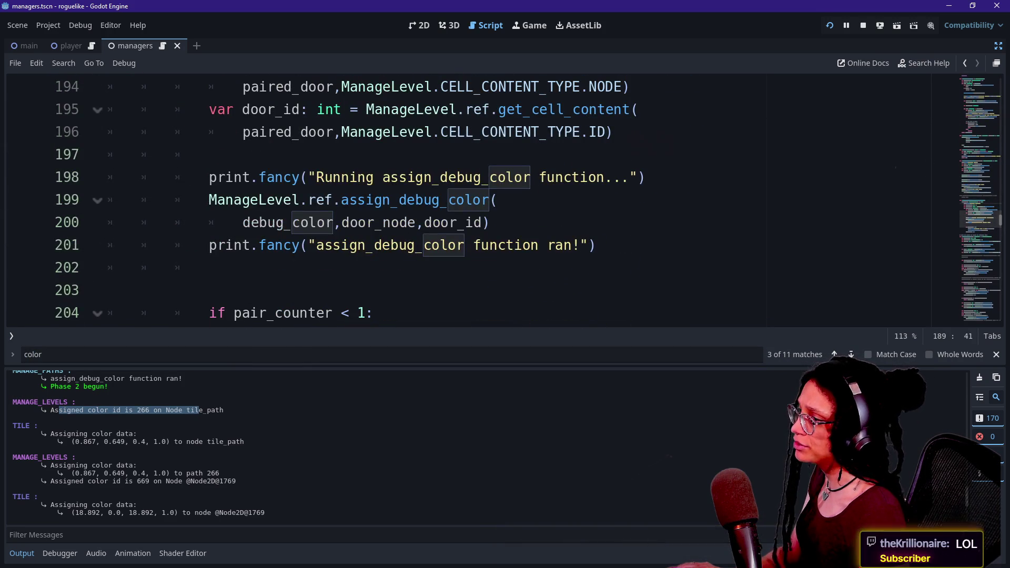
pyautogui.moveTo(597, 246); pyautogui.dragTo(539, 177)
pyautogui.hotkey('ctrl', 'k')
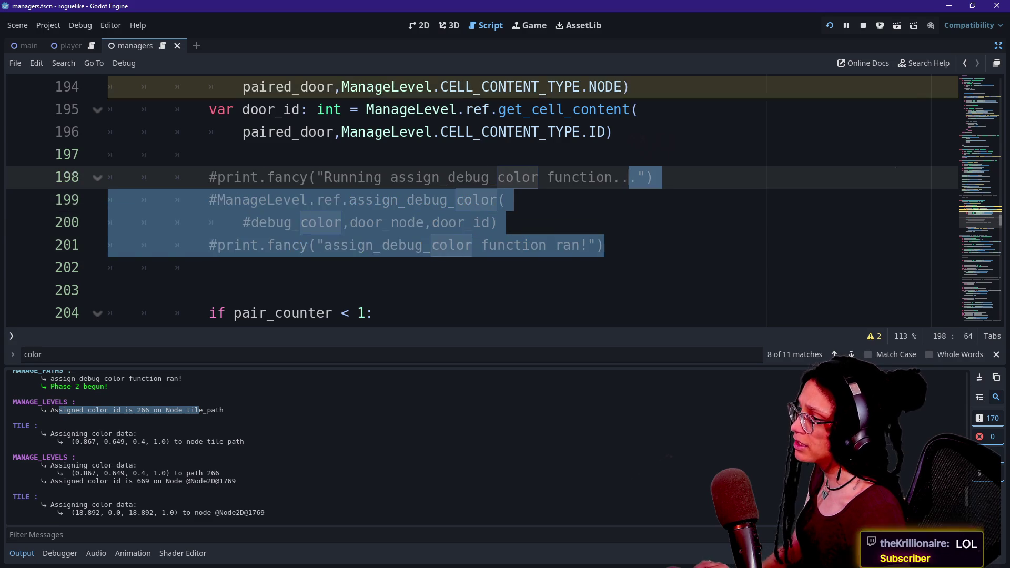
pyautogui.click(547, 177)
pyautogui.scroll(1, 547, 177)
pyautogui.click(507, 132)
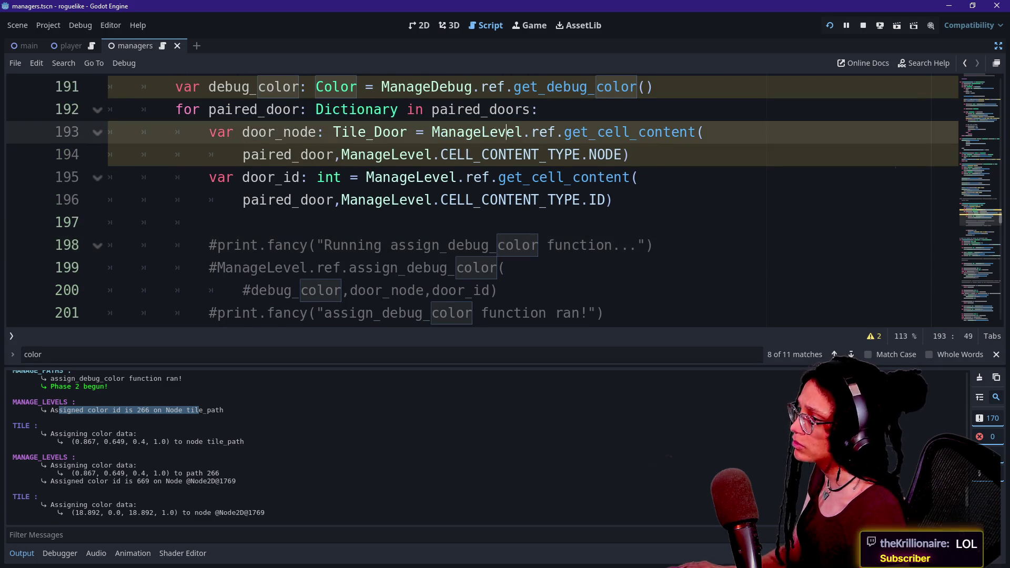
pyautogui.moveTo(604, 313); pyautogui.dragTo(210, 245)
pyautogui.hotkey('ctrl', 'k')
pyautogui.click(491, 290)
# - Comment out the 'Running assign_debug_color', 'function ran' and 'Generated seed is near' prints
pyautogui.click(637, 245)
pyautogui.hotkey('ctrl', 'k')
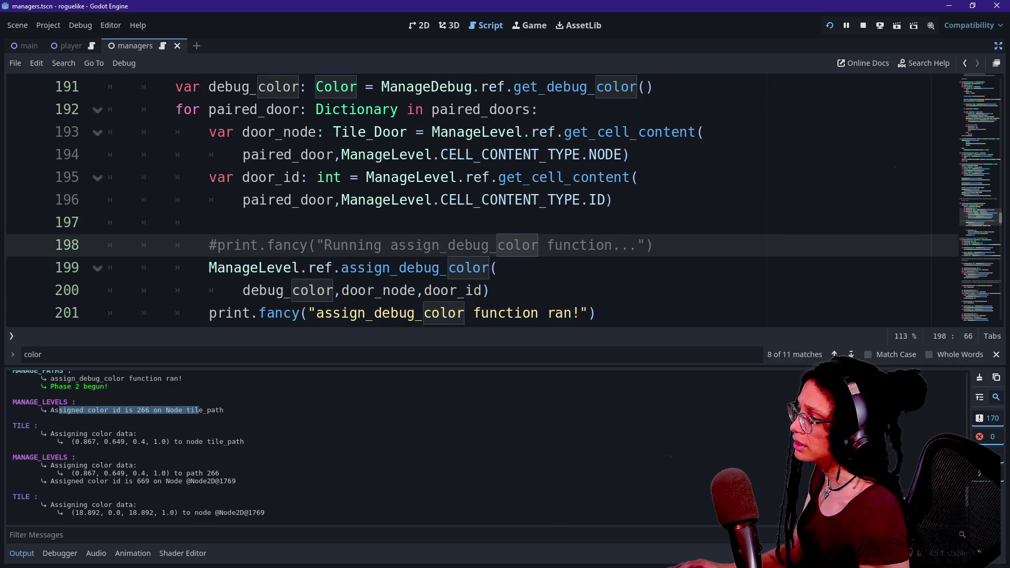
pyautogui.click(539, 313)
pyautogui.hotkey('ctrl', 'k')
pyautogui.scroll(-2, 539, 313)
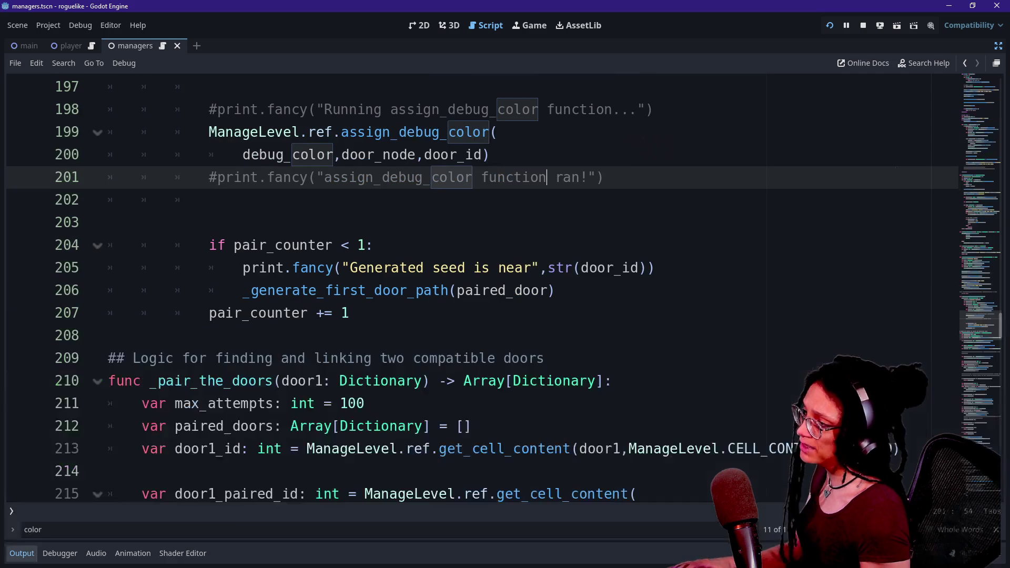
pyautogui.click(423, 268)
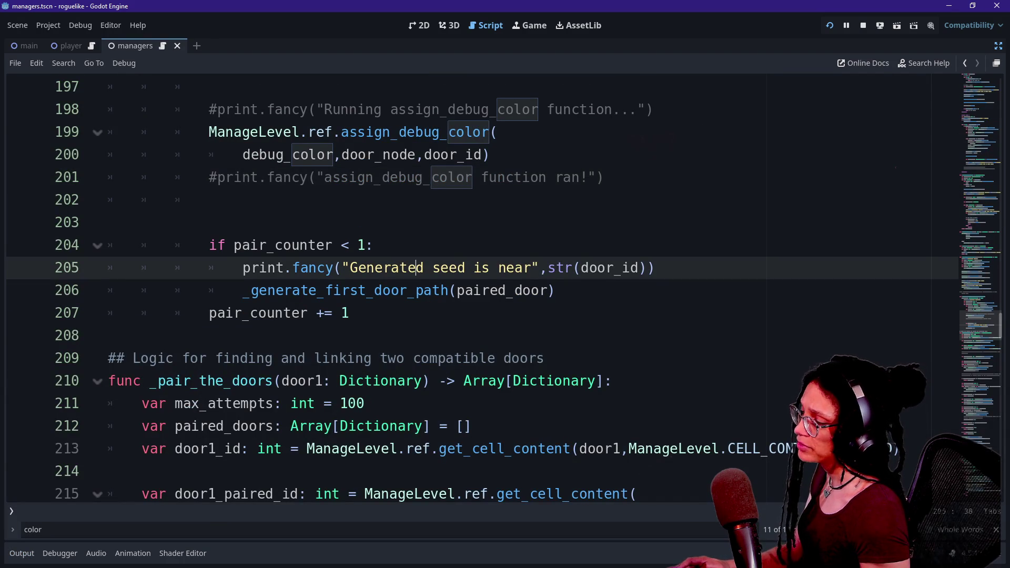
pyautogui.hotkey('ctrl', 'k')
# - Check the remaining color matches in the script and bring the Output log back
pyautogui.scroll(7, 379, 289)
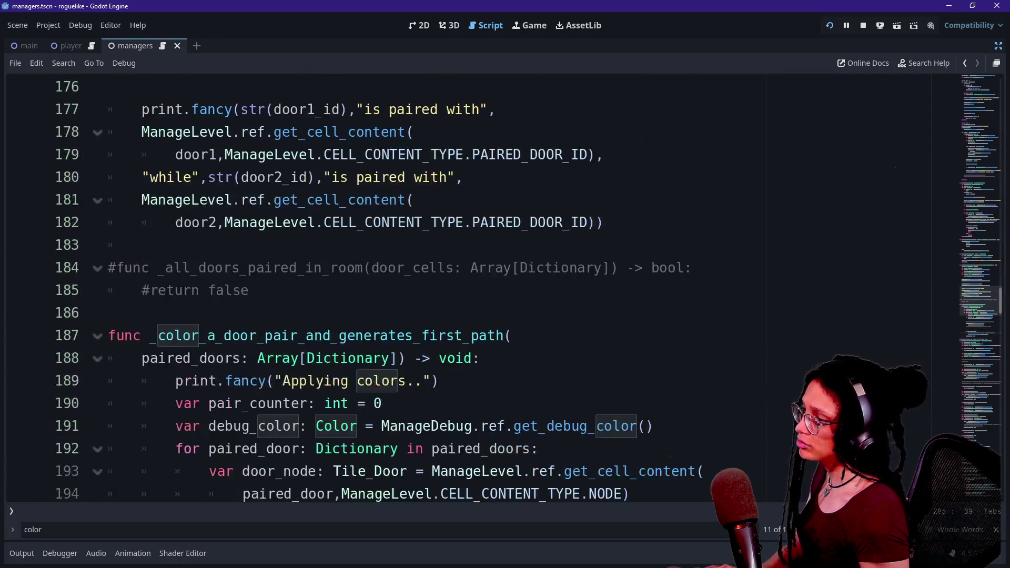
pyautogui.scroll(-1, 379, 289)
pyautogui.hotkey('ctrl', 'f')
pyautogui.press('Return')
pyautogui.press('Return')
pyautogui.press('Return')
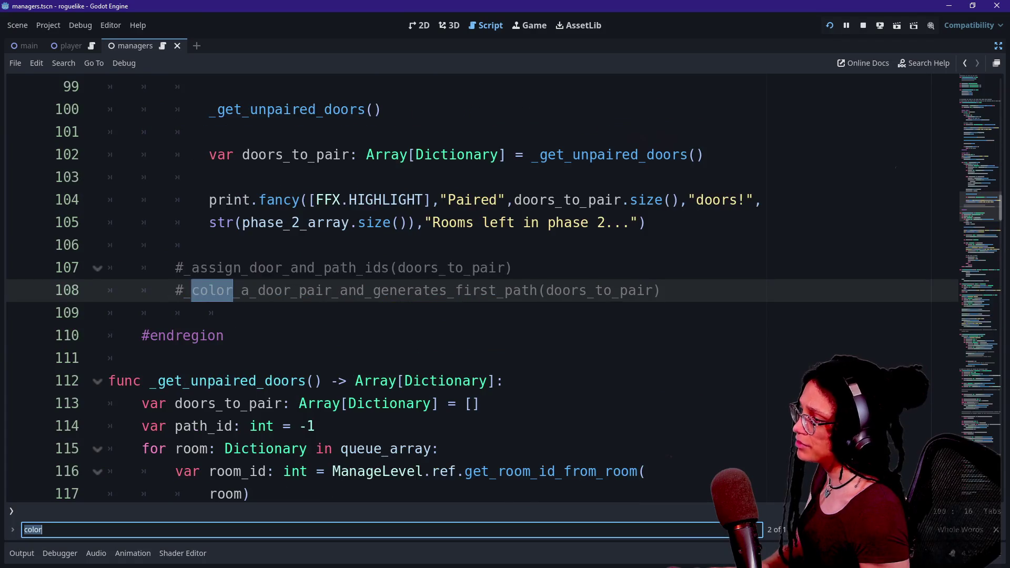
pyautogui.press('Return')
pyautogui.press('Return')
pyautogui.press('Return')
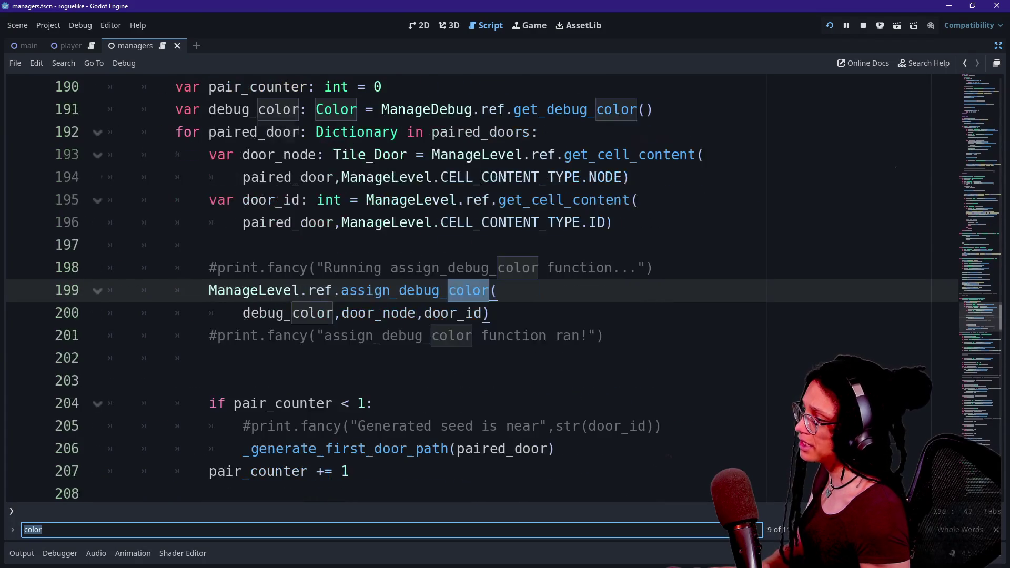
pyautogui.click(107, 380)
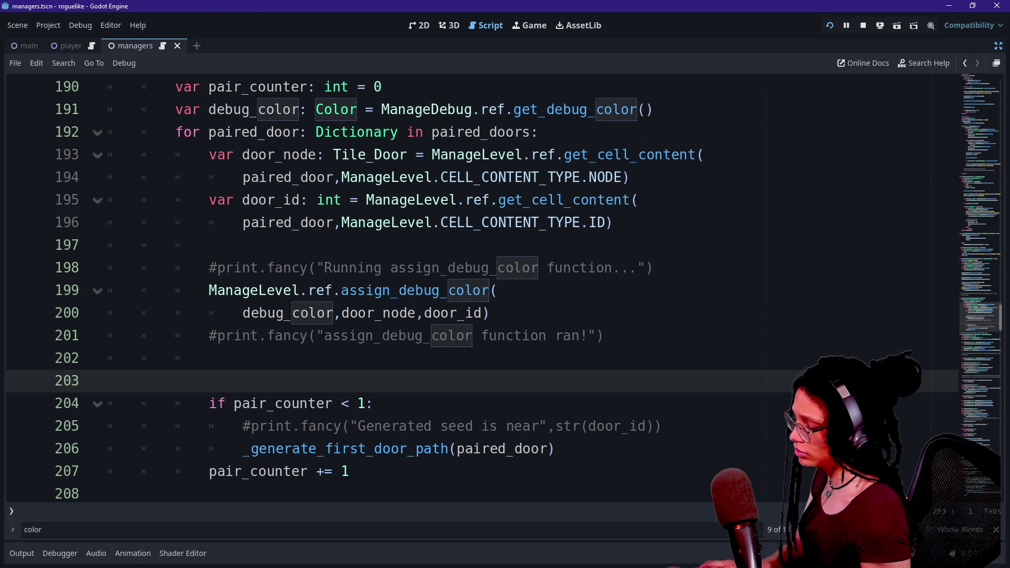
pyautogui.click(25, 562)
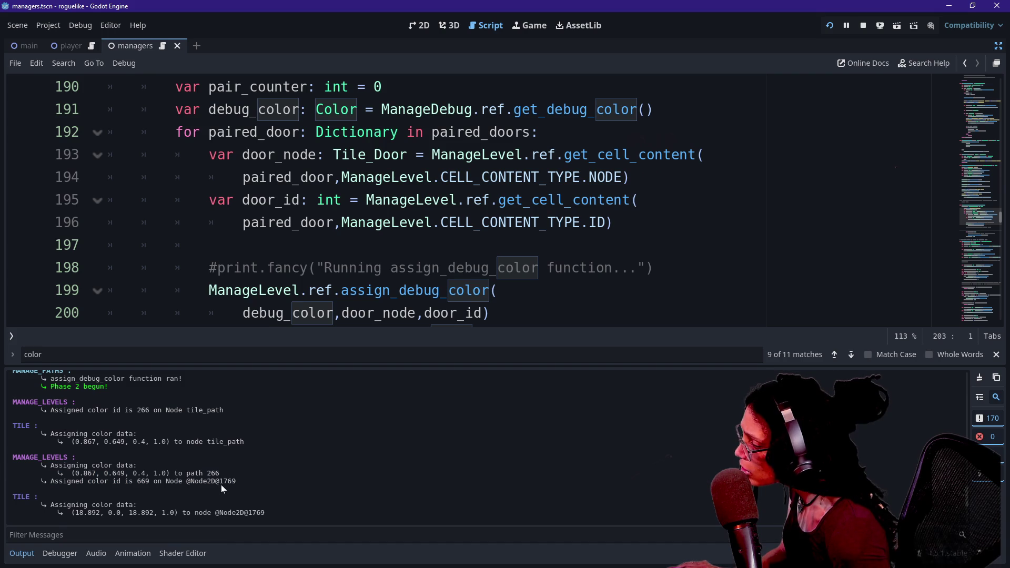
pyautogui.click(209, 246)
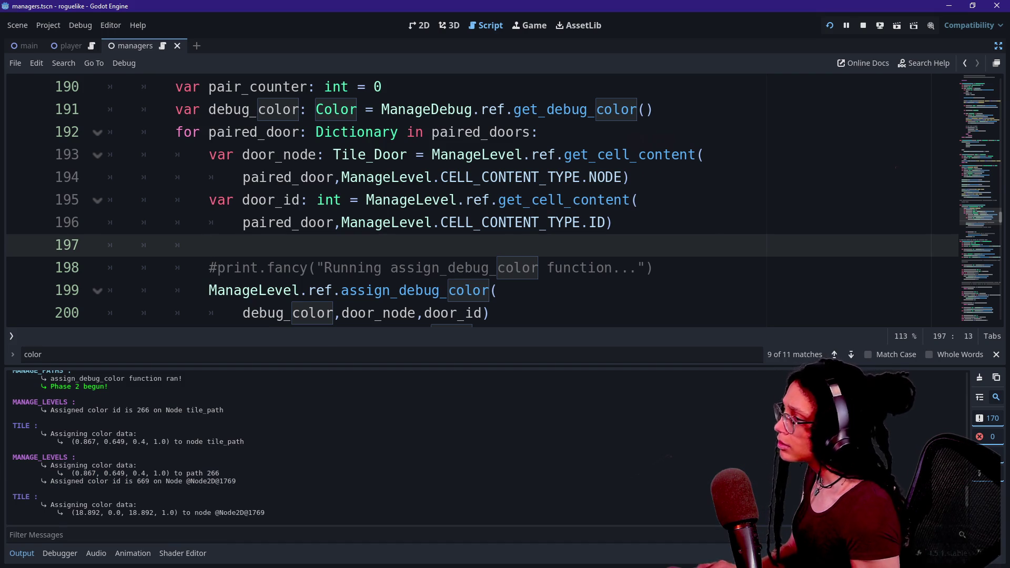
# - In manage_levels.gd, comment out the 'Assigning color data' print
pyautogui.hotkey('shift', 'alt', 'o')
pyautogui.write('levels')
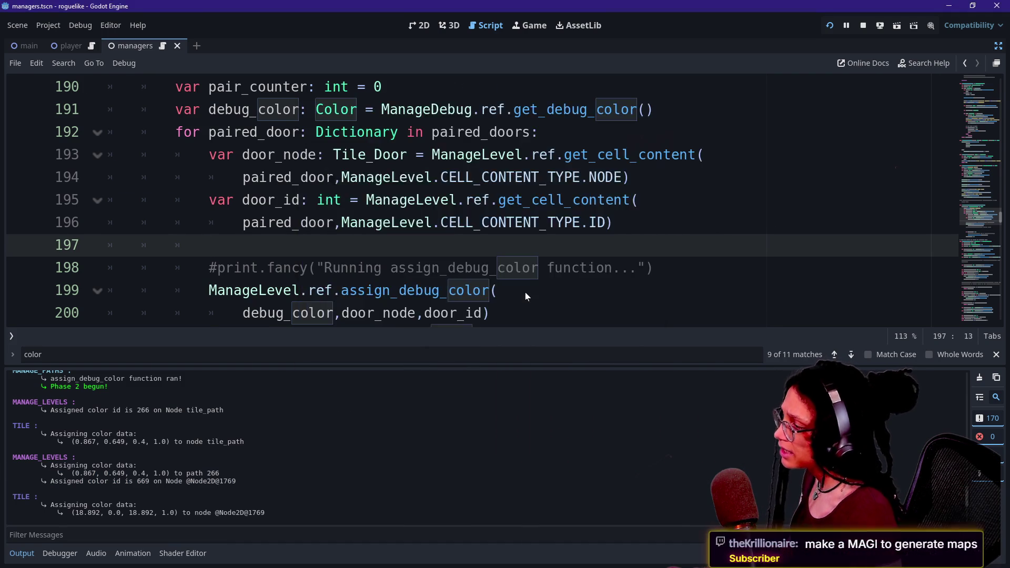
pyautogui.press('Return')
pyautogui.hotkey('ctrl', 'f')
pyautogui.write('assig')
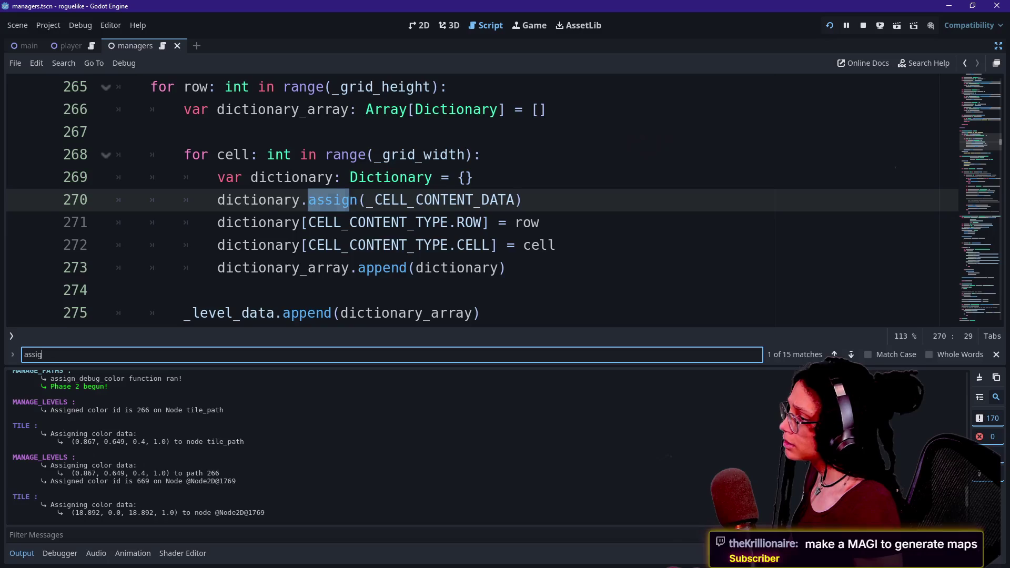
pyautogui.write('ning')
pyautogui.hotkey('ctrl', 'k')
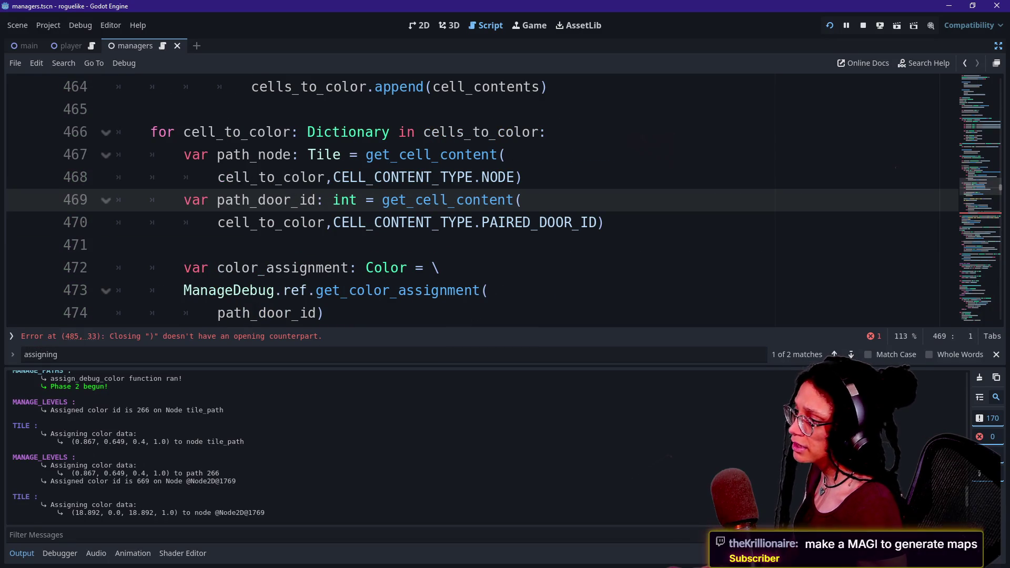
# - Comment out the leftover str line and the 'if is_path_seed' line
pyautogui.hotkey('ctrl', 'f')
pyautogui.click(375, 222)
pyautogui.write('?d))')
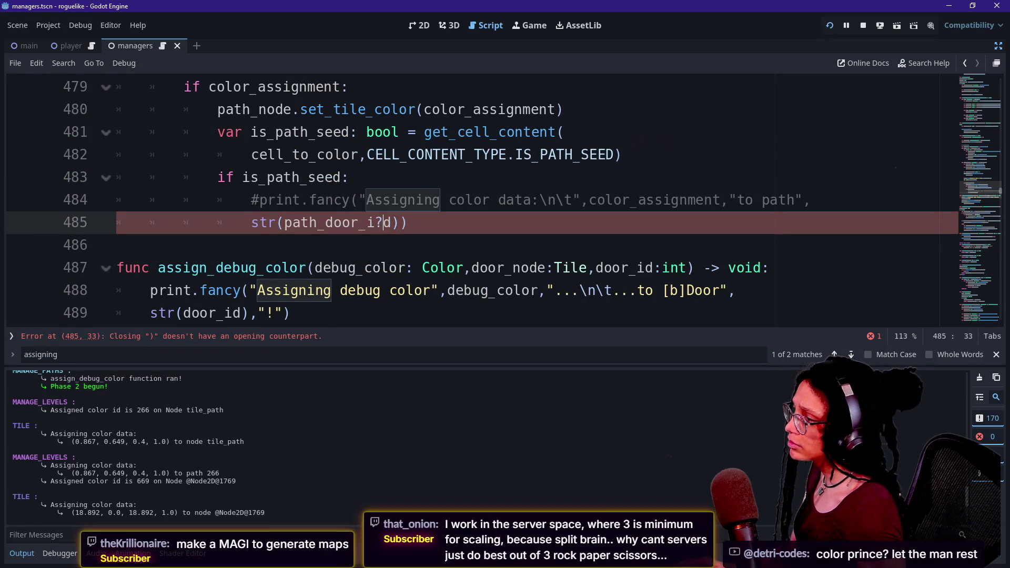
pyautogui.press('BackSpace')
pyautogui.hotkey('ctrl', 'k')
pyautogui.press('Down')
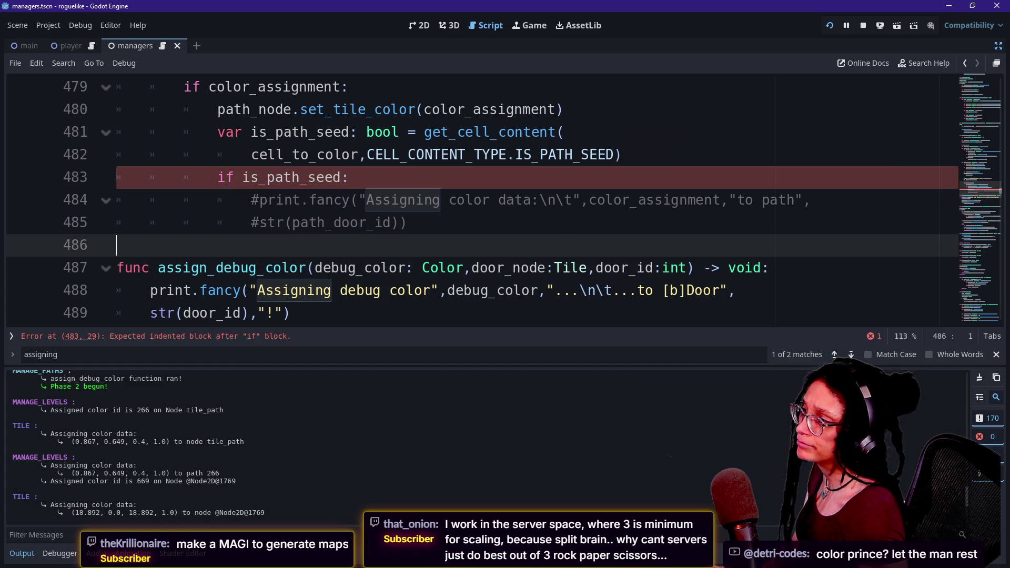
pyautogui.press('Up')
pyautogui.press('Up')
pyautogui.press('Up')
pyautogui.press('Down')
pyautogui.hotkey('ctrl', 'k')
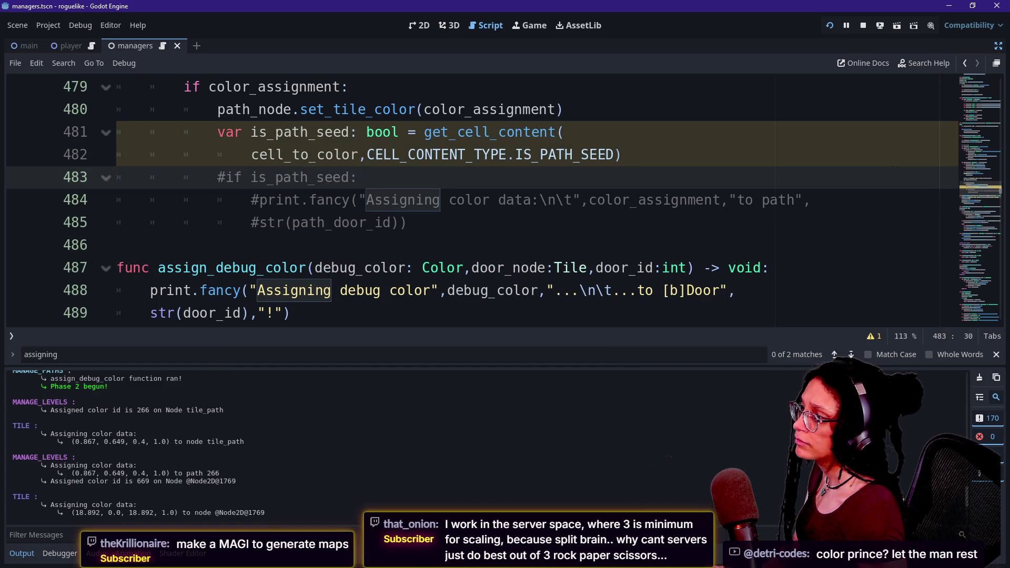
# - Comment out the is_path_seed declaration and its cell_to_color continuation line
pyautogui.scroll(15, 473, 200)
pyautogui.scroll(-5, 474, 200)
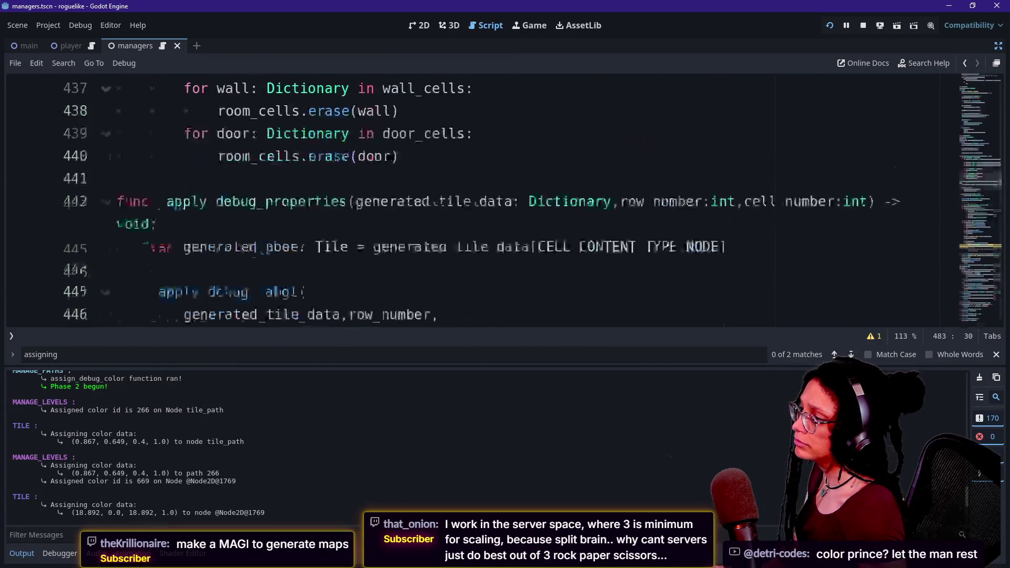
pyautogui.scroll(-10, 474, 200)
pyautogui.click(284, 170)
pyautogui.hotkey('ctrl', 'k')
pyautogui.click(334, 193)
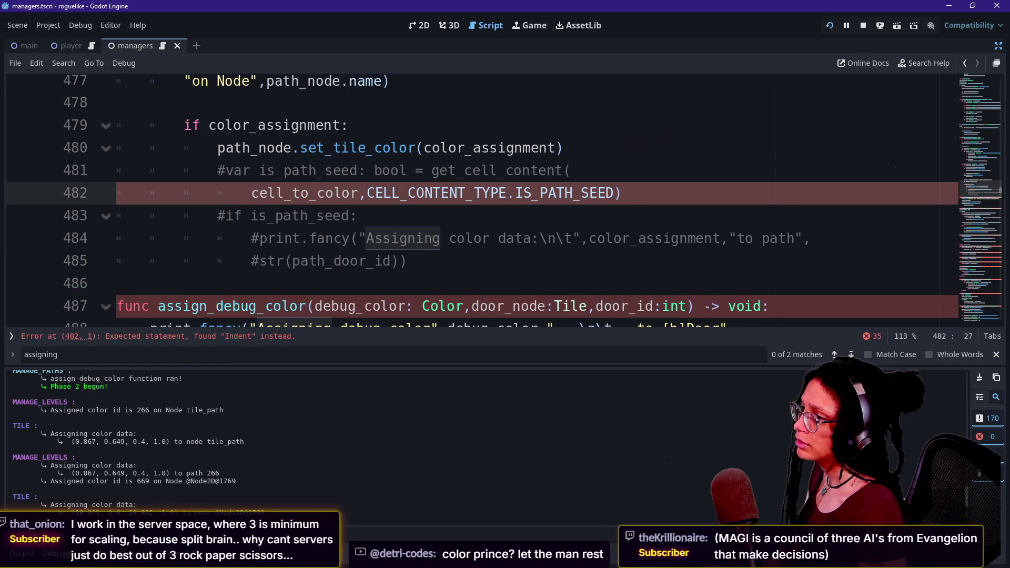
pyautogui.hotkey('ctrl', 'k')
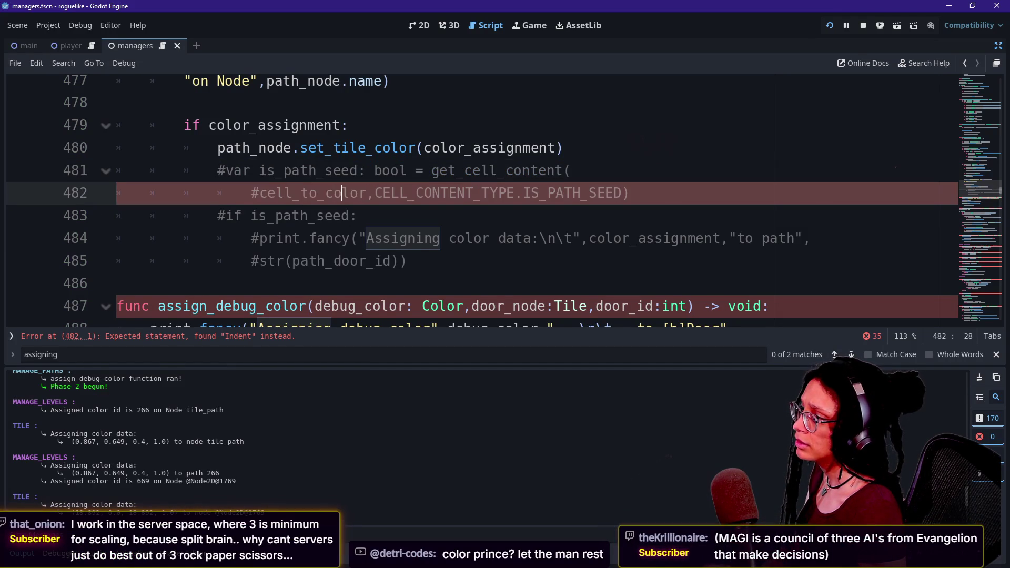
pyautogui.click(119, 283)
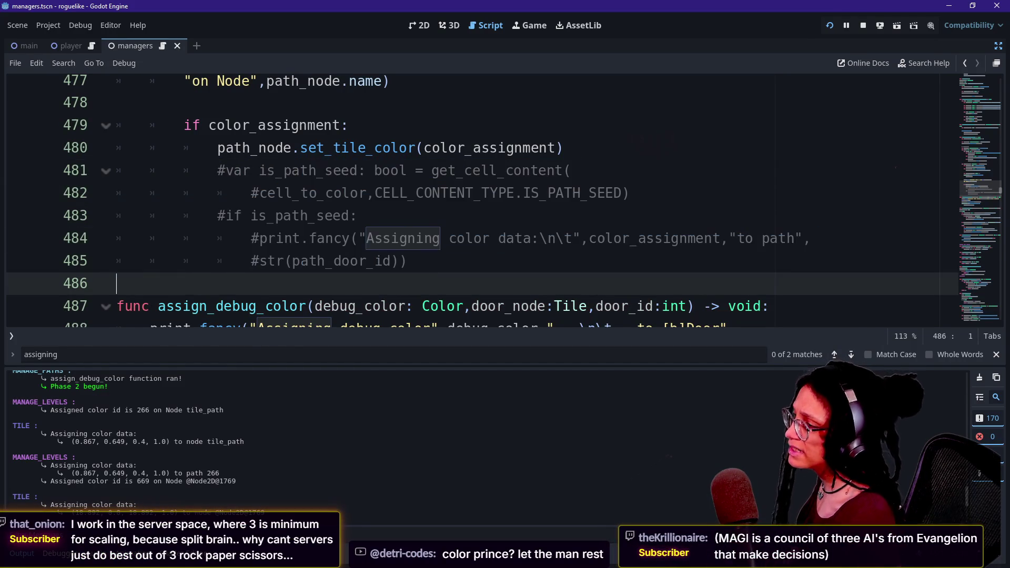
pyautogui.moveTo(504, 306); pyautogui.dragTo(120, 290)
pyautogui.click(409, 268)
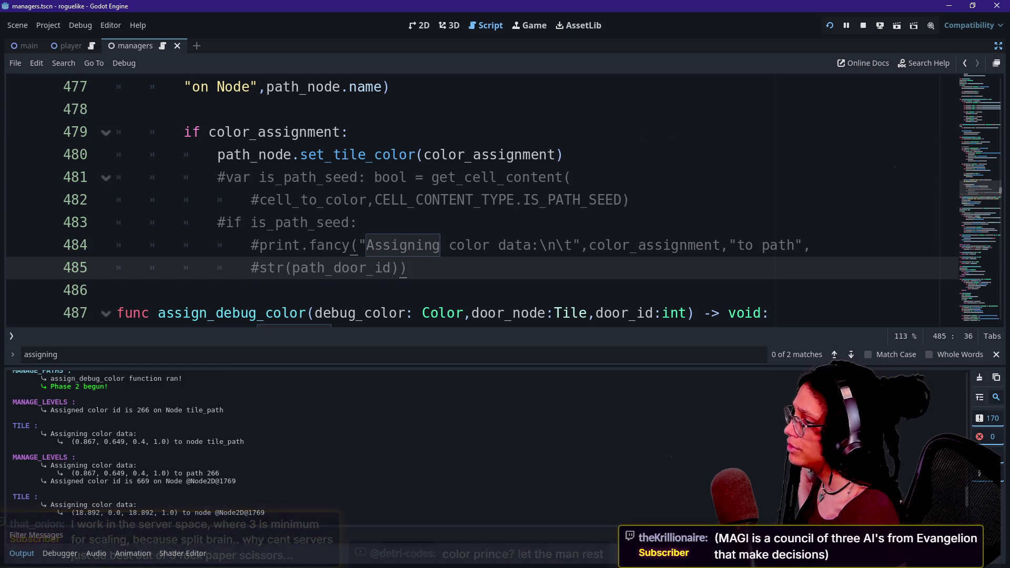
# - Comment out the 'Assigning debug color' print in the managers script
pyautogui.scroll(-1, 150, 295)
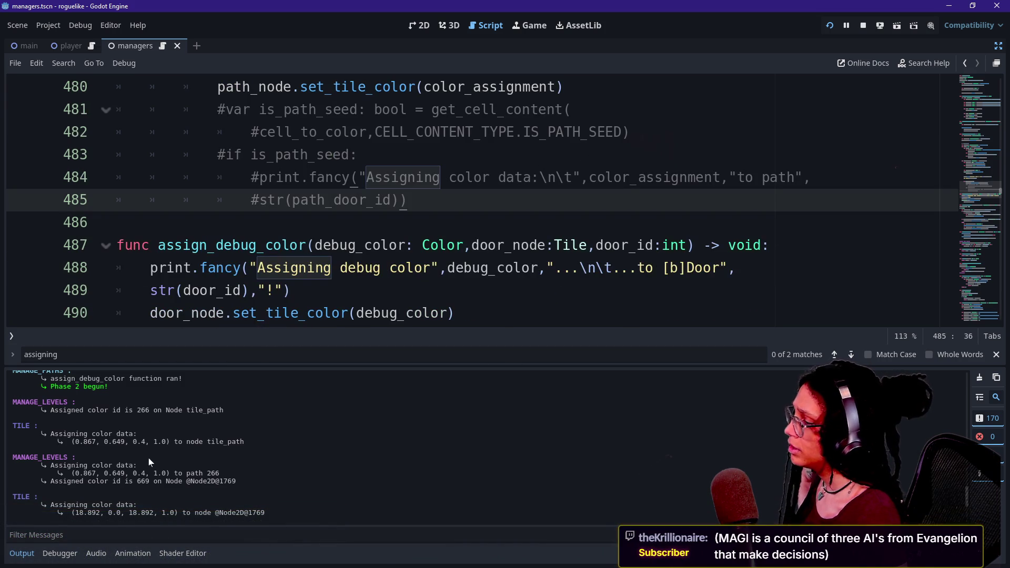
pyautogui.click(282, 268)
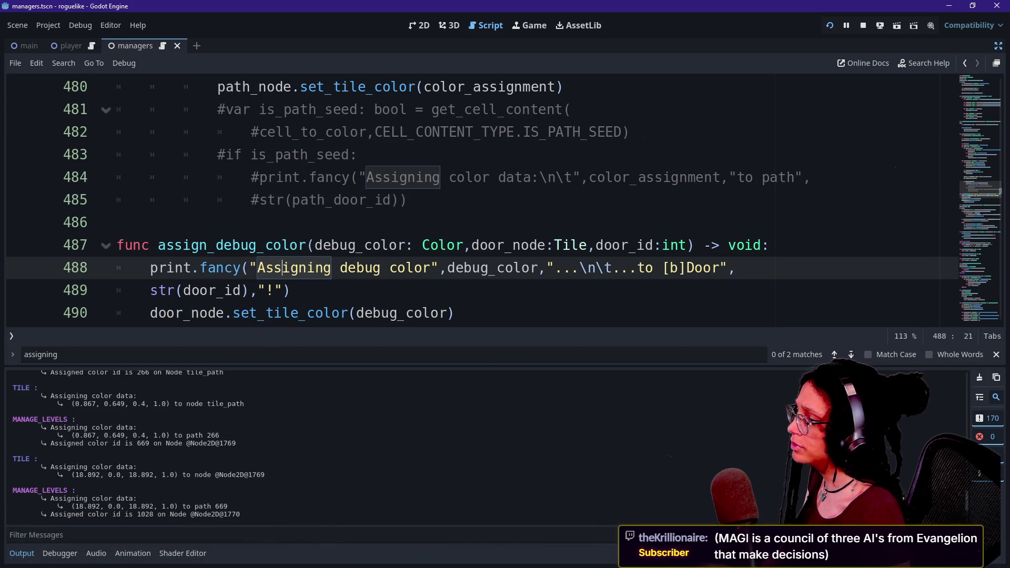
pyautogui.hotkey('shift', 'Down')
pyautogui.hotkey('shift', 'End')
pyautogui.hotkey('ctrl', 'k')
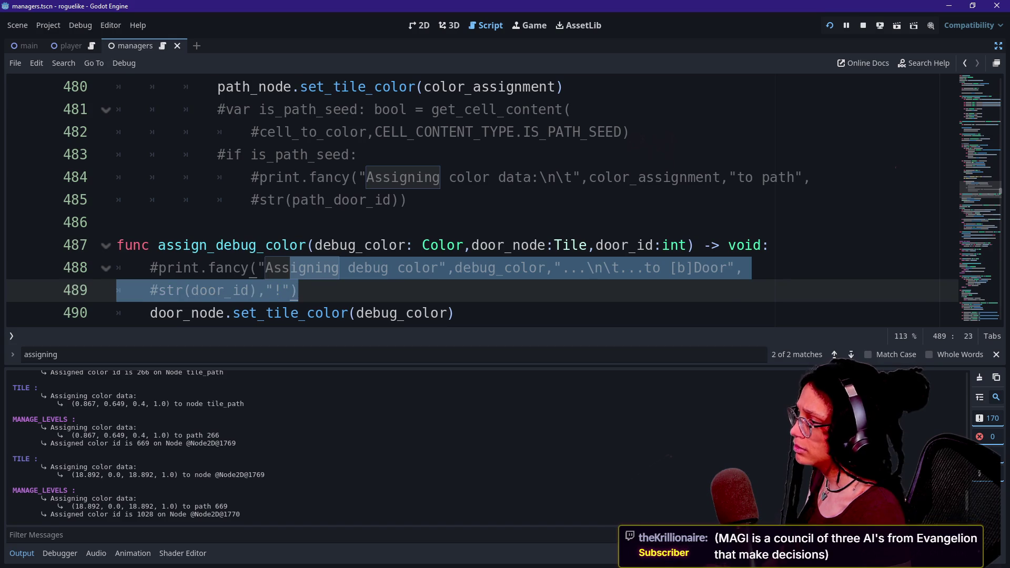
pyautogui.scroll(-3, 175, 305)
pyautogui.scroll(-1, 175, 408)
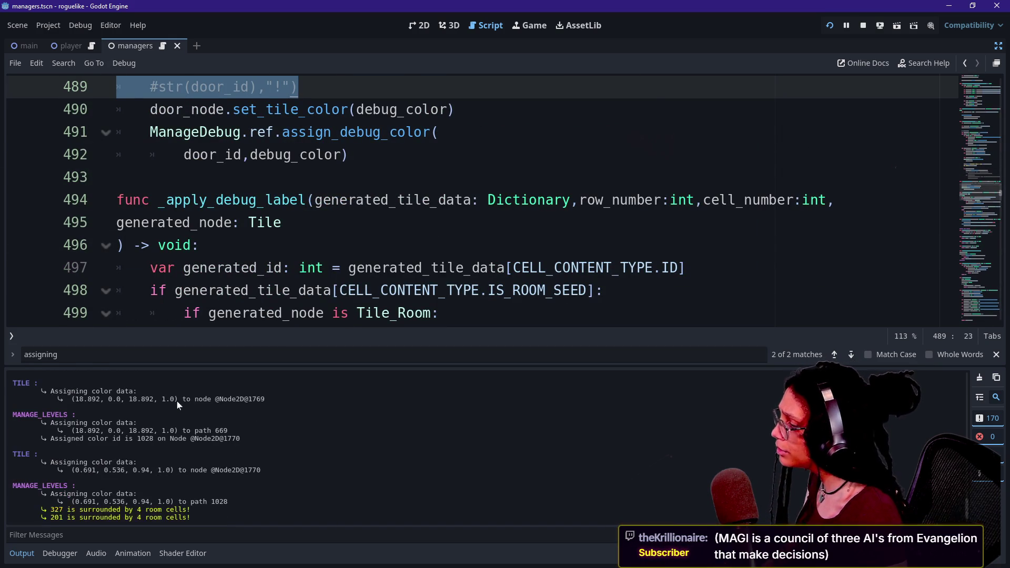
# - In tile.gd, comment out the 'Assigning color data' print
pyautogui.click(326, 239)
pyautogui.hotkey('shift', 'alt', 'o')
pyautogui.write('tile')
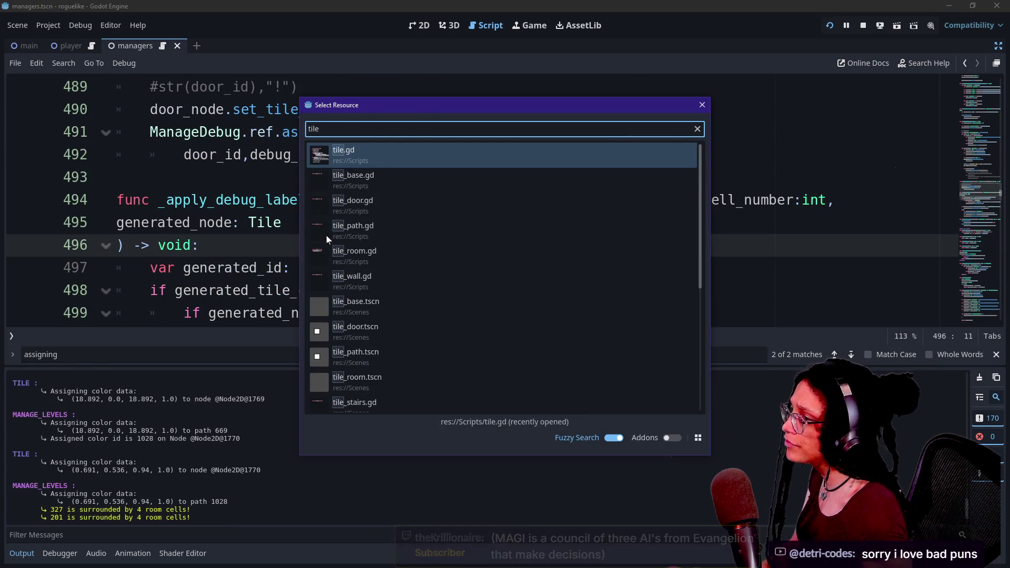
pyautogui.press('Return')
pyautogui.click(431, 245)
pyautogui.hotkey('ctrl', 'k')
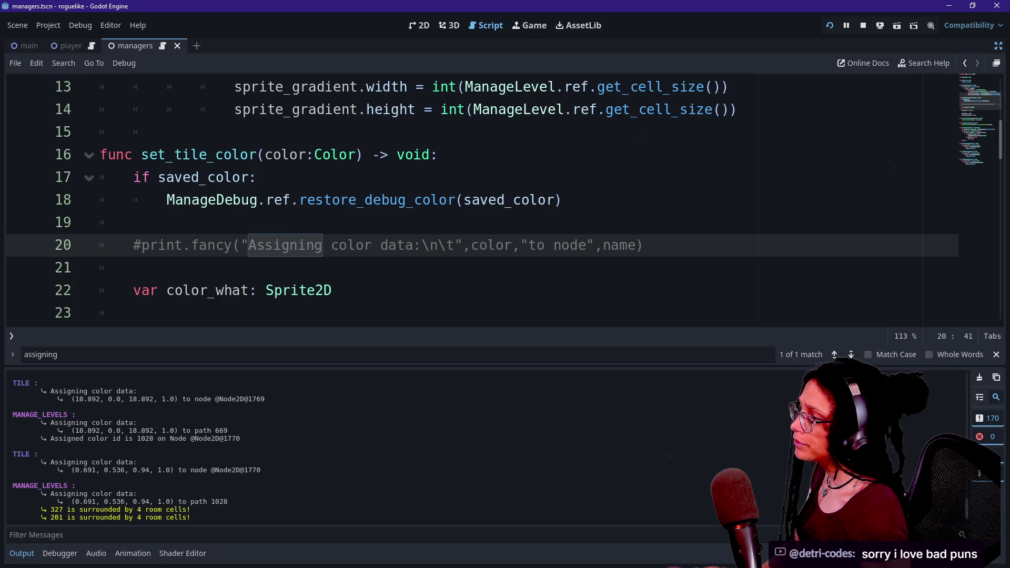
# - Save the scripts and run the roguelike game
pyautogui.scroll(4, 290, 236)
pyautogui.scroll(-11, 290, 237)
pyautogui.rightClick(290, 232)
pyautogui.press('Escape')
pyautogui.scroll(2, 263, 289)
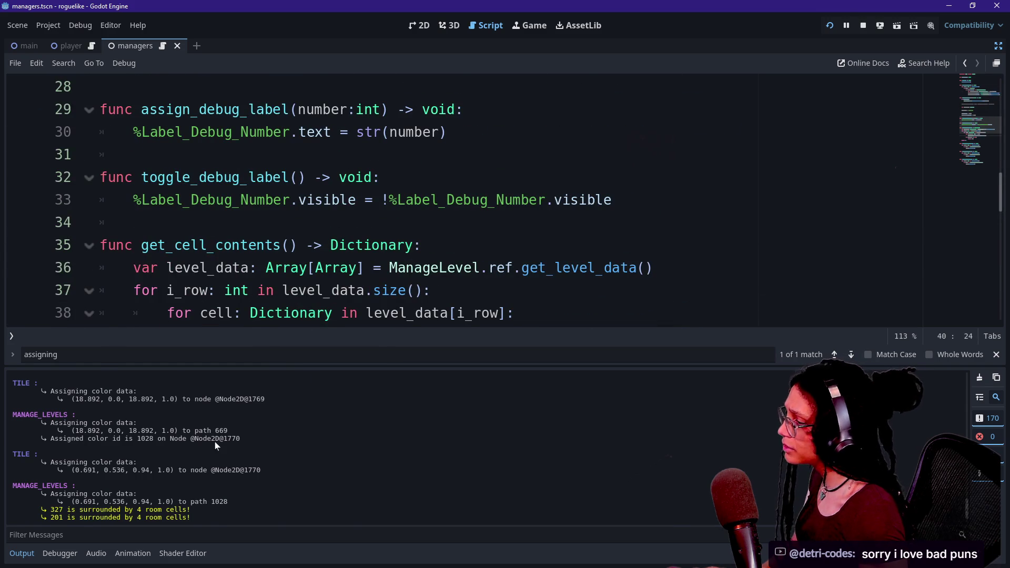
pyautogui.scroll(3, 175, 447)
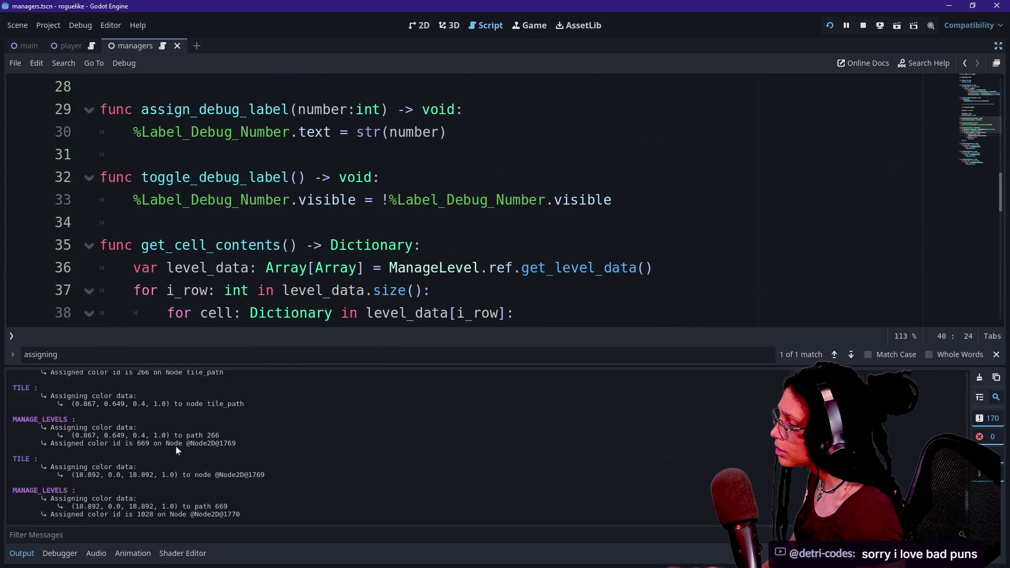
pyautogui.scroll(4, 175, 447)
pyautogui.scroll(-3, 165, 449)
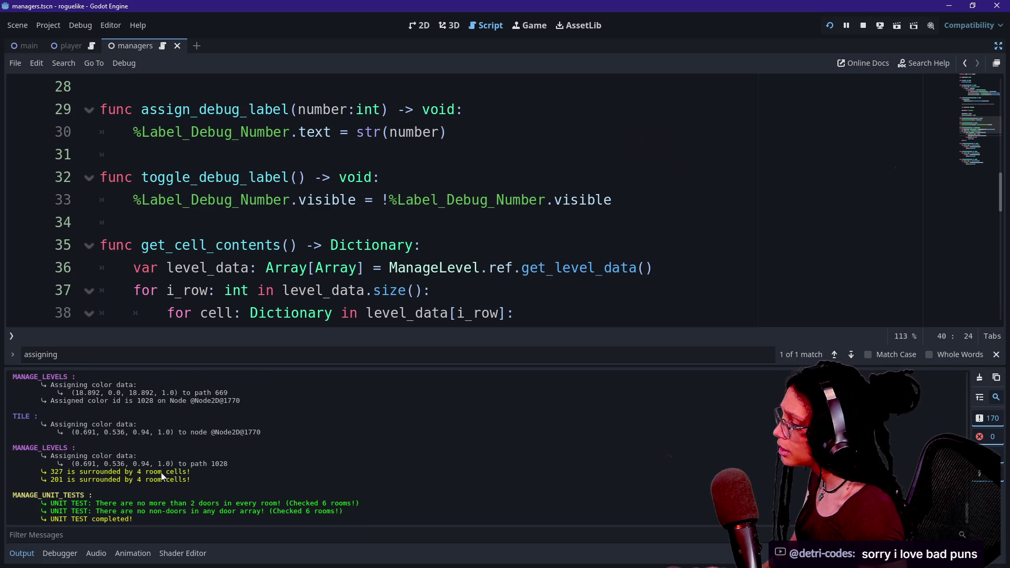
pyautogui.click(314, 245)
pyautogui.hotkey('ctrl', 's')
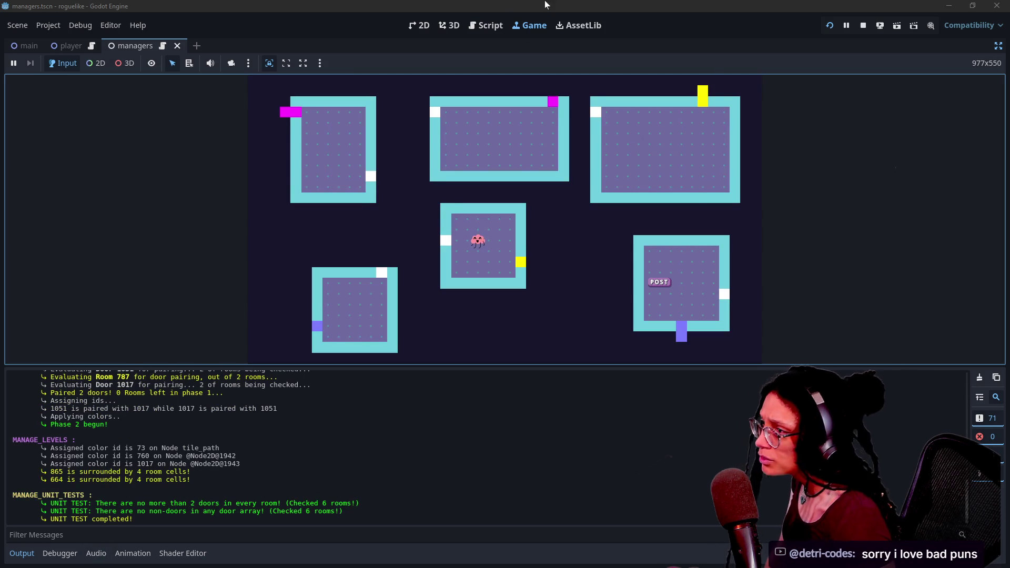
# - Return to the Script editor and open the door-pairing script via quick search 'pairi'
pyautogui.click(495, 26)
pyautogui.scroll(-10, 474, 200)
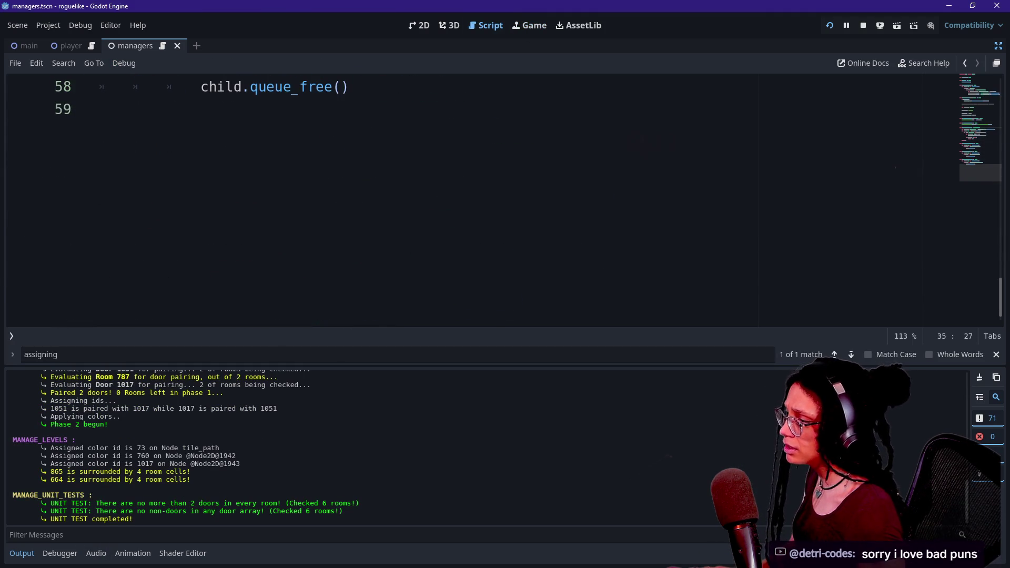
pyautogui.hotkey('shift', 'alt', 'o')
pyautogui.write('pairi')
pyautogui.press('Return')
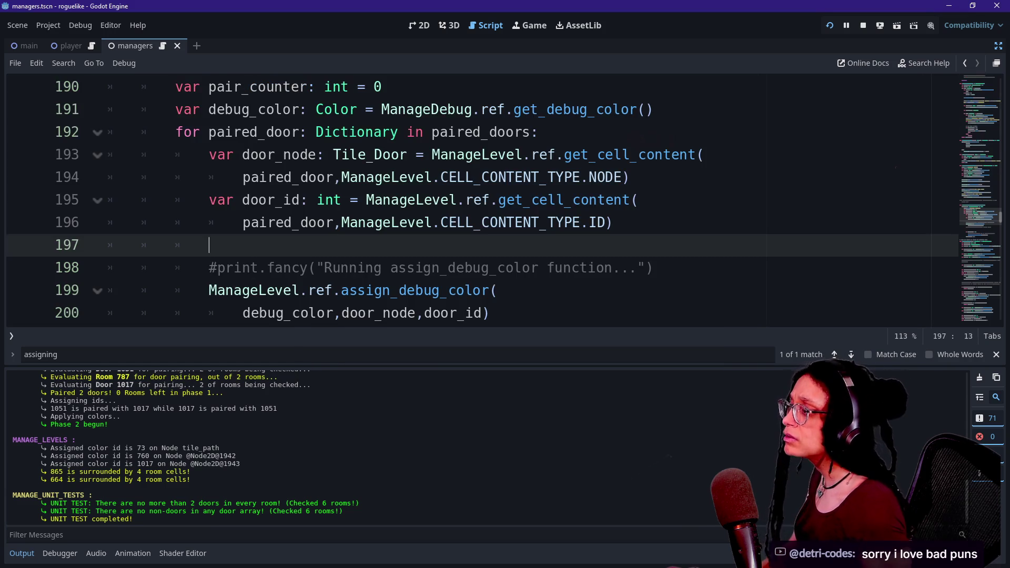
# - Scroll through the door-pairing script and select a passage of code to review
pyautogui.scroll(-3, 474, 263)
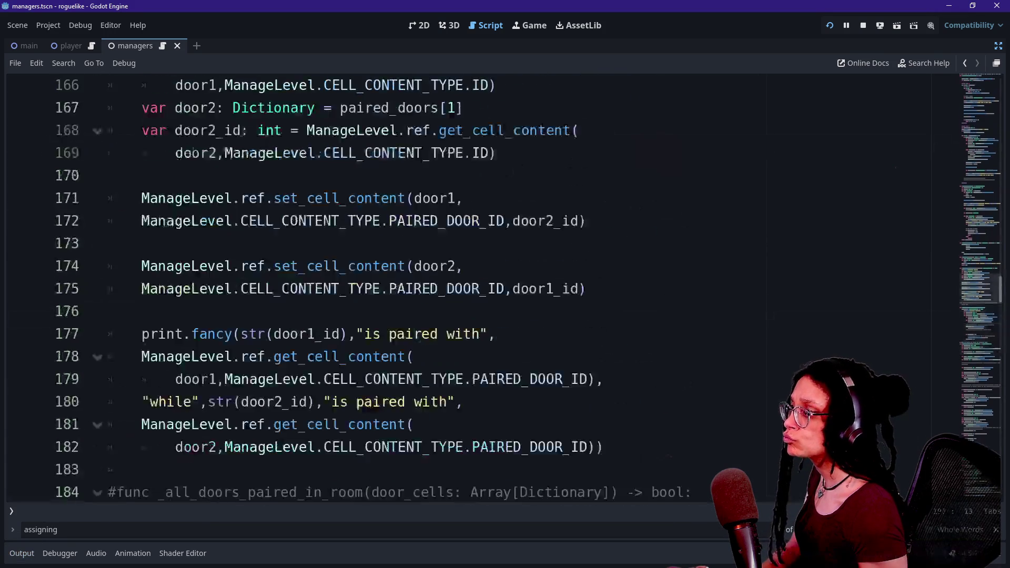
pyautogui.scroll(7, 473, 285)
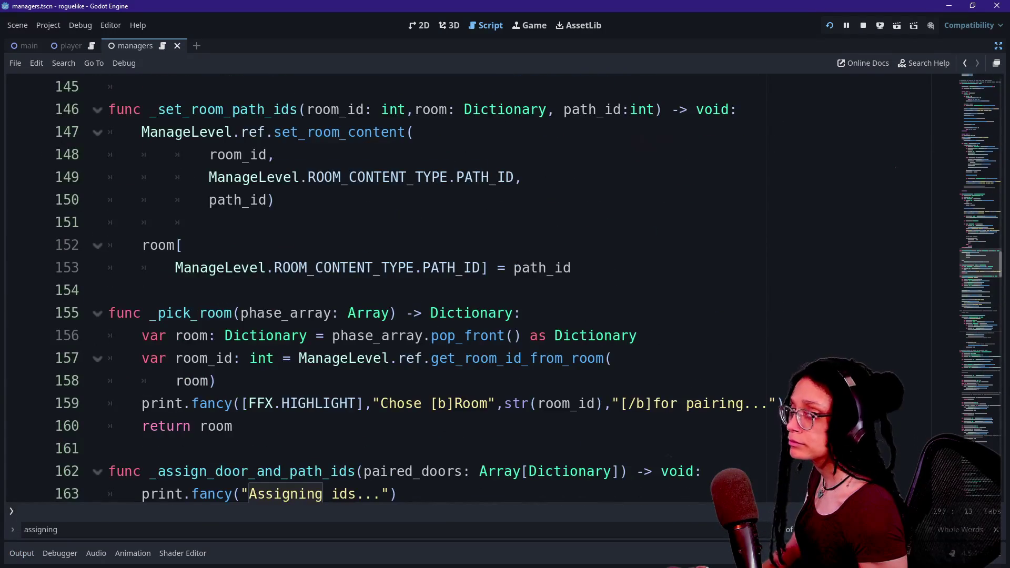
pyautogui.moveTo(400, 268)
pyautogui.scroll(11, 400, 267)
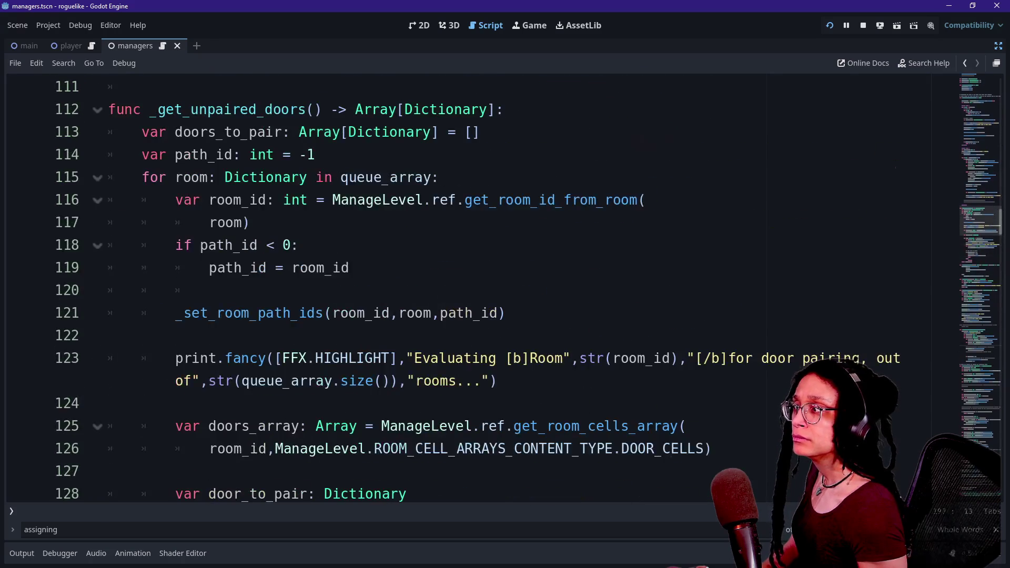
pyautogui.scroll(4, 400, 268)
pyautogui.moveTo(213, 177); pyautogui.dragTo(489, 200)
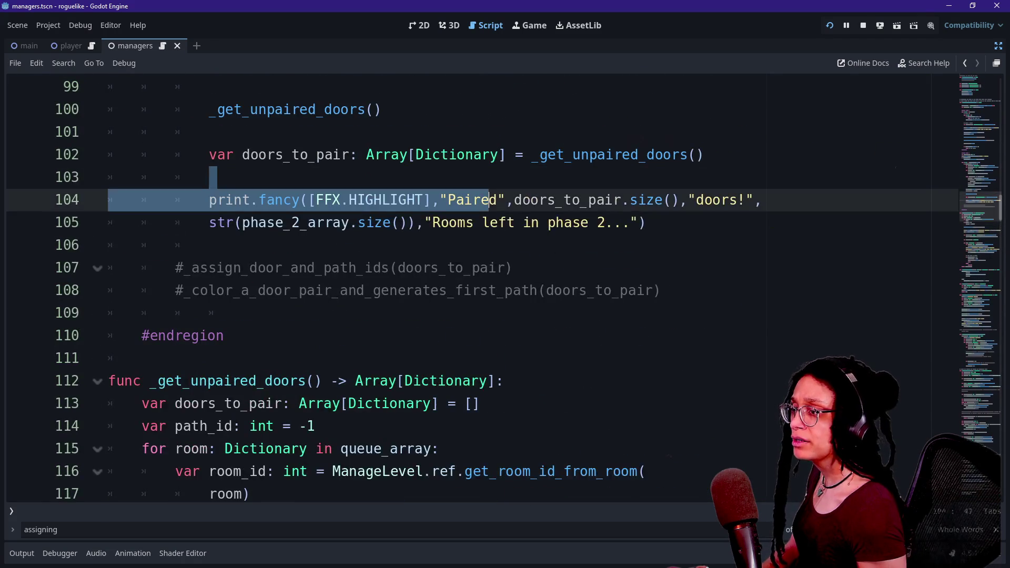
# - Reopen the Output log and highlight the 'Paired 2 doors' log line
pyautogui.click(20, 554)
pyautogui.click(195, 535)
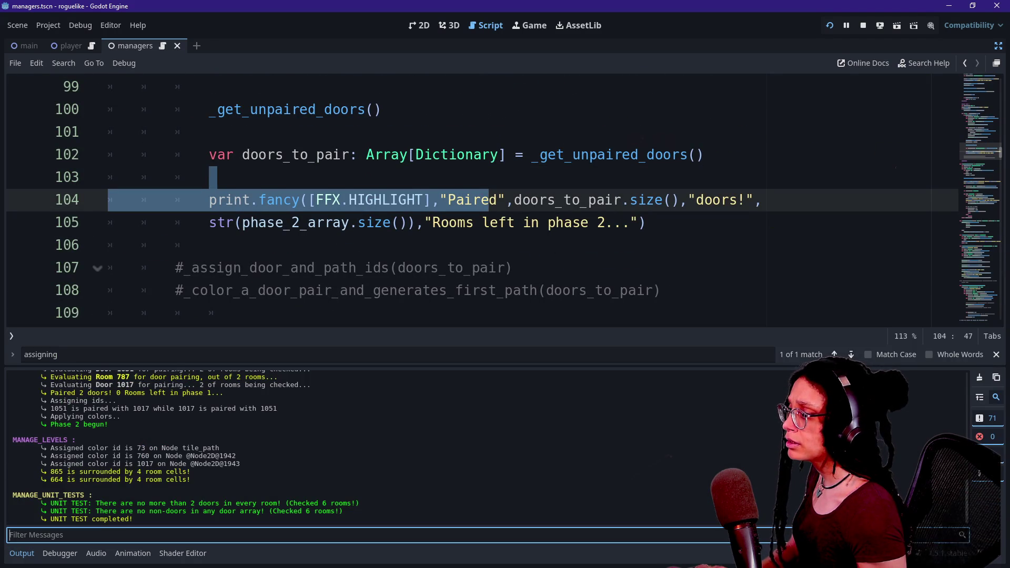
pyautogui.moveTo(117, 385); pyautogui.dragTo(223, 394)
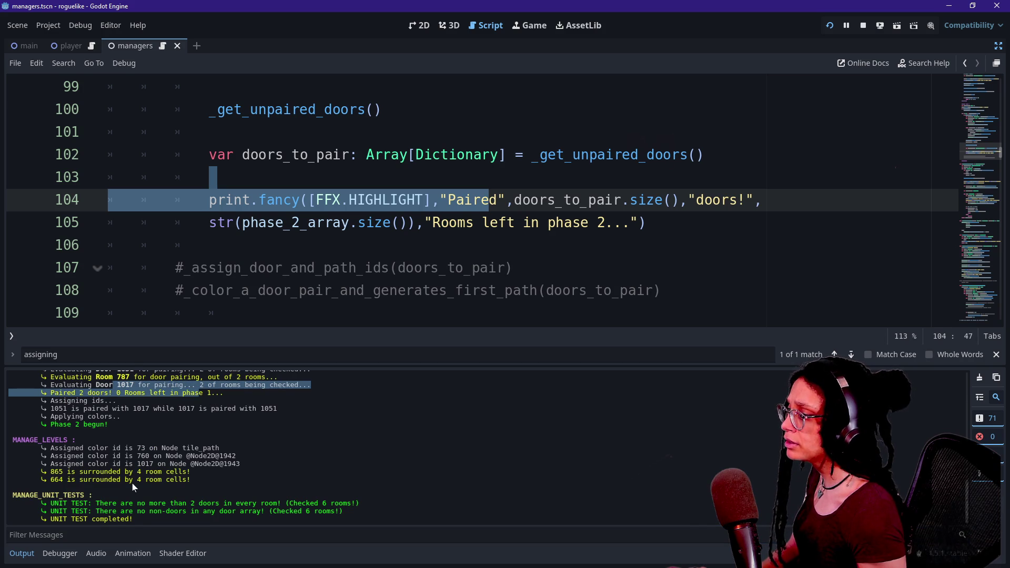
pyautogui.scroll(1, 132, 483)
# - Clear the code selection and scroll up through the script, briefly checking its context menu
pyautogui.click(347, 199)
pyautogui.scroll(5, 347, 199)
pyautogui.scroll(3, 347, 200)
pyautogui.scroll(3, 348, 200)
pyautogui.scroll(-14, 347, 200)
pyautogui.scroll(2, 347, 199)
pyautogui.scroll(4, 297, 246)
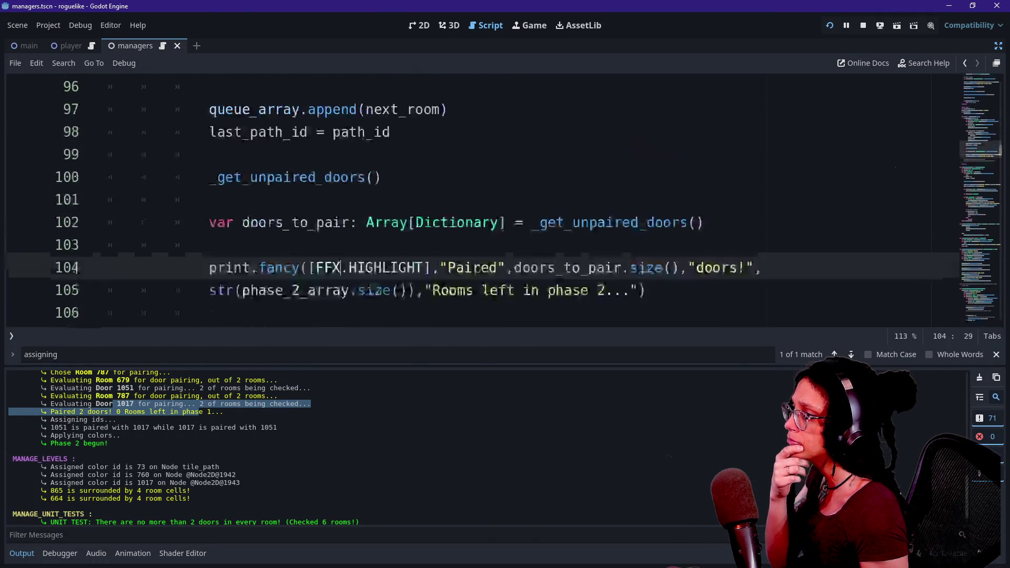
pyautogui.rightClick(298, 247)
pyautogui.press('Escape')
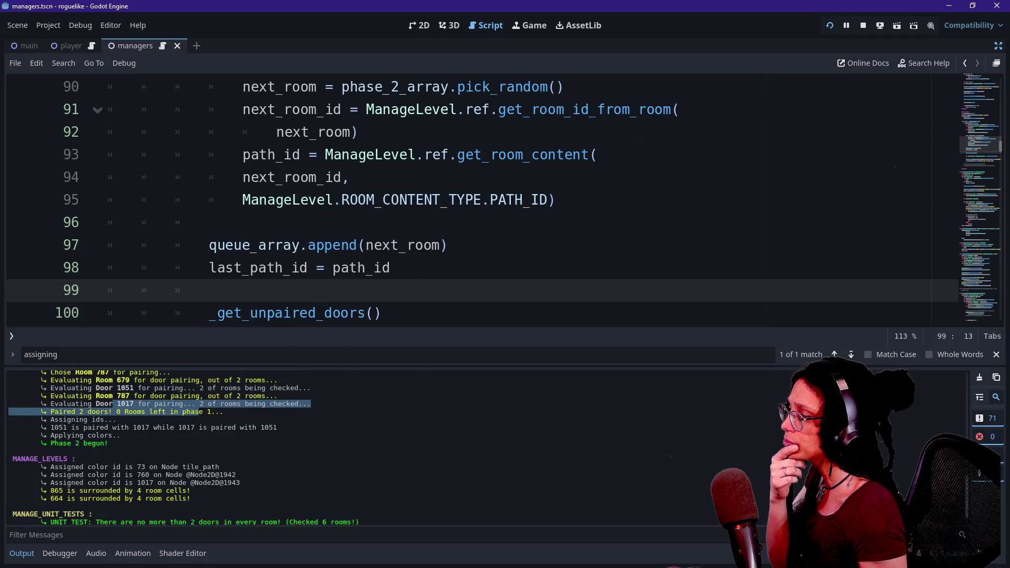
# - Highlight the 'if queue_array.size() == 1' condition on line 81, then clear both selections
pyautogui.scroll(4, 473, 200)
pyautogui.click(399, 155)
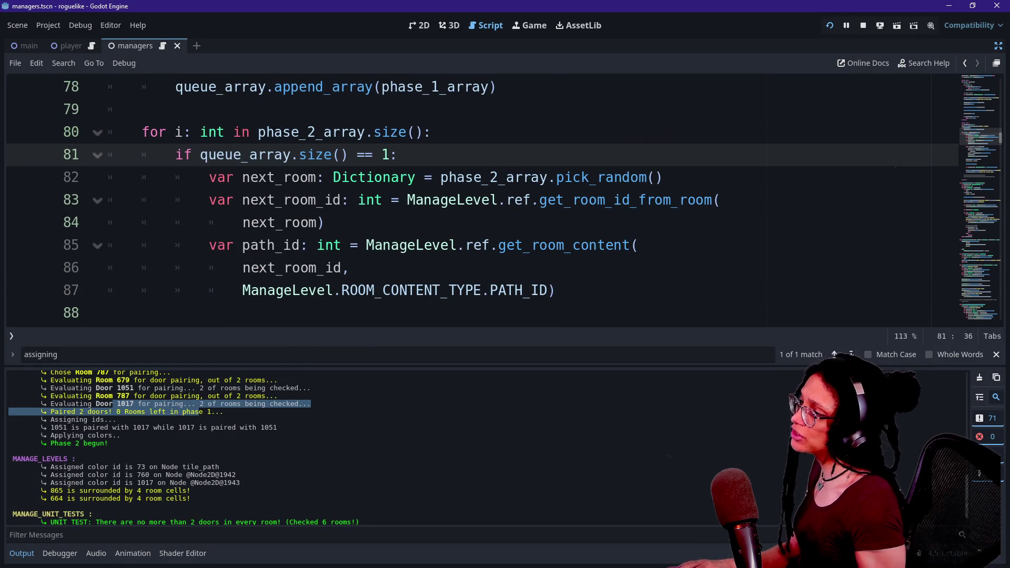
pyautogui.moveTo(175, 155); pyautogui.dragTo(398, 155)
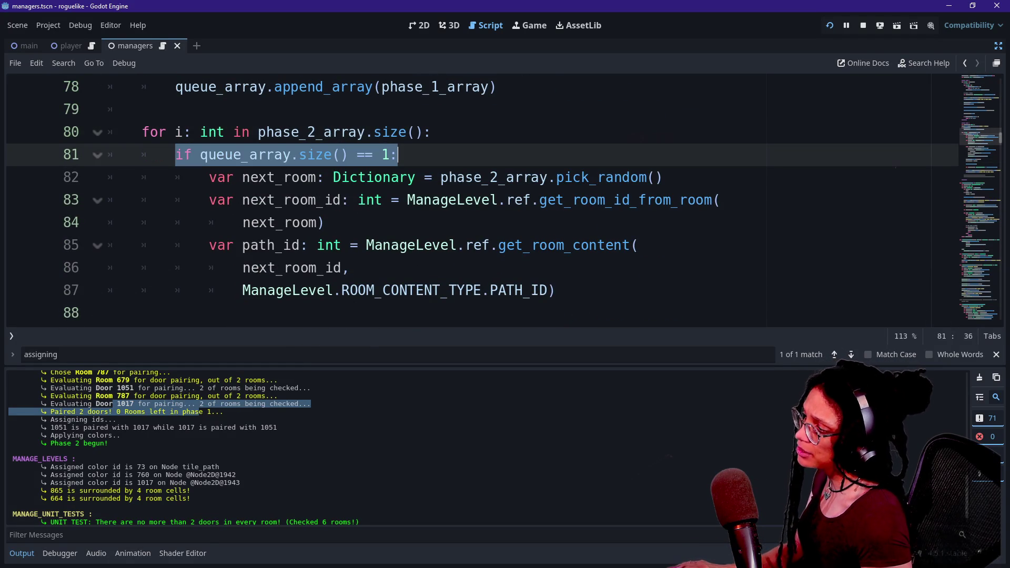
pyautogui.click(399, 154)
pyautogui.click(229, 410)
pyautogui.scroll(3, 229, 409)
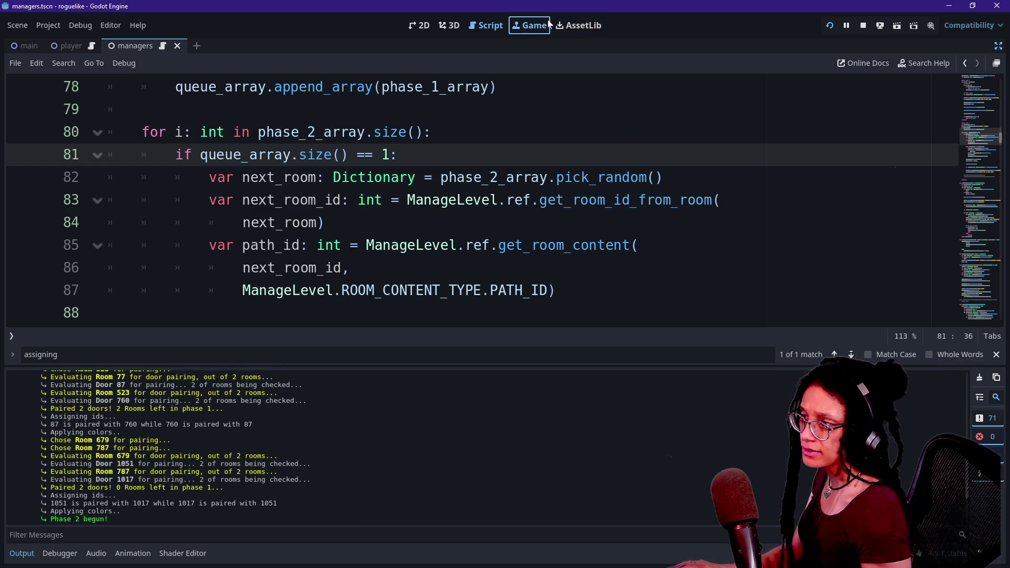
pyautogui.click(531, 25)
pyautogui.click(830, 26)
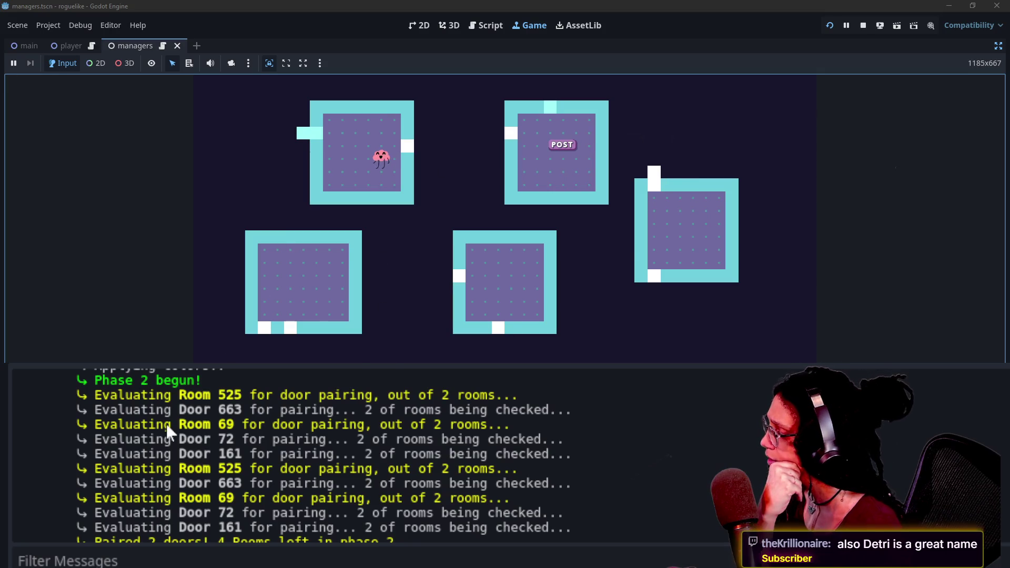
pyautogui.scroll(-2, 166, 422)
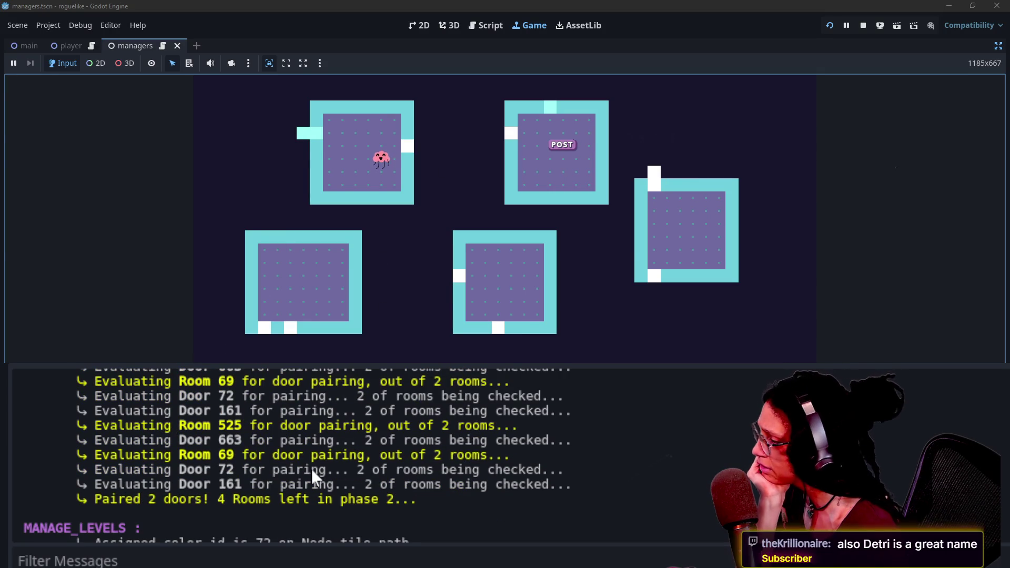
pyautogui.scroll(-1, 186, 469)
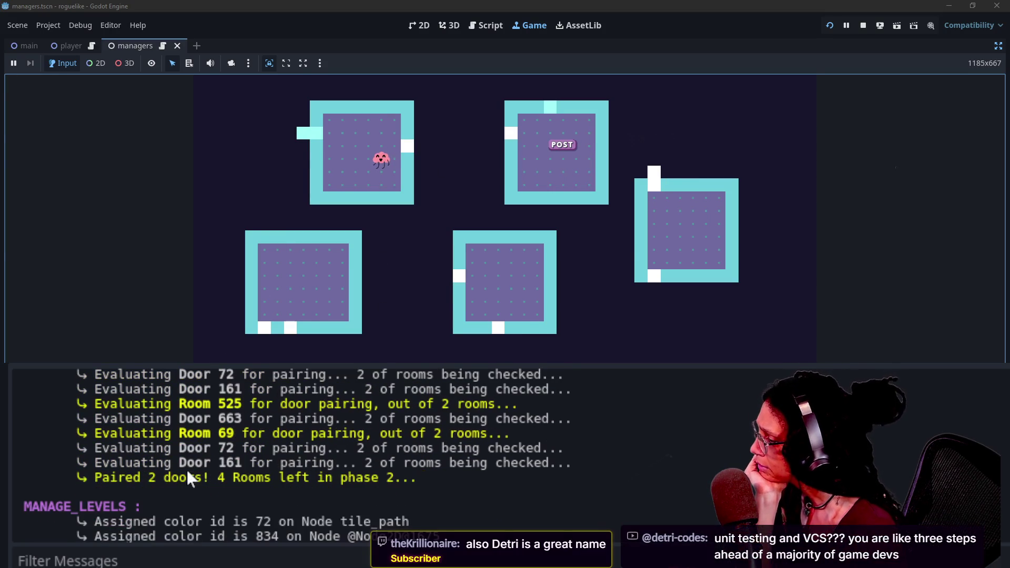
pyautogui.click(82, 477)
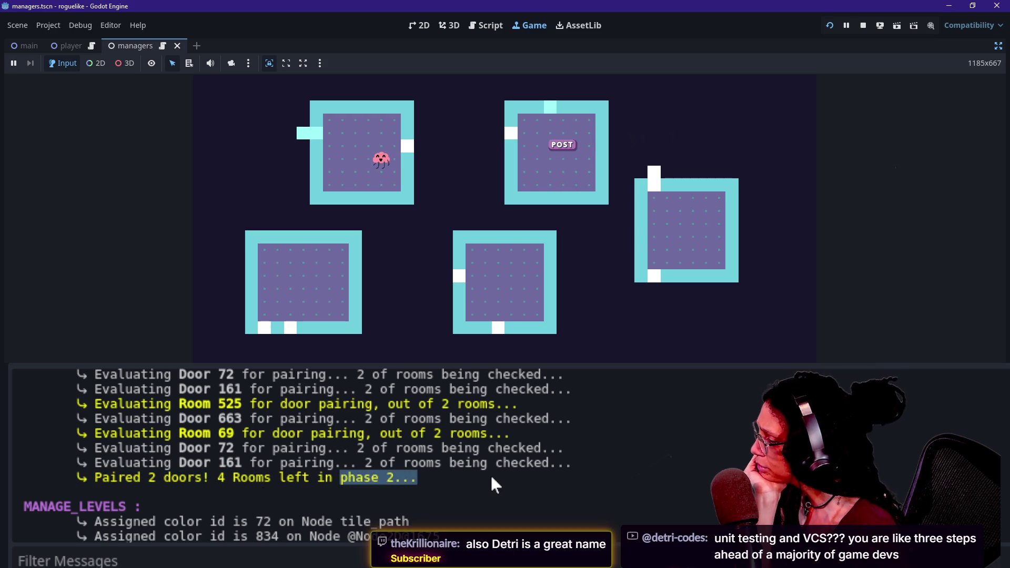
pyautogui.scroll(2, 490, 475)
pyautogui.scroll(3, 492, 477)
pyautogui.scroll(-6, 491, 475)
pyautogui.scroll(1, 491, 476)
pyautogui.scroll(-3, 491, 476)
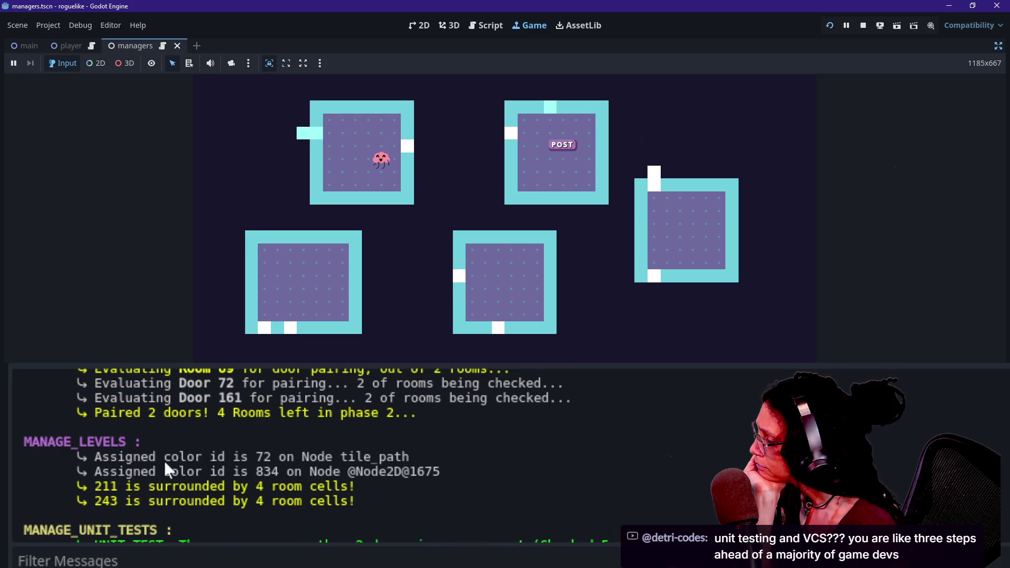
pyautogui.doubleClick(428, 472)
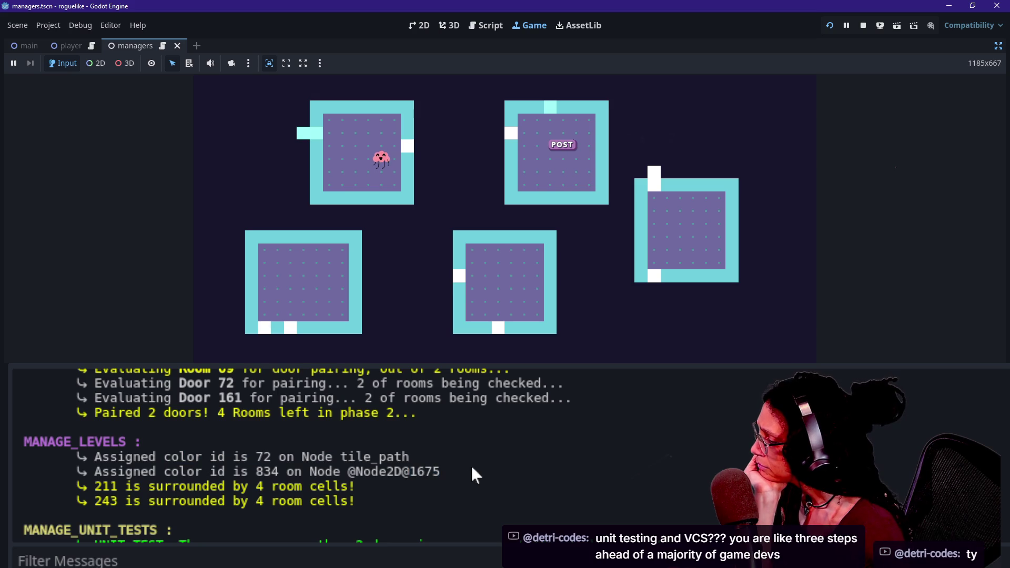
pyautogui.scroll(4, 472, 465)
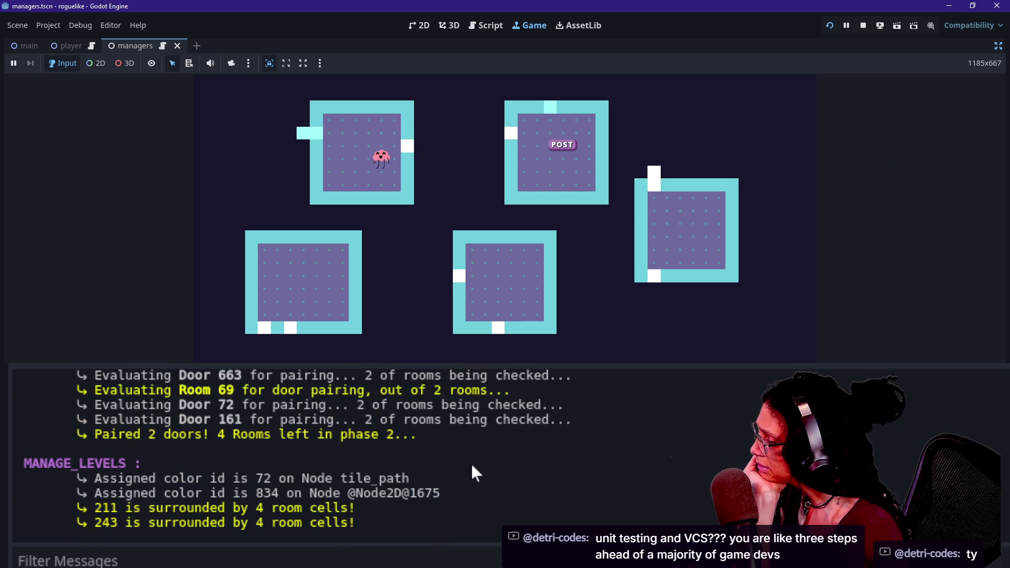
pyautogui.scroll(2, 472, 466)
pyautogui.scroll(-2, 473, 467)
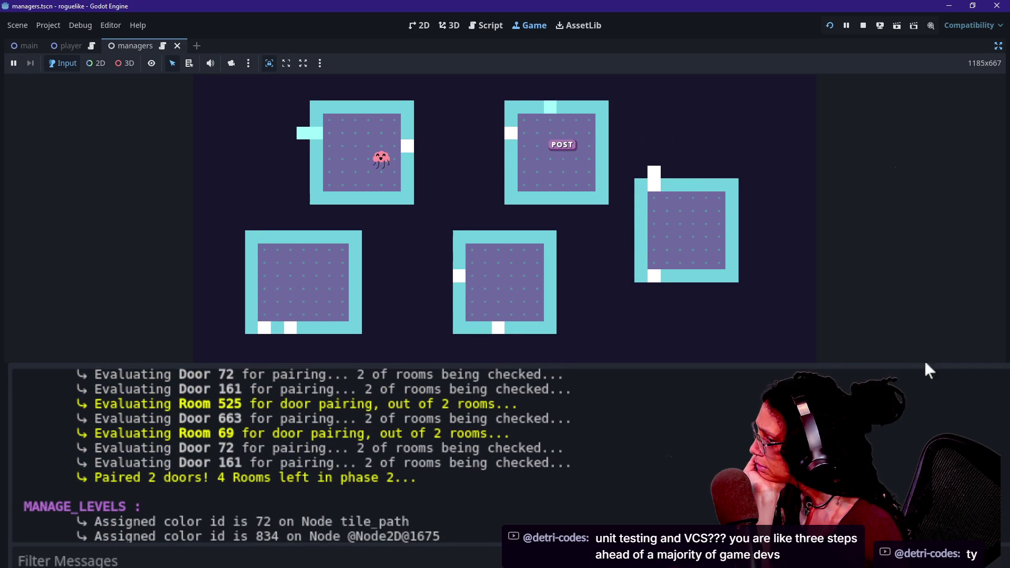
pyautogui.click(529, 103)
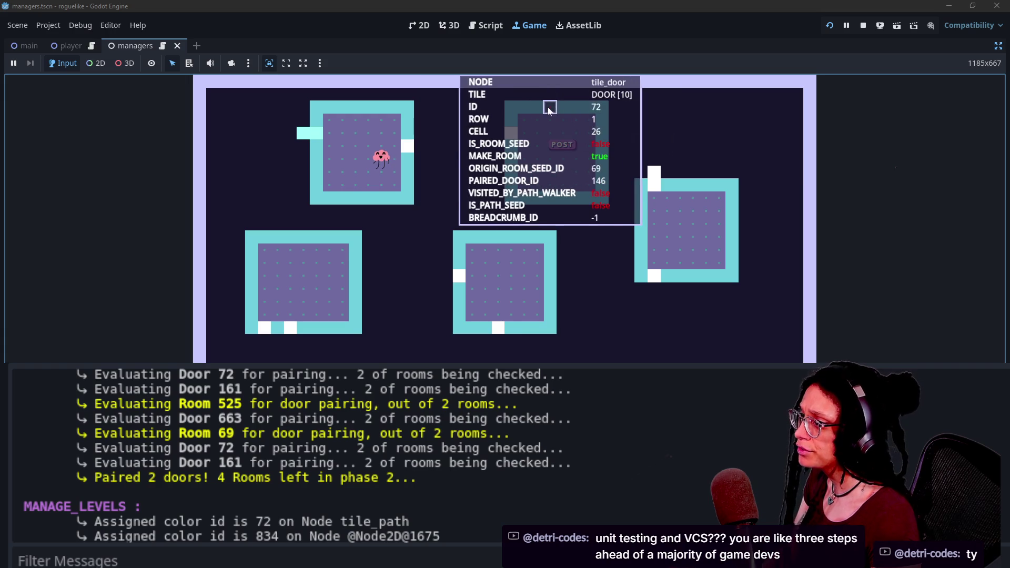
pyautogui.scroll(3, 479, 502)
pyautogui.scroll(3, 480, 504)
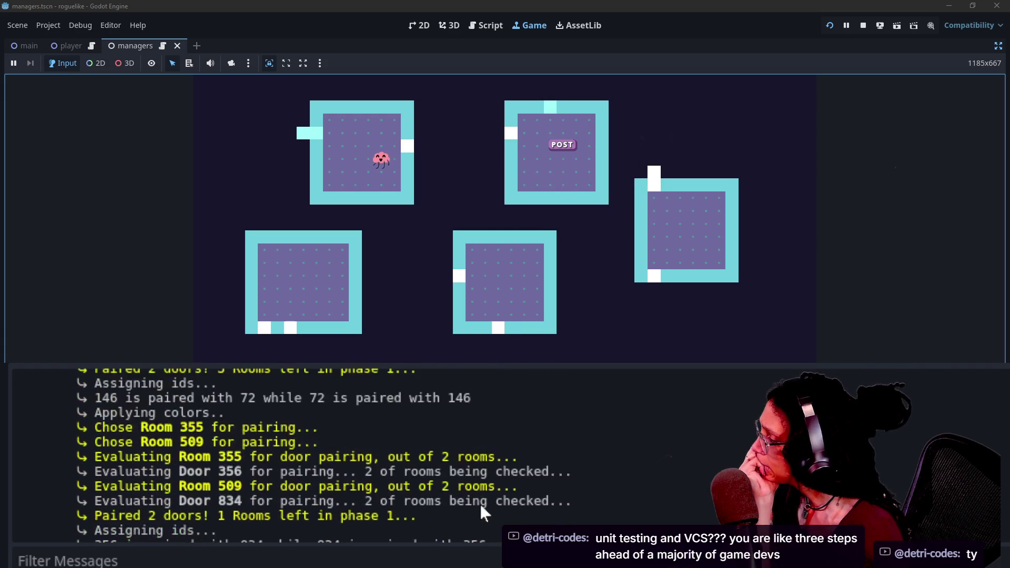
pyautogui.scroll(3, 480, 504)
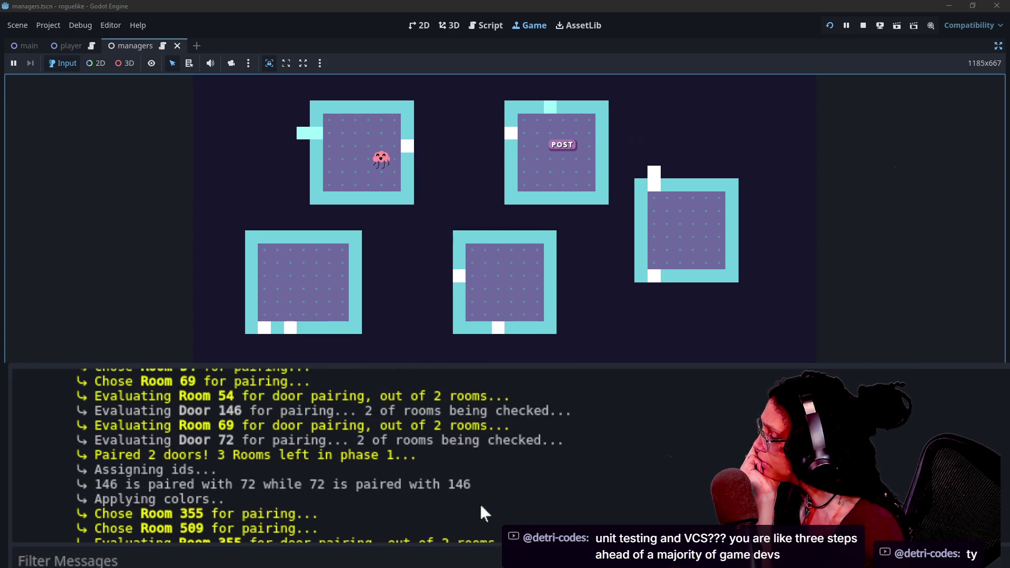
pyautogui.scroll(3, 210, 498)
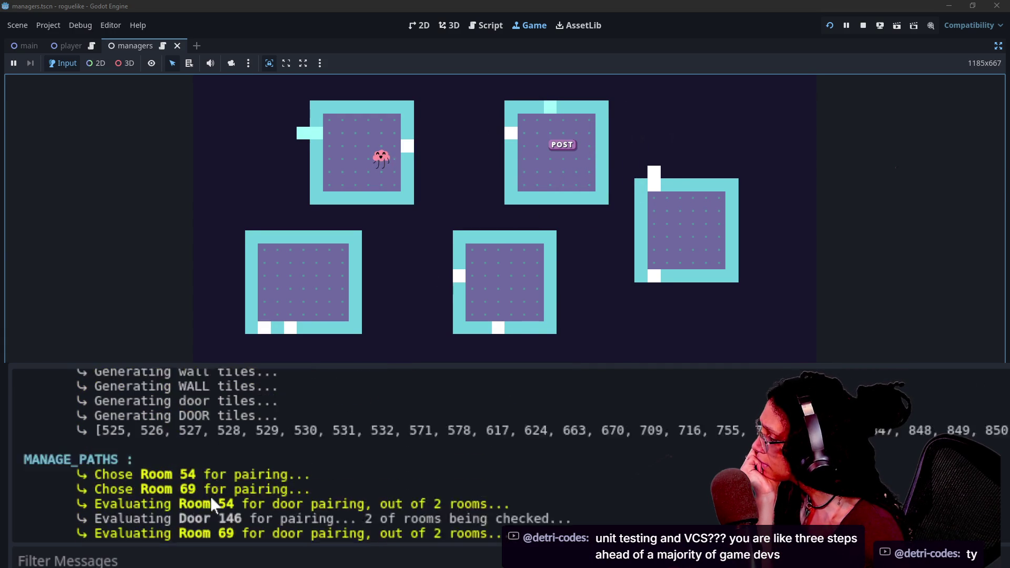
pyautogui.scroll(-5, 211, 498)
pyautogui.scroll(-10, 211, 498)
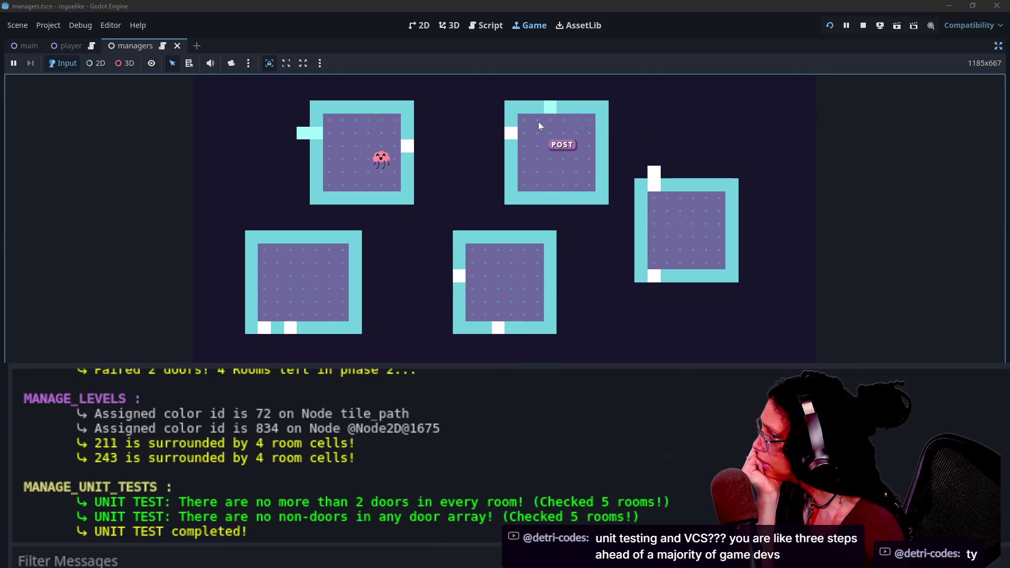
pyautogui.click(485, 25)
# - Review the phase 2 code from the path_id line 85 down to lines 102–106
pyautogui.click(465, 245)
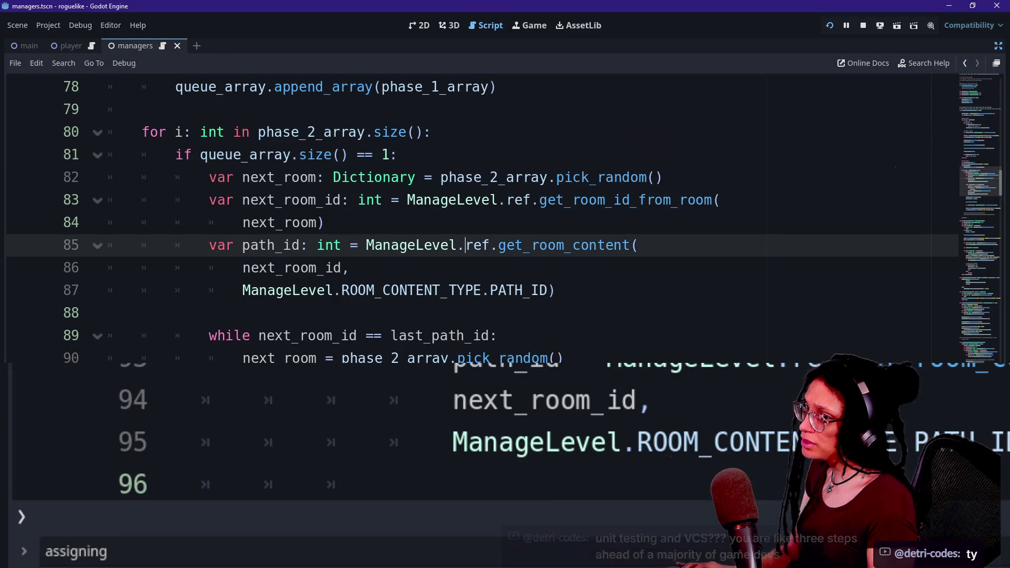
pyautogui.scroll(-1, 474, 290)
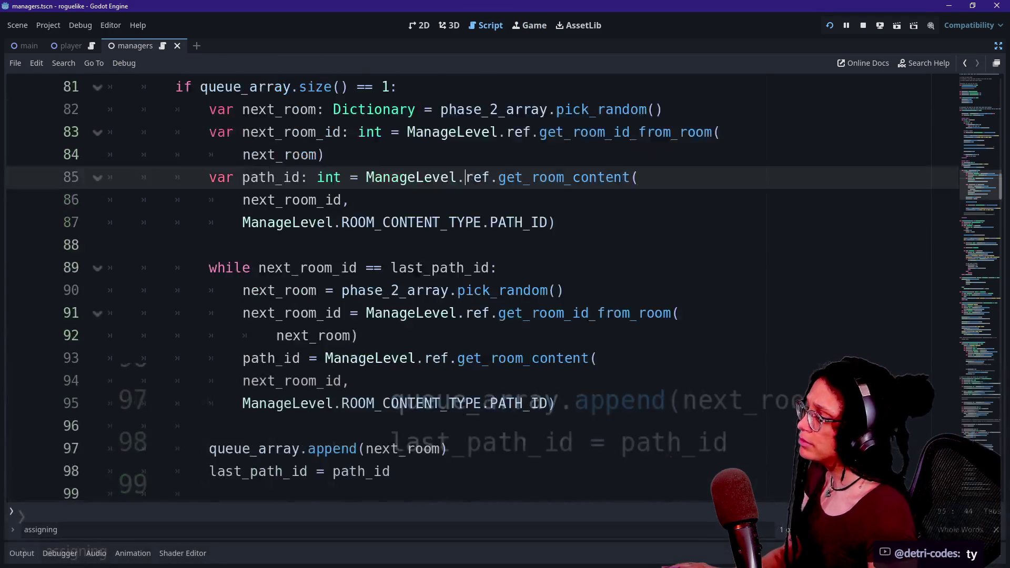
pyautogui.scroll(-4, 468, 263)
pyautogui.scroll(-1, 463, 274)
pyautogui.click(455, 290)
pyautogui.scroll(1, 455, 290)
pyautogui.click(456, 291)
pyautogui.click(209, 313)
pyautogui.press('Down')
pyautogui.press('Down')
pyautogui.press('Down')
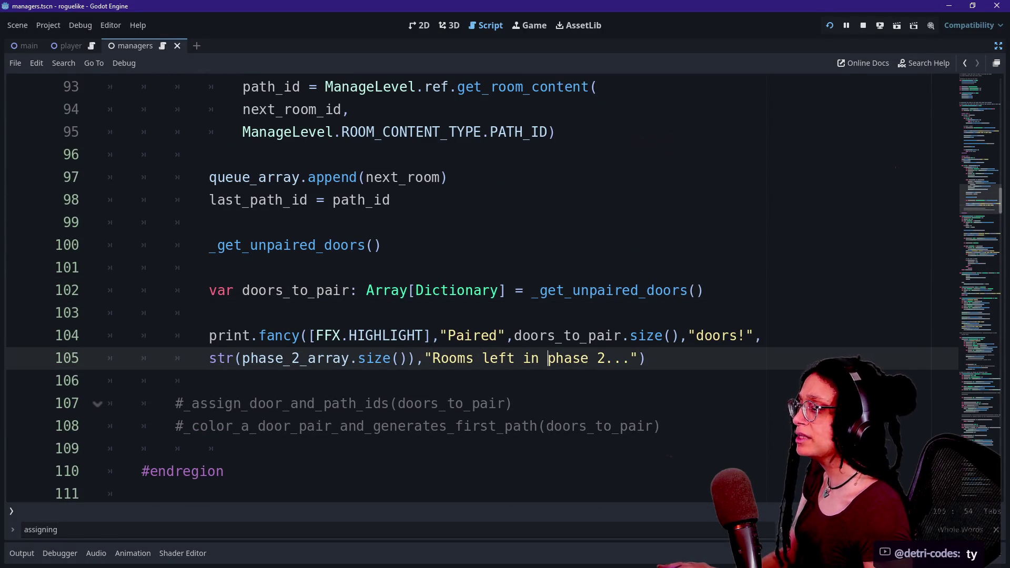
# - Delete blank line 65 so the phase 1 _assign and _color calls sit together
pyautogui.scroll(6, 474, 289)
pyautogui.scroll(13, 474, 289)
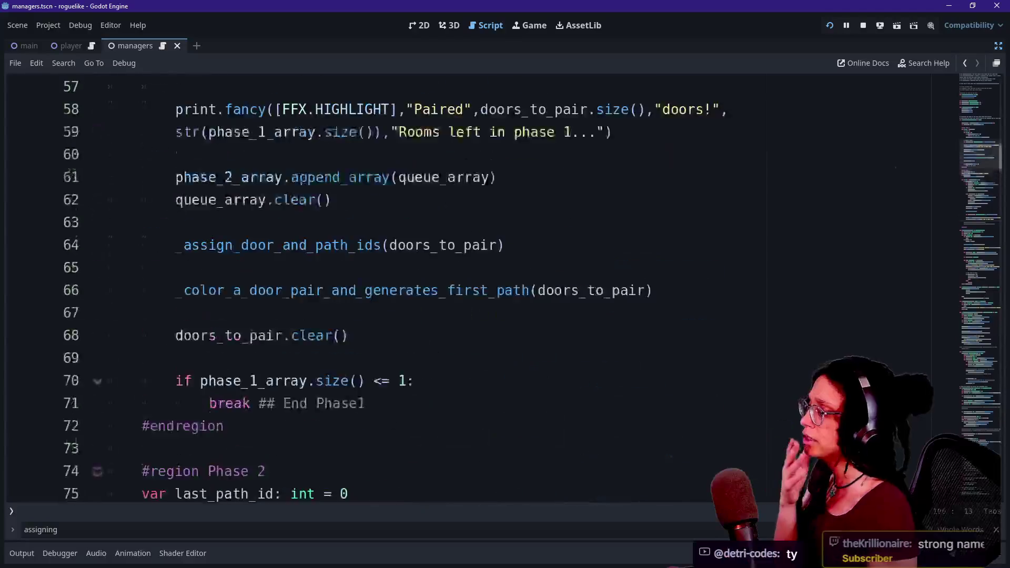
pyautogui.scroll(5, 474, 289)
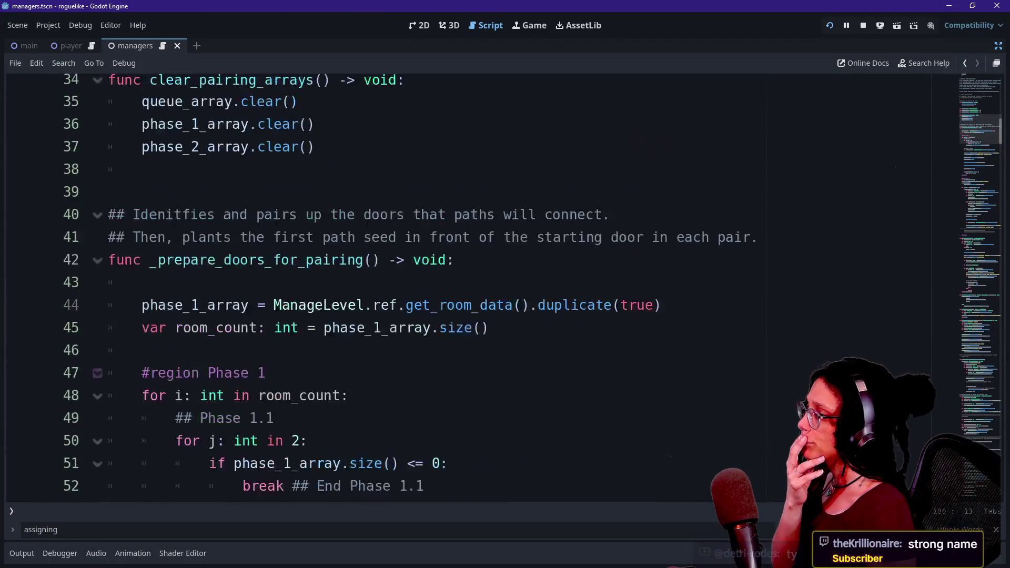
pyautogui.scroll(-10, 473, 289)
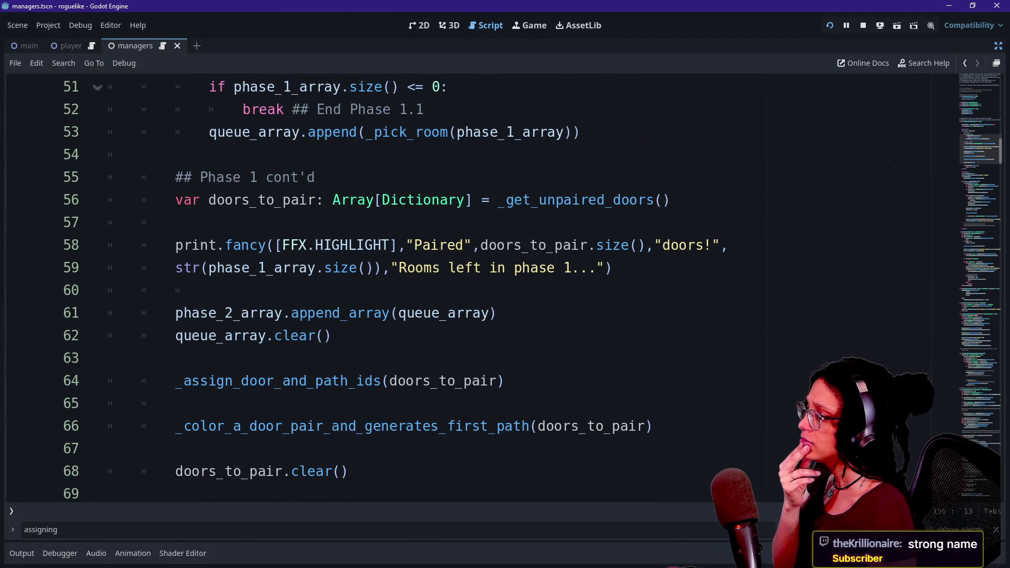
pyautogui.click(176, 403)
pyautogui.press('BackSpace')
pyautogui.scroll(1, 474, 290)
pyautogui.scroll(1, 473, 290)
pyautogui.scroll(-1, 474, 290)
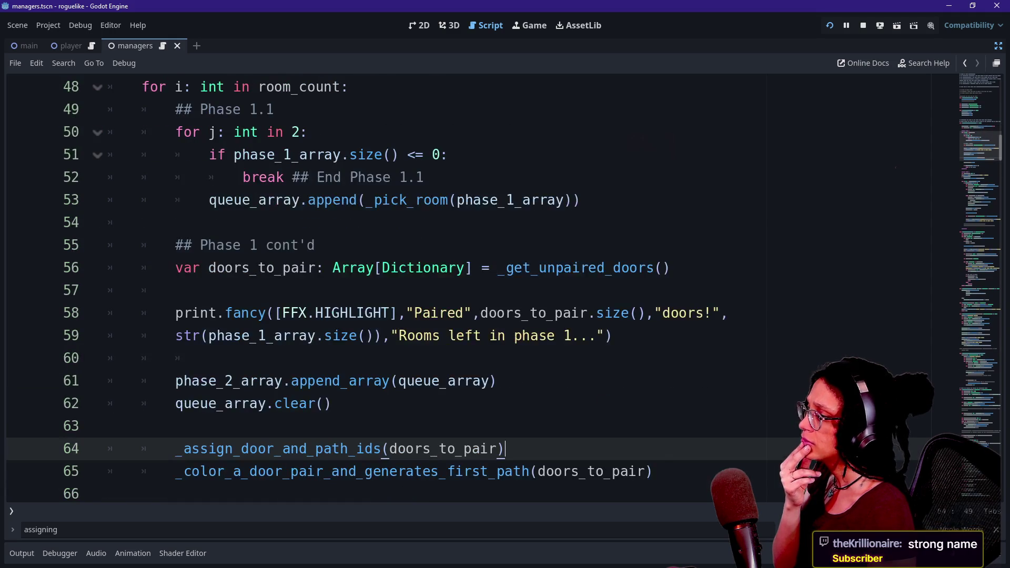
# - Review phase 1 lines 56–62, selecting the print statement, phase_2_array and queue_array.clear() lines
pyautogui.tripleClick(369, 268)
pyautogui.click(176, 290)
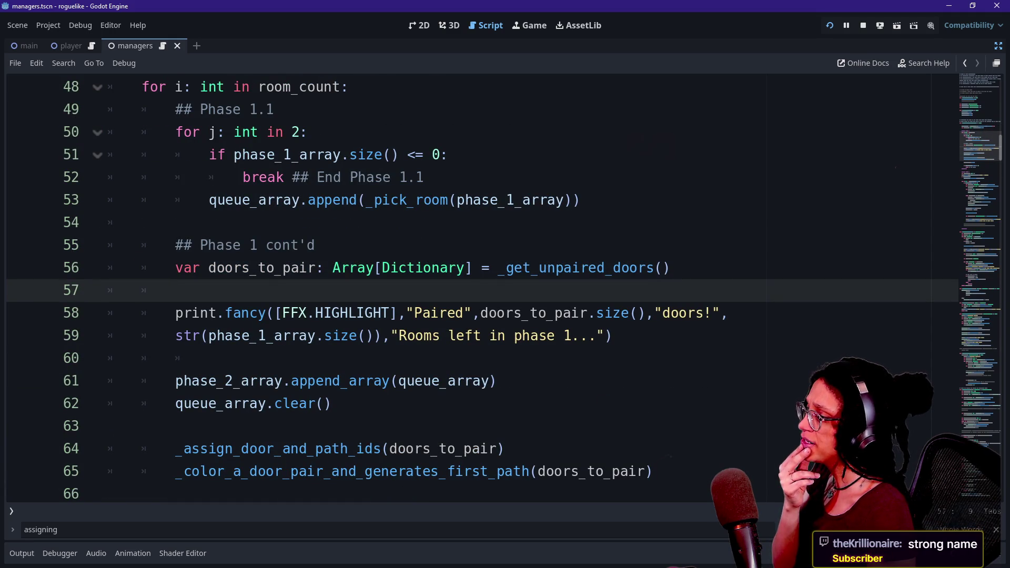
pyautogui.moveTo(182, 313); pyautogui.dragTo(548, 336)
pyautogui.moveTo(176, 358); pyautogui.dragTo(331, 404)
pyautogui.click(111, 426)
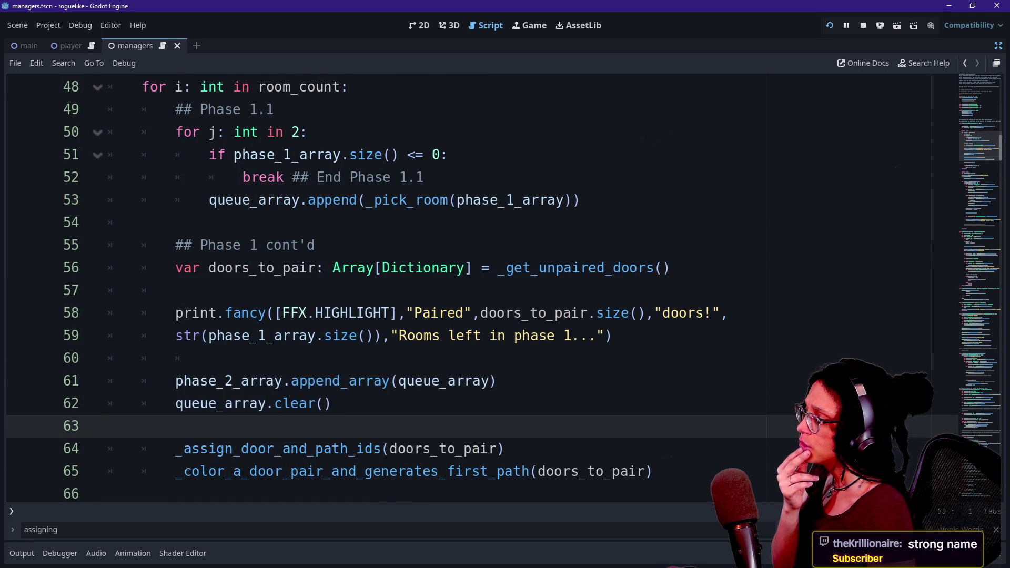
pyautogui.moveTo(176, 380); pyautogui.dragTo(331, 404)
pyautogui.click(176, 381)
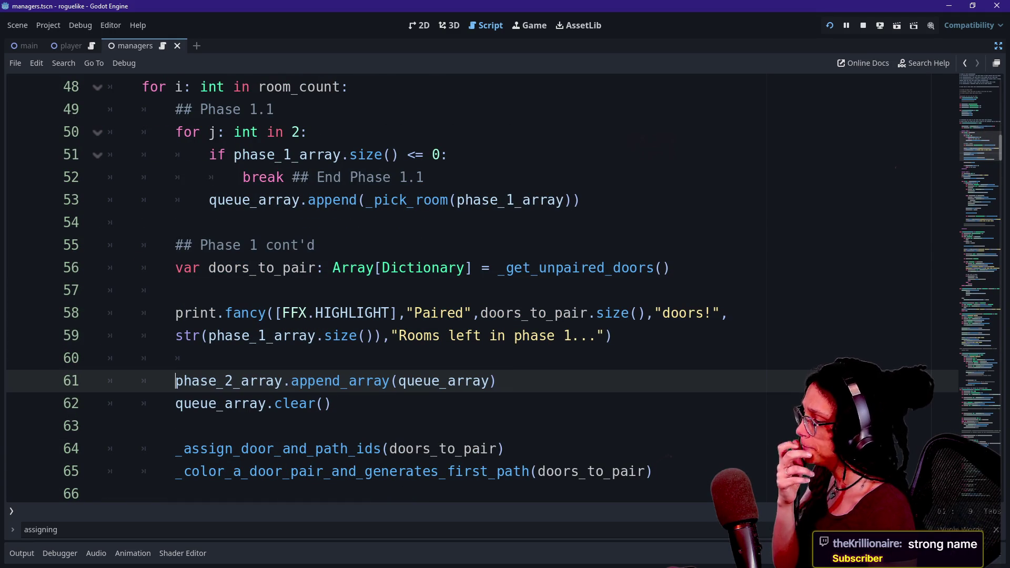
pyautogui.moveTo(176, 380)
pyautogui.mouseDown()
pyautogui.moveTo(284, 380)
pyautogui.moveTo(178, 380)
pyautogui.mouseUp()
pyautogui.click(284, 380)
pyautogui.click(179, 381)
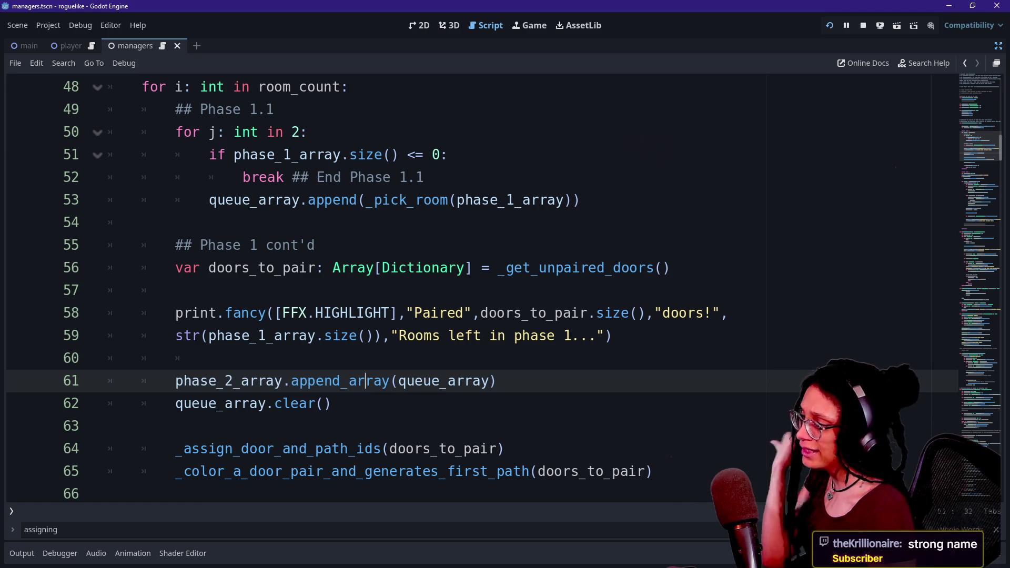
pyautogui.moveTo(331, 403)
pyautogui.mouseDown()
pyautogui.moveTo(142, 403)
pyautogui.moveTo(175, 403)
pyautogui.mouseUp()
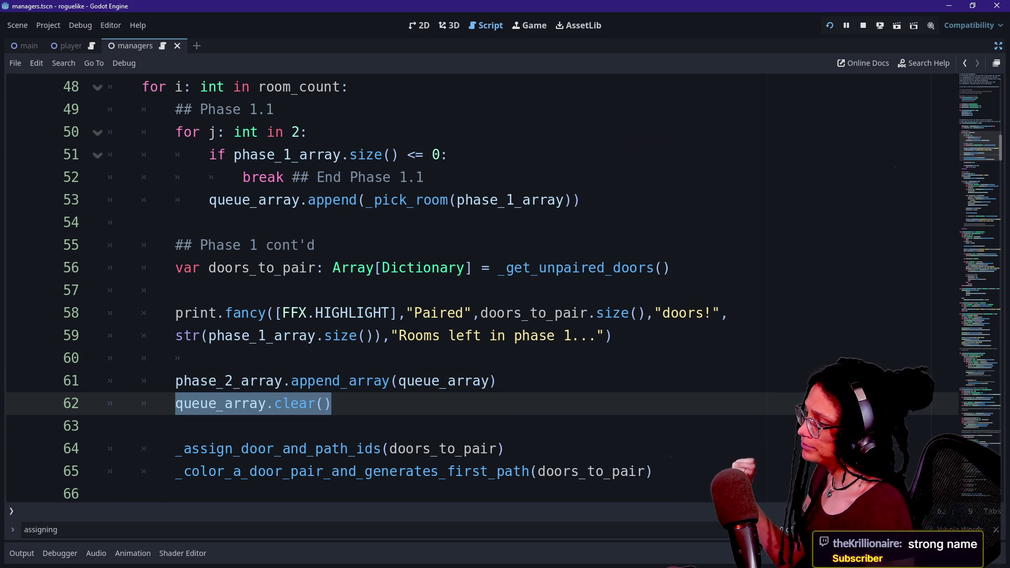
pyautogui.click(331, 403)
pyautogui.moveTo(175, 381); pyautogui.dragTo(332, 403)
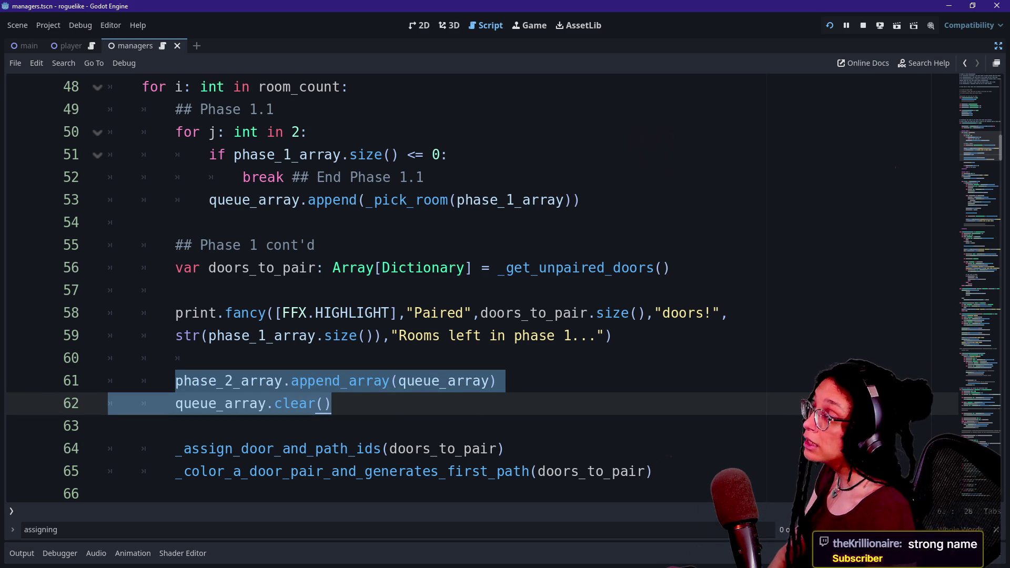
# - Show the Output log and select the UNIT TEST result lines confirming both tests completed
pyautogui.scroll(-2, 473, 289)
pyautogui.scroll(-13, 473, 290)
pyautogui.scroll(-2, 474, 290)
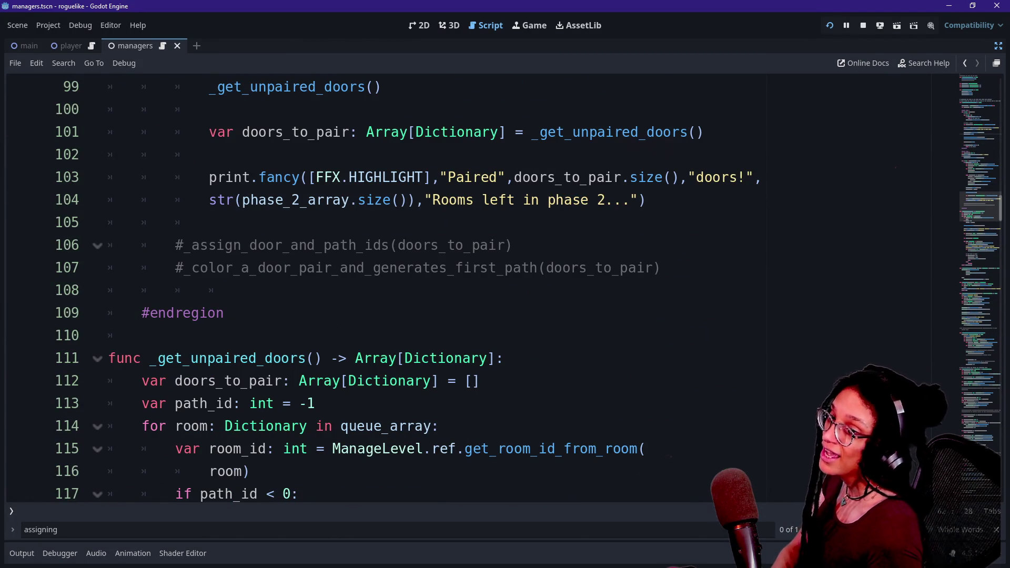
pyautogui.click(21, 554)
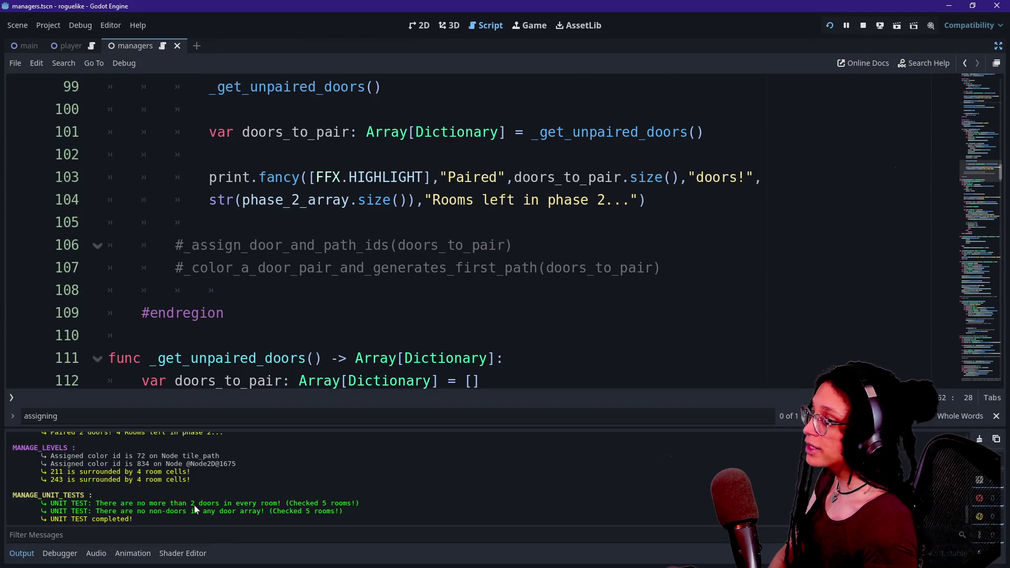
pyautogui.moveTo(10, 504); pyautogui.dragTo(185, 520)
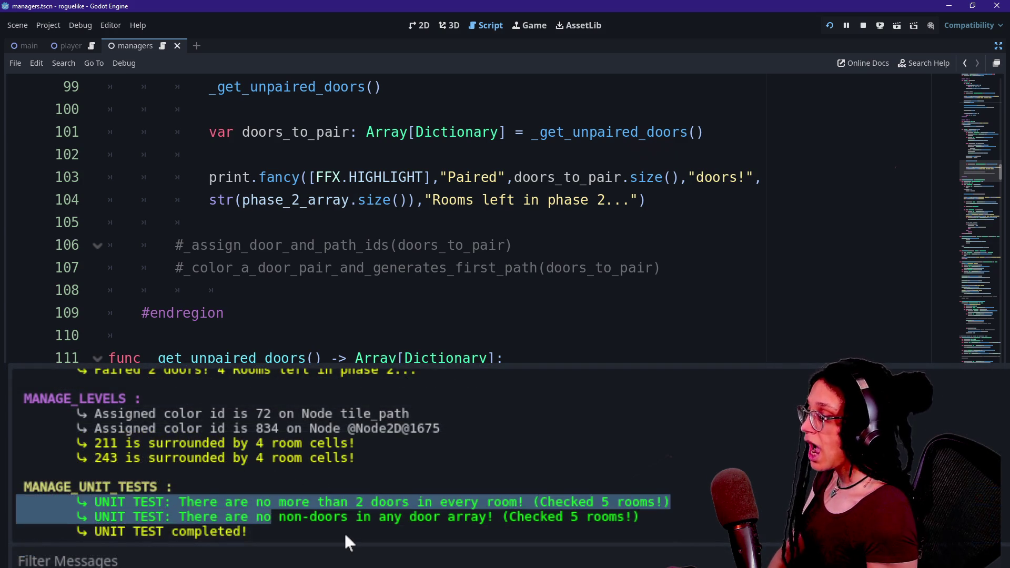
pyautogui.moveTo(254, 471); pyautogui.dragTo(311, 537)
pyautogui.click(309, 533)
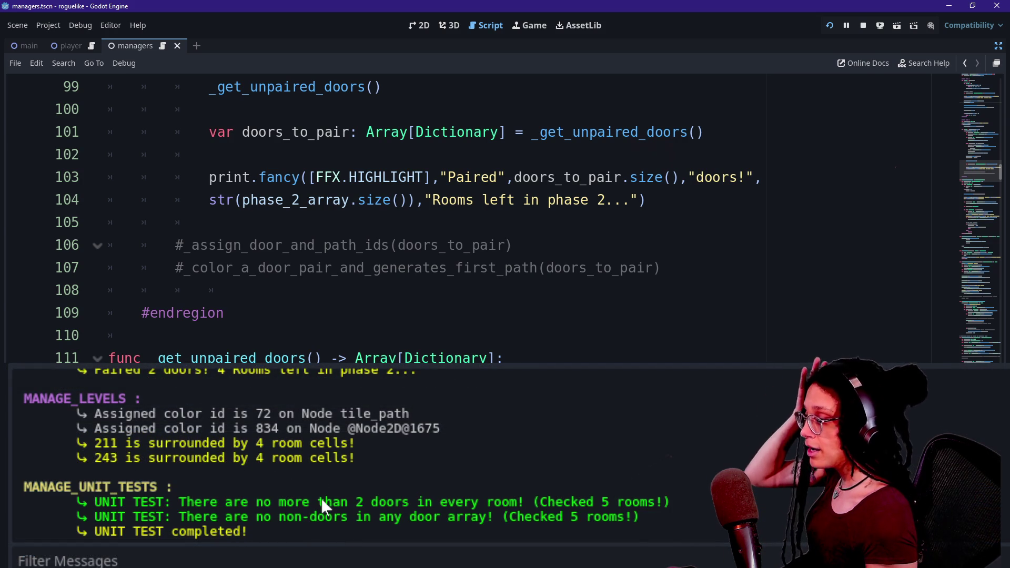
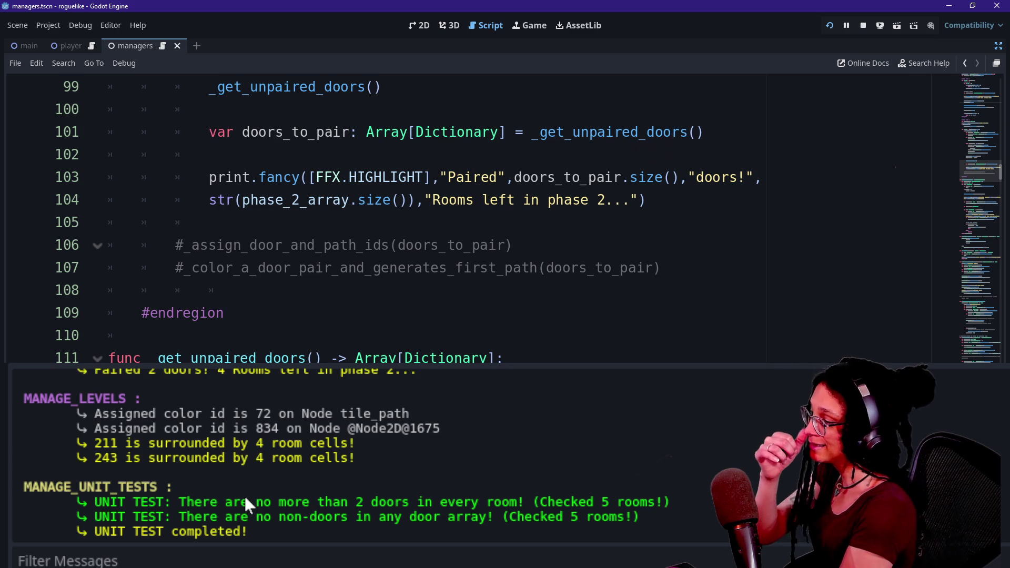
# - Select the UNIT TEST lines in the Output panel, then clear the selection
pyautogui.moveTo(244, 496); pyautogui.dragTo(188, 518)
pyautogui.click(565, 509)
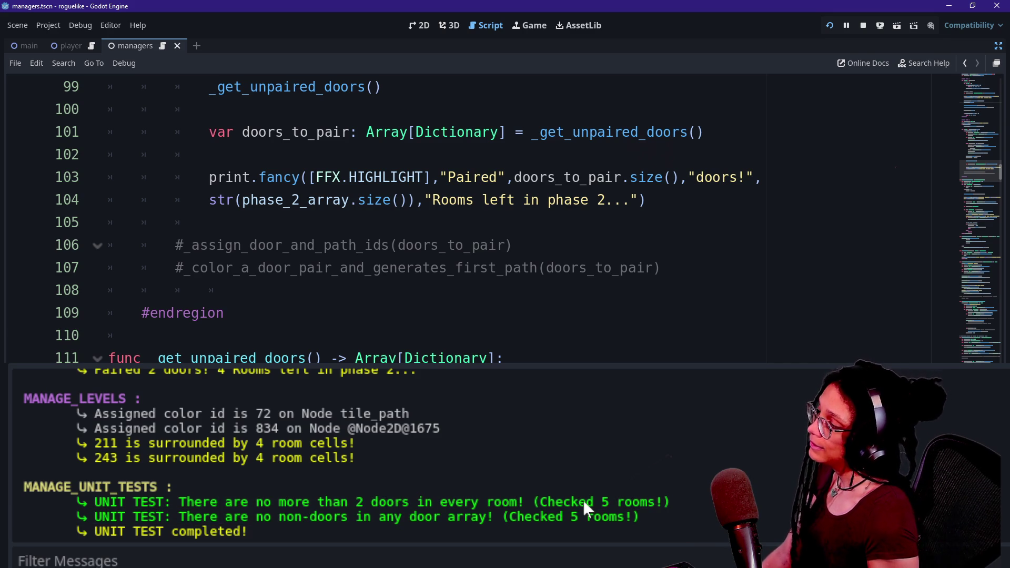
pyautogui.moveTo(19, 503)
pyautogui.mouseDown()
pyautogui.moveTo(378, 487)
pyautogui.moveTo(395, 504)
pyautogui.mouseUp()
pyautogui.click(433, 520)
pyautogui.moveTo(19, 503); pyautogui.dragTo(247, 532)
pyautogui.click(147, 523)
# - Select more output text, then close the Dictionary documentation popup
pyautogui.doubleClick(147, 503)
pyautogui.moveTo(18, 503); pyautogui.dragTo(363, 526)
pyautogui.click(363, 526)
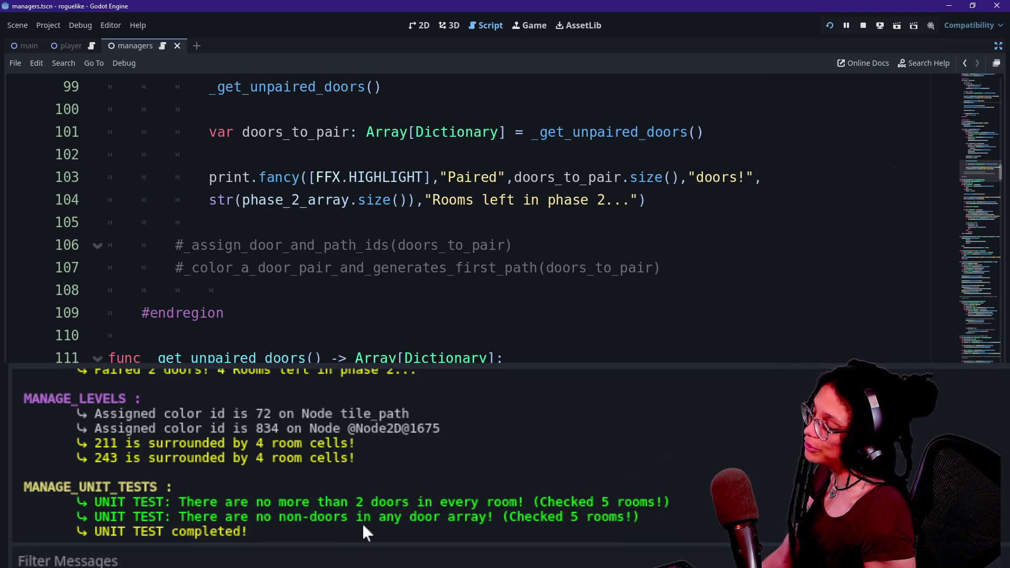
pyautogui.moveTo(421, 358)
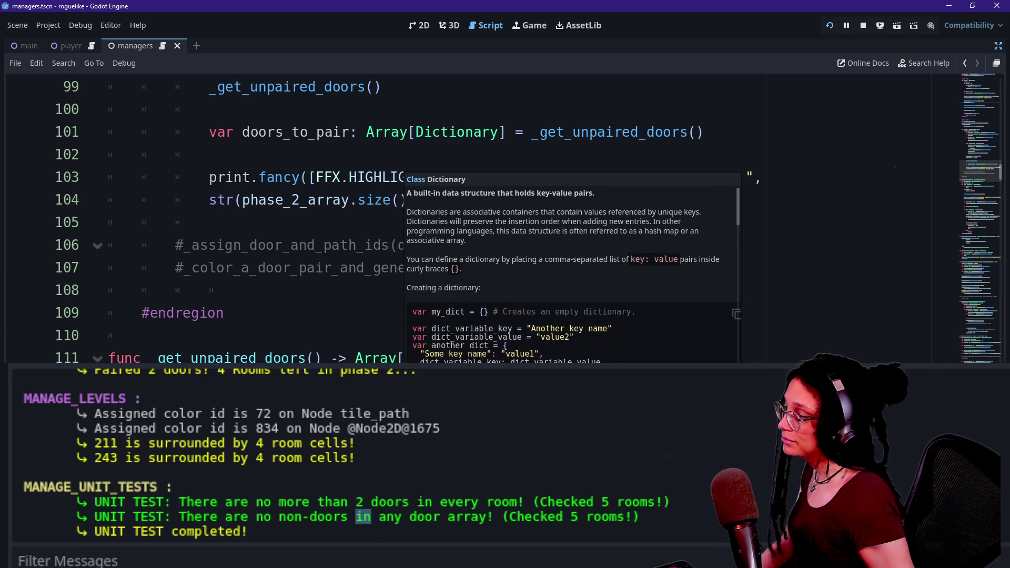
pyautogui.click(242, 290)
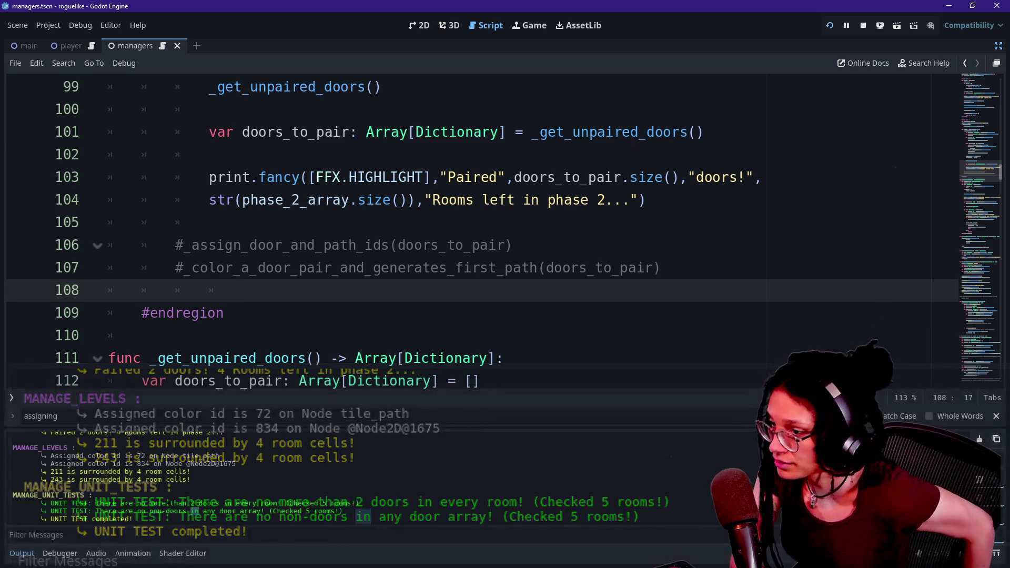
# - Hide the Output panel with Ctrl+J and check the removed lines below the print using undo/redo
pyautogui.click(480, 267)
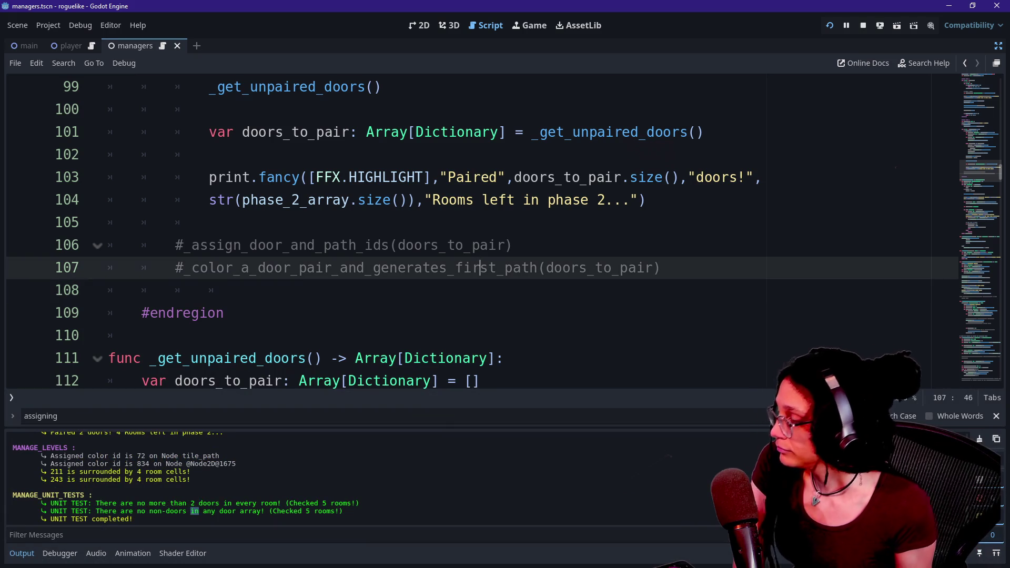
pyautogui.click(209, 222)
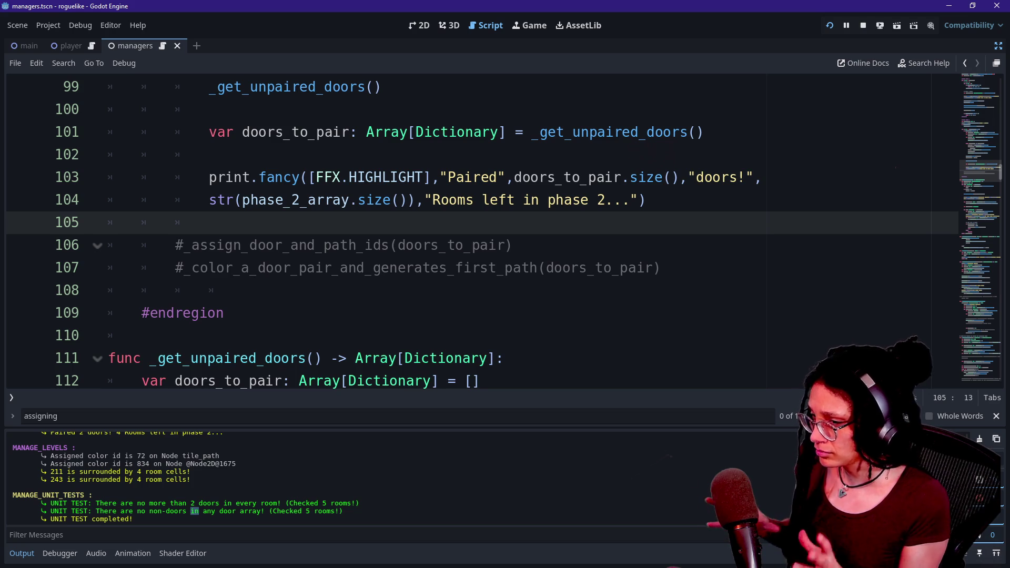
pyautogui.hotkey('ctrl', 'j')
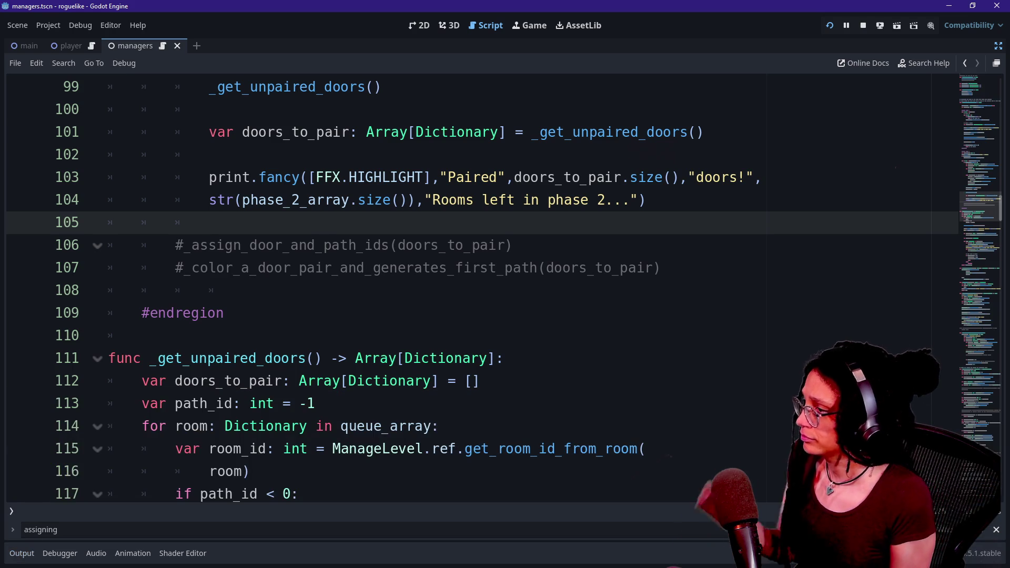
pyautogui.click(507, 200)
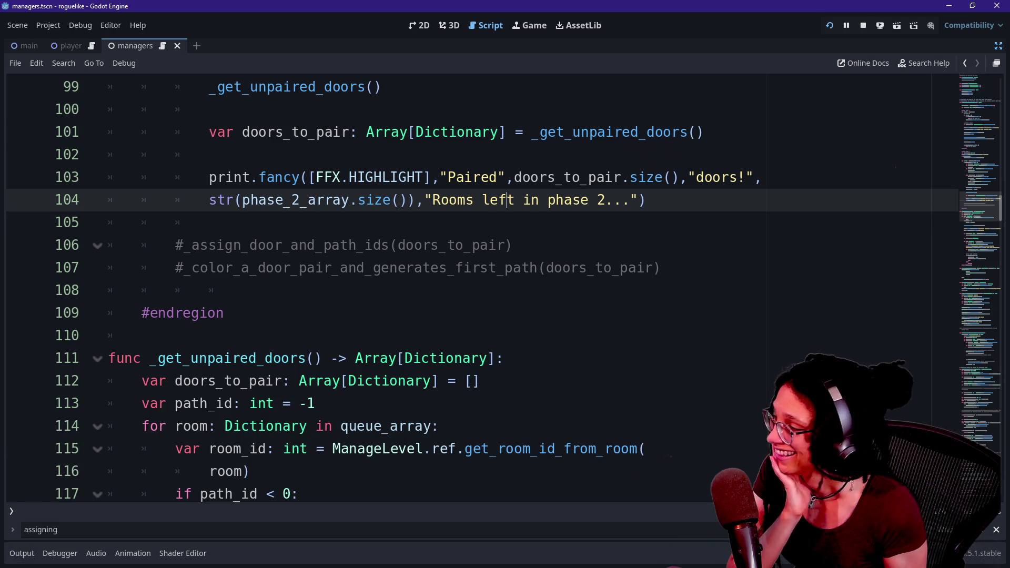
pyautogui.click(340, 245)
pyautogui.press('Up')
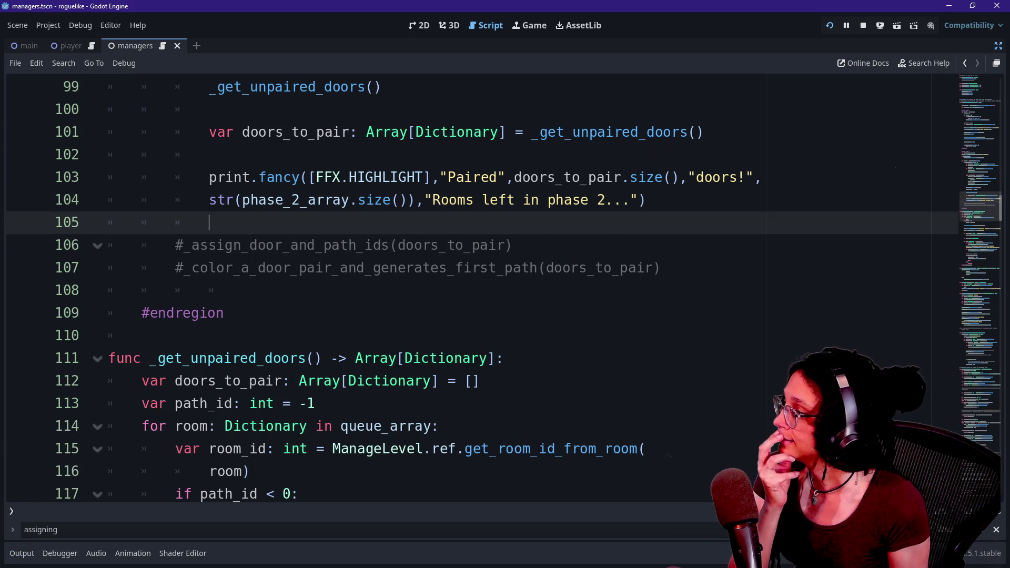
pyautogui.scroll(1, 646, 252)
pyautogui.hotkey('ctrl', 'z')
pyautogui.hotkey('ctrl', 'shift', 'z')
# - Paste phase_2_array.append_array(queue_array) and an indented queue_array.clear() after the print, plus a blank line
pyautogui.click(646, 268)
pyautogui.press('Return')
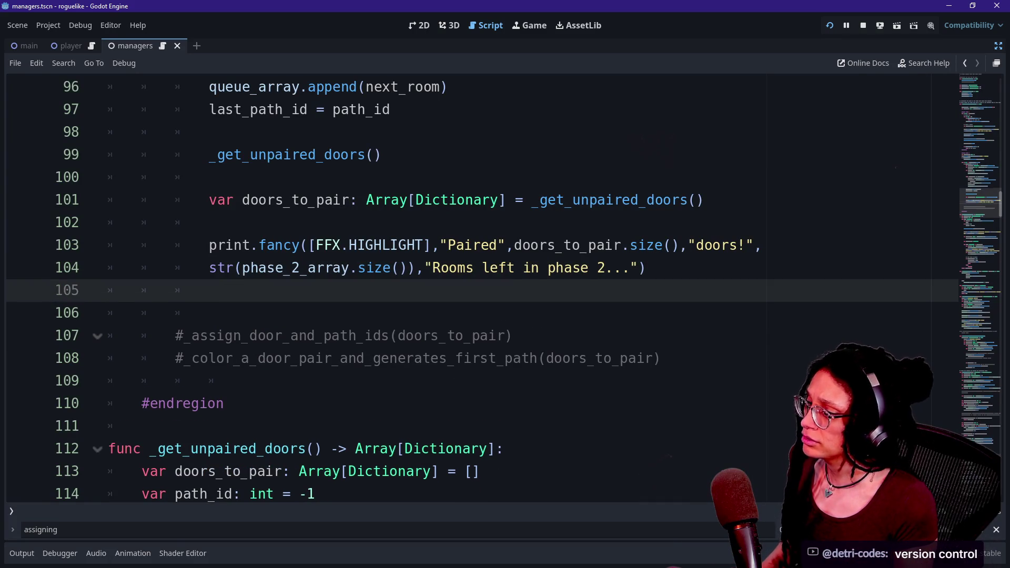
pyautogui.write('phase_2_array.append_array(queue_array) \t\tqueue_array.clear()')
pyautogui.press('Home')
pyautogui.press('Tab')
pyautogui.click(646, 269)
pyautogui.press('Return')
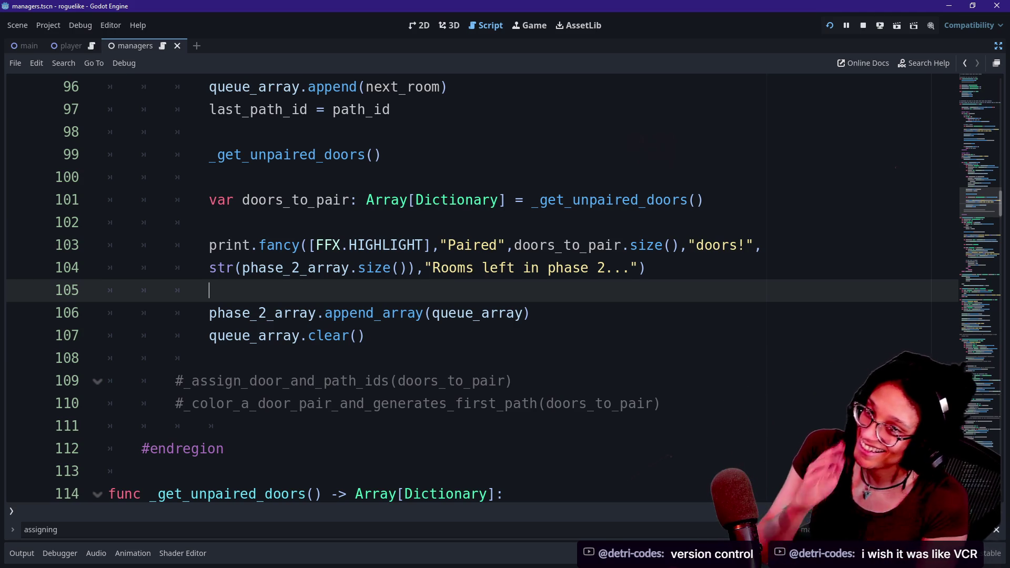
pyautogui.click(367, 335)
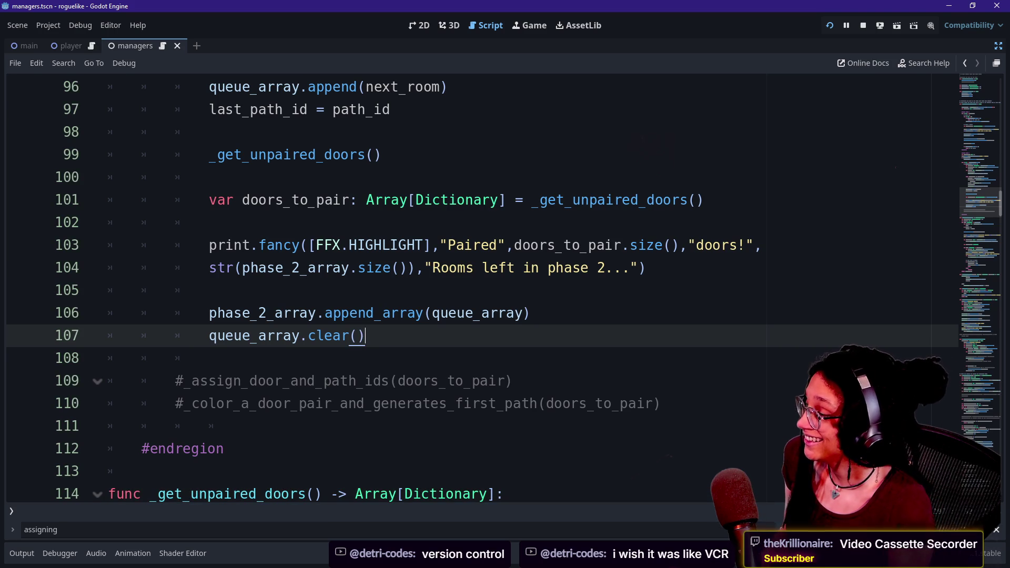
# - Delete the append_array line 106 and save the script
pyautogui.moveTo(210, 313); pyautogui.dragTo(506, 313)
pyautogui.click(424, 313)
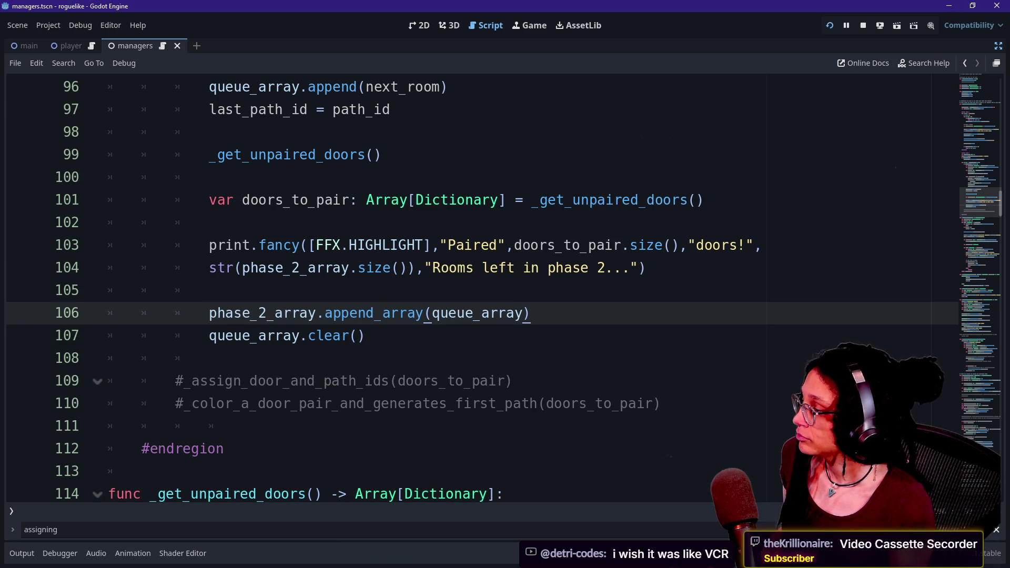
pyautogui.moveTo(209, 313)
pyautogui.mouseDown()
pyautogui.moveTo(366, 336)
pyautogui.moveTo(531, 313)
pyautogui.mouseUp()
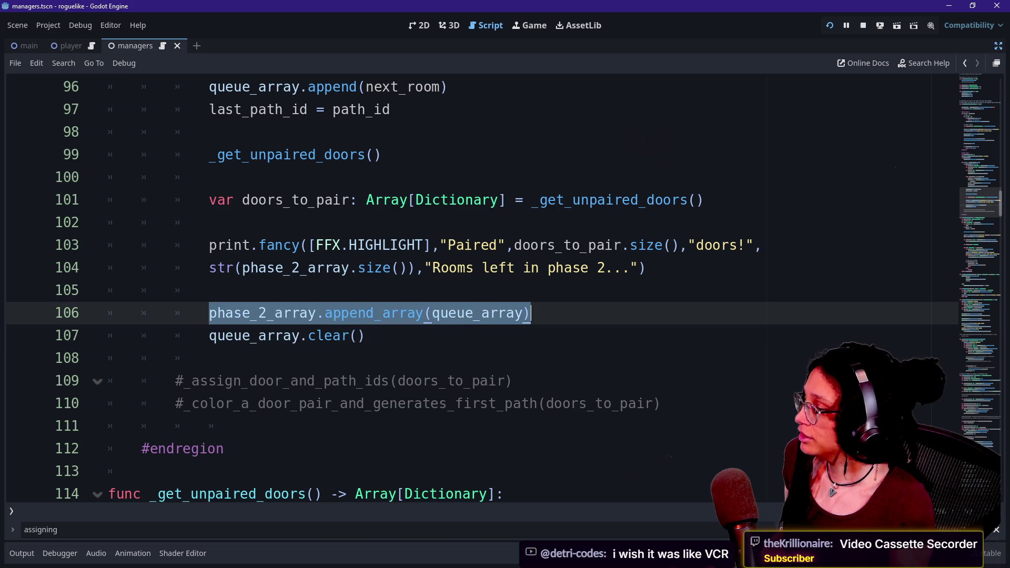
pyautogui.press('BackSpace')
pyautogui.press('BackSpace')
pyautogui.press('BackSpace')
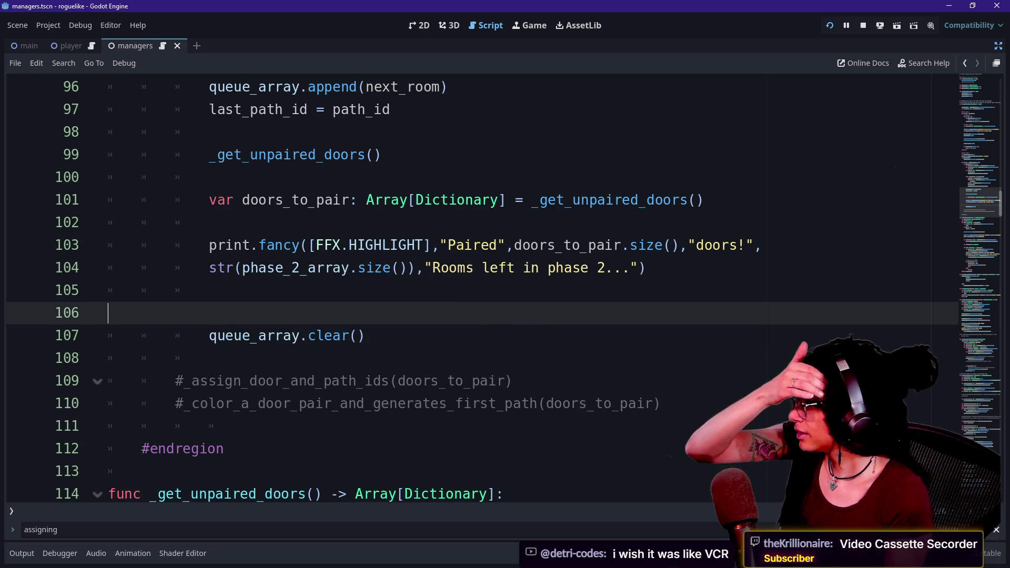
pyautogui.hotkey('ctrl', 's')
pyautogui.click(366, 313)
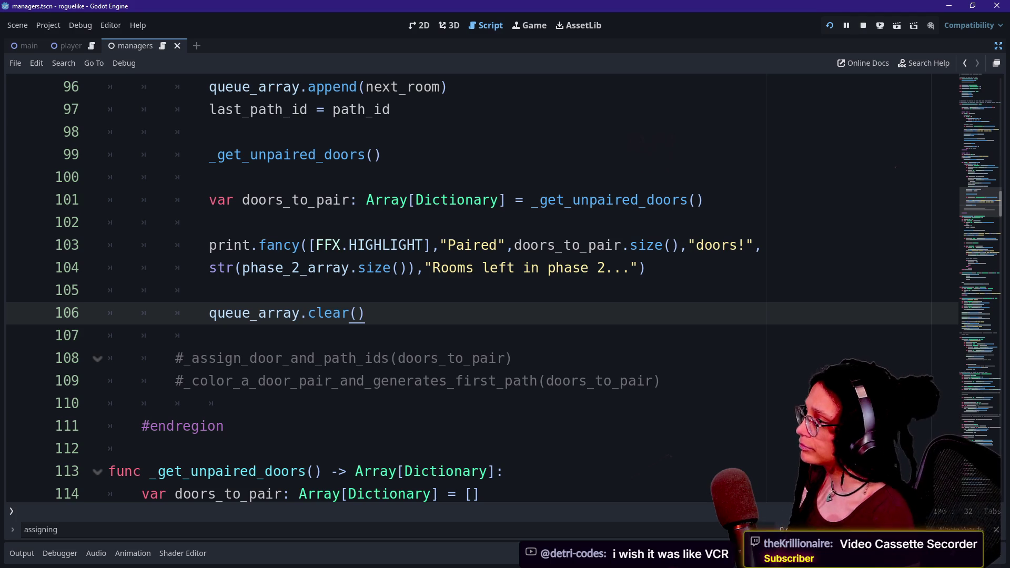
# - Fold the if block beginning on line 80
pyautogui.scroll(7, 474, 289)
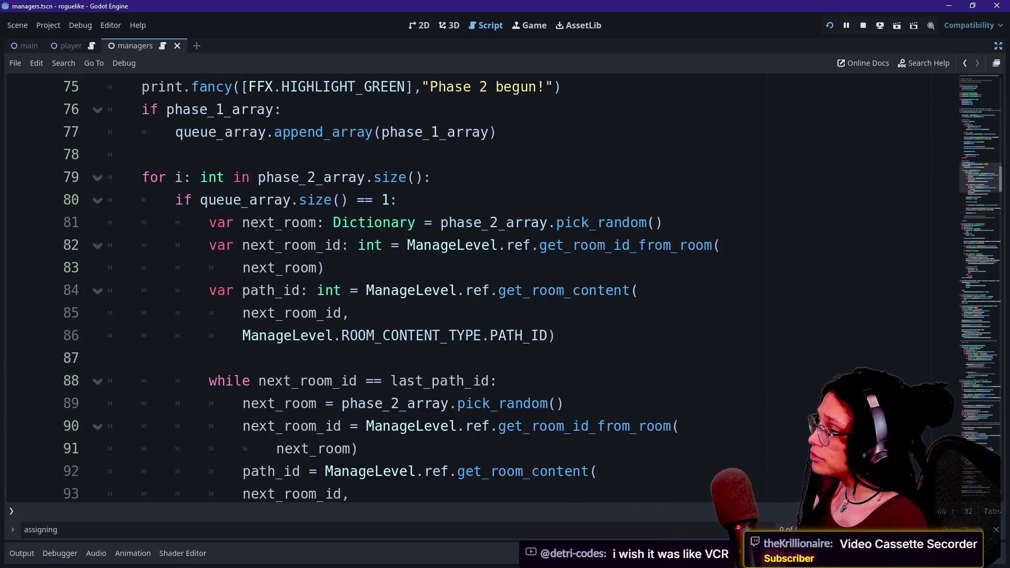
pyautogui.moveTo(313, 313)
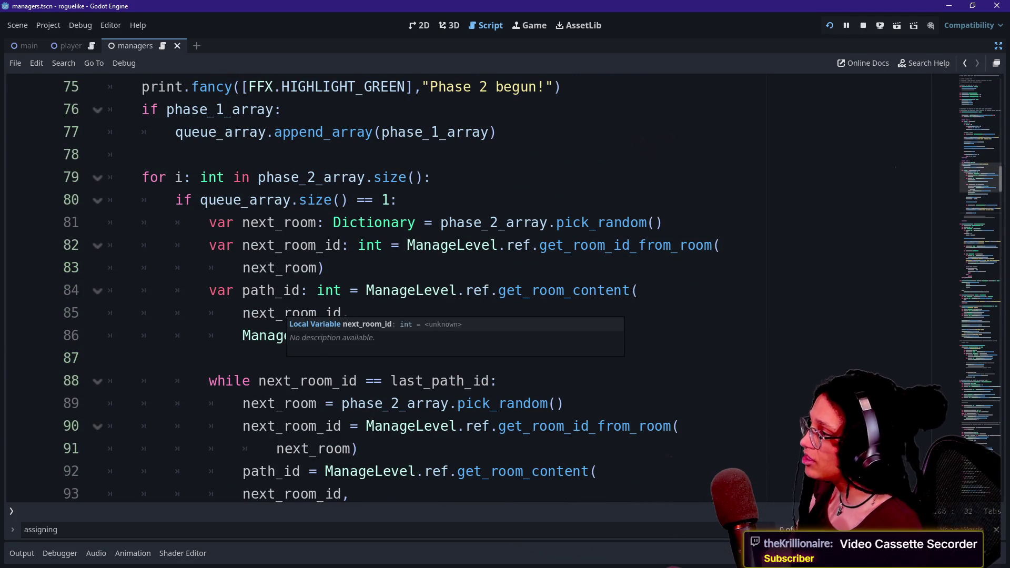
pyautogui.moveTo(263, 335)
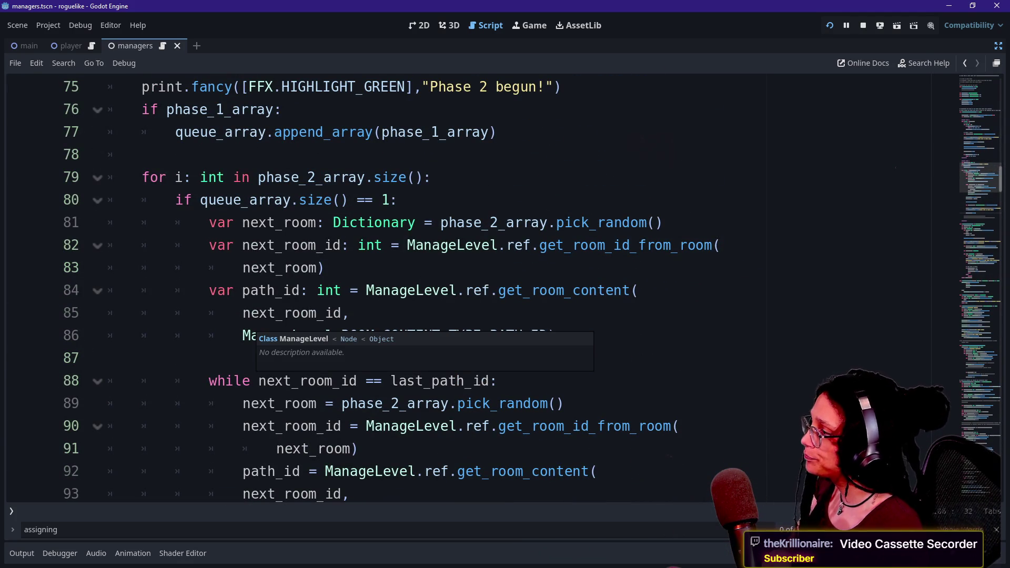
pyautogui.moveTo(300, 177); pyautogui.dragTo(214, 200)
pyautogui.click(339, 200)
pyautogui.scroll(-1, 339, 200)
pyautogui.scroll(1, 505, 289)
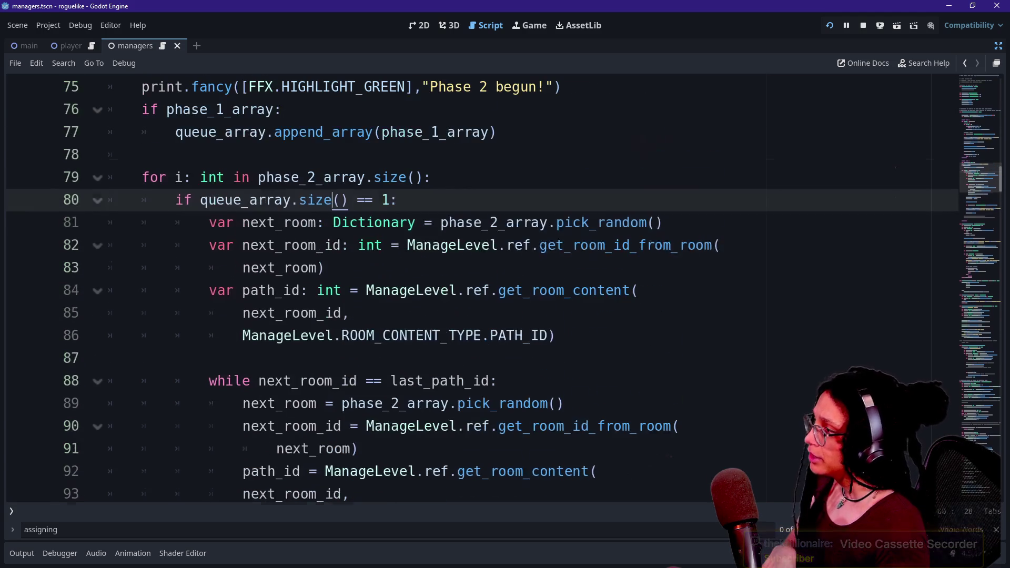
pyautogui.click(226, 222)
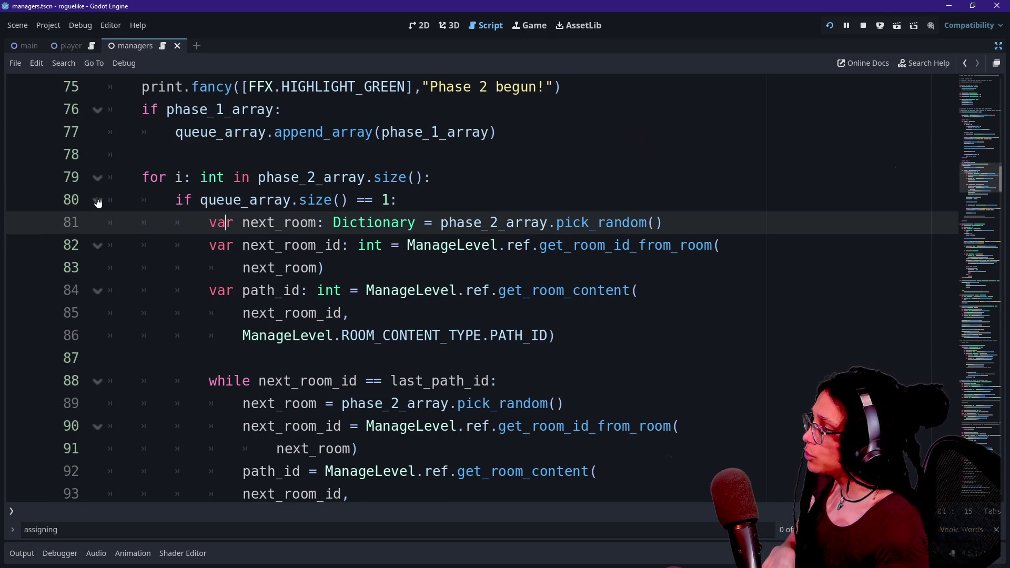
pyautogui.click(98, 200)
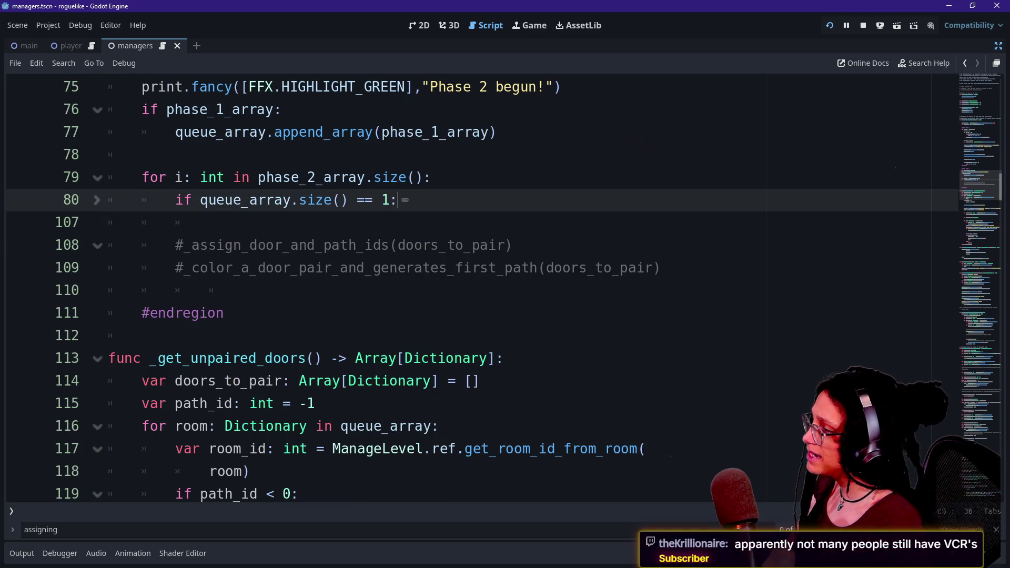
# - Try an empty line above the commented assign line, then undo it
pyautogui.click(209, 246)
pyautogui.press('Left')
pyautogui.press('Left')
pyautogui.press('Left')
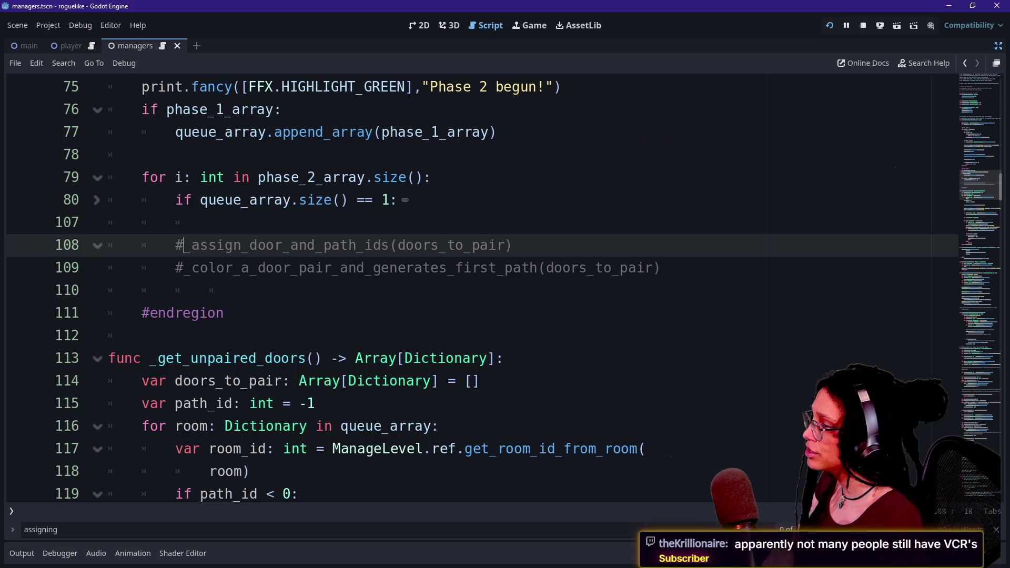
pyautogui.press('Return')
pyautogui.press('BackSpace')
pyautogui.press('Left')
pyautogui.press('Return')
pyautogui.press('Up')
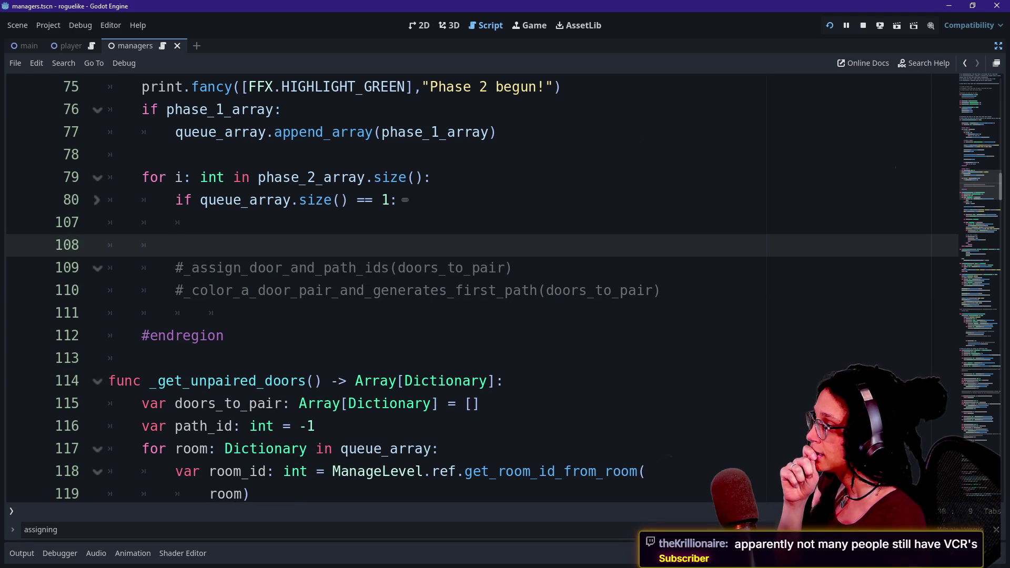
pyautogui.write('z')
pyautogui.hotkey('ctrl', 'z')
pyautogui.hotkey('ctrl', 'z')
pyautogui.hotkey('ctrl', 'z')
pyautogui.hotkey('ctrl', 'z')
pyautogui.hotkey('ctrl', 'z')
pyautogui.hotkey('ctrl', 'z')
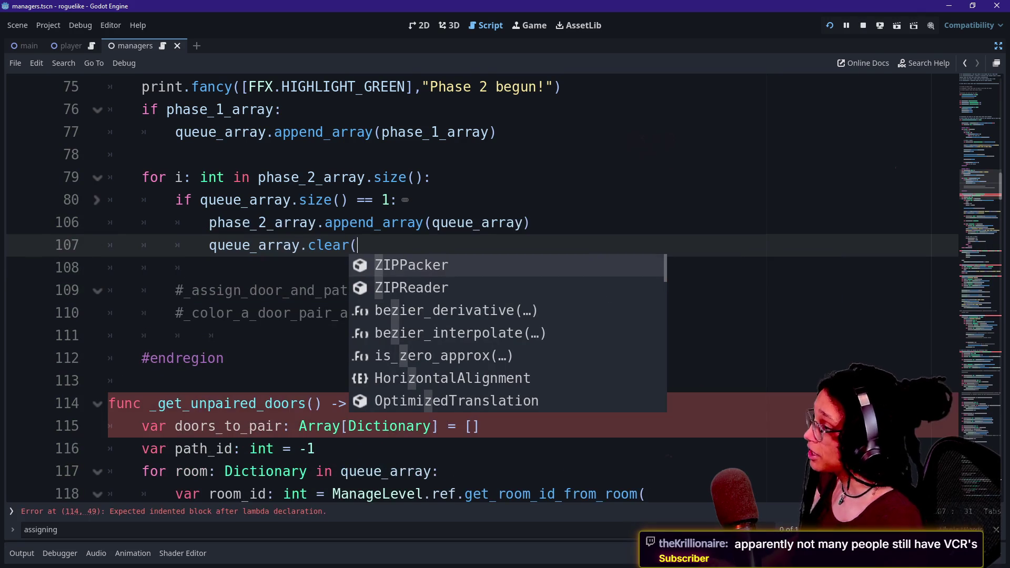
pyautogui.click(80, 201)
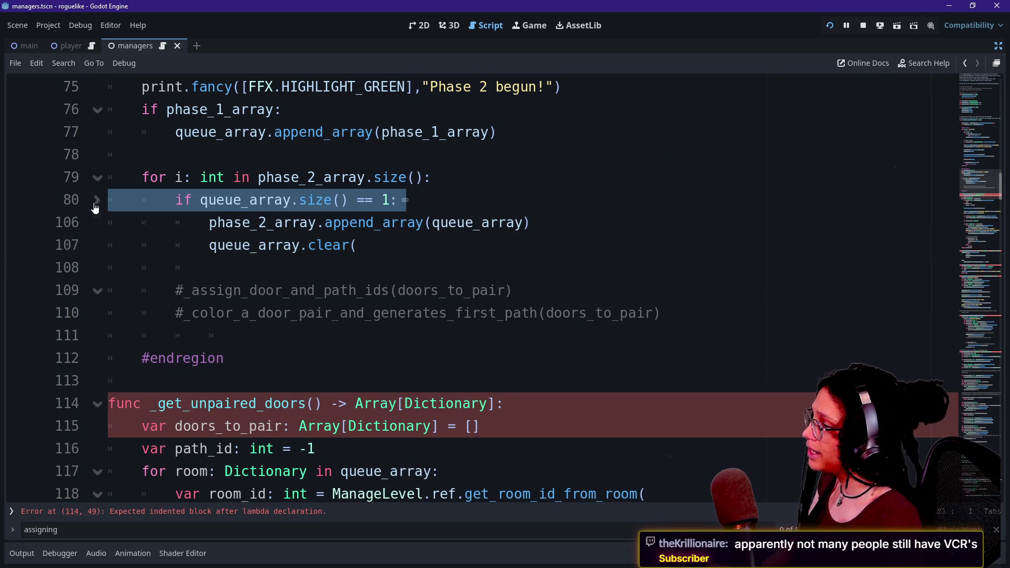
# - Unfold the line 80 if block and delete the append_array line's text
pyautogui.click(96, 201)
pyautogui.scroll(-5, 96, 200)
pyautogui.scroll(-3, 474, 290)
pyautogui.click(356, 268)
pyautogui.click(530, 245)
pyautogui.hotkey('shift', 'Home')
pyautogui.press('BackSpace')
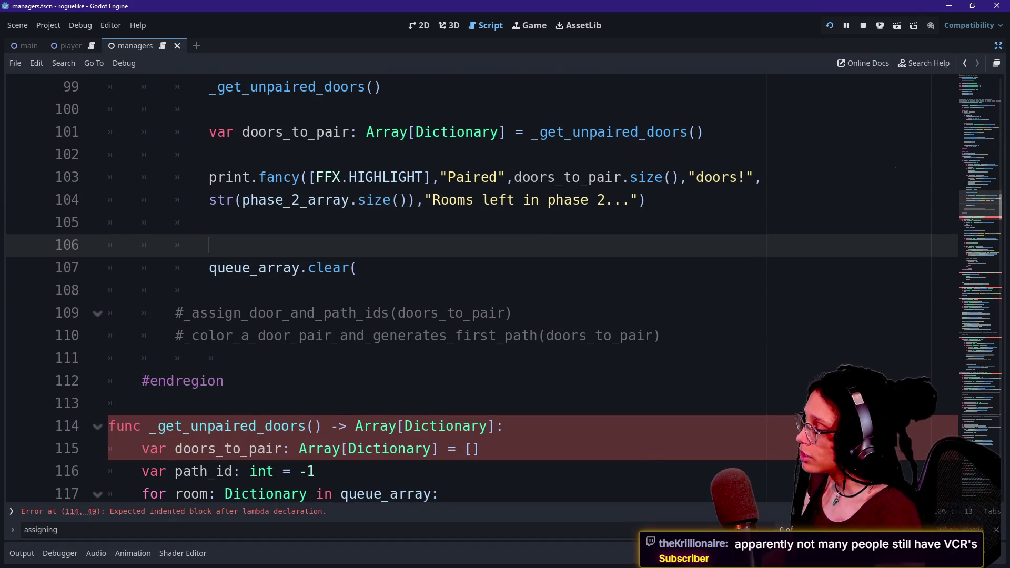
# - Fix the closing parenthesis on queue_array.clear() and paste the append_array line back above it
pyautogui.press('Down')
pyautogui.press('Down')
pyautogui.press('Up')
pyautogui.press('End')
pyautogui.write(')')
pyautogui.press('Up')
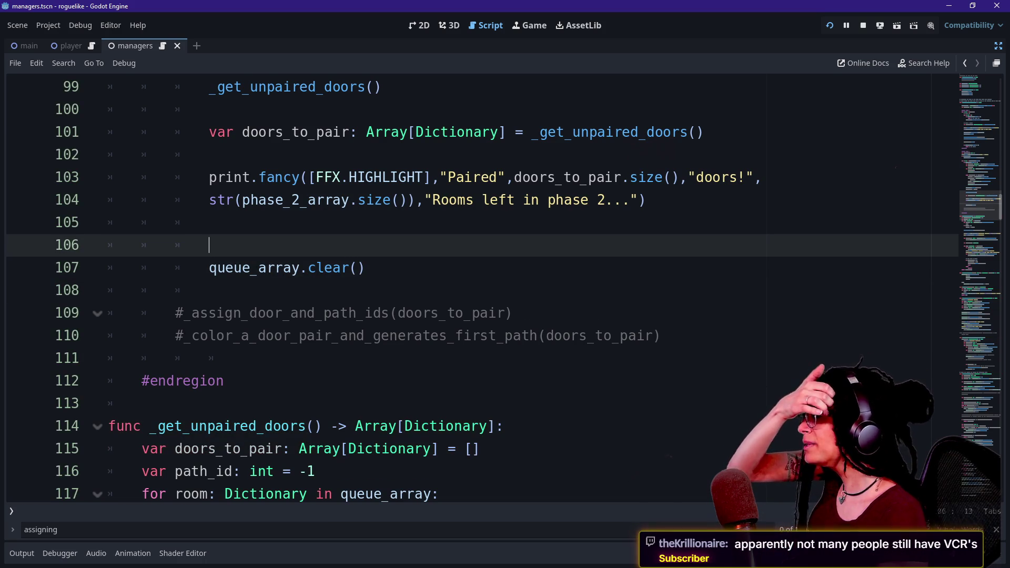
pyautogui.hotkey('ctrl', 'v')
pyautogui.click(395, 259)
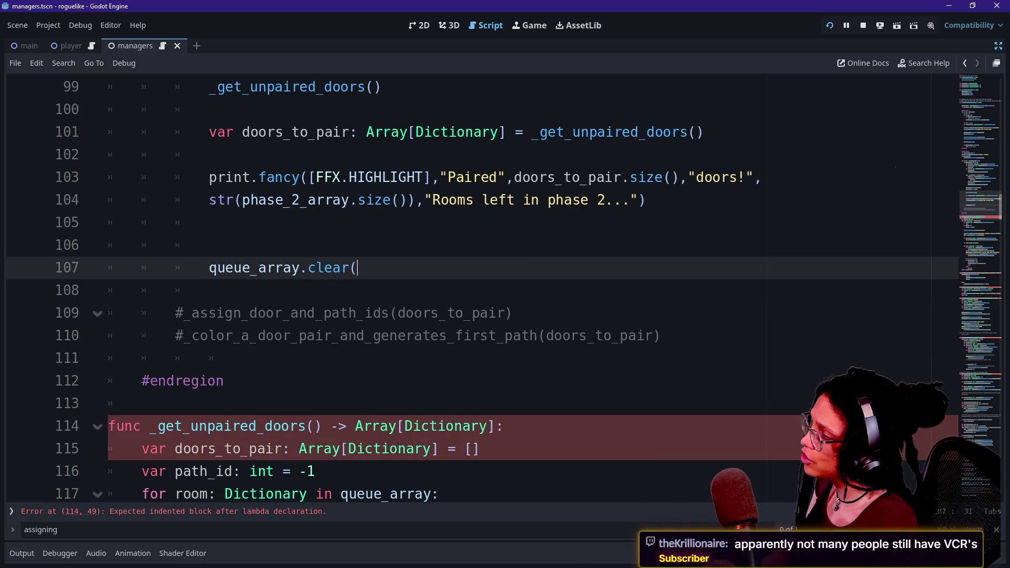
pyautogui.moveTo(217, 245); pyautogui.dragTo(274, 245)
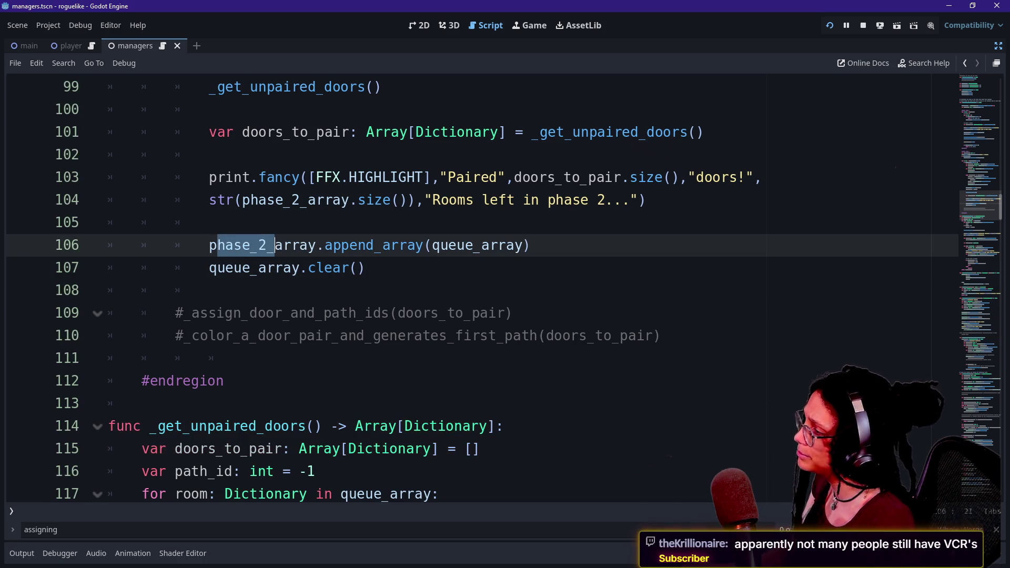
# - Rename the prefix to discard_ and declare 'var discard_array: Array[Dictionary]' above the Phase 2 loop
pyautogui.write('discard_')
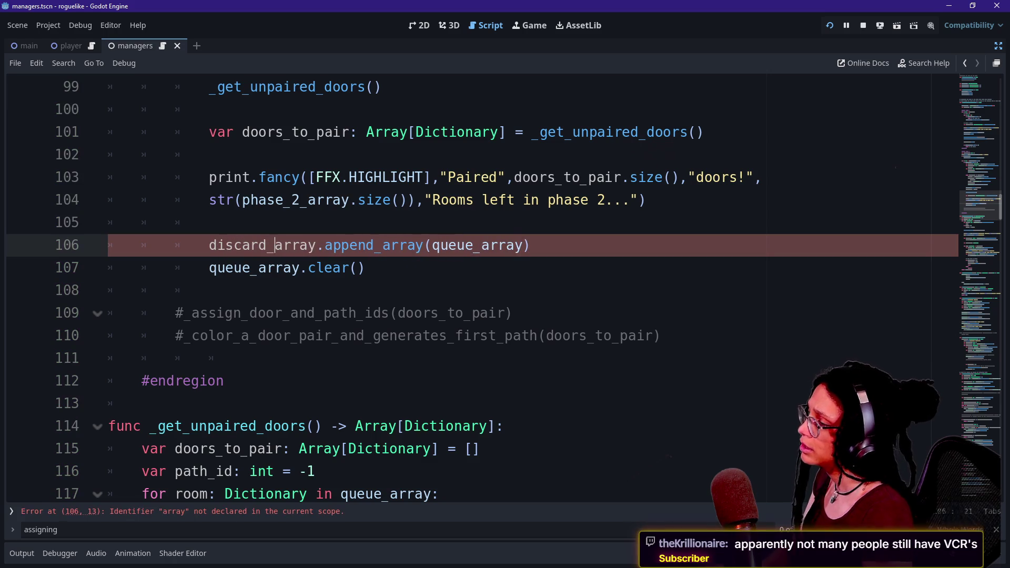
pyautogui.scroll(8, 505, 287)
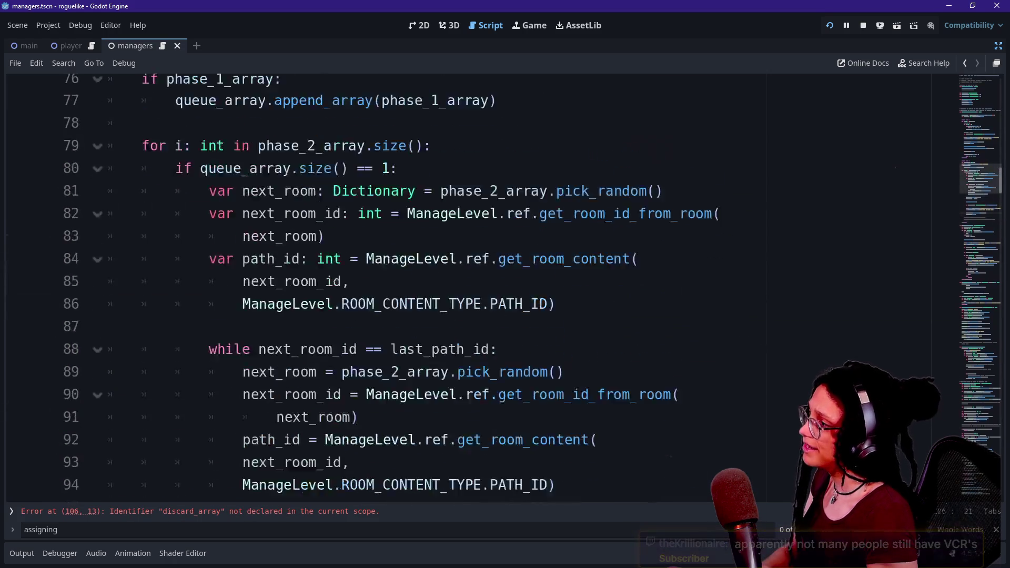
pyautogui.scroll(2, 505, 287)
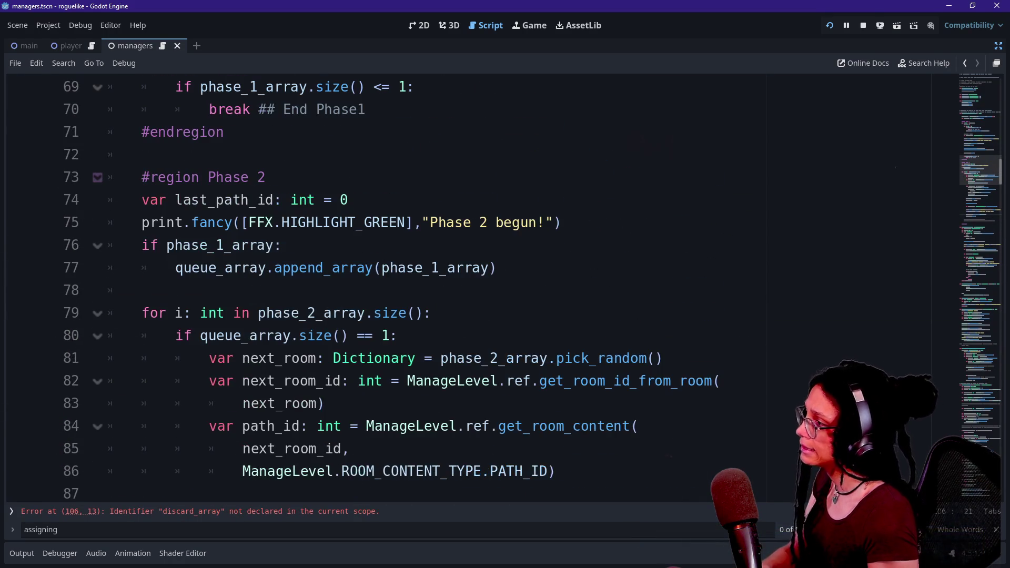
pyautogui.click(496, 268)
pyautogui.press('Down')
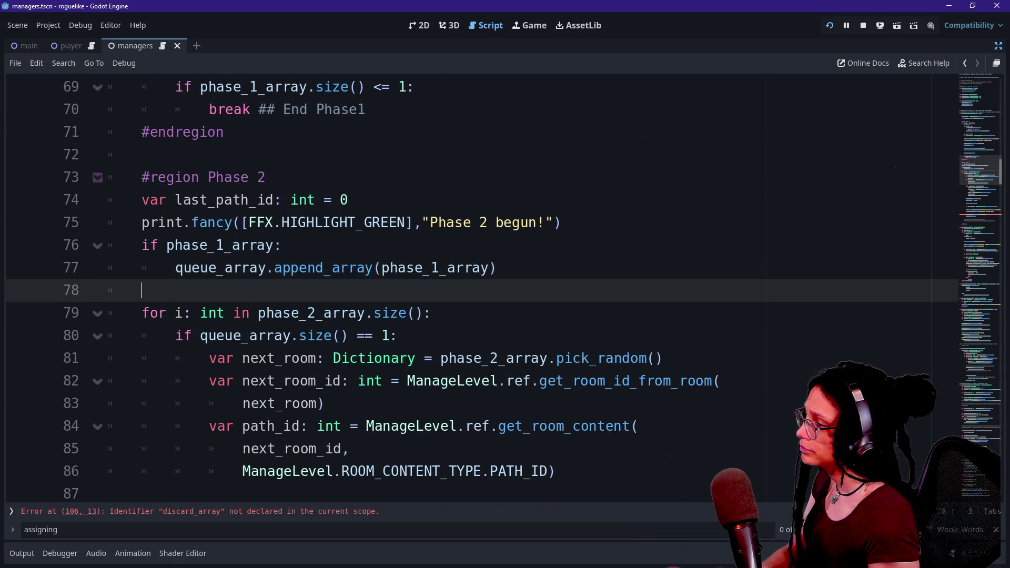
pyautogui.press('Return')
pyautogui.write('var discard_array')
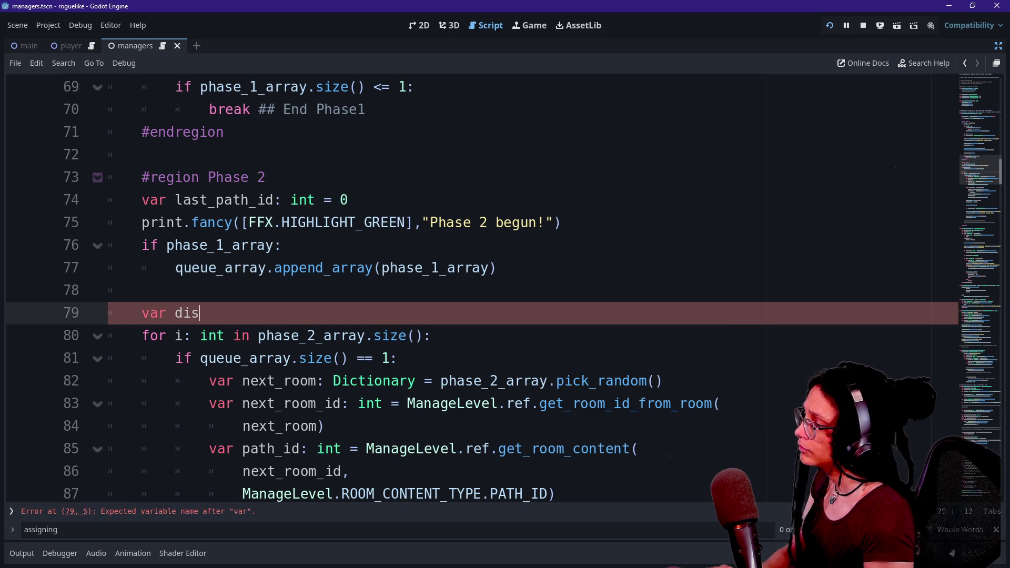
pyautogui.write(': Ar')
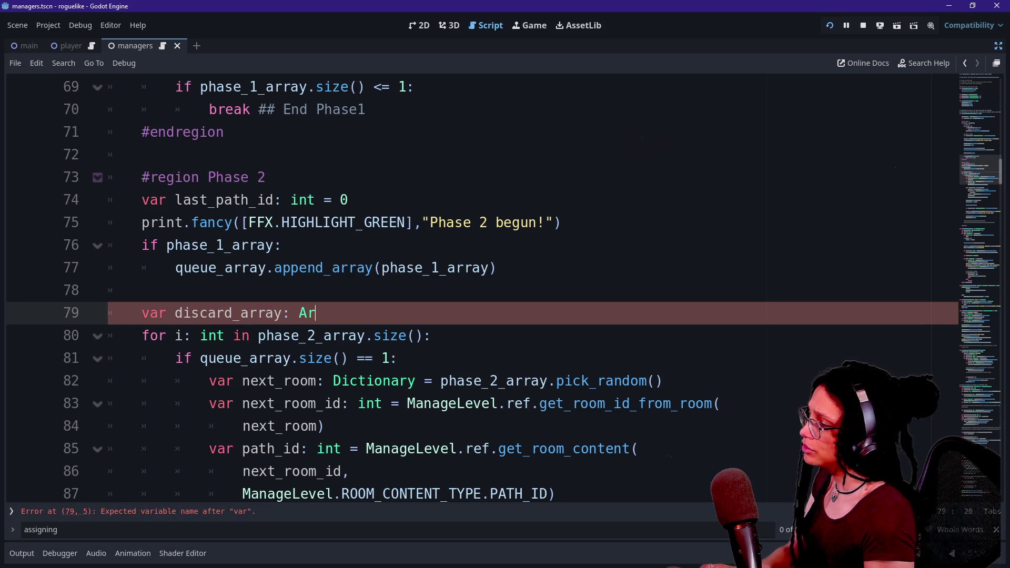
pyautogui.write('ray[Dictionary]')
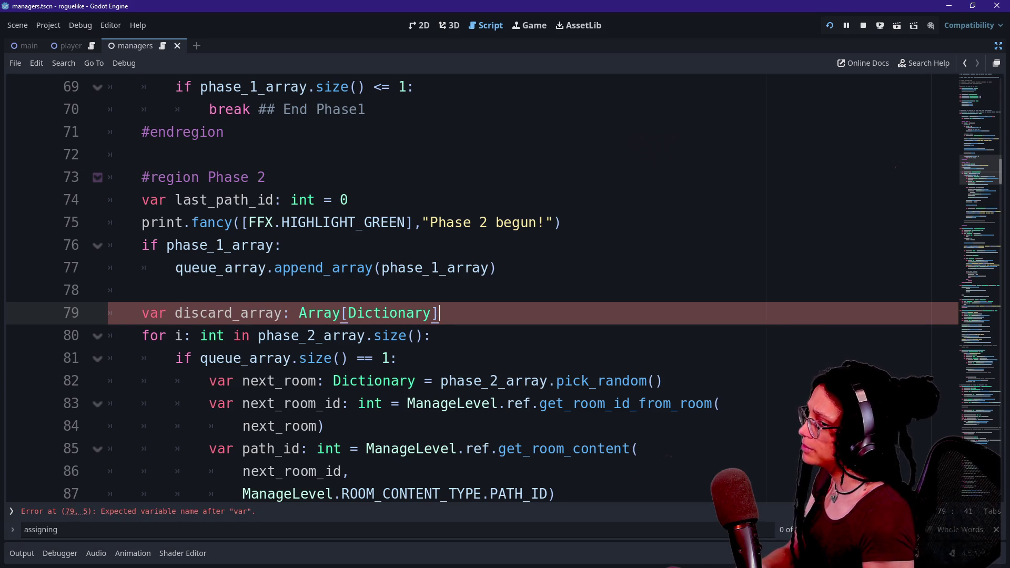
pyautogui.press('Return')
# - Remove the stray tabs on line 113 before #endregion
pyautogui.scroll(-8, 474, 289)
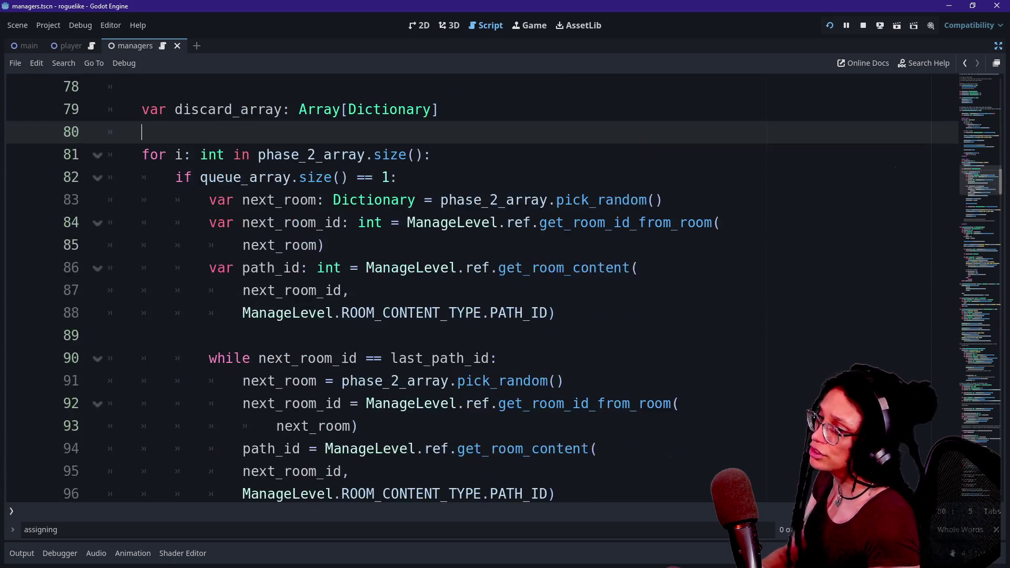
pyautogui.click(211, 290)
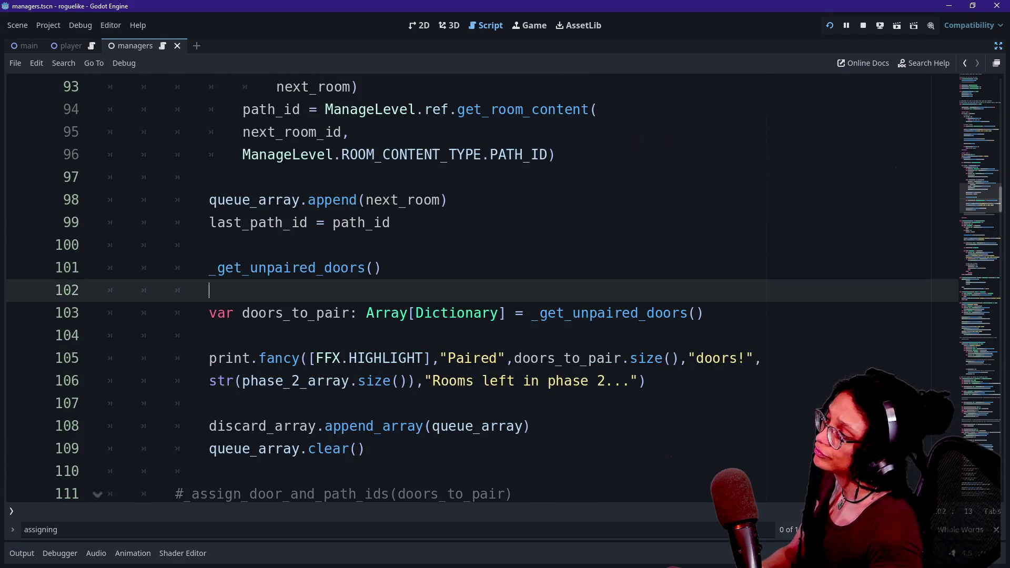
pyautogui.scroll(-3, 474, 289)
pyautogui.click(211, 131)
pyautogui.click(211, 199)
pyautogui.click(210, 267)
pyautogui.click(241, 336)
pyautogui.click(225, 358)
pyautogui.click(243, 335)
pyautogui.press('BackSpace')
pyautogui.press('BackSpace')
pyautogui.click(364, 245)
pyautogui.press('Down')
pyautogui.press('Down')
pyautogui.press('Down')
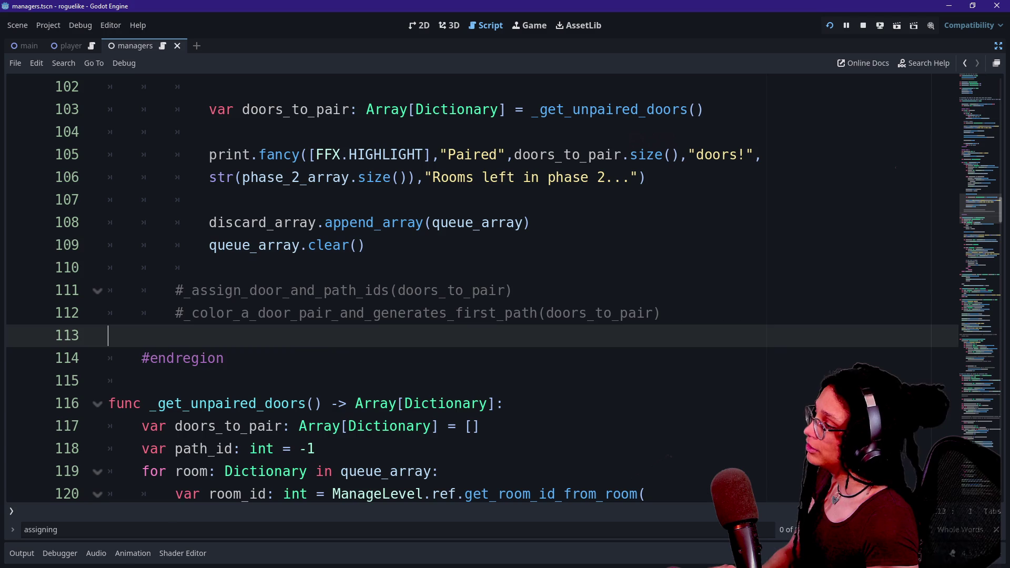
pyautogui.click(225, 358)
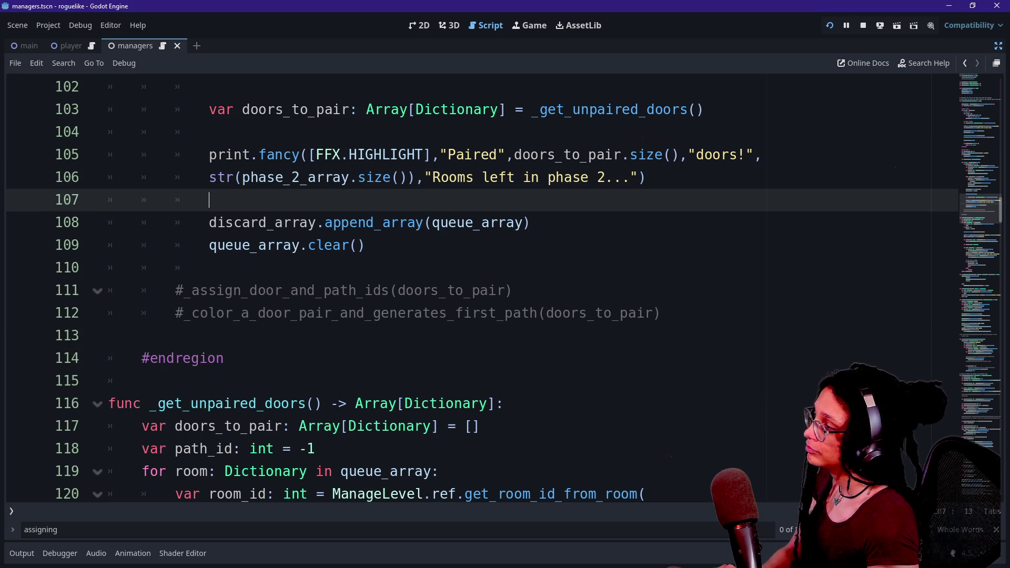
# - Insert a blank line above discard_array.append_array and begin typing 'for paired_room: in'
pyautogui.click(365, 245)
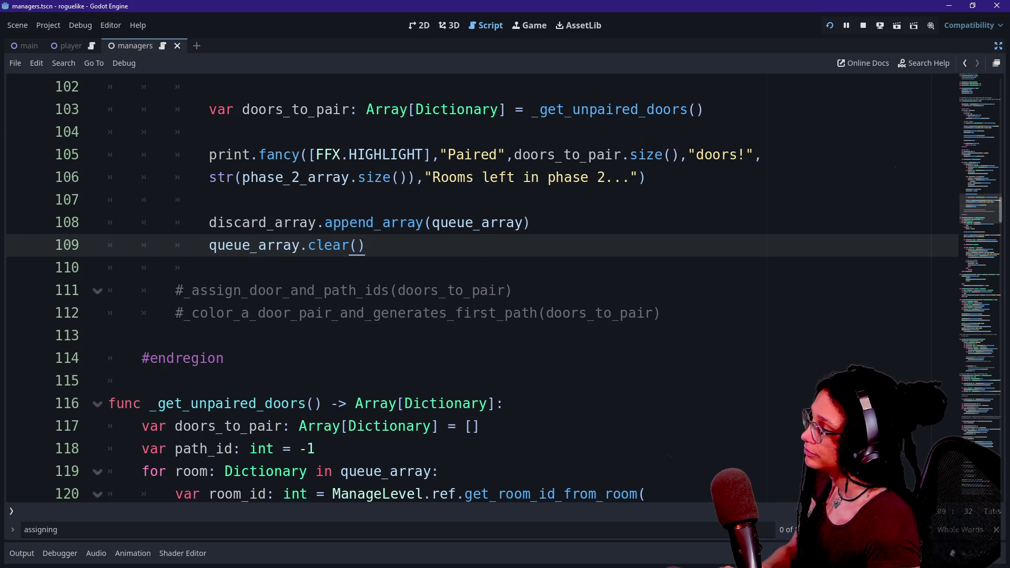
pyautogui.press('Up')
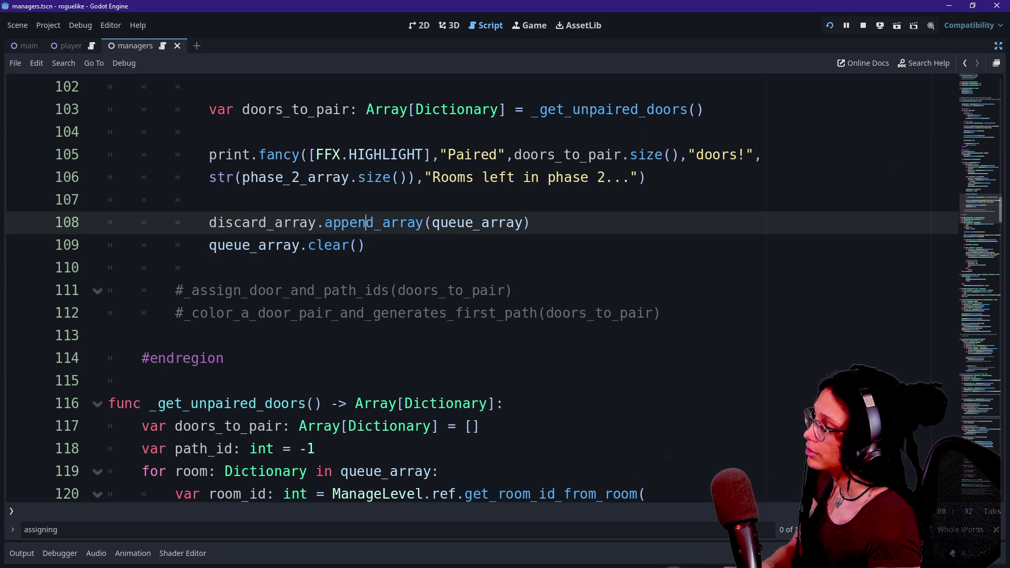
pyautogui.click(234, 222)
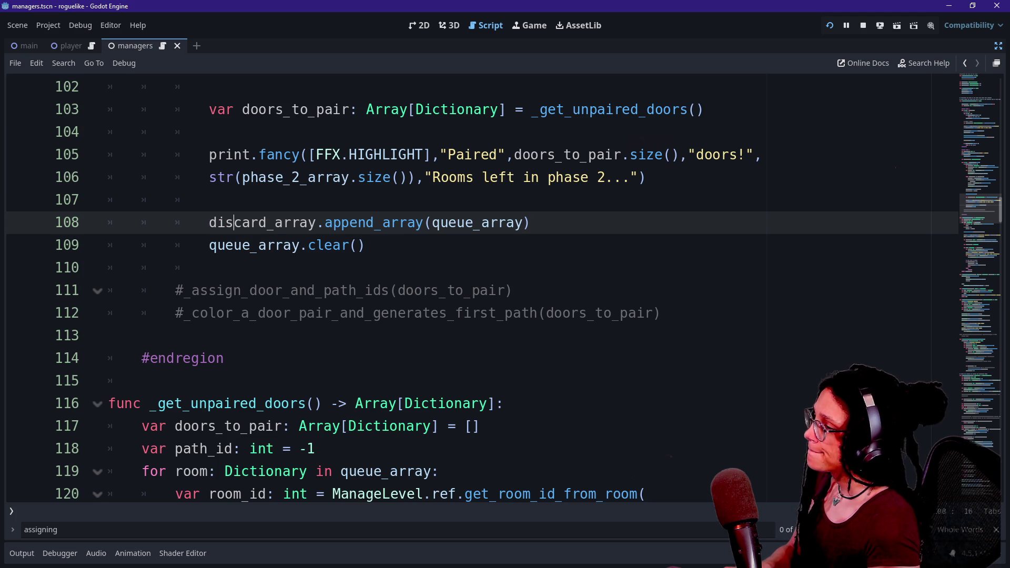
pyautogui.press('Up')
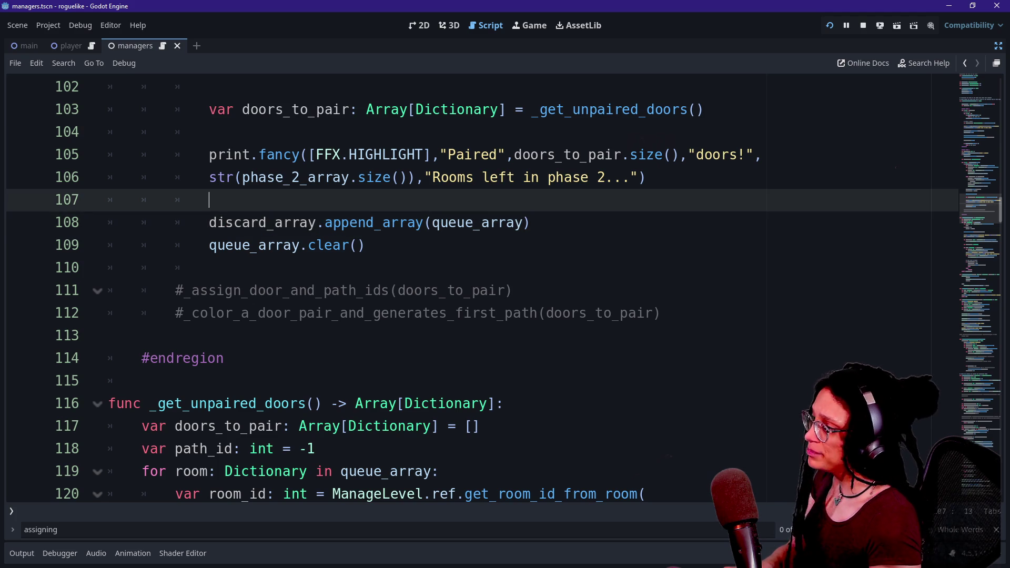
pyautogui.press('Return')
pyautogui.moveTo(531, 246)
pyautogui.mouseDown()
pyautogui.moveTo(363, 268)
pyautogui.moveTo(405, 245)
pyautogui.moveTo(307, 245)
pyautogui.moveTo(383, 246)
pyautogui.mouseUp()
pyautogui.click(209, 200)
pyautogui.click(209, 223)
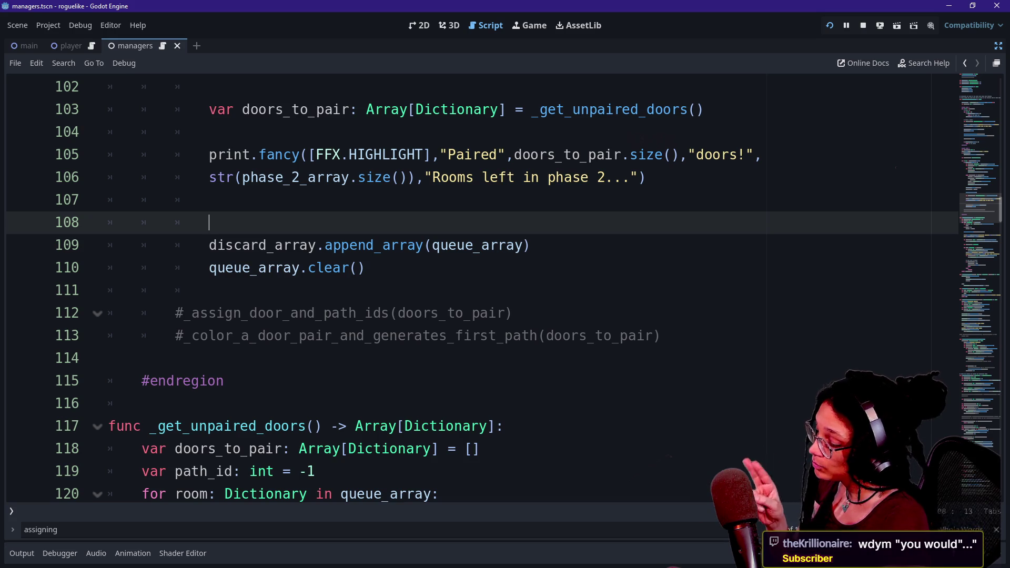
pyautogui.write('for ')
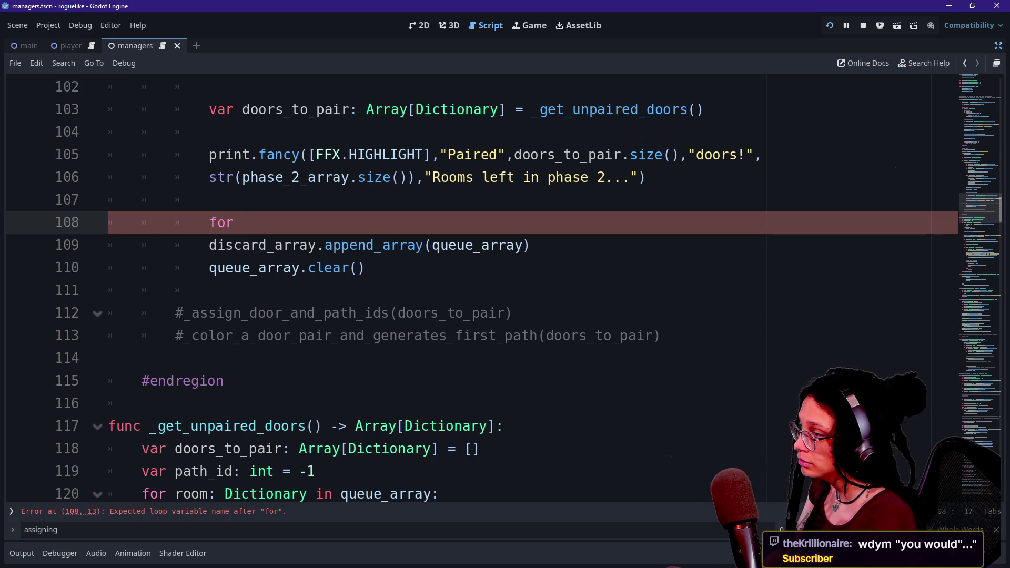
pyautogui.write('paired')
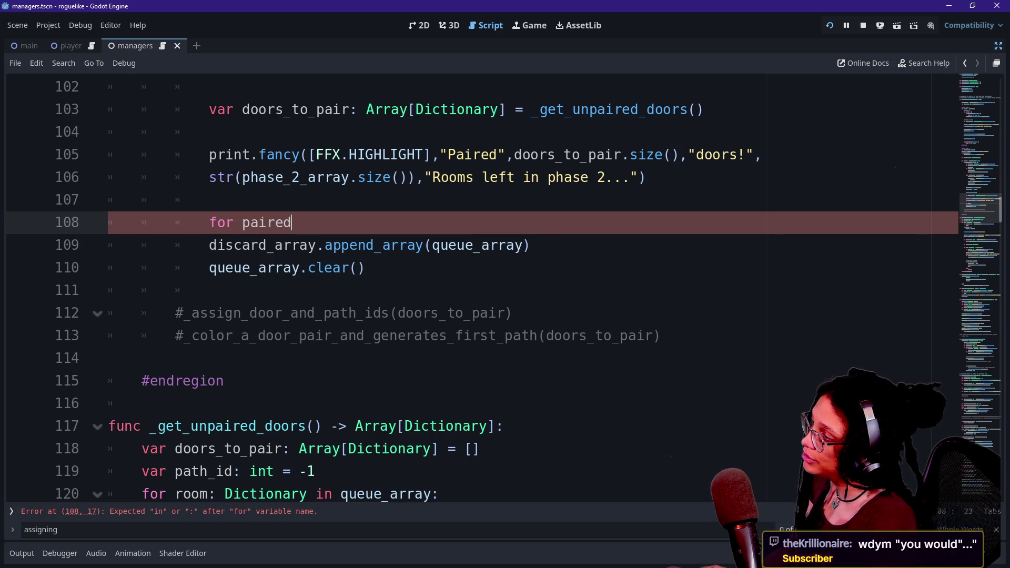
pyautogui.write('_room: in')
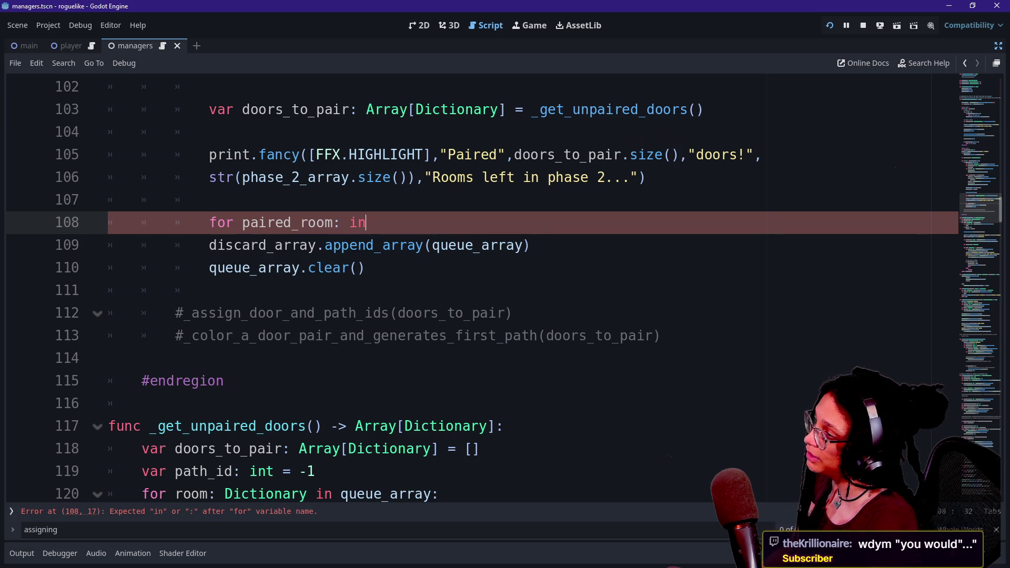
# - Complete the loop header as 'for paired_room: Dictionary in queue_array:' using queue_array autocomplete
pyautogui.press('BackSpace')
pyautogui.press('BackSpace')
pyautogui.write('Di')
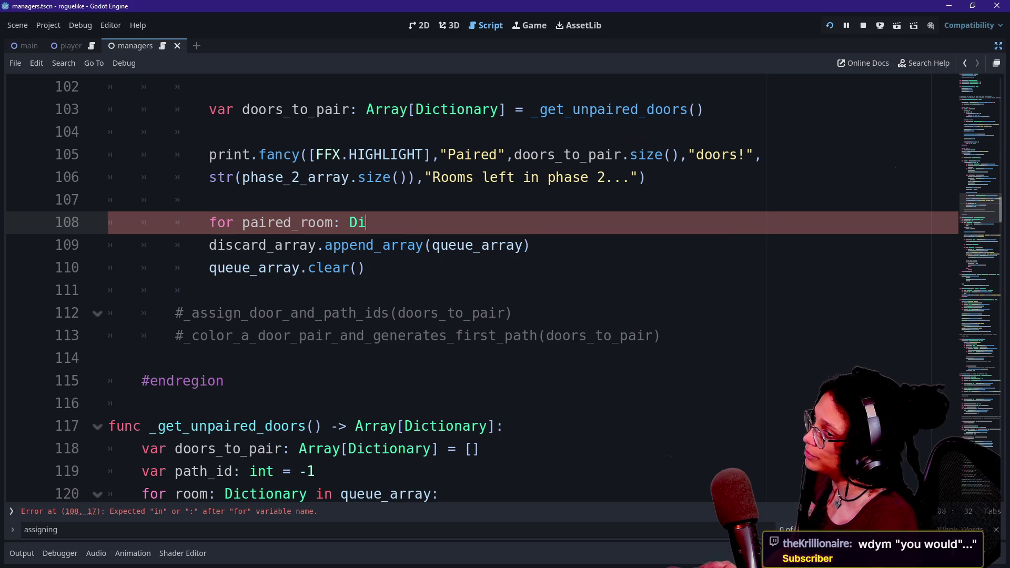
pyautogui.write('ctionary in ')
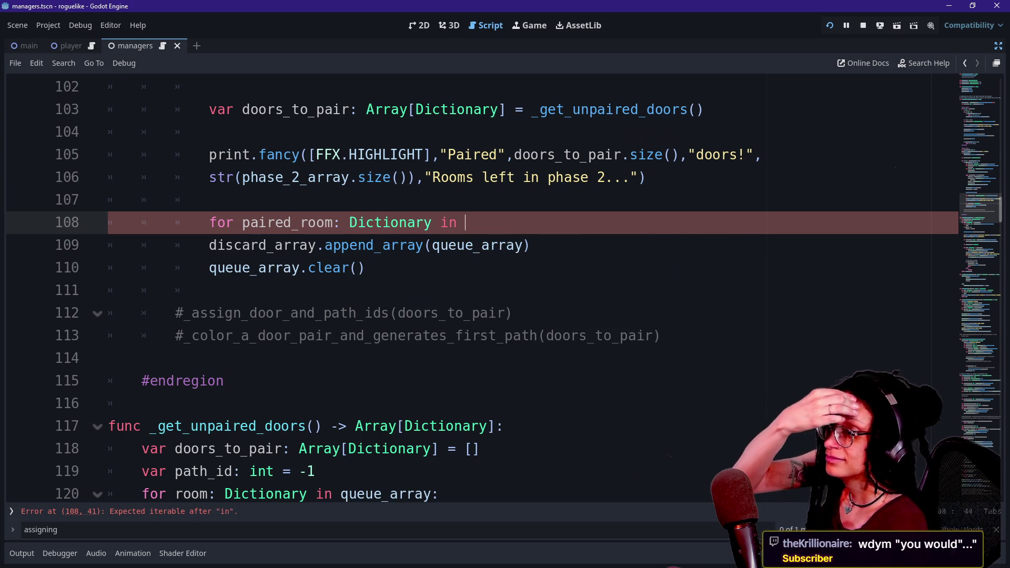
pyautogui.write('d')
pyautogui.press('BackSpace')
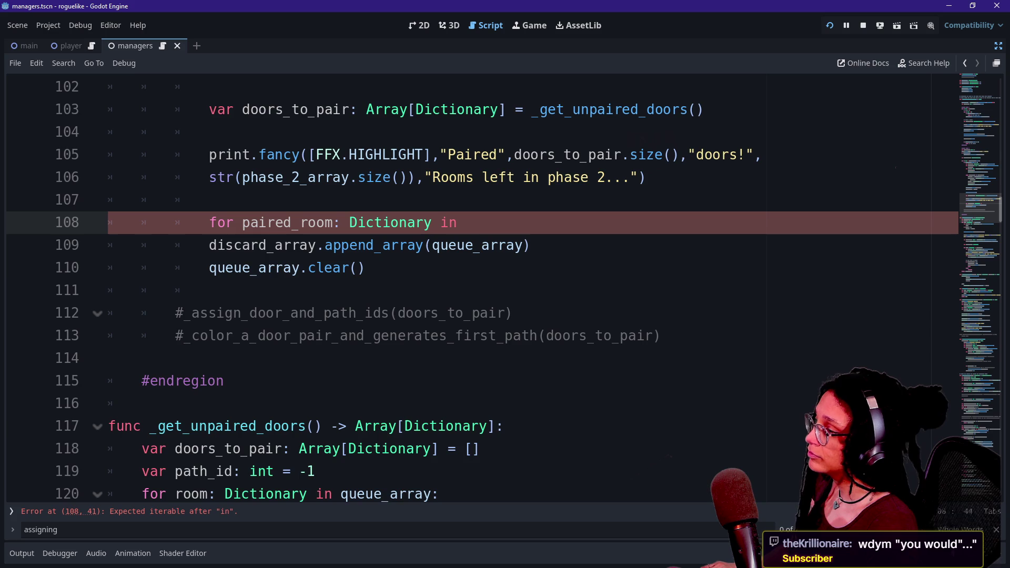
pyautogui.write('a')
pyautogui.press('Return')
pyautogui.write('queu')
pyautogui.press('BackSpace')
pyautogui.press('BackSpace')
pyautogui.press('BackSpace')
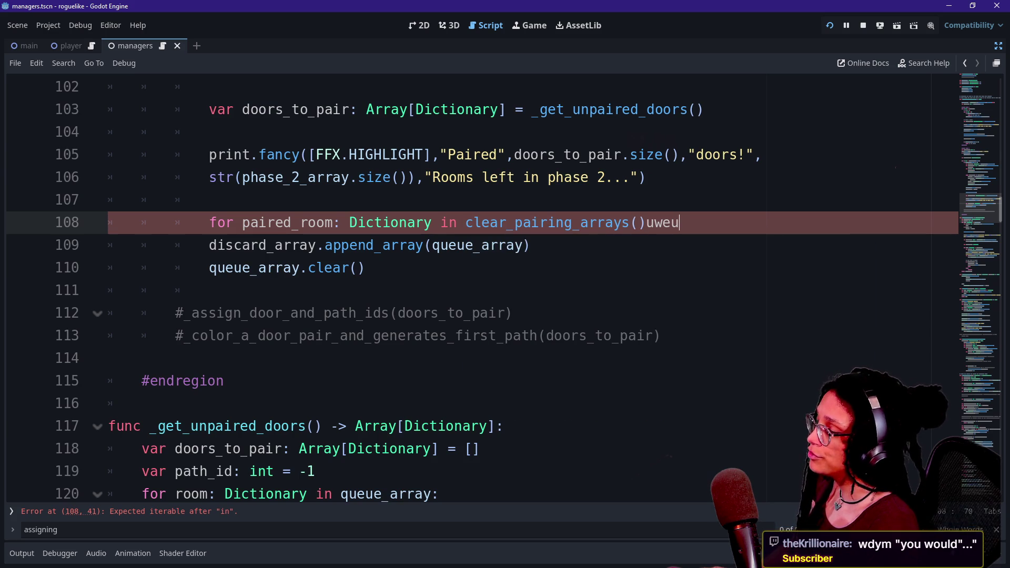
pyautogui.press('BackSpace')
pyautogui.press('BackSpace')
pyautogui.press('BackSpace')
pyautogui.press('BackSpace')
pyautogui.press('BackSpace')
pyautogui.press('BackSpace')
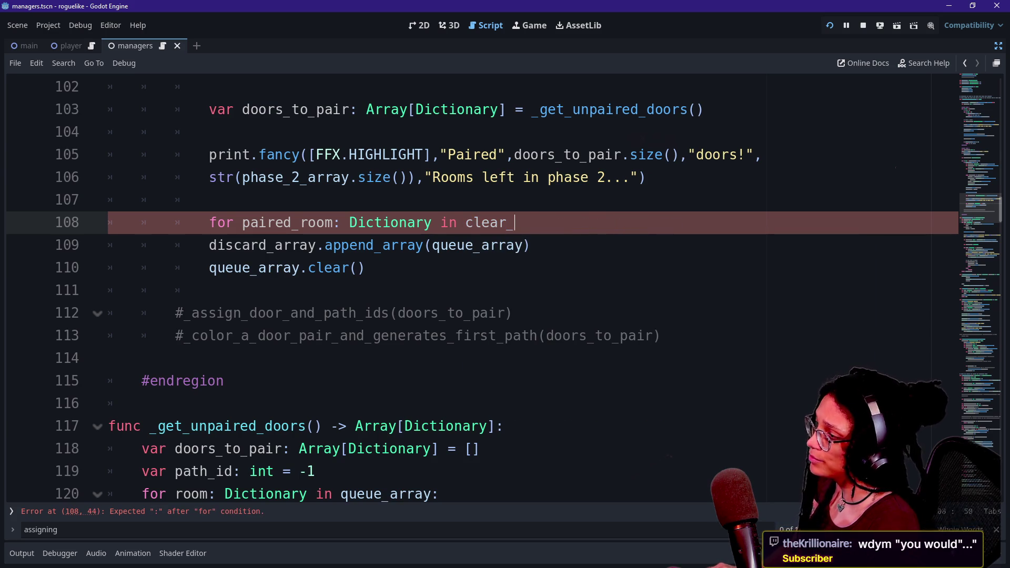
pyautogui.write('que')
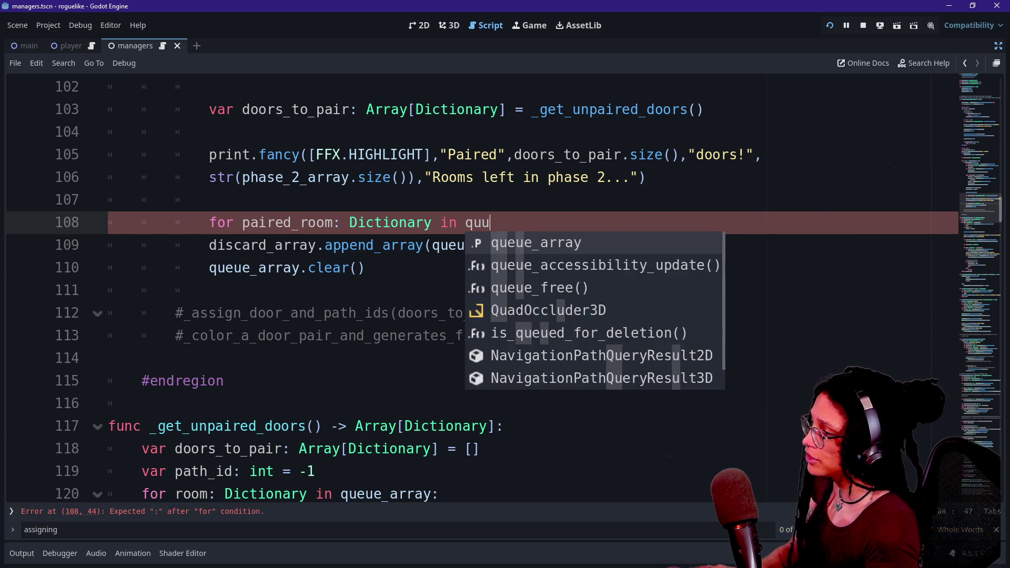
pyautogui.press('Return')
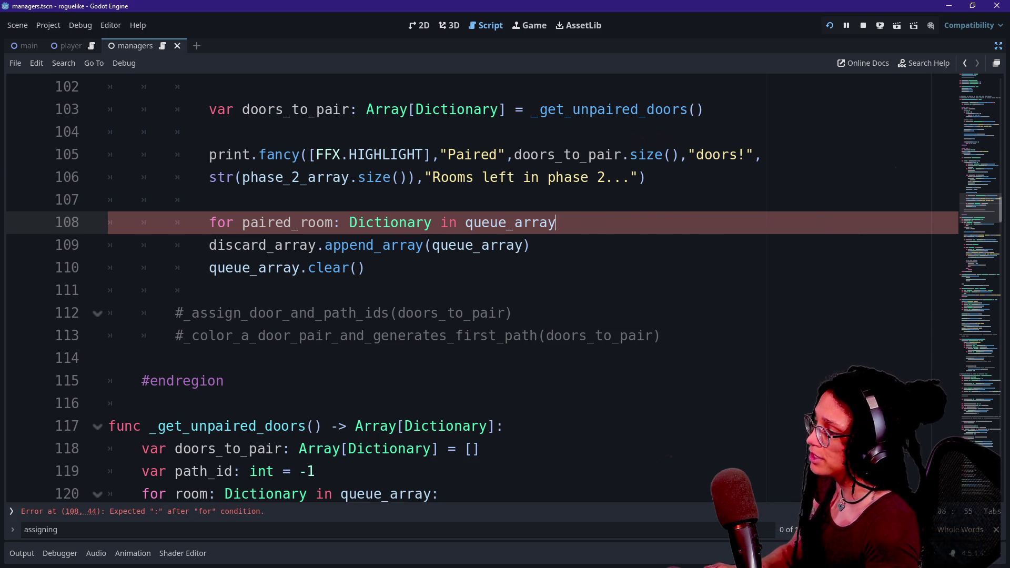
# - Start an empty indented body line under the loop header
pyautogui.press('Return')
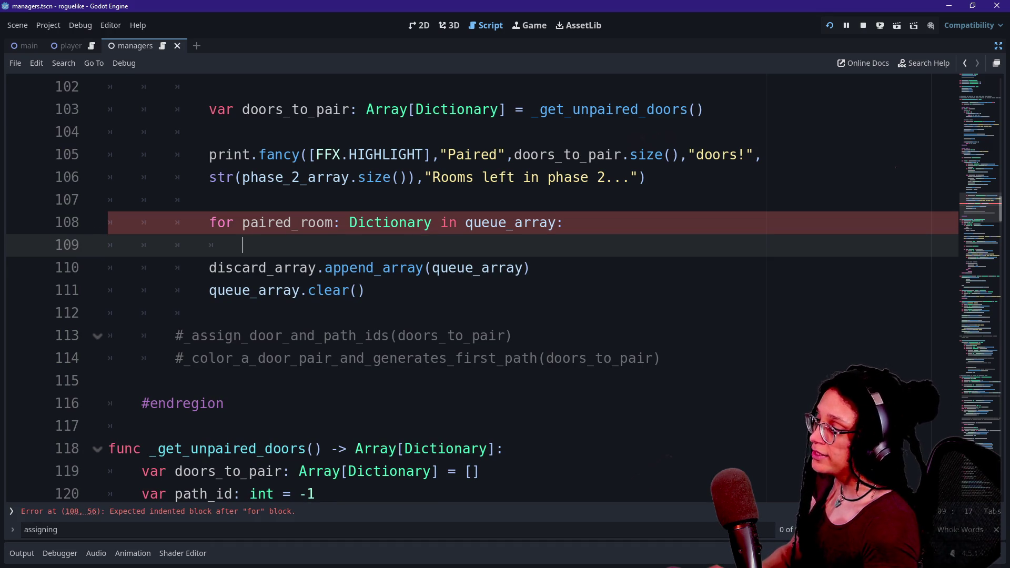
pyautogui.write('for')
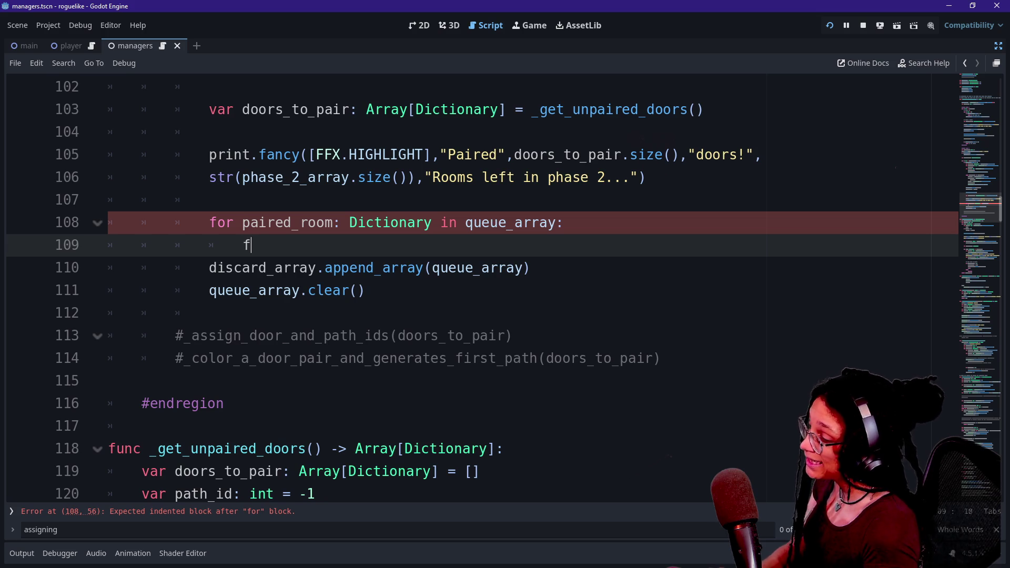
pyautogui.press('BackSpace')
pyautogui.press('BackSpace')
pyautogui.press('BackSpace')
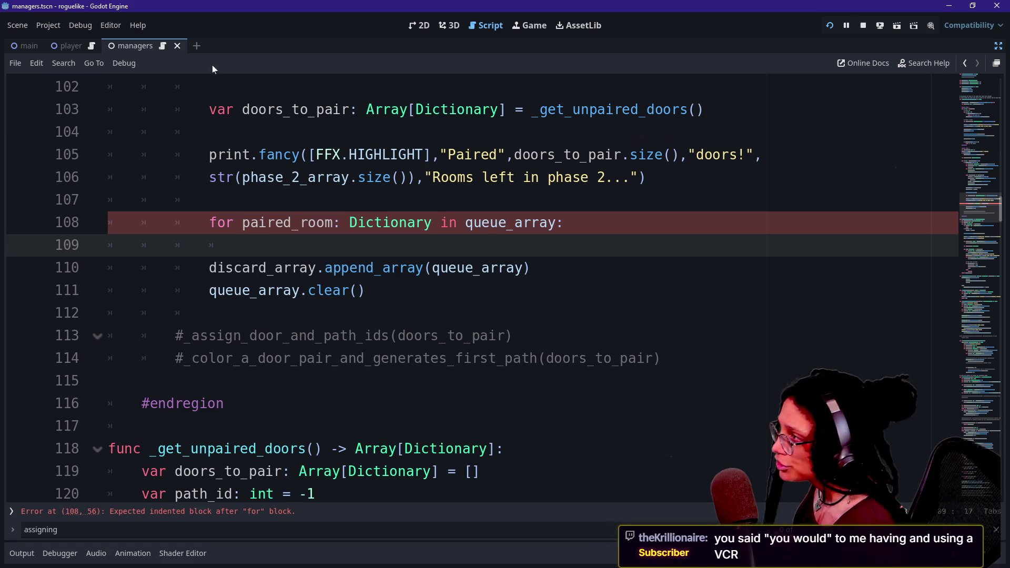
pyautogui.scroll(20, 354, 165)
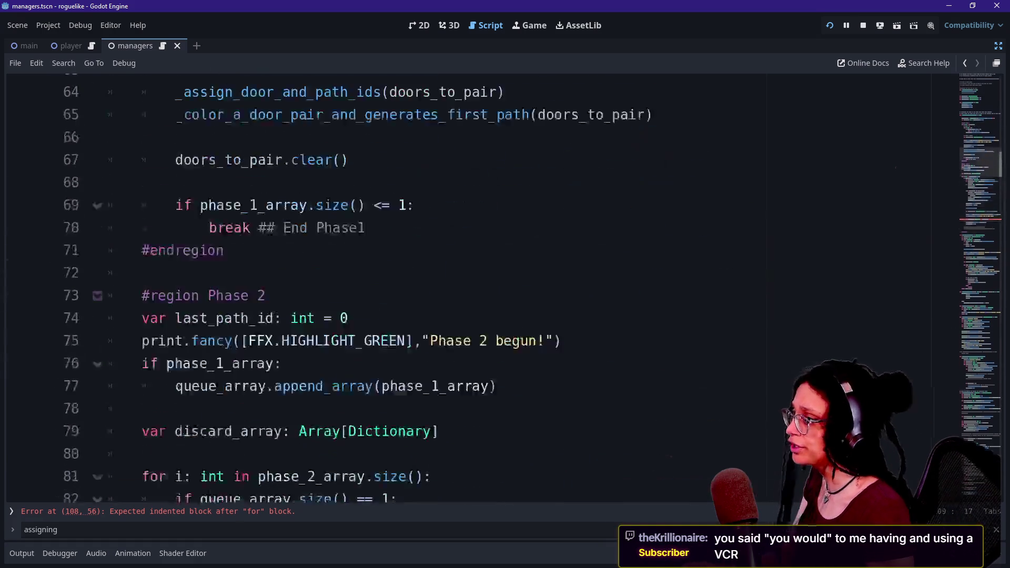
# - Try Quick Open with 'manage_', then cancel and return to the code near line 493
pyautogui.hotkey('shift', 'alt', 'o')
pyautogui.write('manage_')
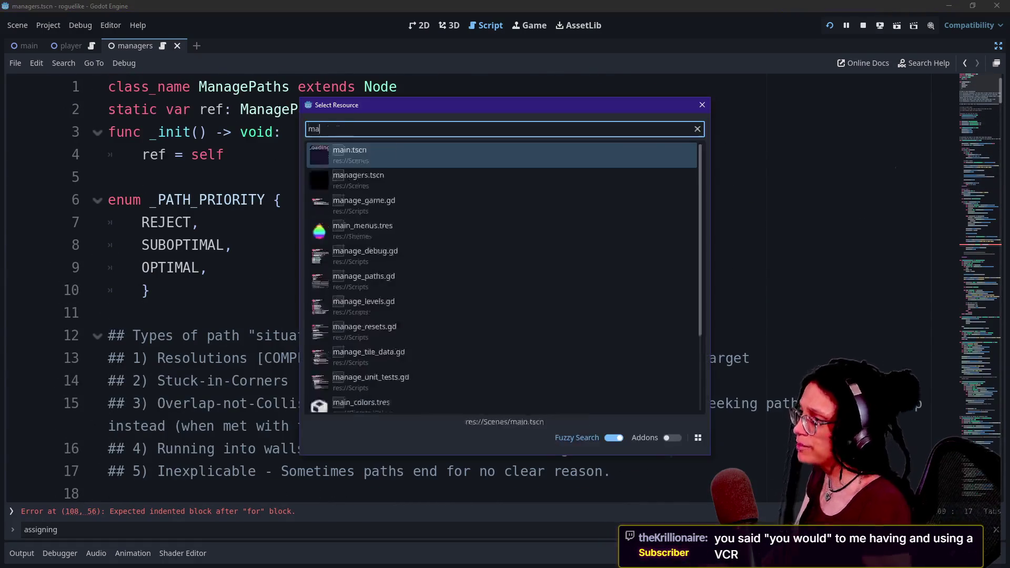
pyautogui.press('Escape')
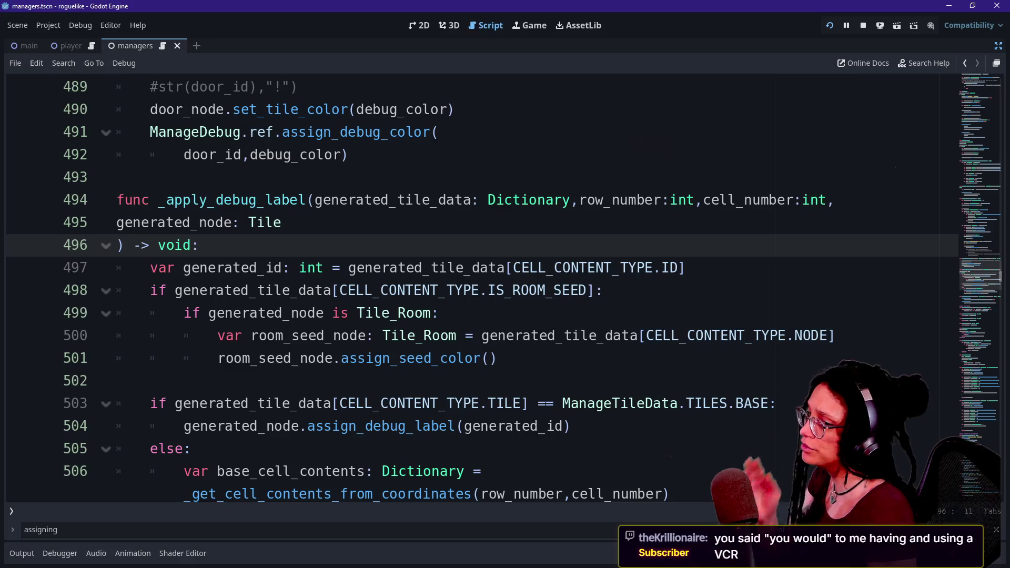
pyautogui.click(116, 176)
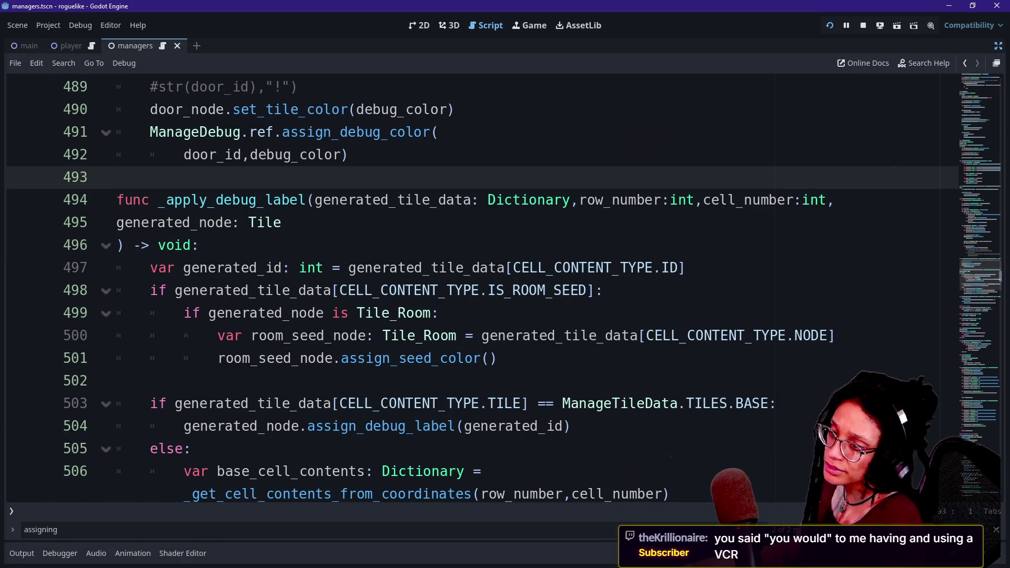
pyautogui.hotkey('alt', 'o')
pyautogui.hotkey('alt', 'o')
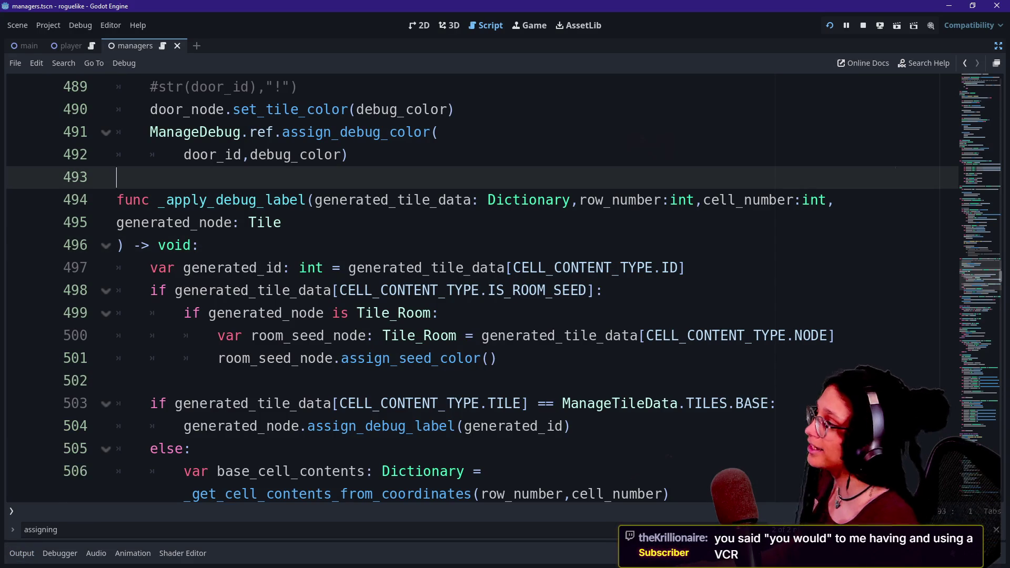
# - Scroll through the _CELL_CONTENT_DATA defaults and select the PAIRED_DOOR_ID entry
pyautogui.scroll(20, 474, 287)
pyautogui.scroll(20, 474, 290)
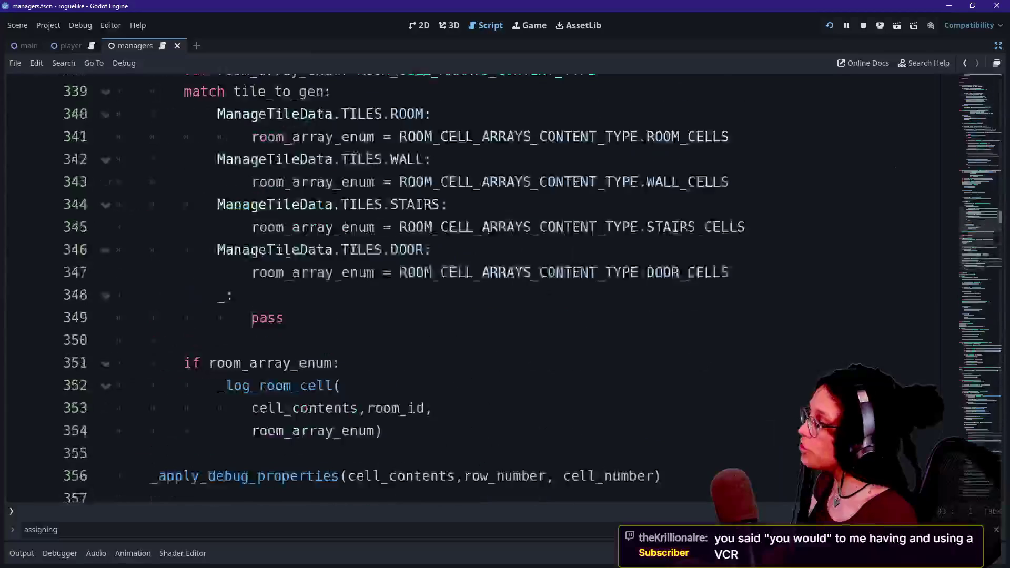
pyautogui.scroll(20, 474, 289)
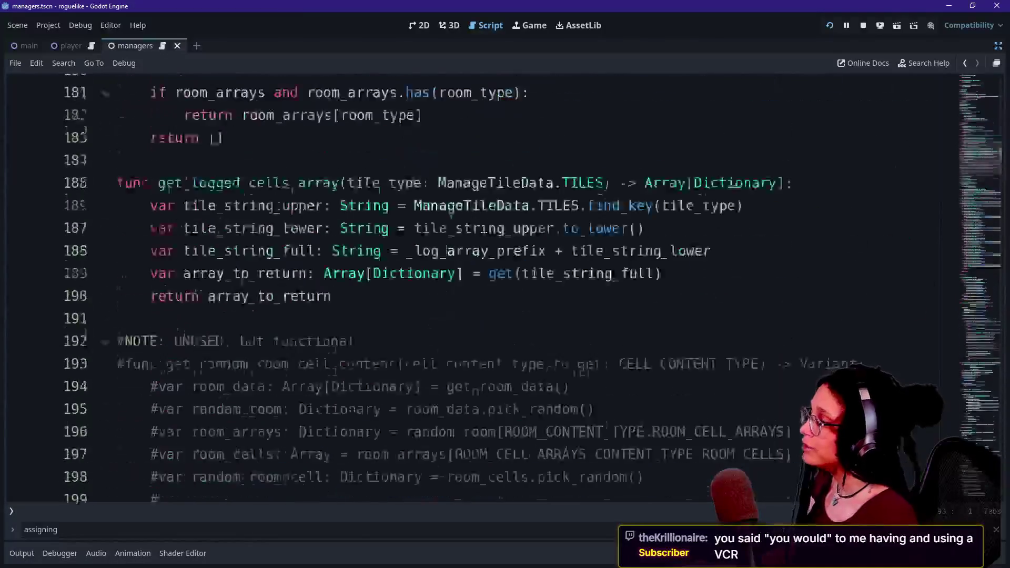
pyautogui.scroll(15, 473, 289)
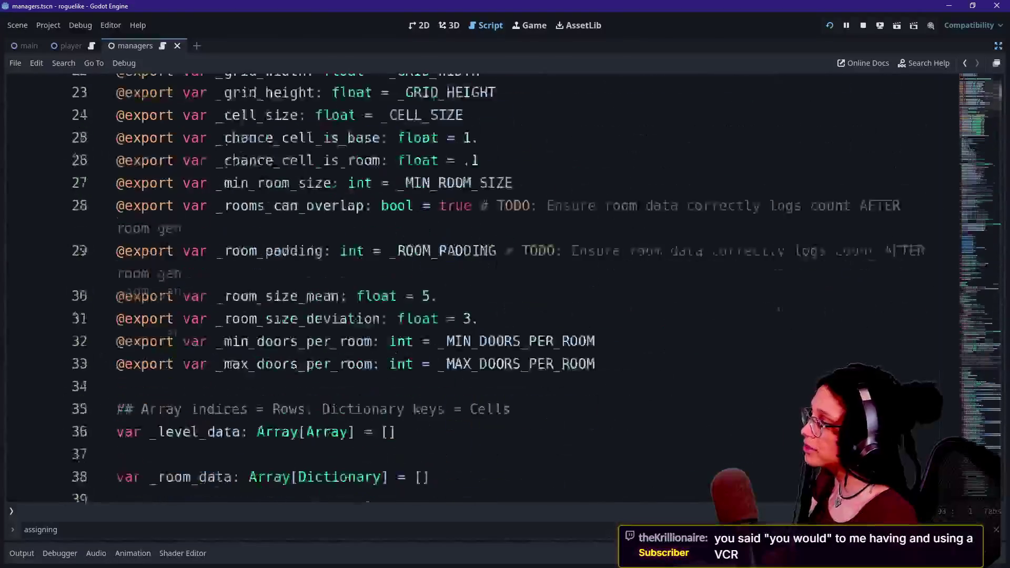
pyautogui.scroll(-3, 473, 289)
pyautogui.scroll(-2, 474, 289)
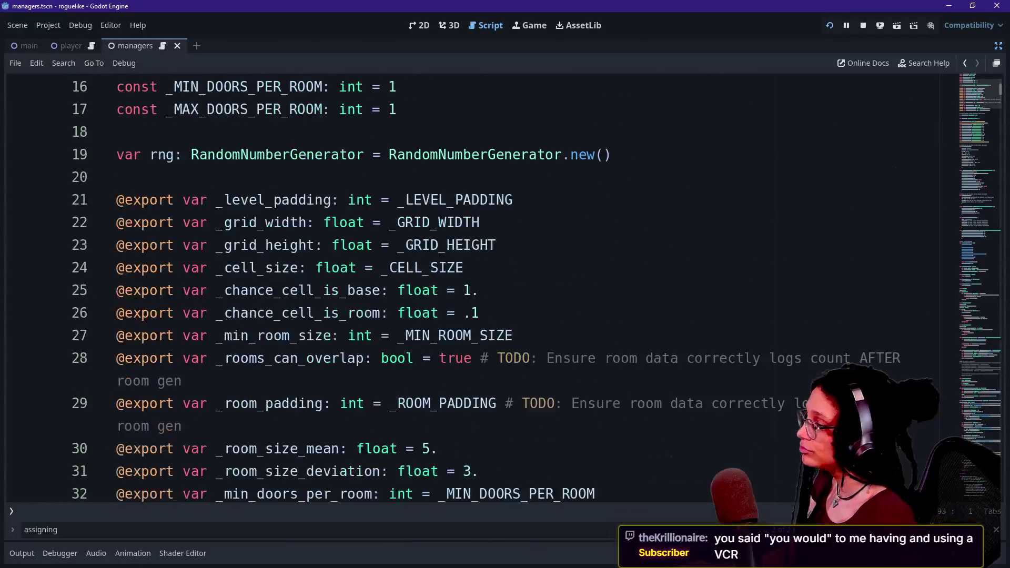
pyautogui.scroll(-5, 474, 289)
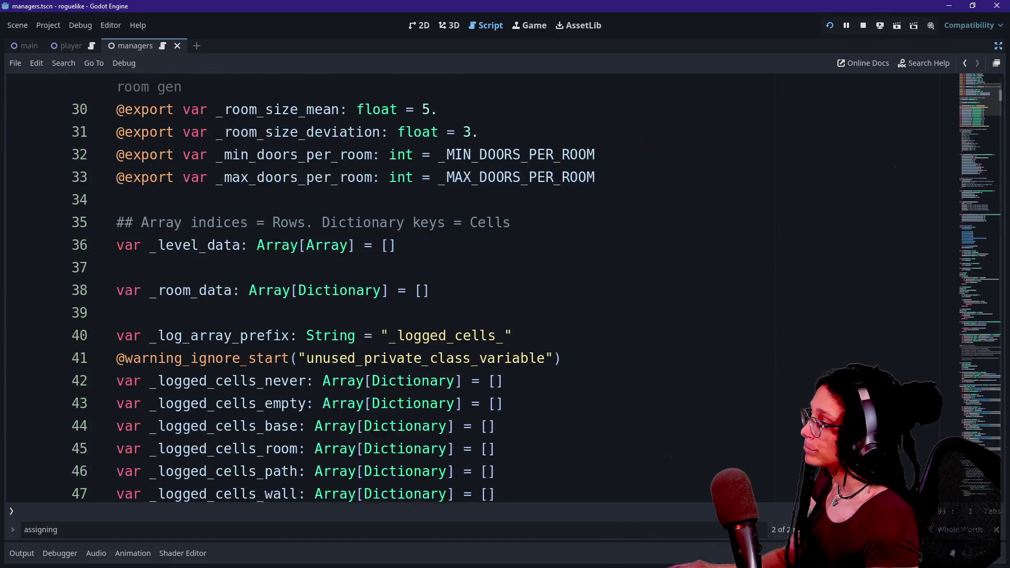
pyautogui.scroll(-10, 473, 289)
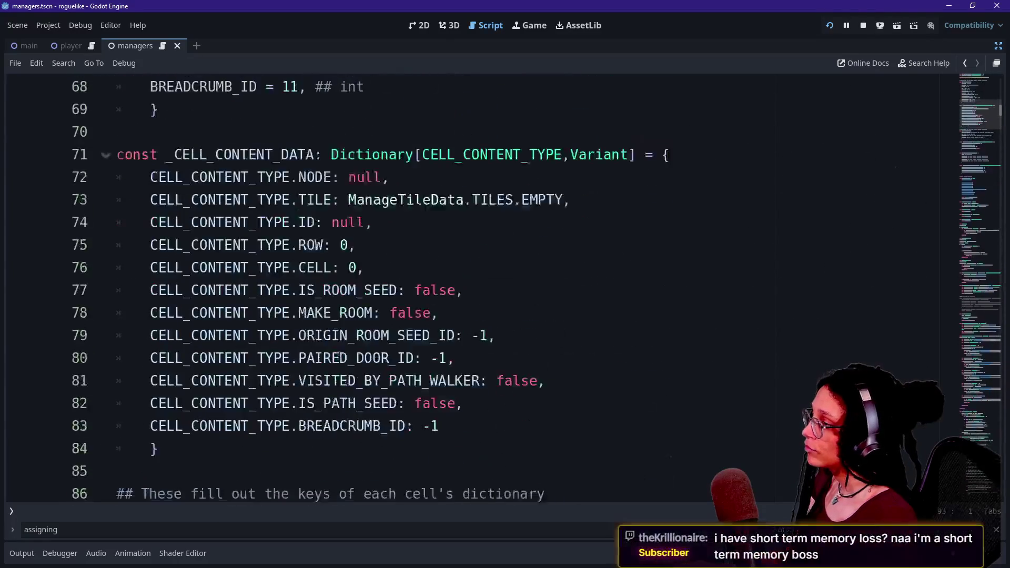
pyautogui.scroll(-3, 474, 289)
pyautogui.click(444, 290)
pyautogui.click(440, 358)
pyautogui.click(315, 448)
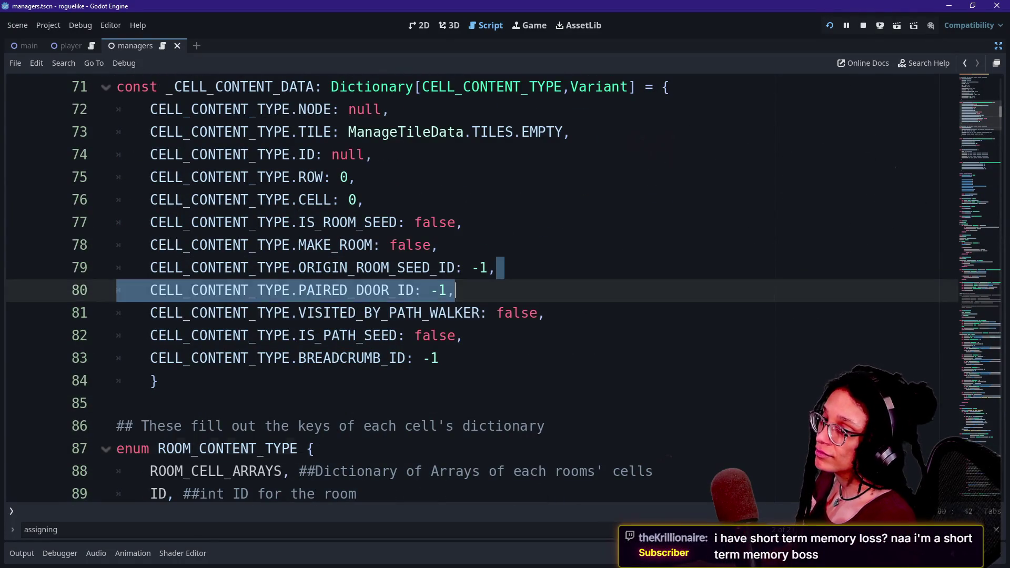
pyautogui.moveTo(496, 268); pyautogui.dragTo(546, 313)
# - Review the end of the cell defaults around the BREADCRUMB_ID and PAIRED_DOOR_ID entries
pyautogui.click(440, 358)
pyautogui.click(157, 380)
pyautogui.click(545, 313)
pyautogui.click(439, 358)
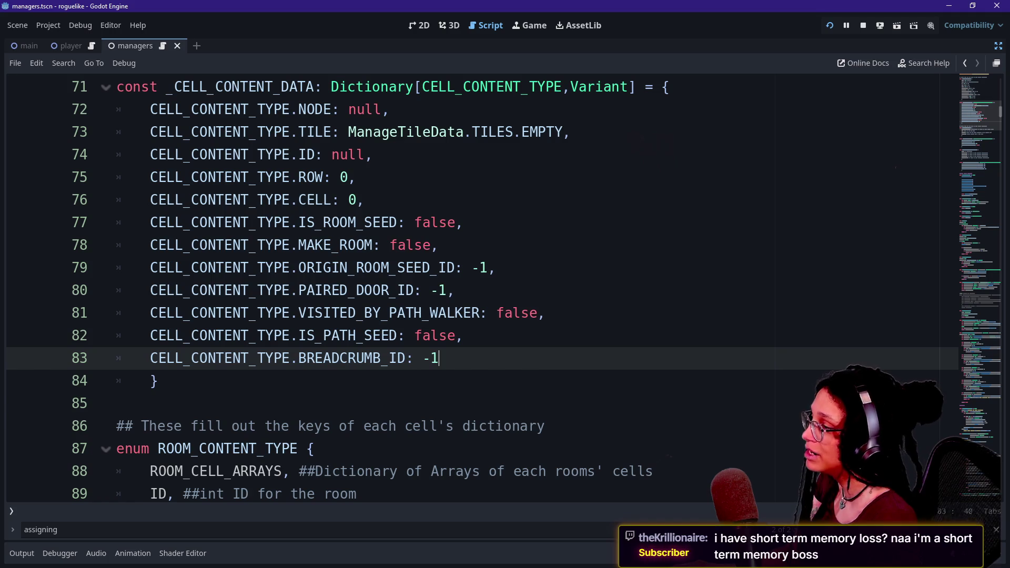
pyautogui.moveTo(247, 268); pyautogui.dragTo(334, 290)
pyautogui.click(274, 312)
pyautogui.moveTo(257, 290); pyautogui.dragTo(454, 290)
pyautogui.click(273, 313)
# - Move up to the ROOM_CONTENT_TYPE enum and its room ID default entry
pyautogui.scroll(9, 473, 289)
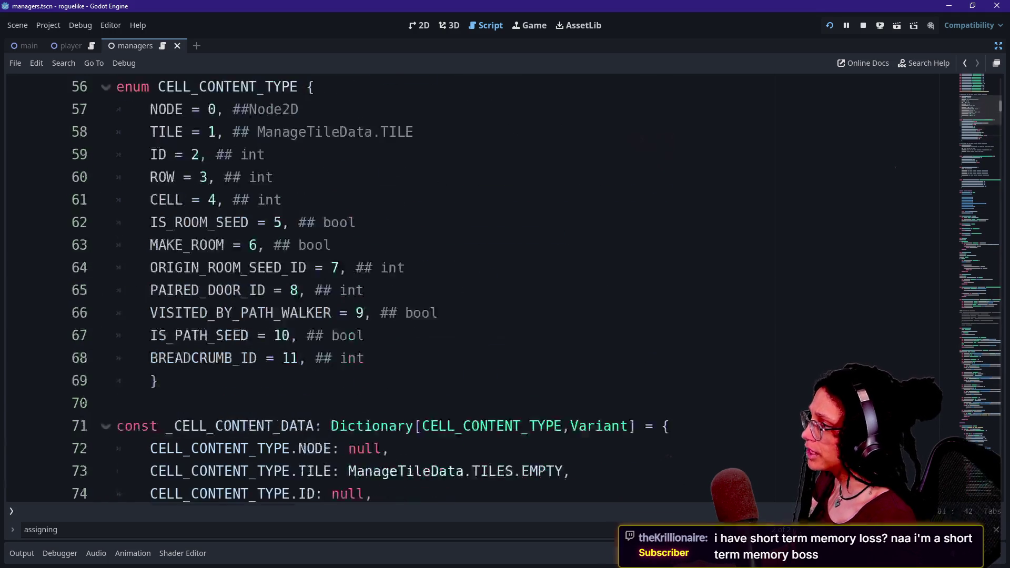
pyautogui.scroll(-11, 473, 289)
pyautogui.scroll(-2, 474, 289)
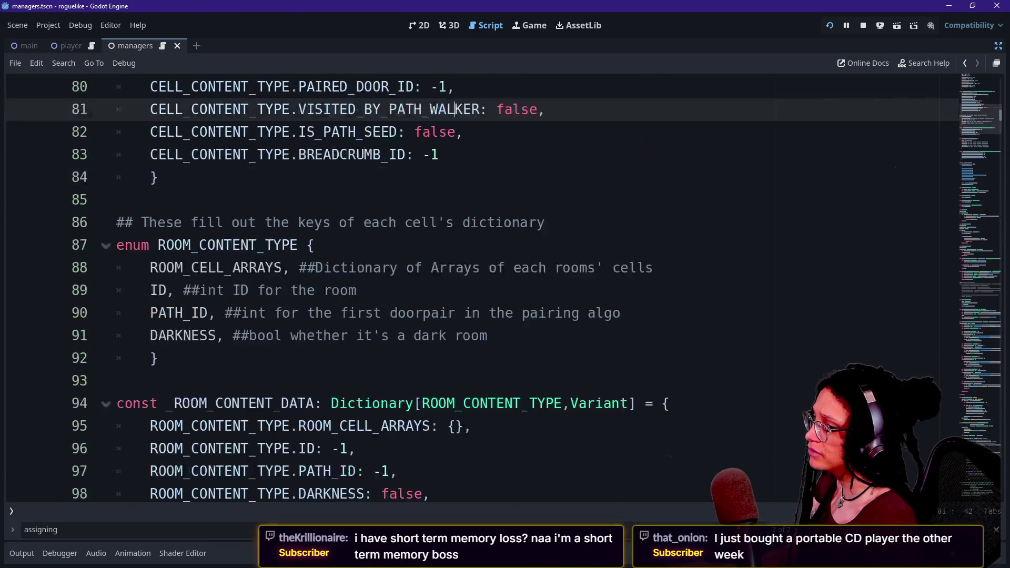
pyautogui.moveTo(117, 335); pyautogui.dragTo(433, 358)
pyautogui.click(363, 380)
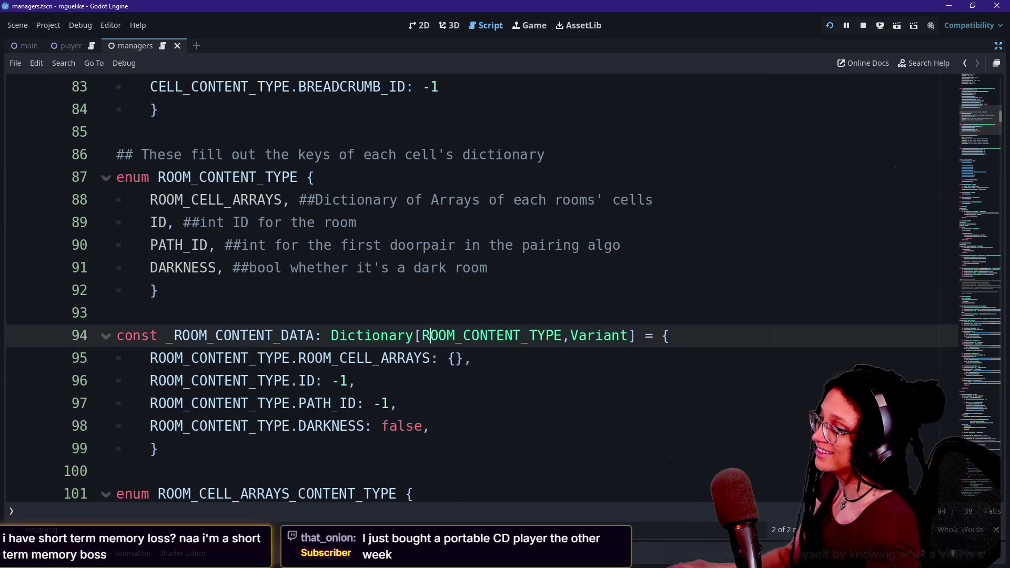
pyautogui.click(432, 358)
pyautogui.press('Up')
pyautogui.press('Up')
# - Step through the ROOM_CONTENT_TYPE entries and open a new line after PATH_ID
pyautogui.press('Down')
pyautogui.press('Down')
pyautogui.press('Down')
pyautogui.press('Up')
pyautogui.press('Up')
pyautogui.press('Up')
pyautogui.press('Down')
pyautogui.press('Up')
pyautogui.press('Up')
pyautogui.press('Up')
pyautogui.press('Down')
pyautogui.press('Down')
pyautogui.press('Up')
pyautogui.press('Up')
pyautogui.press('Up')
pyautogui.press('Down')
pyautogui.press('Down')
pyautogui.press('Down')
pyautogui.press('Up')
pyautogui.press('Up')
pyautogui.press('Down')
pyautogui.press('Down')
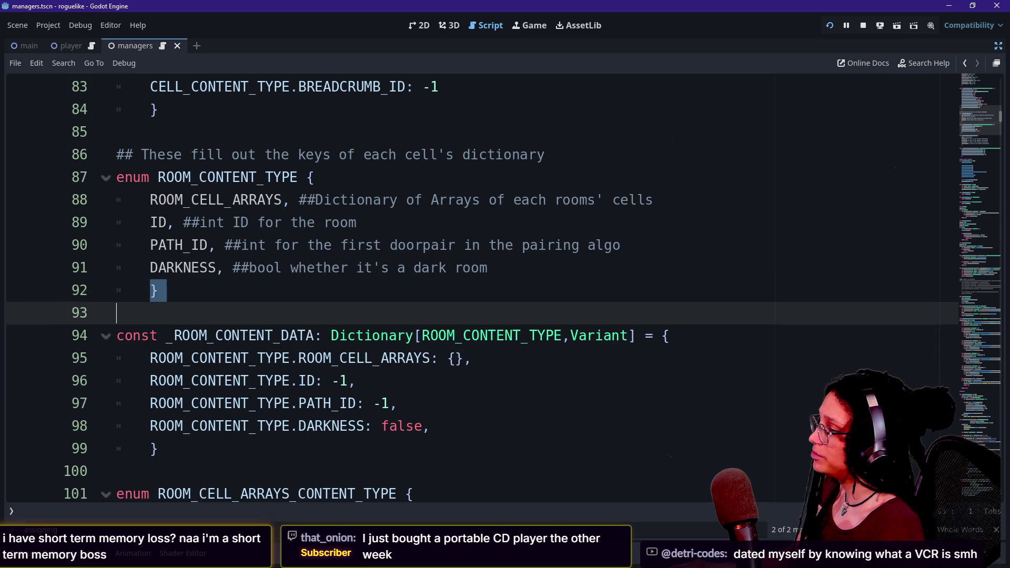
pyautogui.press('Up')
pyautogui.press('Up')
pyautogui.press('Up')
pyautogui.press('Down')
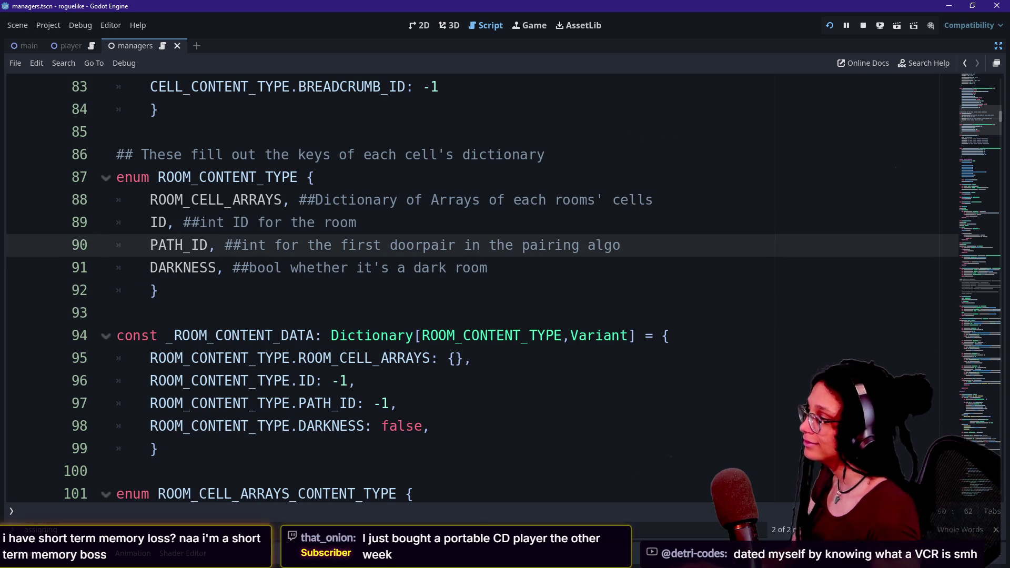
pyautogui.press('Return')
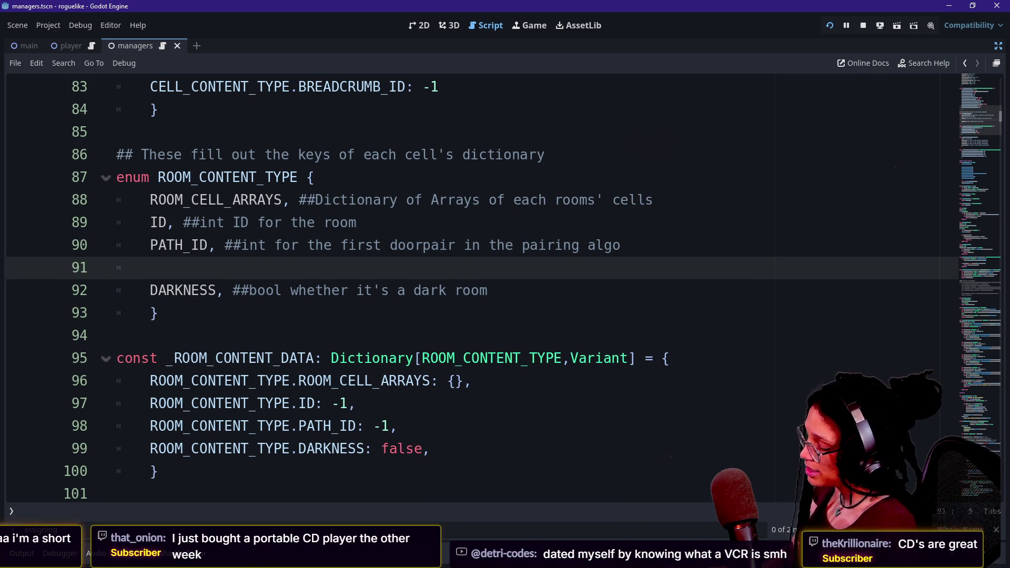
# - Type the PAIRED_DOOR_COUNT entry with a partial '##' comment about paired doors
pyautogui.write('PAIRED_DOOR_COUNT: 0')
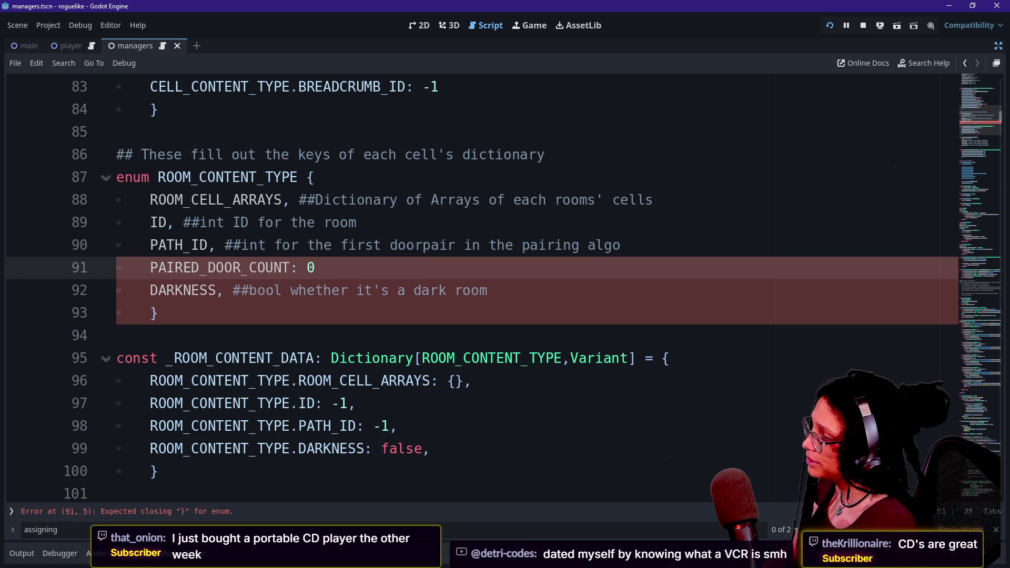
pyautogui.press('BackSpace')
pyautogui.press('BackSpace')
pyautogui.press('BackSpace')
pyautogui.press('BackSpace')
pyautogui.write('\\, ')
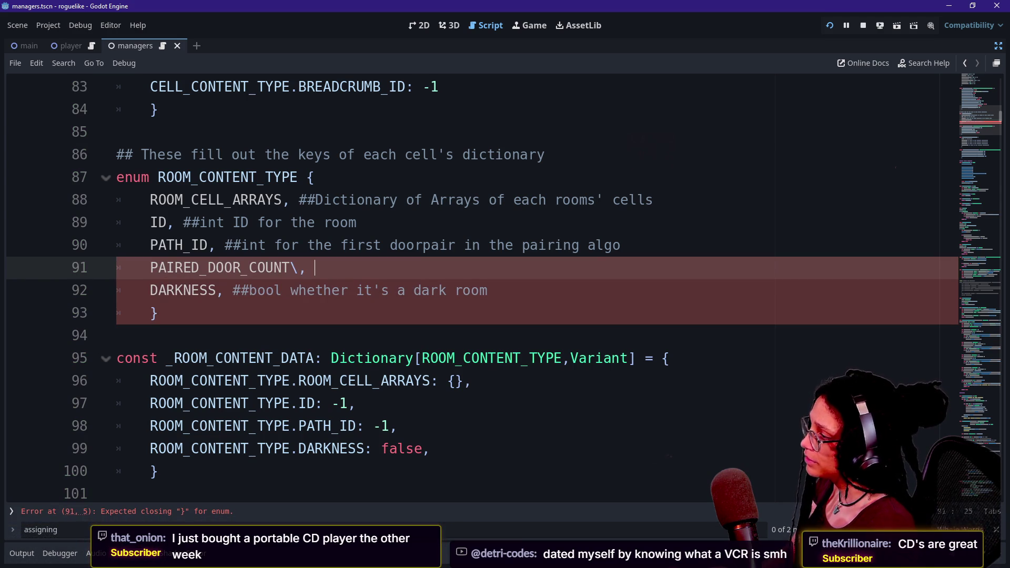
pyautogui.press('BackSpace')
pyautogui.press('BackSpace')
pyautogui.press('BackSpace')
pyautogui.write(', ##int t')
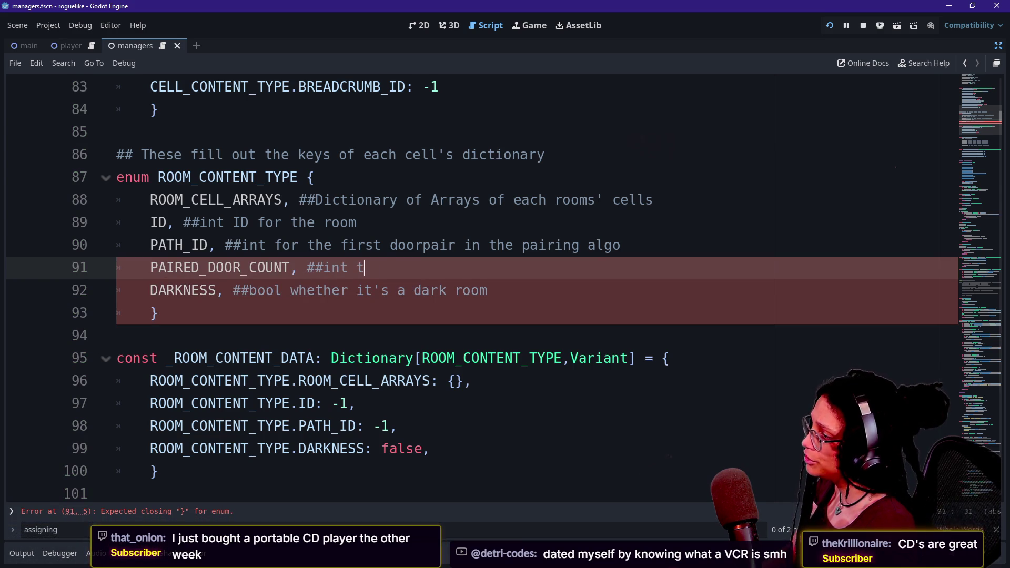
pyautogui.write('racking how many doo')
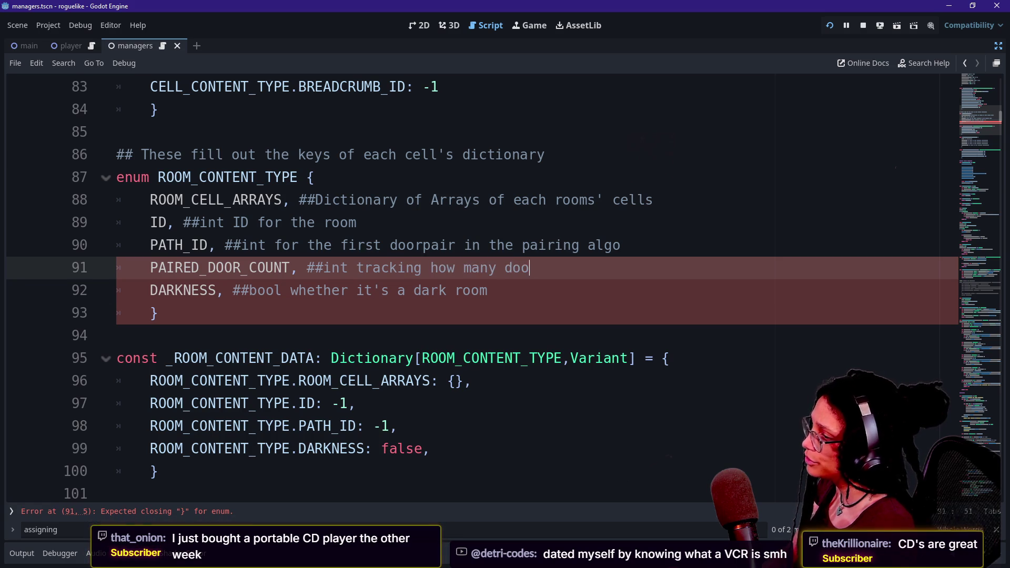
pyautogui.write('e paired')
# - Save and run the project, then stop the debug session after the ManagePaths parser error
pyautogui.click(314, 177)
pyautogui.hotkey('ctrl', 's')
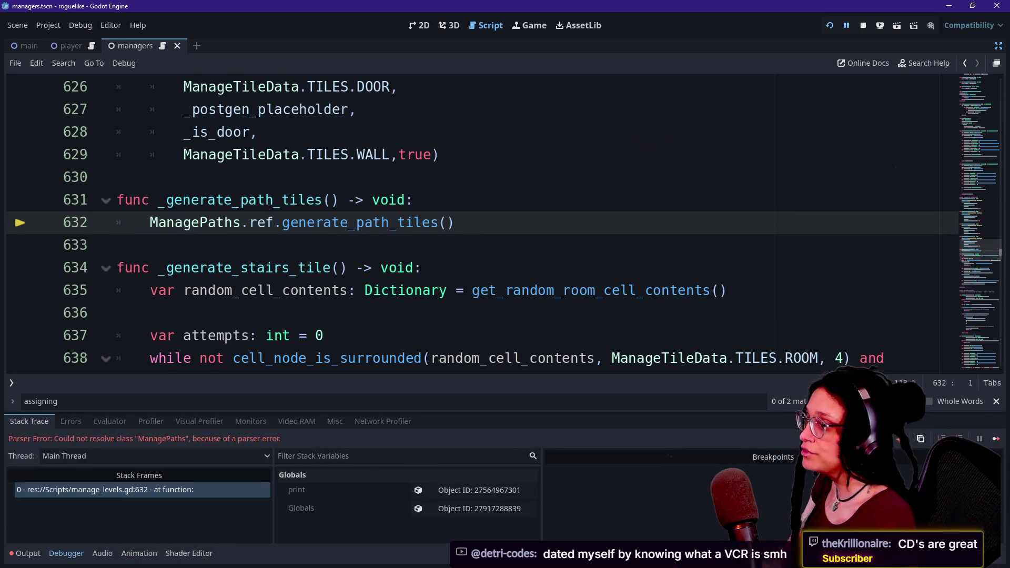
pyautogui.press('F8')
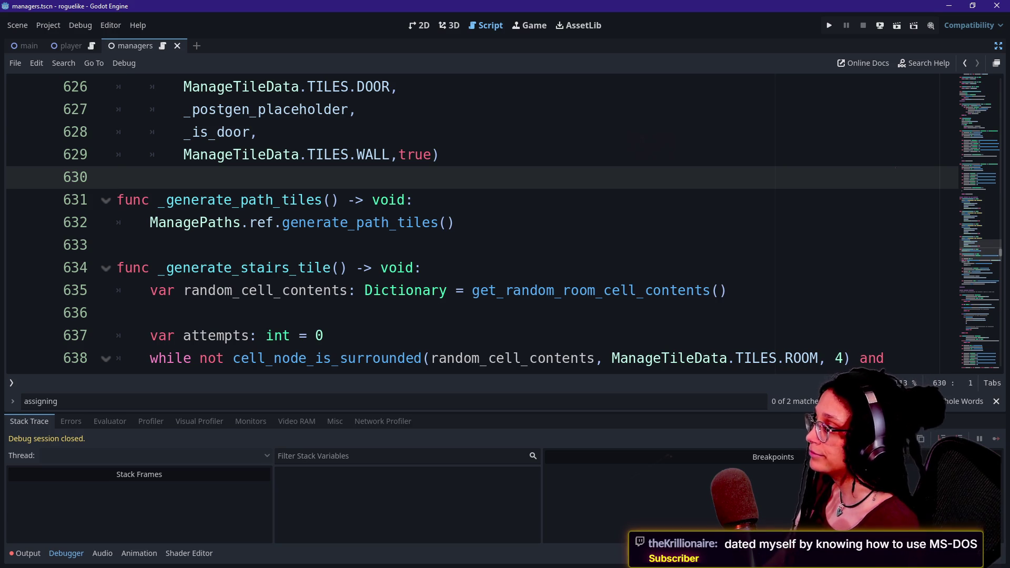
pyautogui.press('Down')
pyautogui.press('Down')
pyautogui.press('Down')
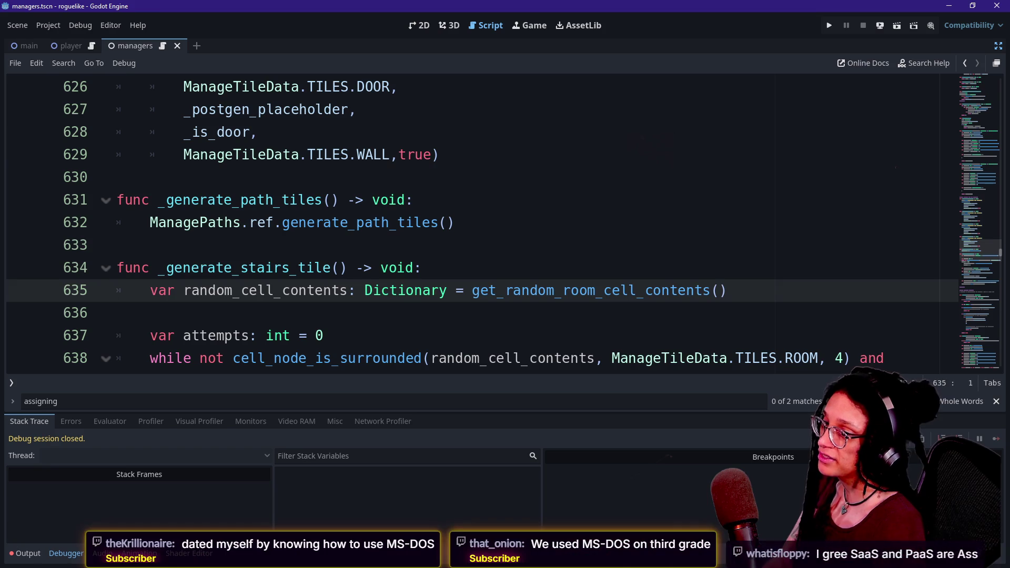
pyautogui.press('Up')
pyautogui.press('Down')
pyautogui.press('Down')
pyautogui.press('Up')
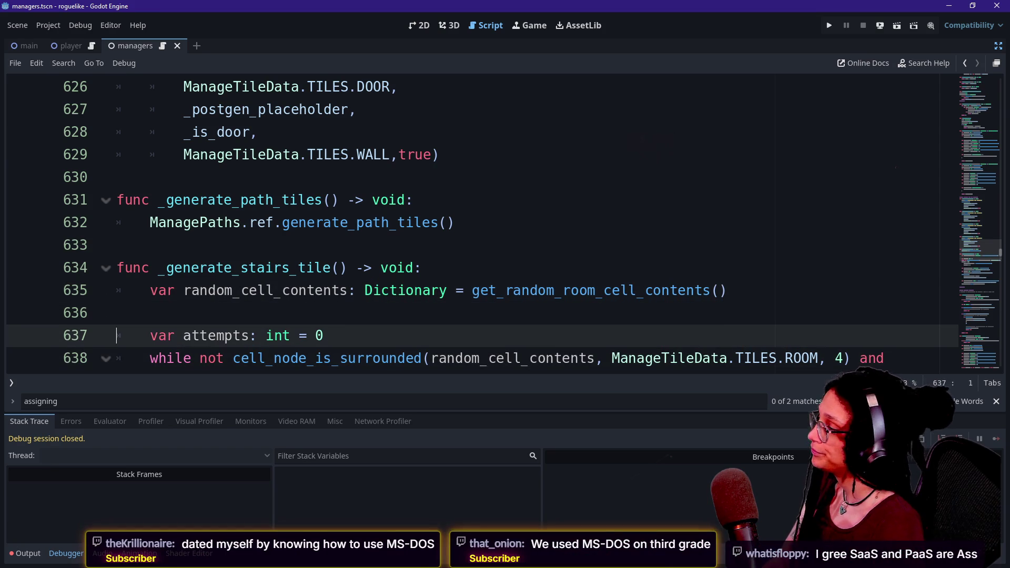
pyautogui.press('Up')
pyautogui.press('Up')
pyautogui.press('Up')
pyautogui.press('Down')
pyautogui.press('Down')
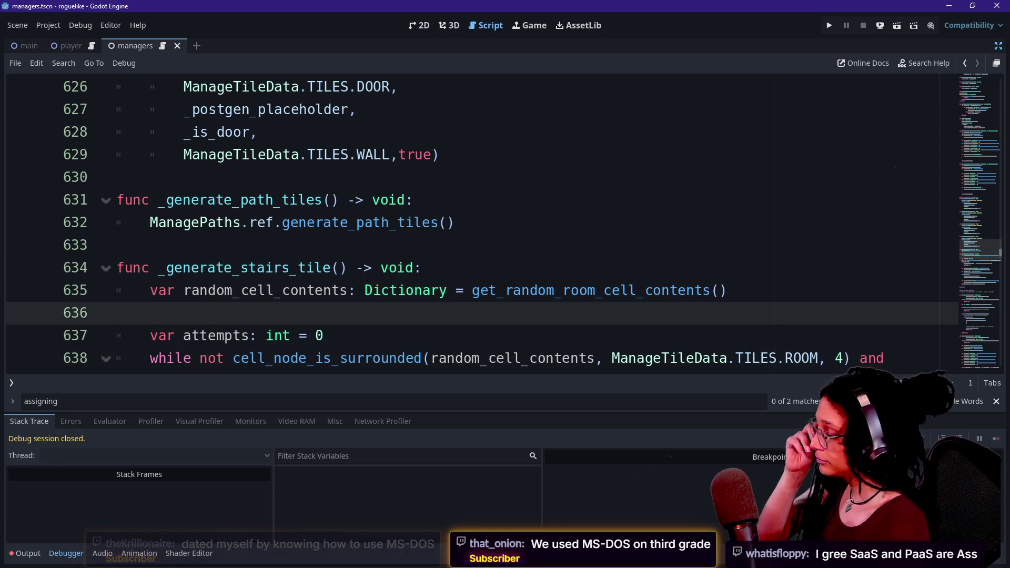
pyautogui.scroll(-1, 482, 221)
pyautogui.press('Down')
pyautogui.press('Down')
pyautogui.press('Up')
pyautogui.press('Up')
pyautogui.press('Down')
pyautogui.press('Down')
pyautogui.press('Up')
pyautogui.press('Down')
pyautogui.press('Down')
pyautogui.press('Down')
pyautogui.press('Up')
pyautogui.press('Up')
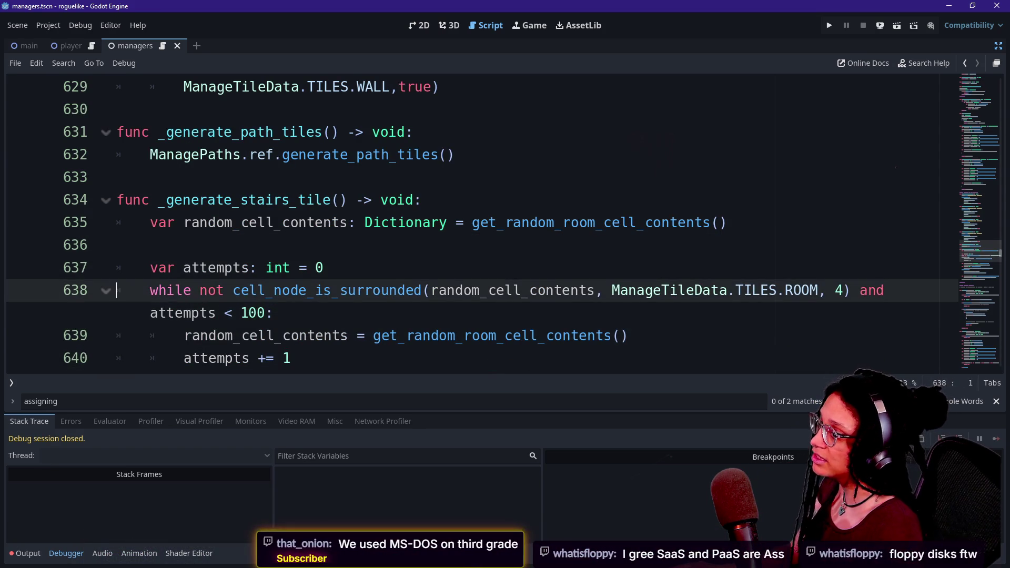
pyautogui.press('Down')
pyautogui.press('Down')
pyautogui.press('Down')
pyautogui.press('Down')
pyautogui.press('Down')
pyautogui.press('Down')
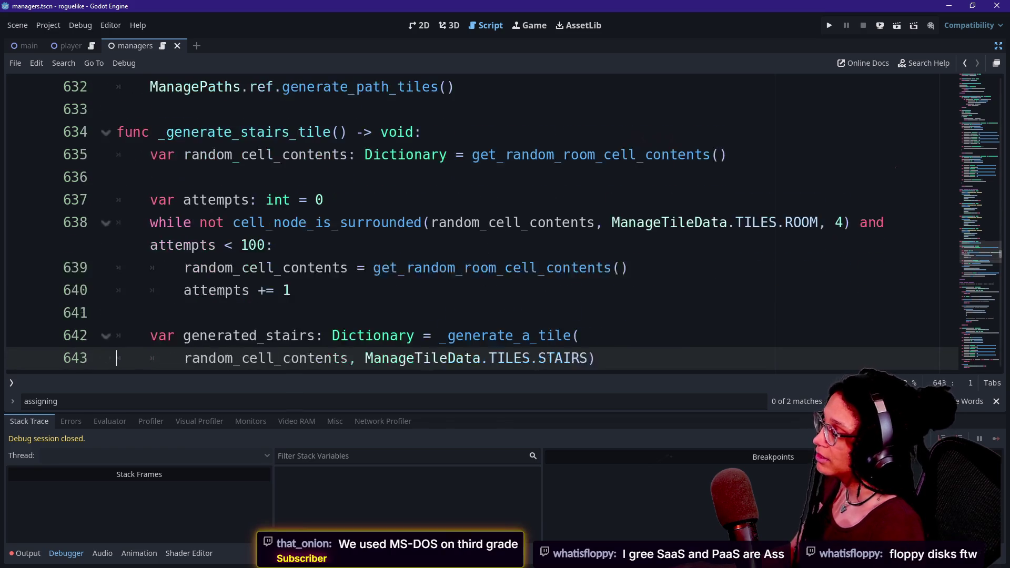
pyautogui.press('Up')
pyautogui.press('Up')
pyautogui.press('Down')
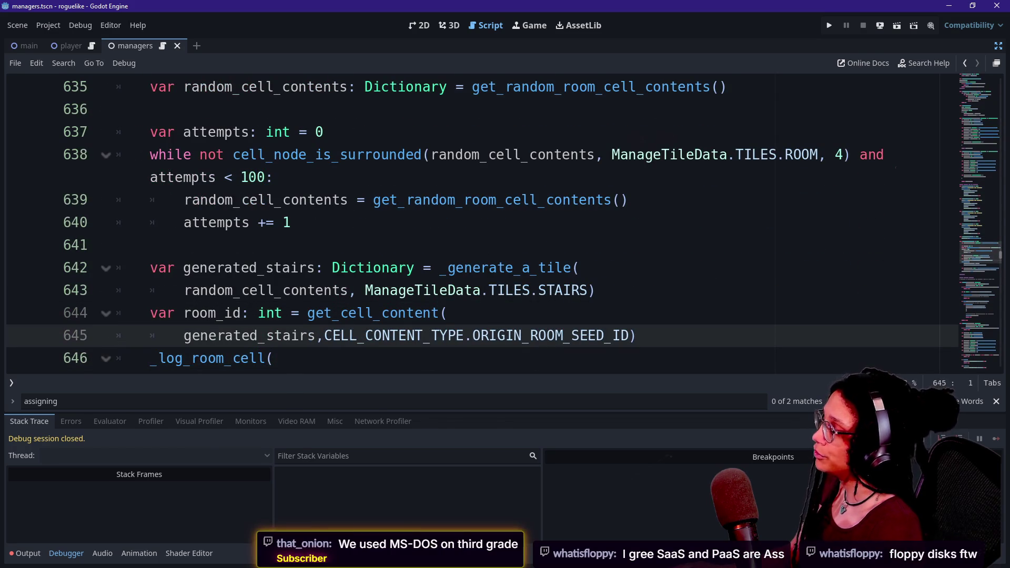
pyautogui.scroll(1, 474, 221)
pyautogui.hotkey('alt', 'o')
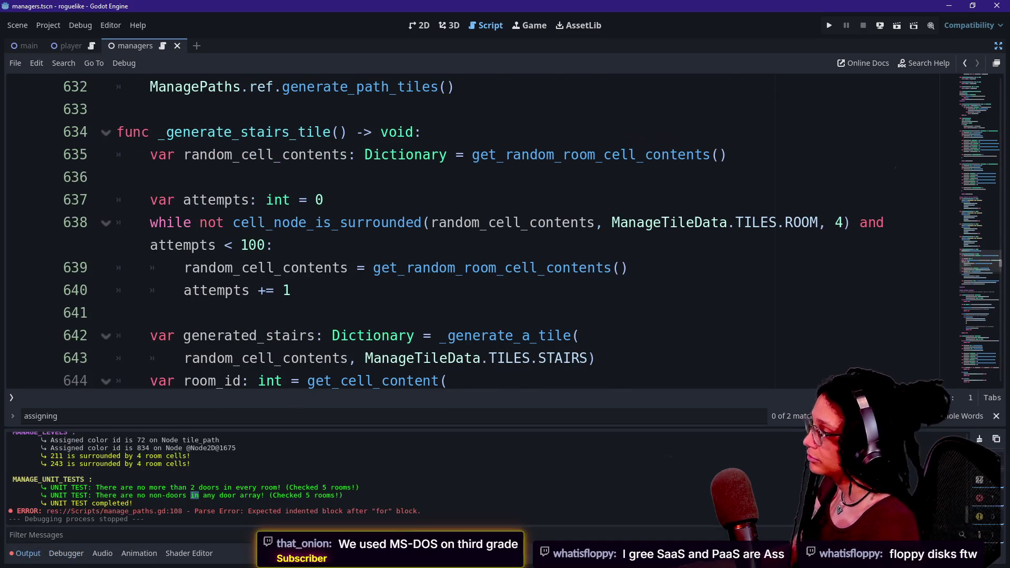
pyautogui.hotkey('alt', 'o')
pyautogui.scroll(-5, 395, 284)
pyautogui.click(395, 268)
pyautogui.press('Up')
pyautogui.press('BackSpace')
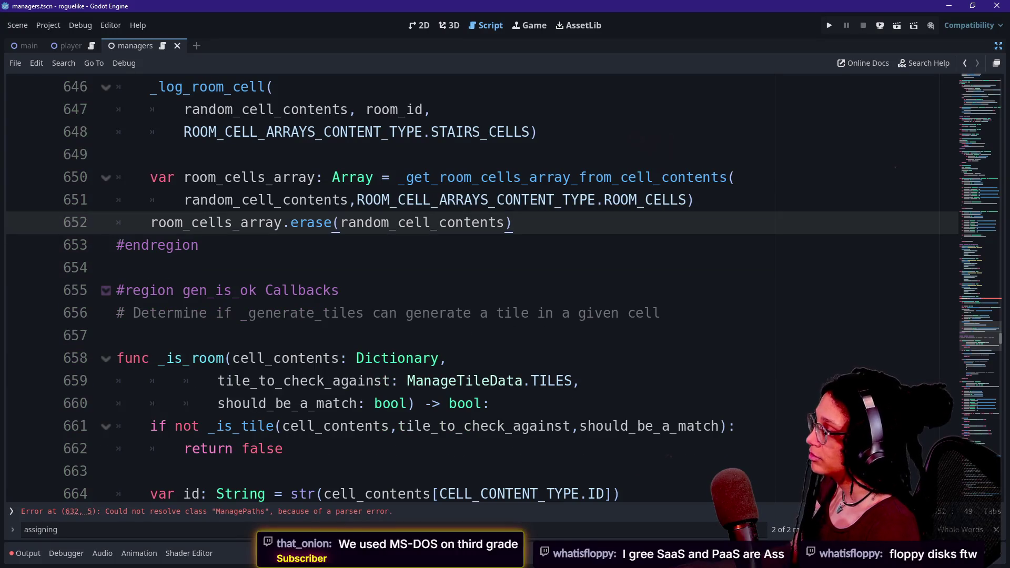
pyautogui.scroll(-1, 504, 318)
pyautogui.press('Down')
pyautogui.press('Down')
pyautogui.click(339, 222)
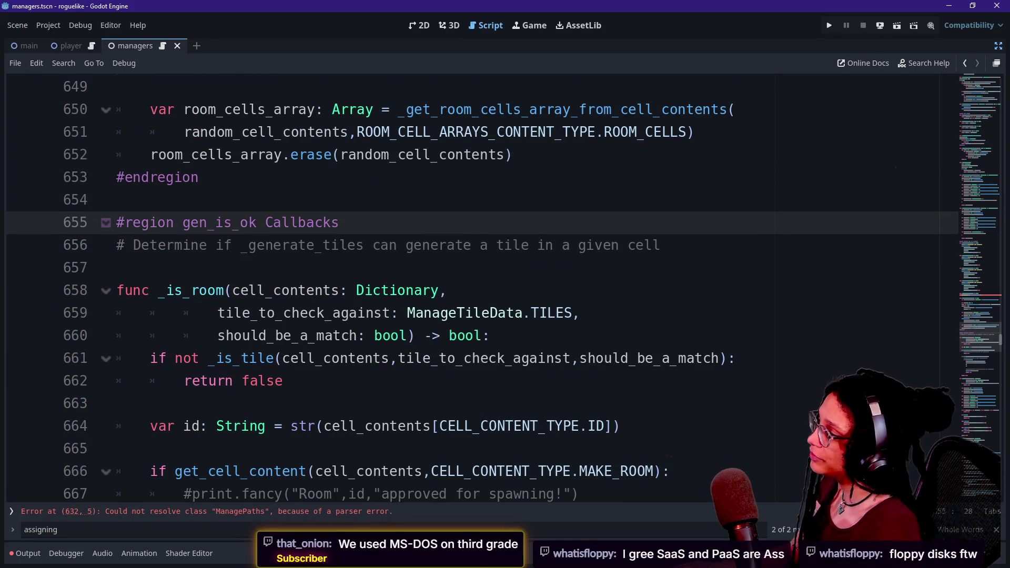
pyautogui.scroll(-1, 482, 289)
pyautogui.click(116, 200)
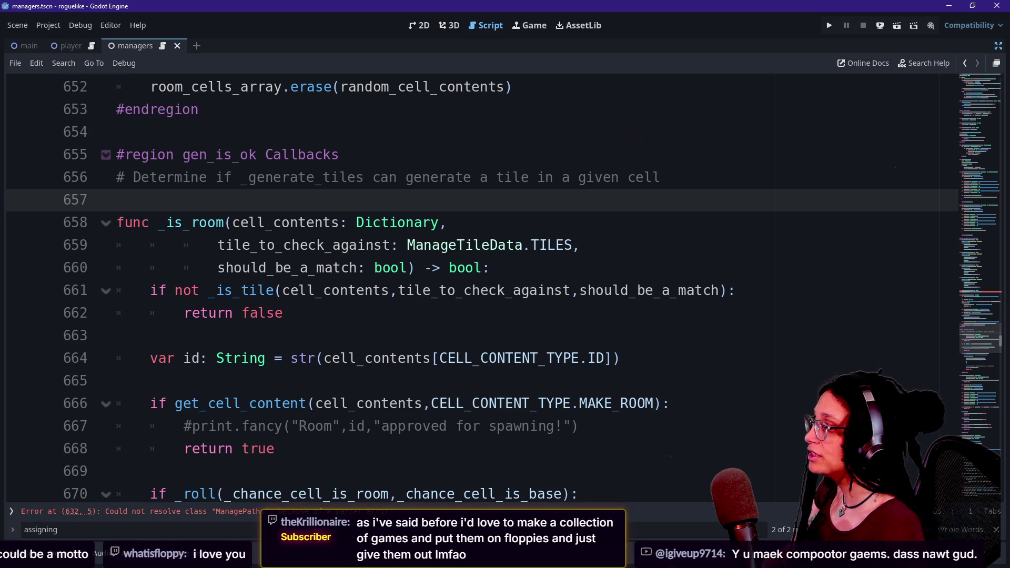
# - Look through the _is_room function, then jump to the ManagePaths error on line 632
pyautogui.press('Down')
pyautogui.press('Down')
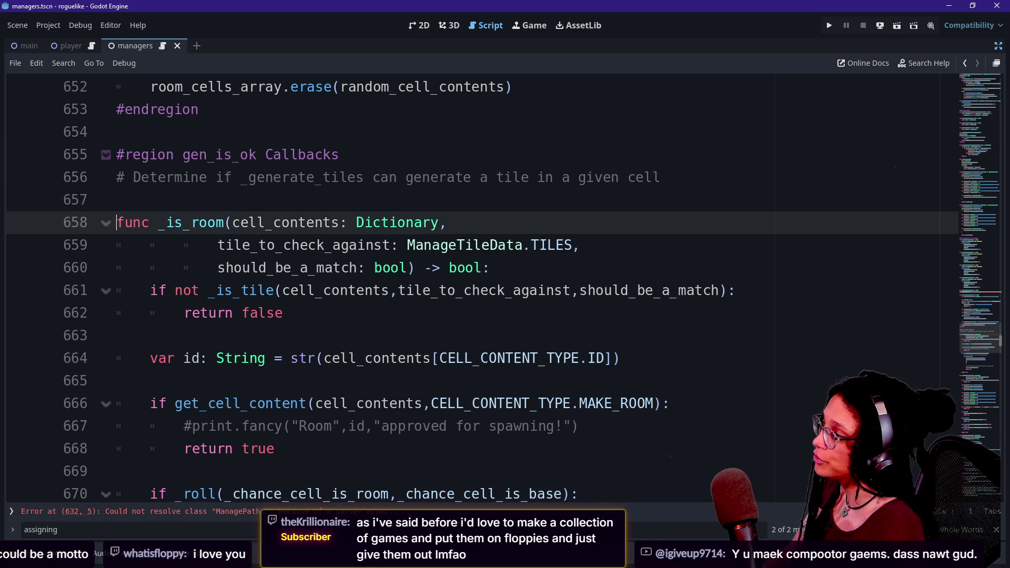
pyautogui.press('Up')
pyautogui.press('Up')
pyautogui.press('Down')
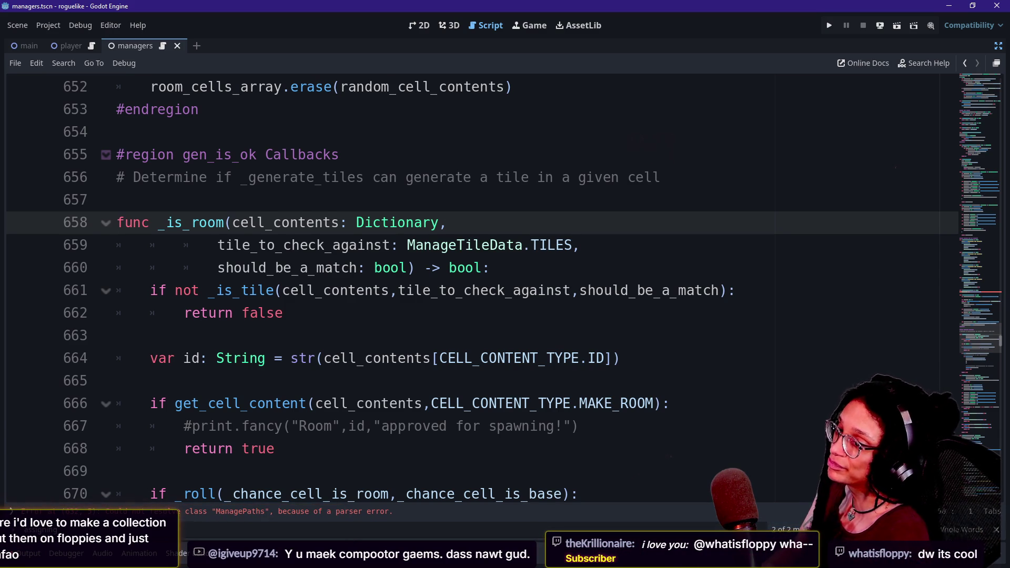
pyautogui.click(218, 246)
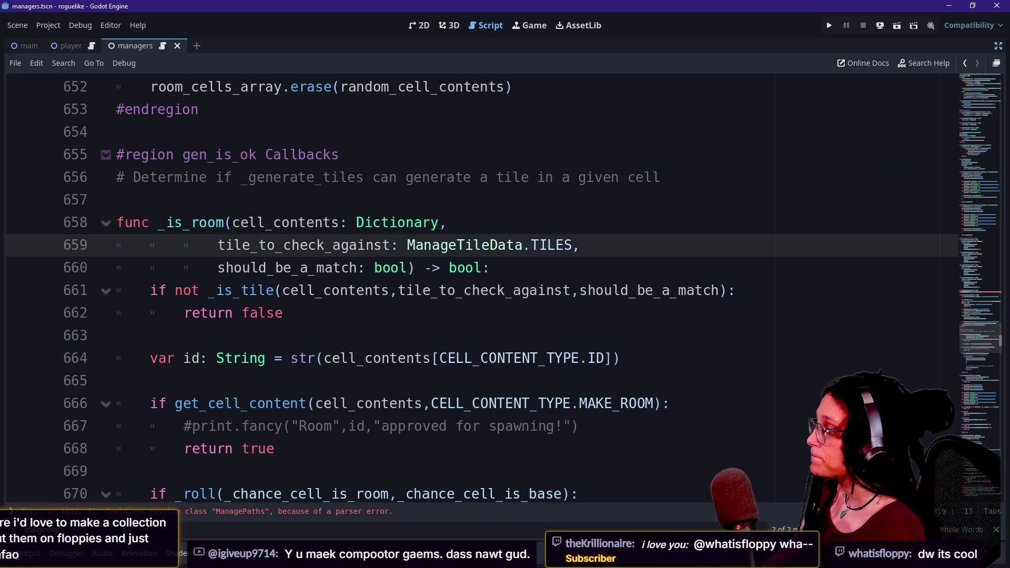
pyautogui.press('Down')
pyautogui.press('Down')
pyautogui.press('Down')
pyautogui.scroll(-2, 474, 289)
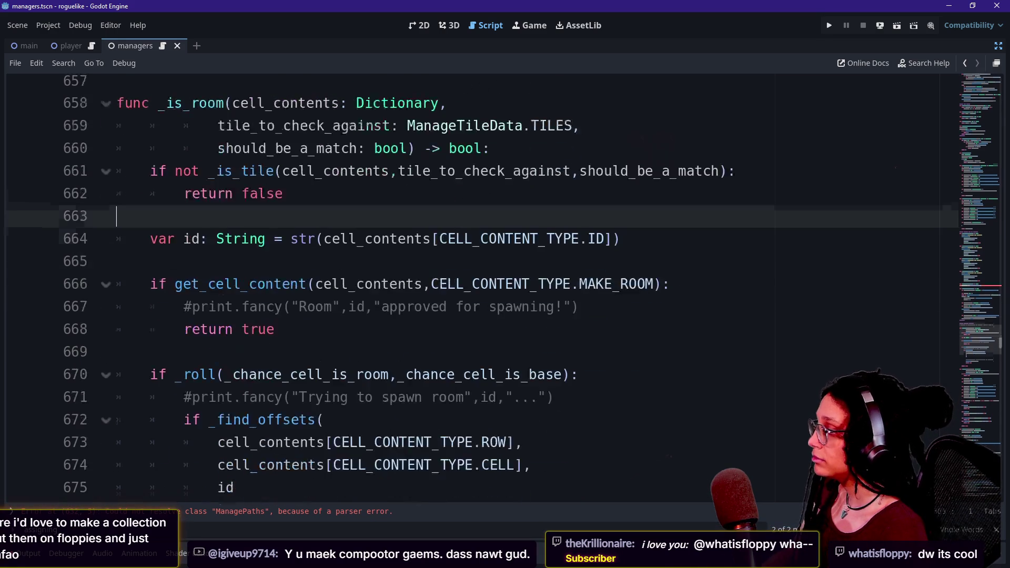
pyautogui.click(343, 289)
pyautogui.scroll(1, 343, 289)
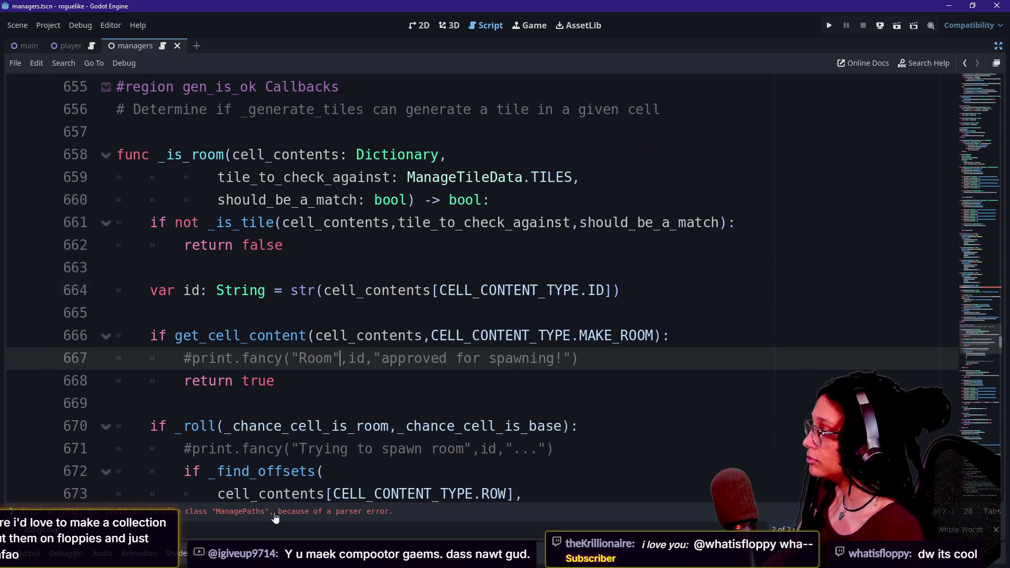
pyautogui.click(274, 516)
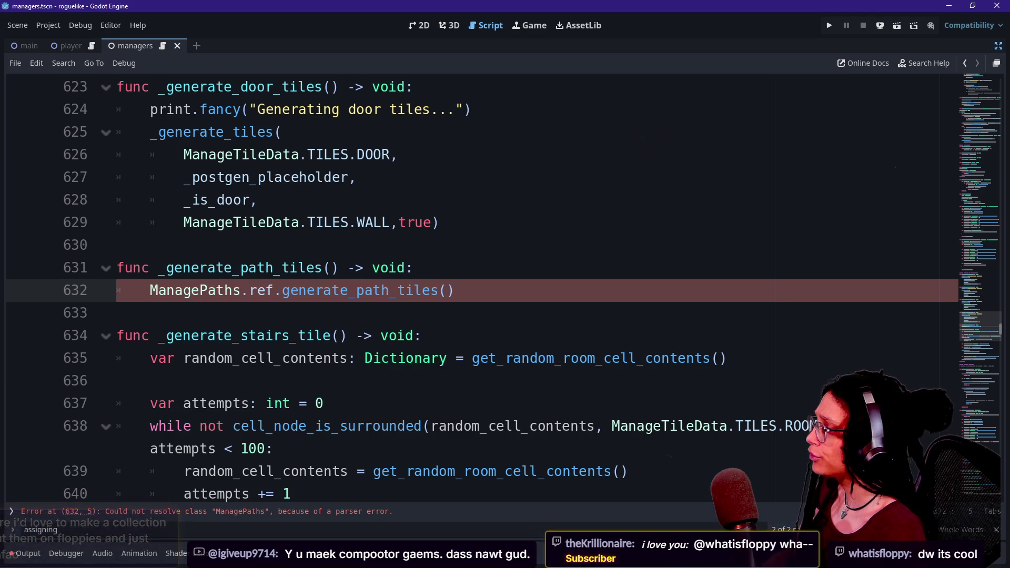
# - Open the ManagePaths definition, then Quick Open 'manage' and load manage_levels.gd
pyautogui.keyDown('ctrl'); pyautogui.click(232, 292); pyautogui.keyUp('ctrl')
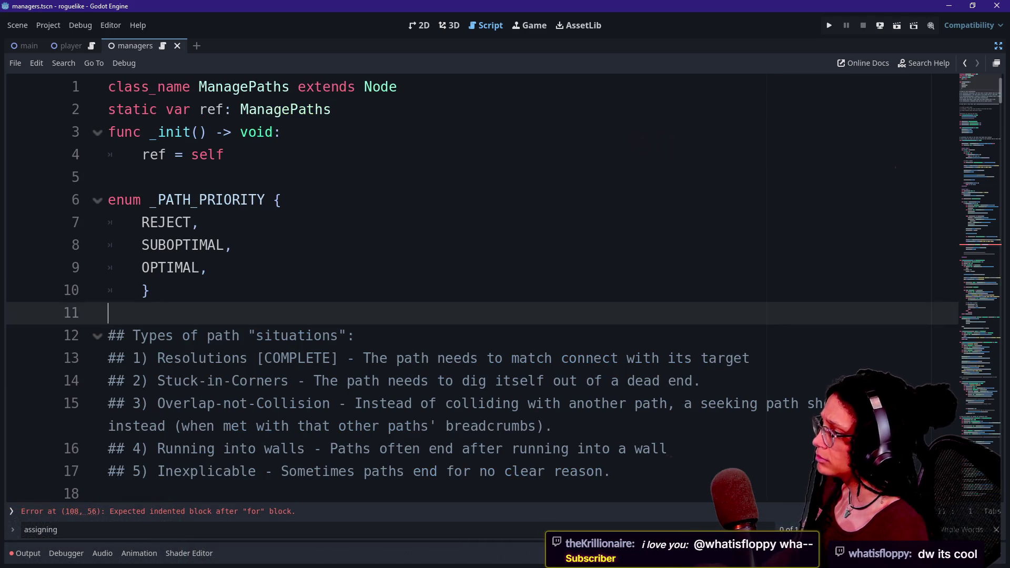
pyautogui.scroll(-15, 474, 289)
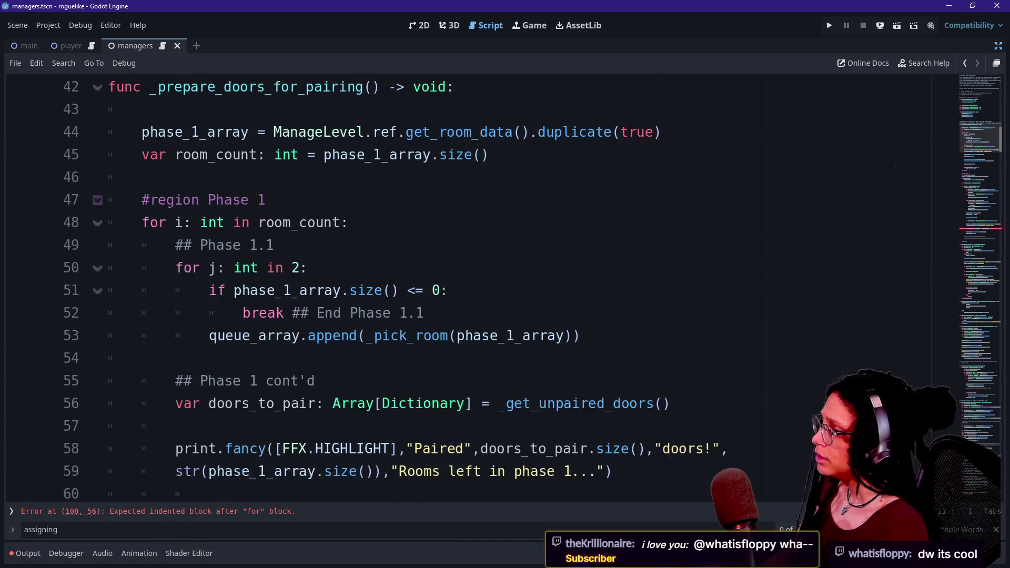
pyautogui.hotkey('ctrl', 'f')
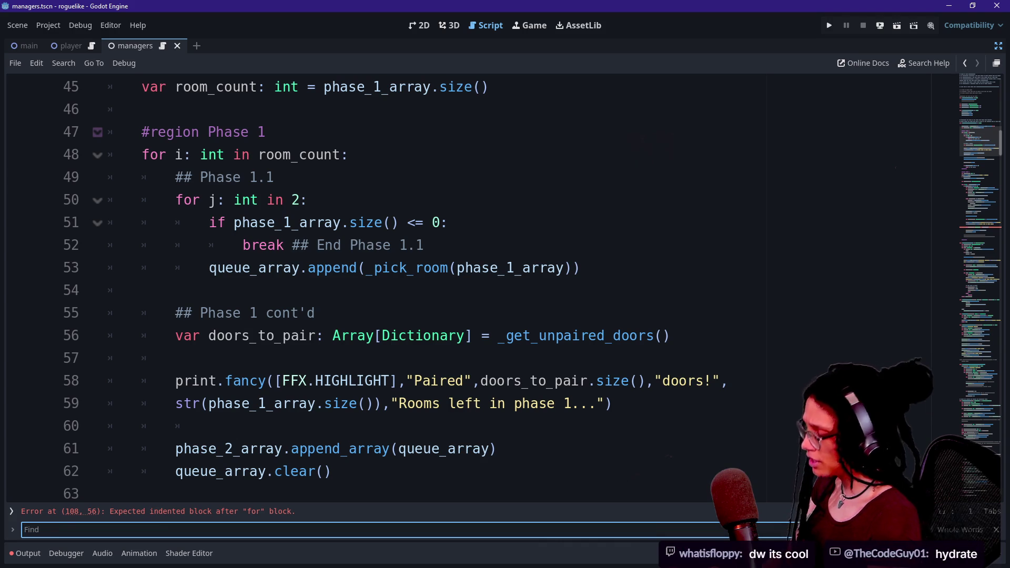
pyautogui.hotkey('shift', 'alt', 'o')
pyautogui.write('manage')
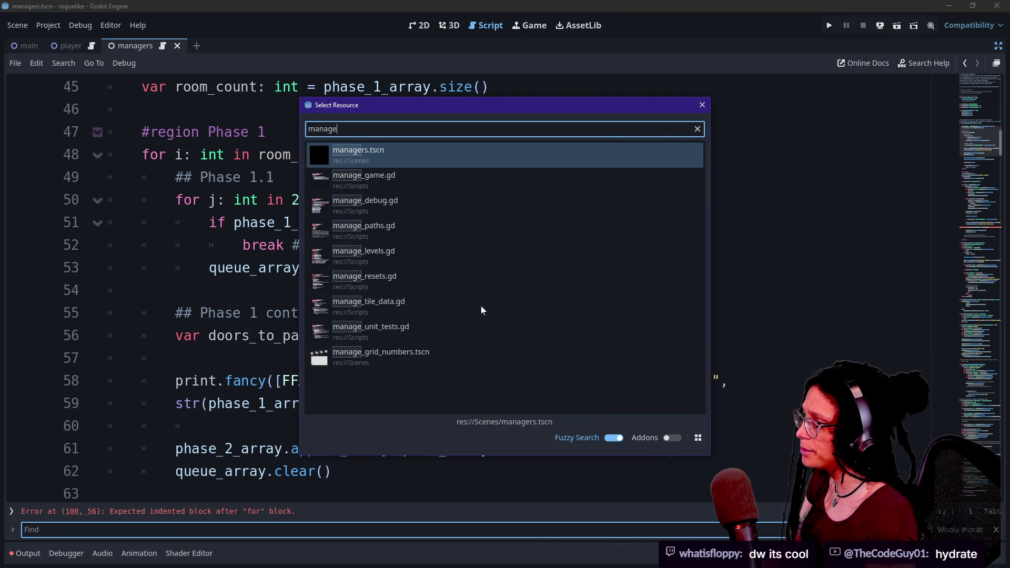
pyautogui.press('Down')
pyautogui.press('Down')
pyautogui.press('Down')
pyautogui.press('Down')
pyautogui.press('Return')
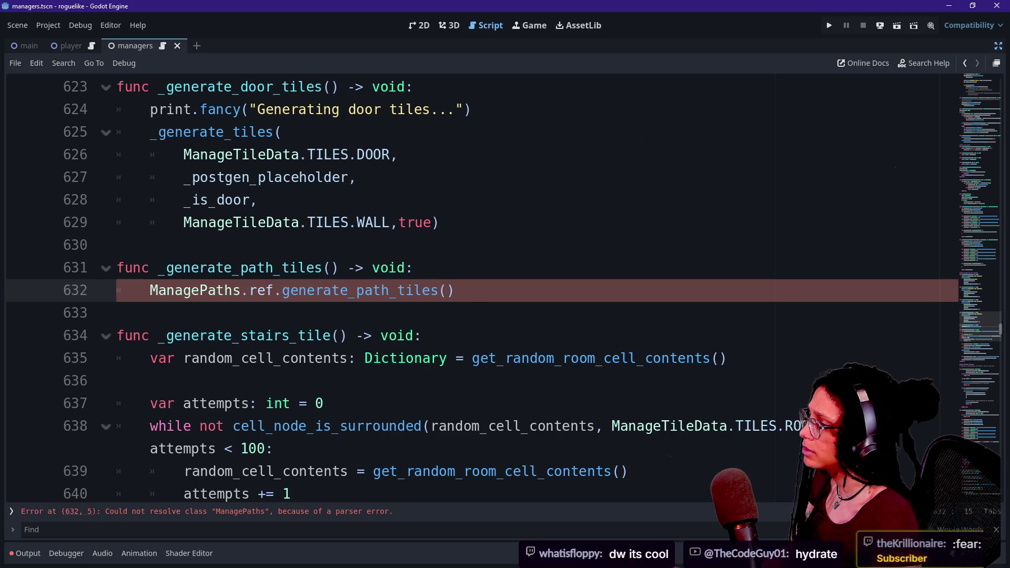
# - Search for 'path_id' to reach the ROOM_CONTENT_TYPE enum on line 92
pyautogui.scroll(20, 474, 287)
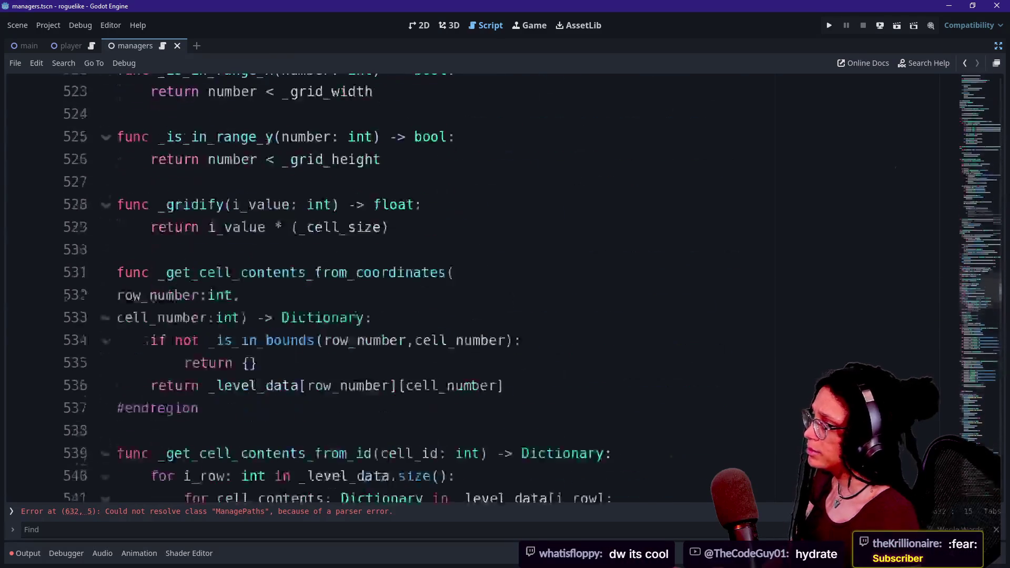
pyautogui.scroll(20, 474, 287)
pyautogui.hotkey('ctrl', 'f')
pyautogui.write('path_id')
pyautogui.click(291, 335)
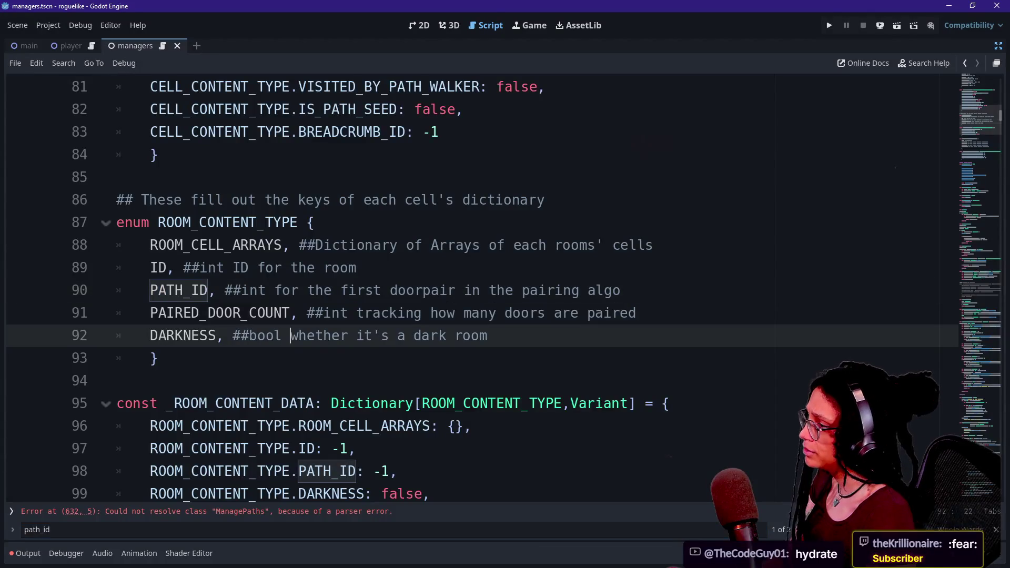
# - Add a new line 99 after the PATH_ID default and type ROOM_CONTENT_TYPE
pyautogui.scroll(-1, 473, 287)
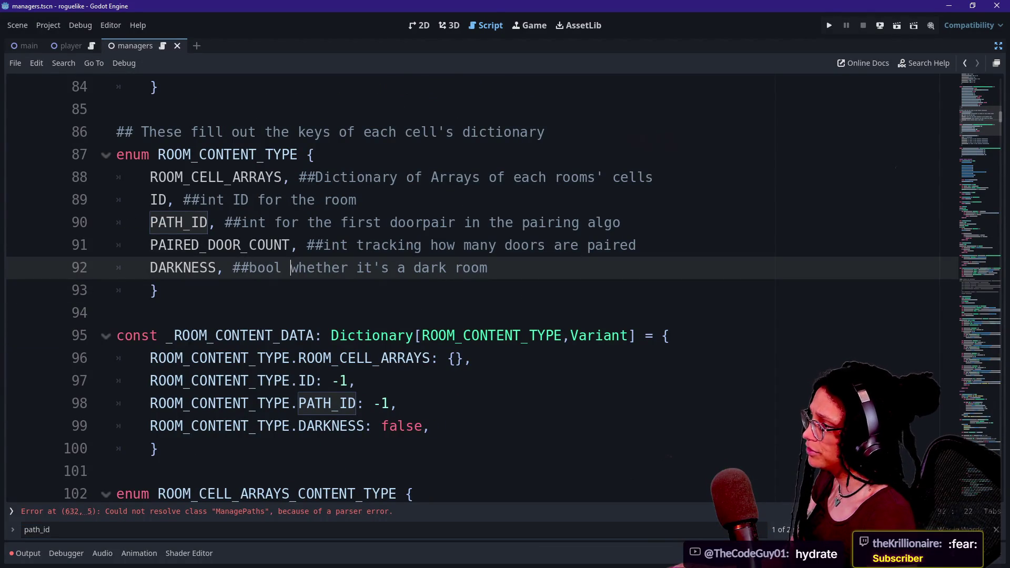
pyautogui.press('Down')
pyautogui.press('Down')
pyautogui.press('Down')
pyautogui.press('End')
pyautogui.press('Return')
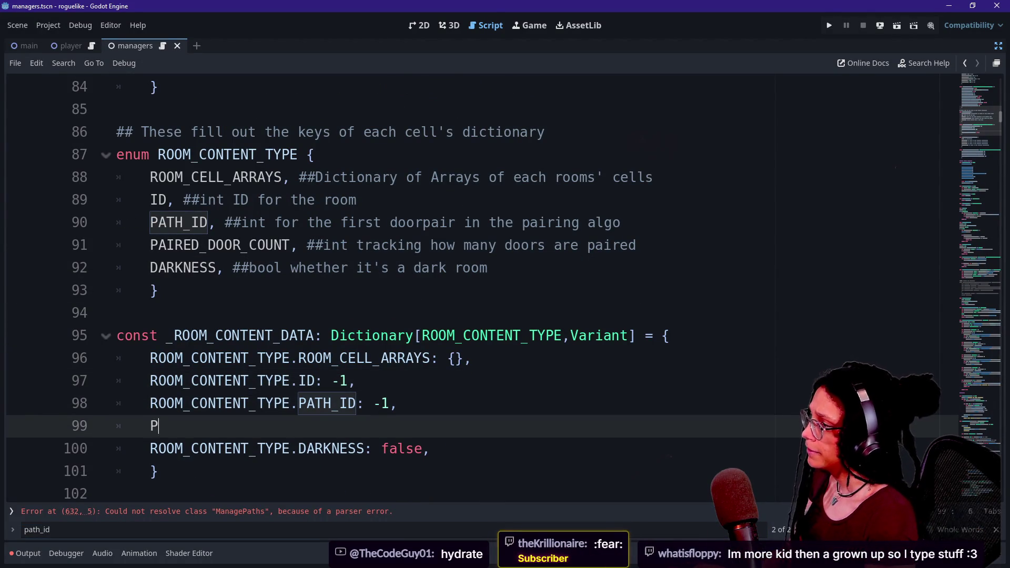
pyautogui.press('BackSpace')
pyautogui.write('ROO')
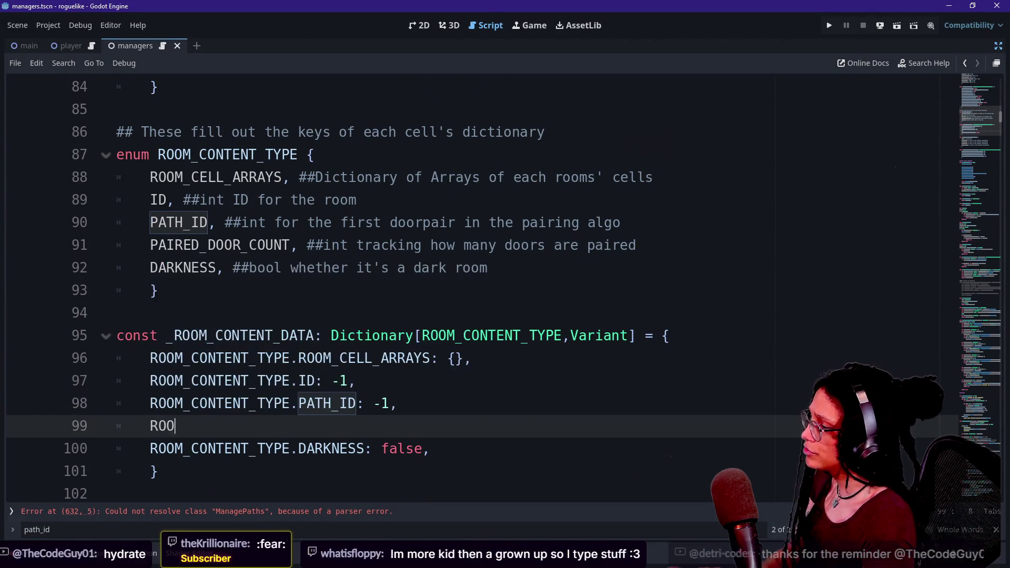
pyautogui.write('M_CONTENT_TYPEpAIRED')
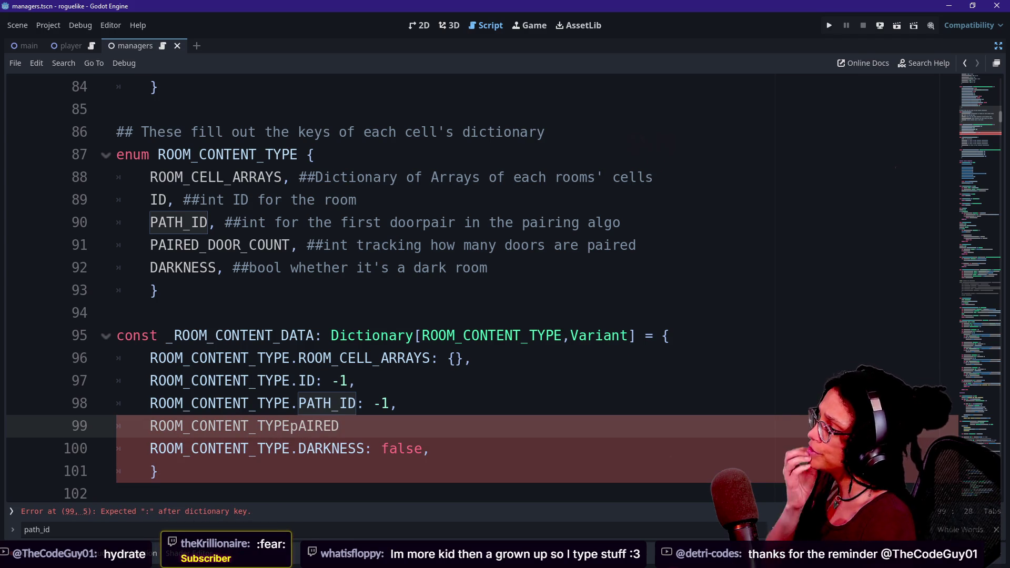
pyautogui.press('BackSpace')
pyautogui.press('BackSpace')
pyautogui.press('BackSpace')
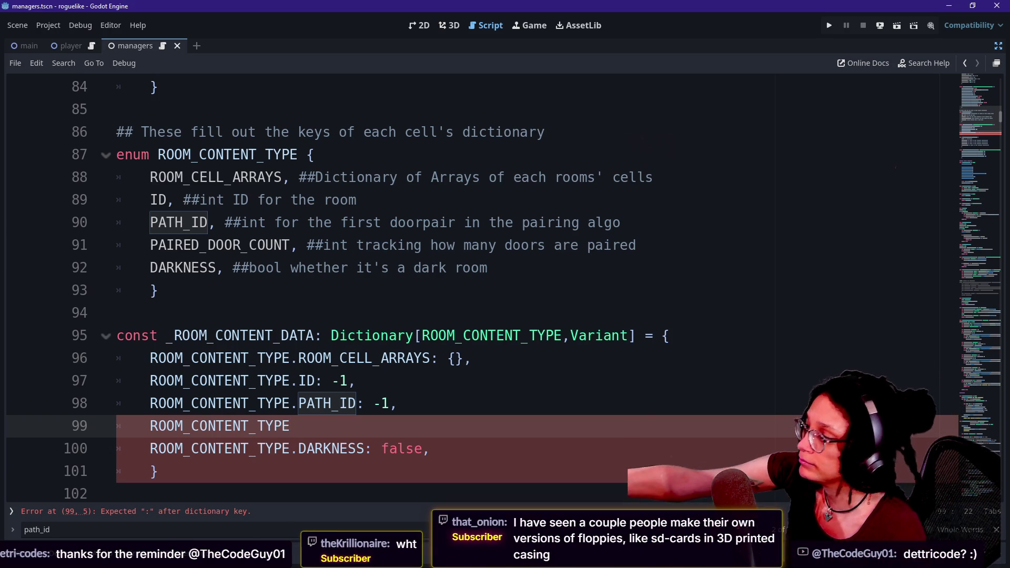
# - Check the enum's PATH_ID, PAIRED_DOOR_COUNT and DARKNESS entries, then return to line 99
pyautogui.press('Up')
pyautogui.press('Up')
pyautogui.press('Up')
pyautogui.press('Down')
pyautogui.press('Down')
pyautogui.press('Down')
pyautogui.press('Down')
pyautogui.press('Down')
pyautogui.press('Up')
pyautogui.press('Up')
pyautogui.press('Up')
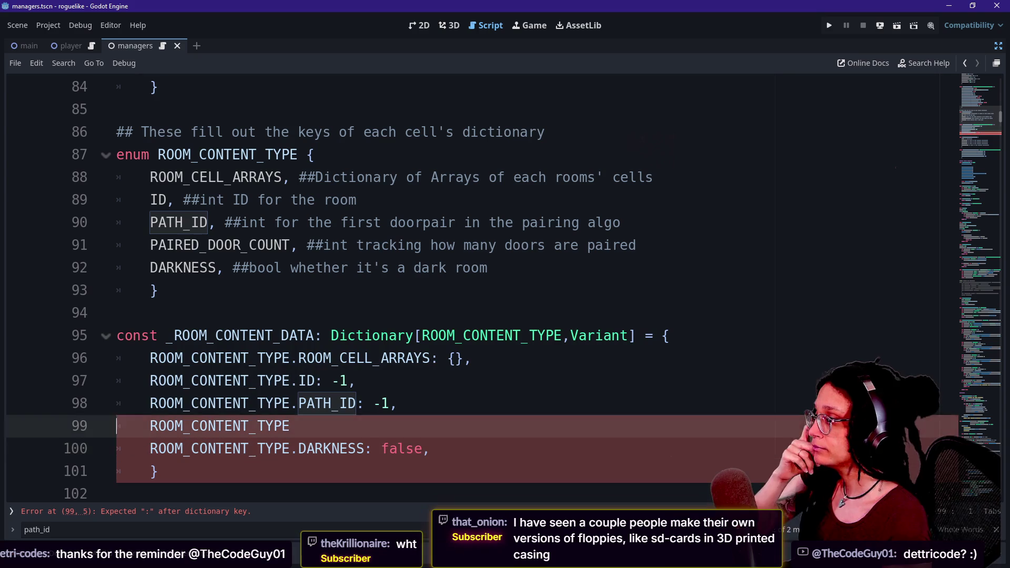
pyautogui.press('Down')
pyautogui.press('Down')
pyautogui.press('Up')
pyautogui.press('Up')
pyautogui.press('Up')
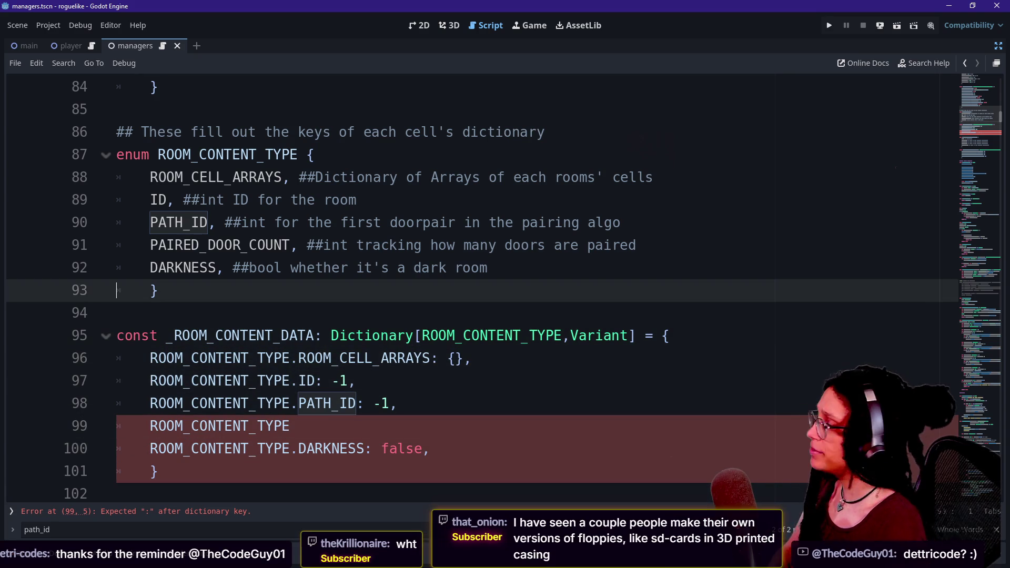
pyautogui.press('Down')
pyautogui.press('Left')
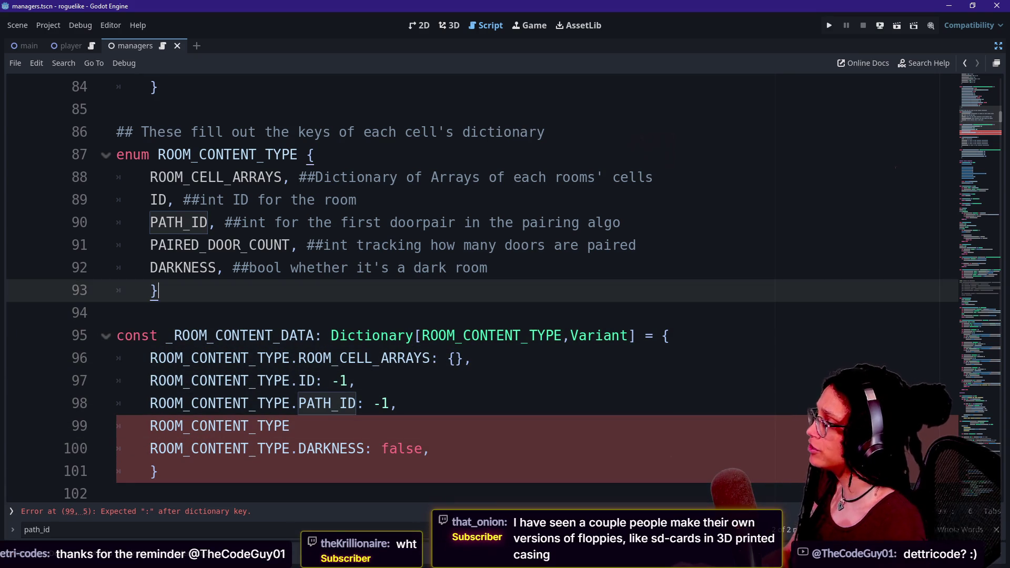
pyautogui.press('Up')
pyautogui.press('End')
pyautogui.press('Up')
pyautogui.press('Up')
pyautogui.press('End')
pyautogui.press('Down')
pyautogui.press('End')
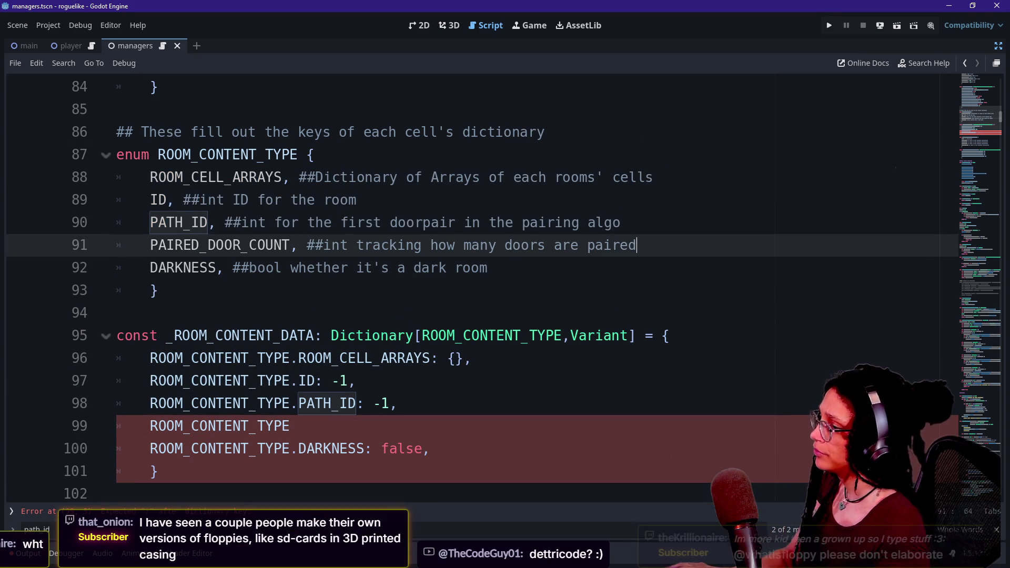
pyautogui.click(399, 403)
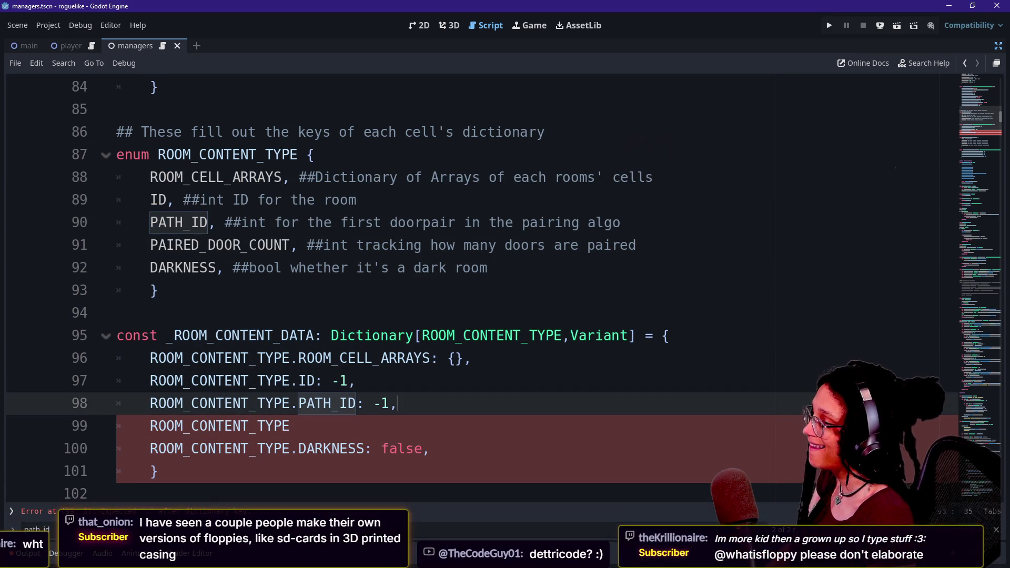
pyautogui.press('Down')
# - Complete line 99 as ROOM_CONTENT_TYPE.PAIRED_DOOR_COUNT: 0, using autocomplete
pyautogui.write('/')
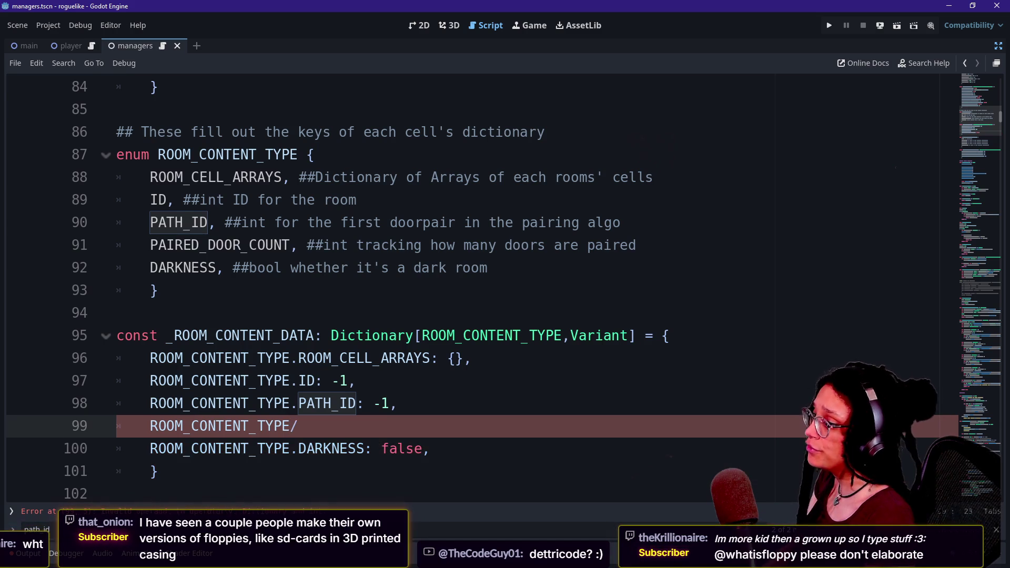
pyautogui.press('BackSpace')
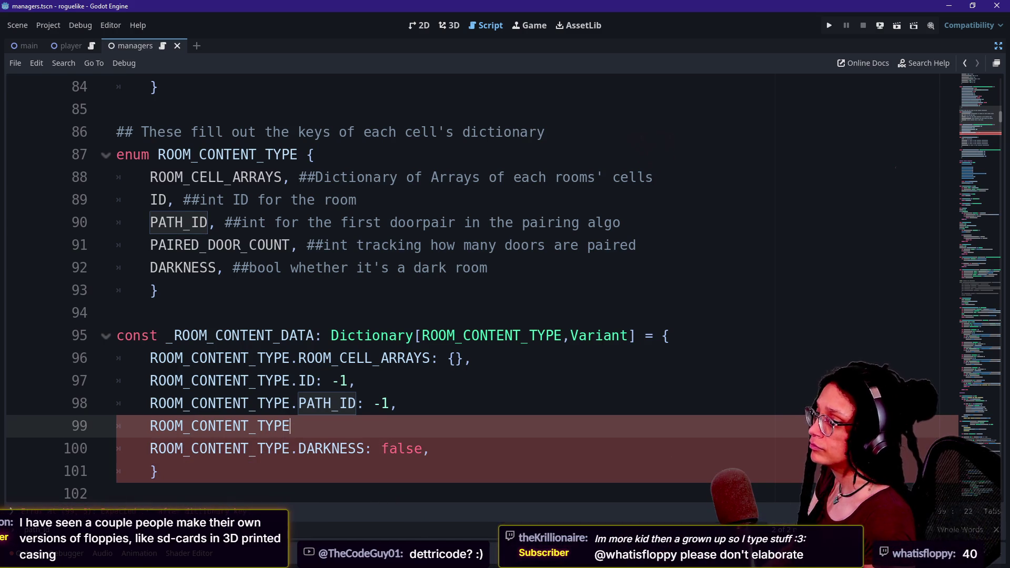
pyautogui.write('.rf')
pyautogui.press('BackSpace')
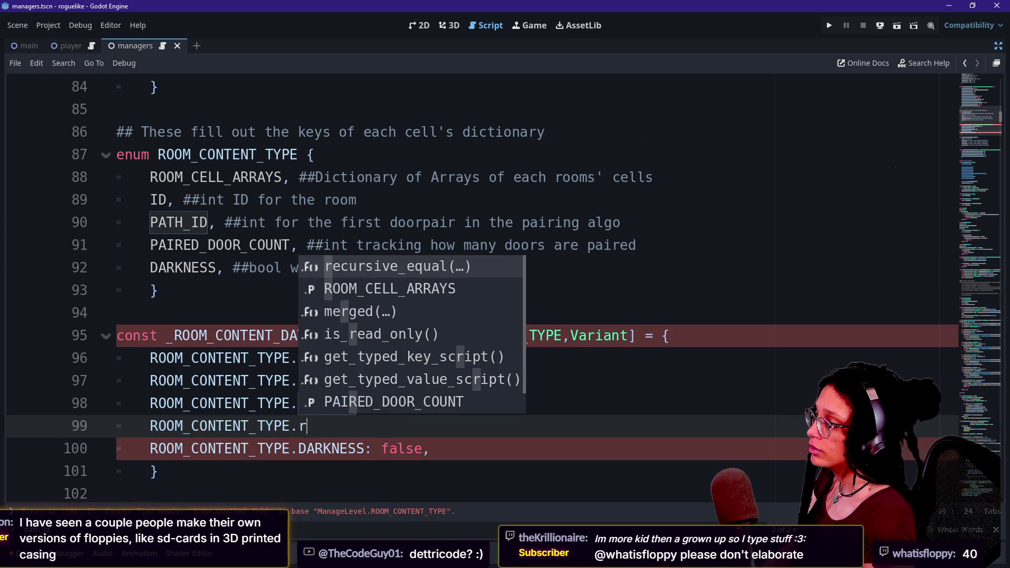
pyautogui.write('t')
pyautogui.press('BackSpace')
pyautogui.press('BackSpace')
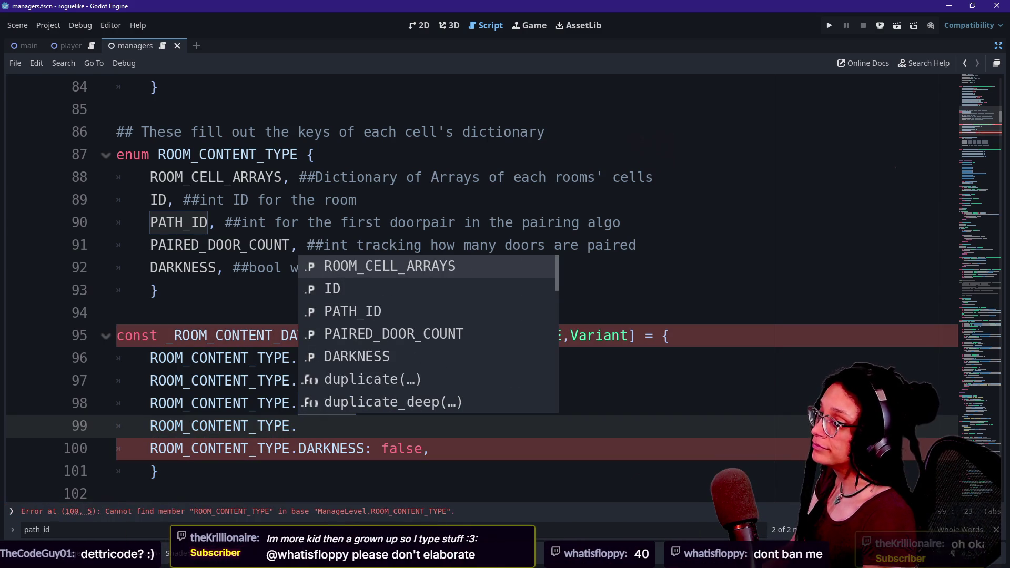
pyautogui.write('r')
pyautogui.press('BackSpace')
pyautogui.click(431, 448)
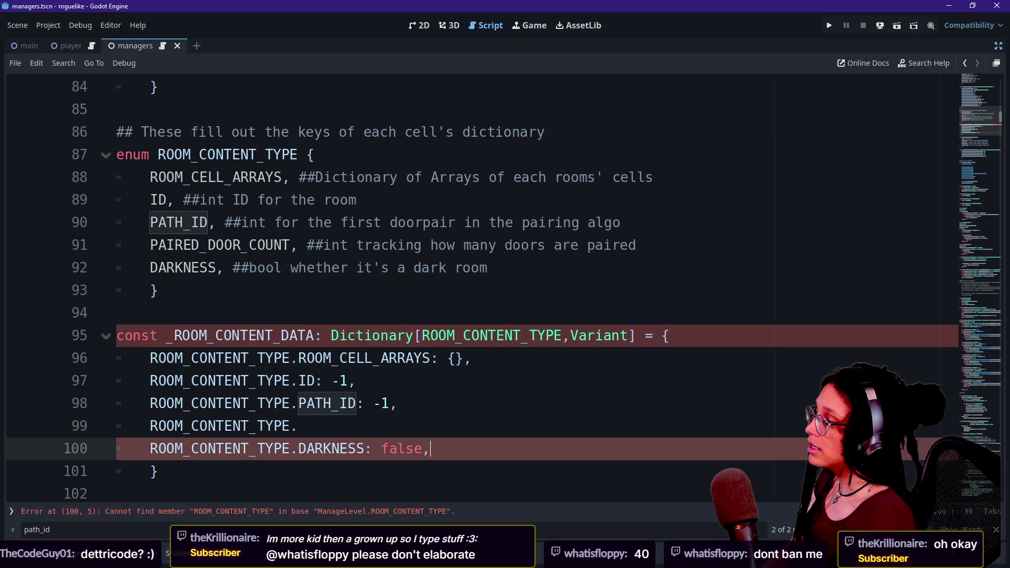
pyautogui.click(297, 426)
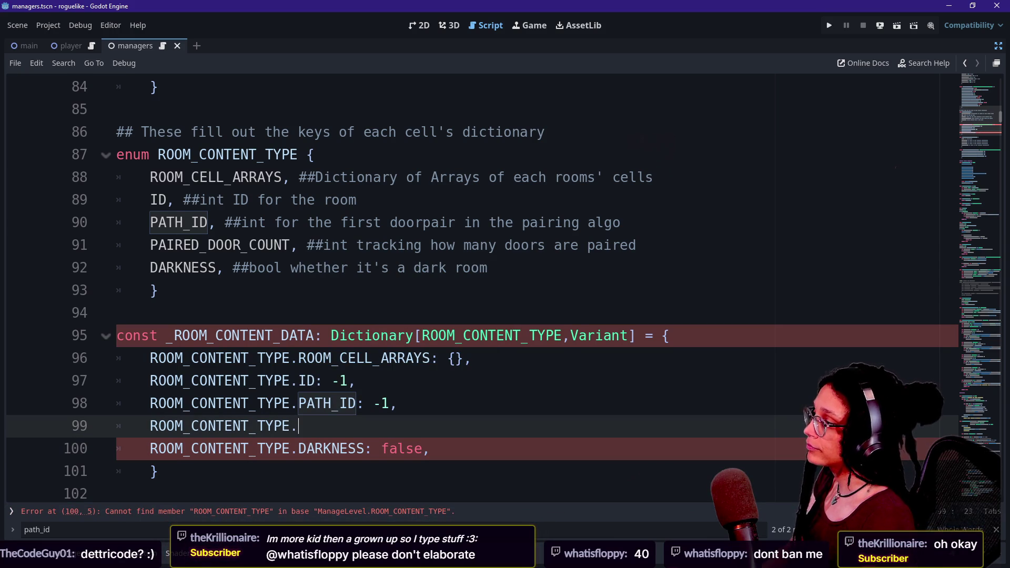
pyautogui.write('PA')
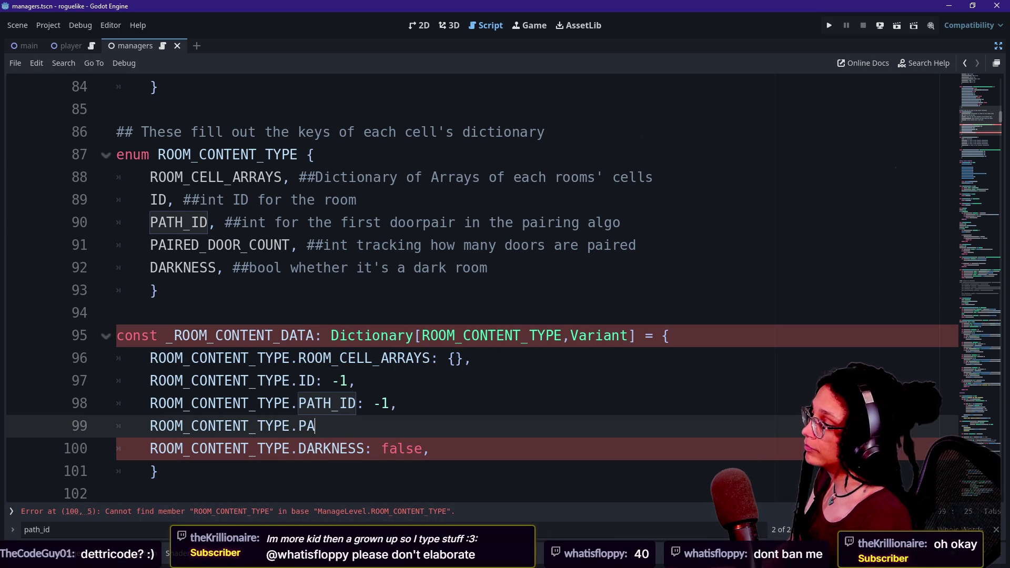
pyautogui.write('IRED_DOOR_CO')
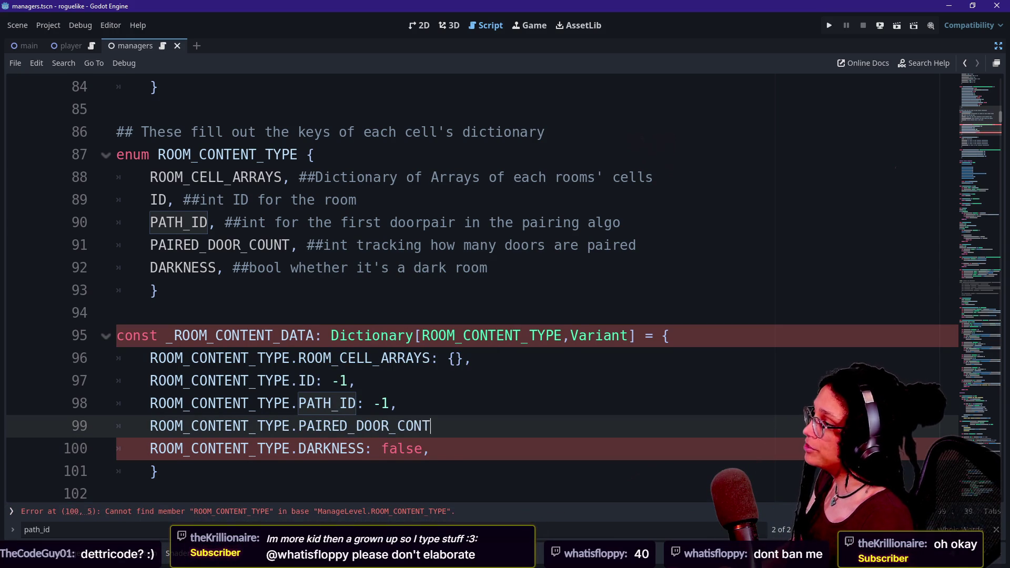
pyautogui.press('Return')
pyautogui.write(': 0')
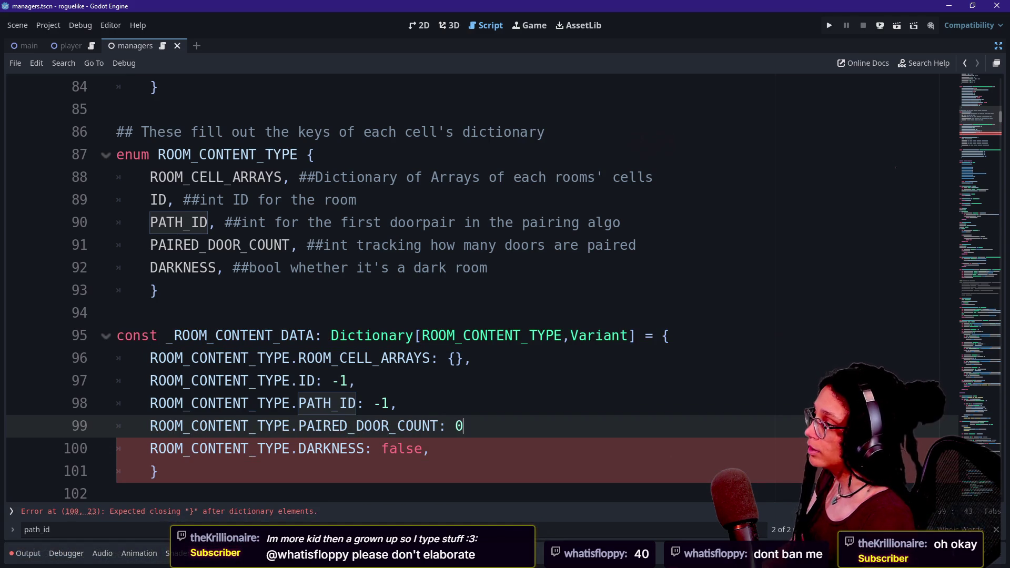
pyautogui.write(',')
pyautogui.click(389, 448)
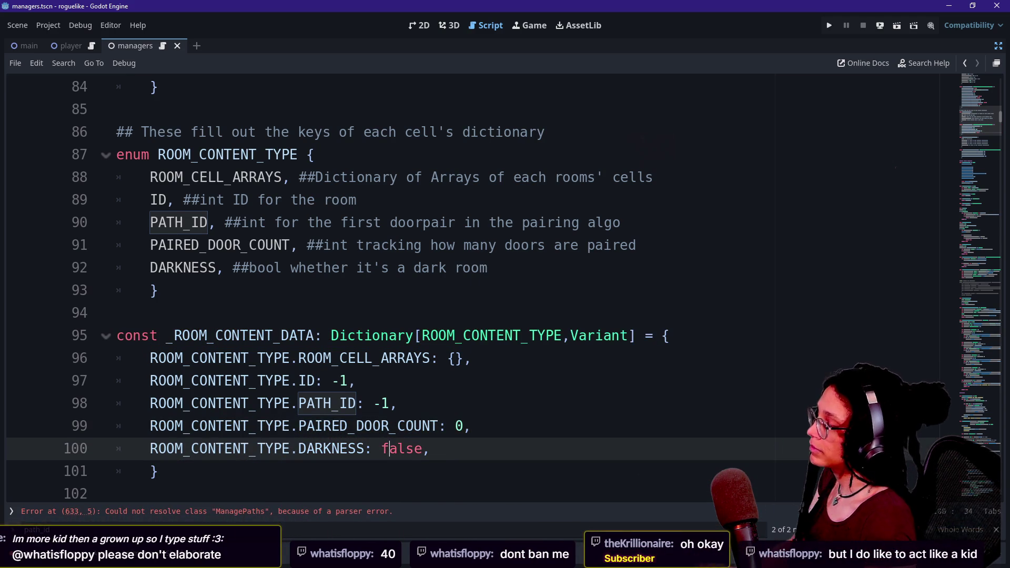
pyautogui.scroll(-1, 390, 449)
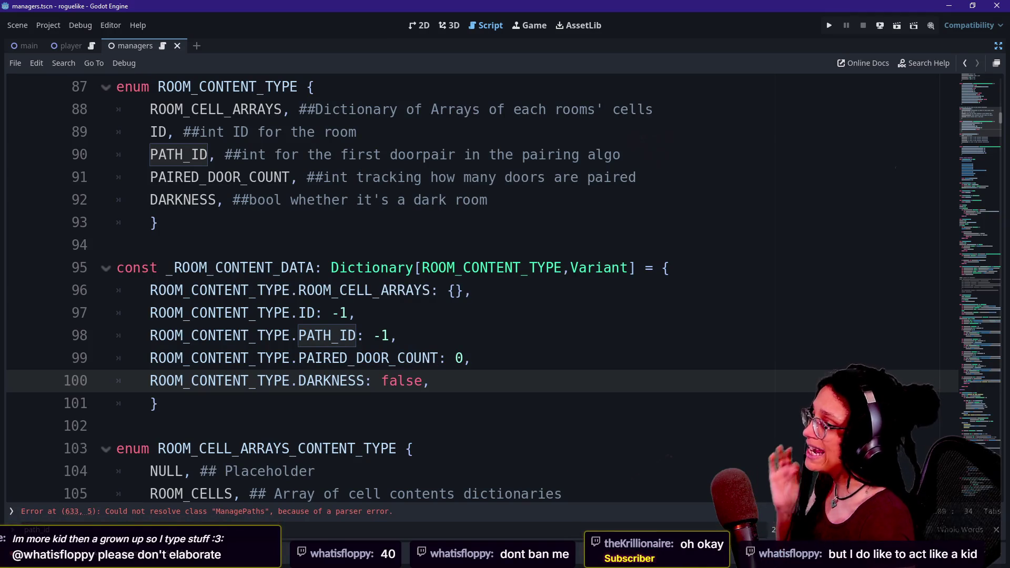
# - Follow the line 633 error into ManagePaths to the empty for loop on line 108
pyautogui.click(150, 290)
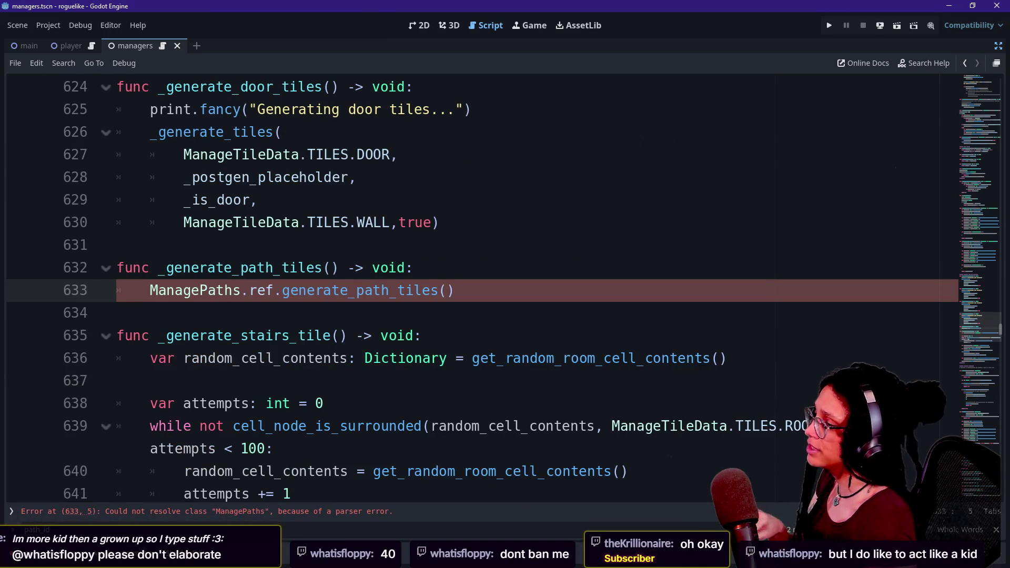
pyautogui.click(284, 291)
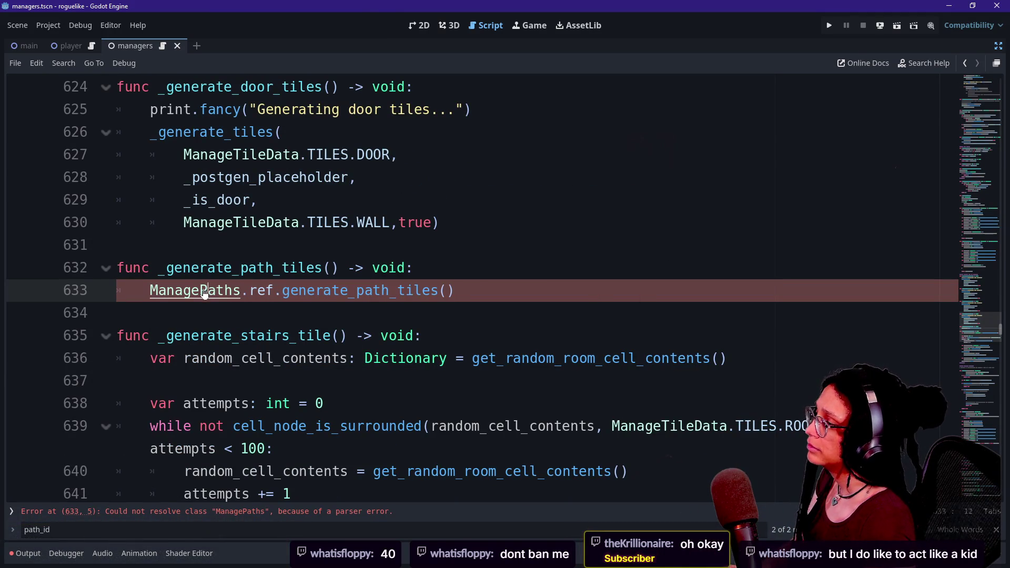
pyautogui.keyDown('ctrl'); pyautogui.click(204, 293); pyautogui.keyUp('ctrl')
pyautogui.click(261, 513)
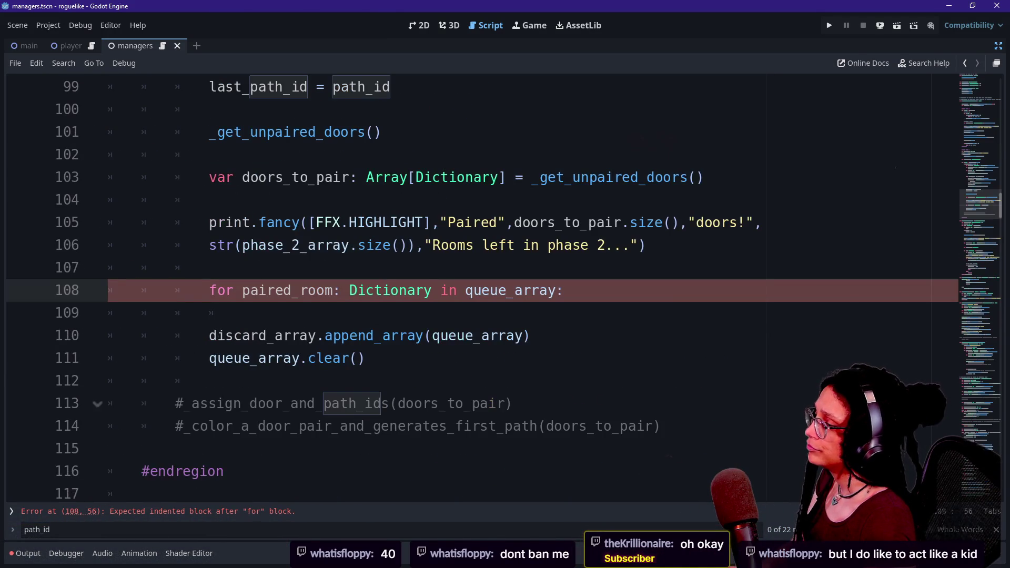
# - Give the paired_room loop a 'pass' body and save the script
pyautogui.press('Return')
pyautogui.write('ass')
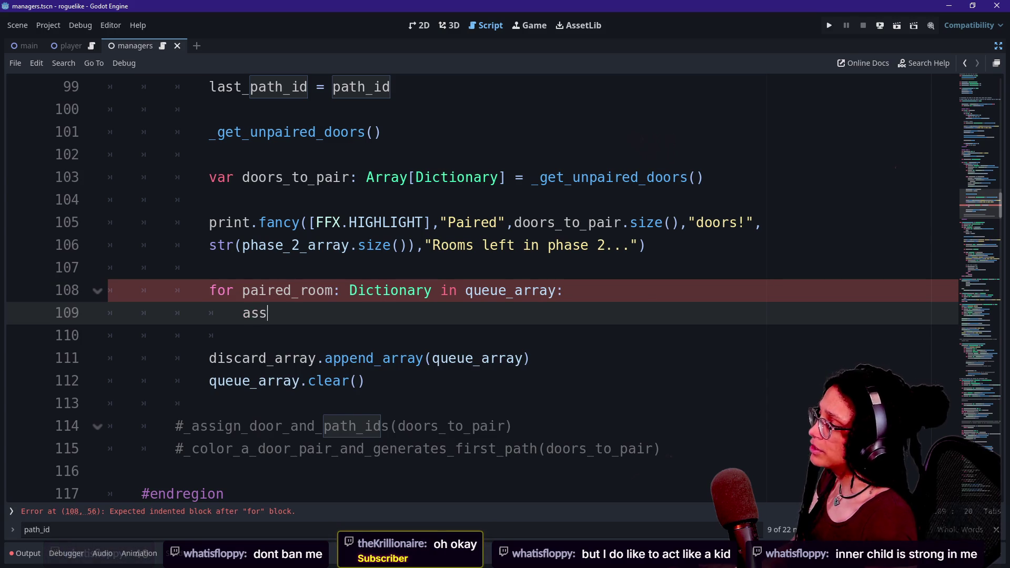
pyautogui.press('BackSpace')
pyautogui.press('BackSpace')
pyautogui.press('BackSpace')
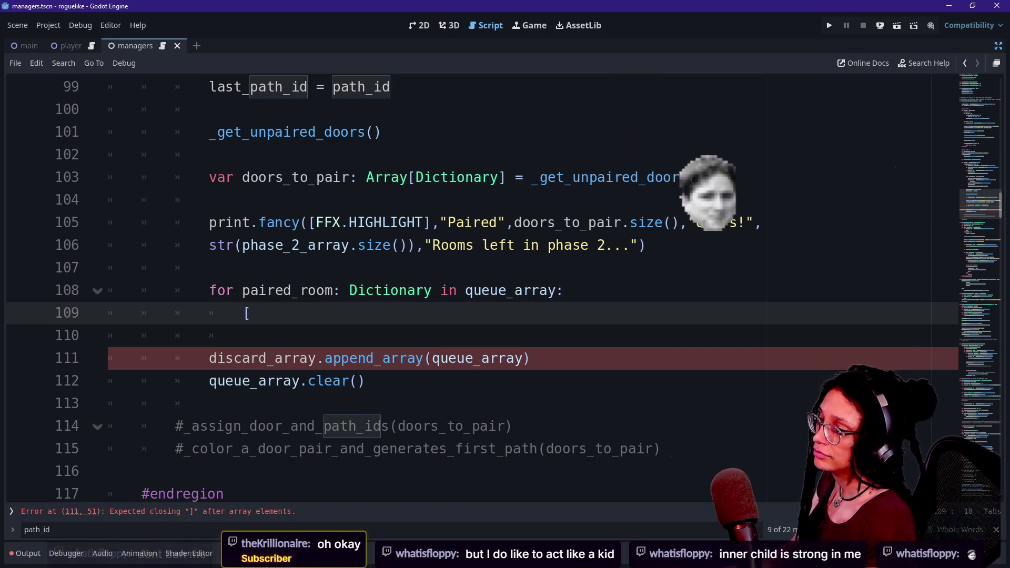
pyautogui.press('BackSpace')
pyautogui.write('pass')
pyautogui.click(234, 132)
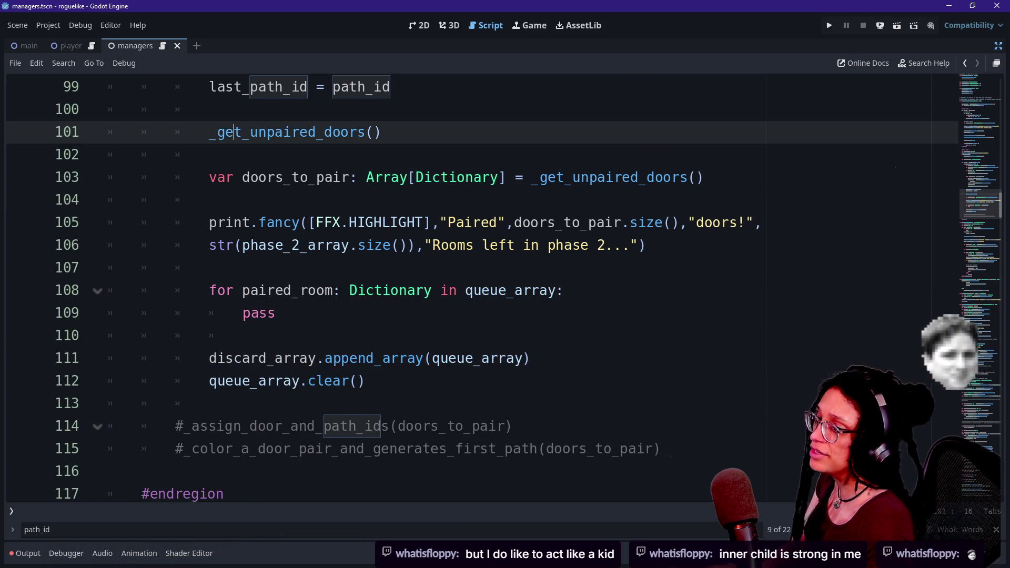
pyautogui.hotkey('ctrl', 's')
pyautogui.scroll(6, 473, 290)
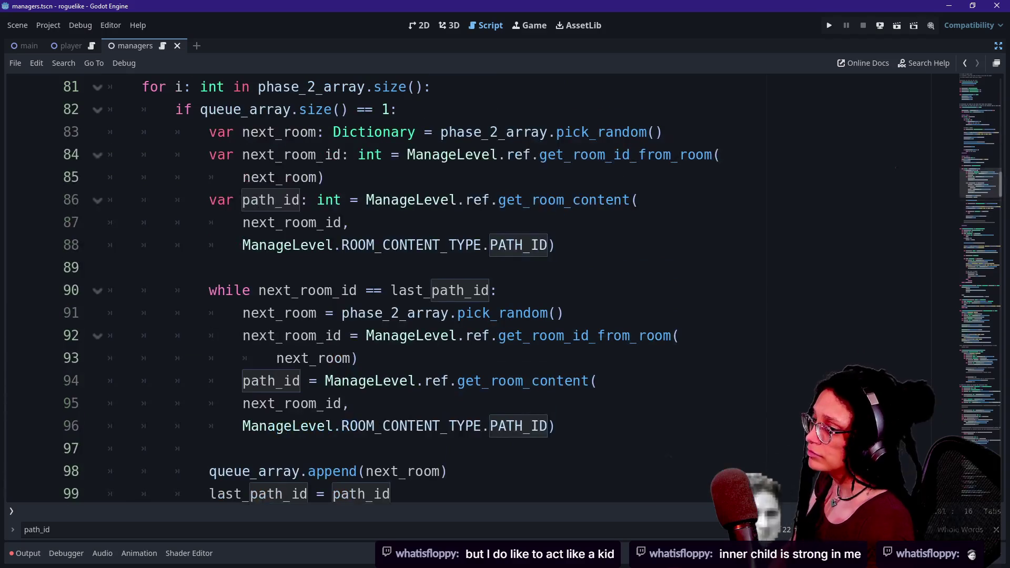
# - Scroll up and down through the Phase 2 code of the managers script to review it
pyautogui.scroll(3, 474, 289)
pyautogui.click(210, 263)
pyautogui.scroll(2, 474, 289)
pyautogui.scroll(4, 473, 290)
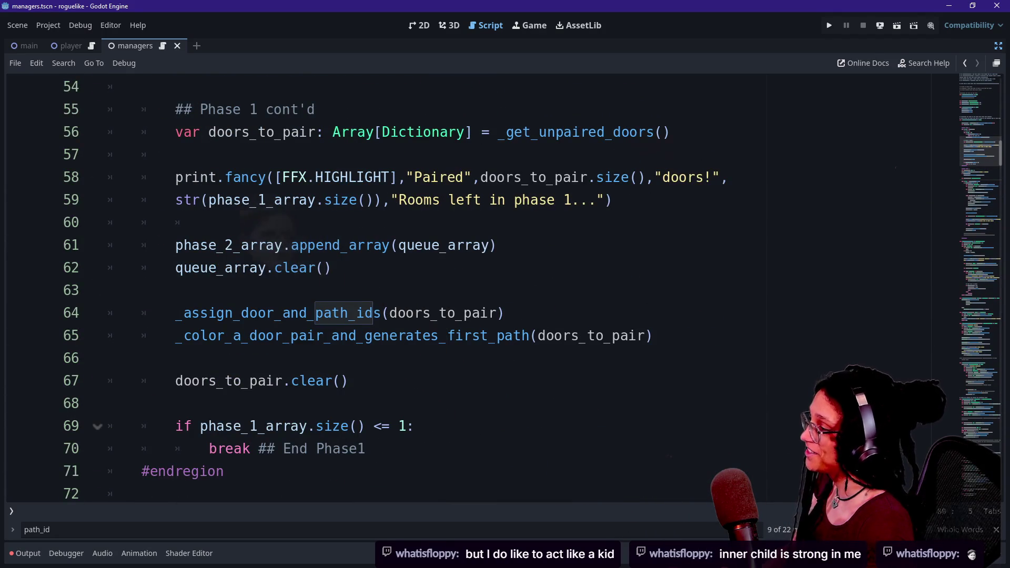
pyautogui.scroll(1, 382, 287)
pyautogui.scroll(-3, 383, 288)
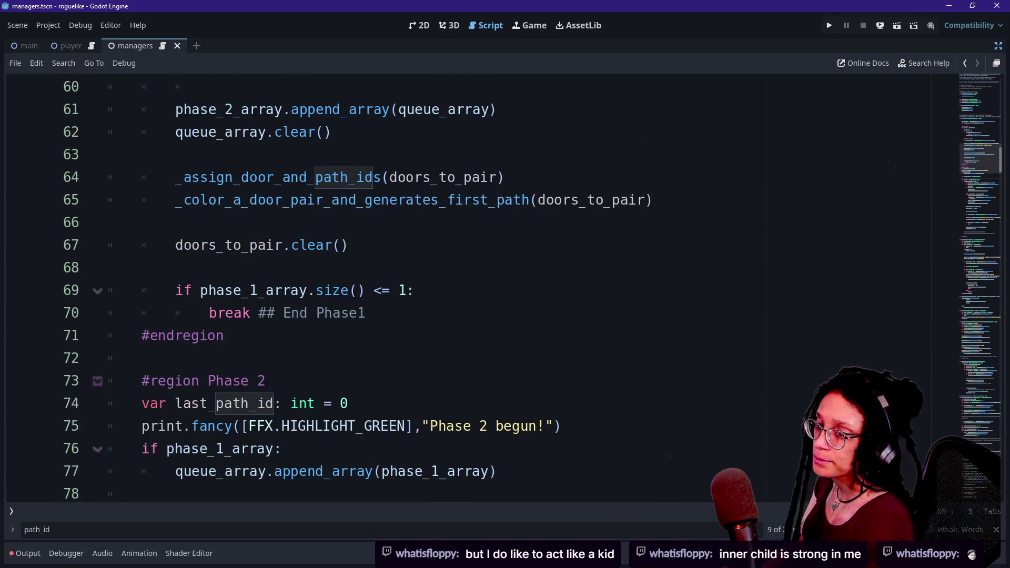
pyautogui.scroll(-1, 474, 289)
pyautogui.scroll(-10, 474, 289)
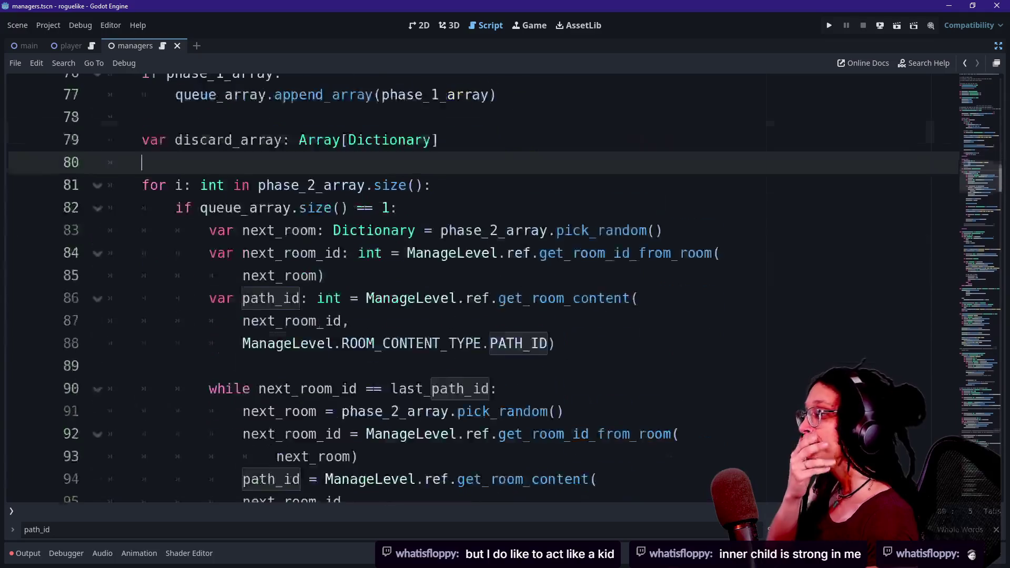
pyautogui.scroll(-3, 474, 289)
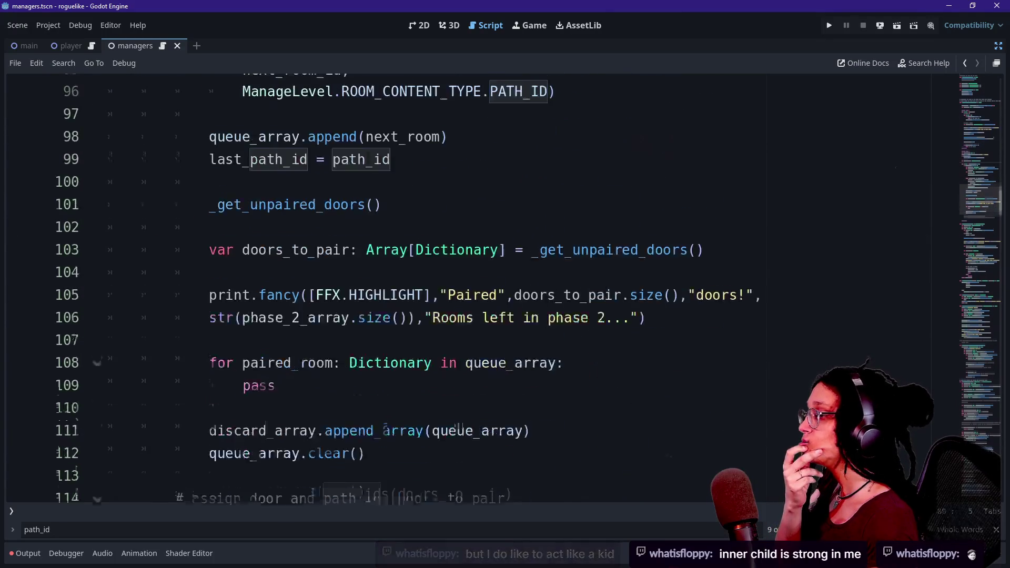
pyautogui.scroll(-2, 369, 295)
pyautogui.scroll(8, 368, 295)
pyautogui.scroll(-9, 474, 289)
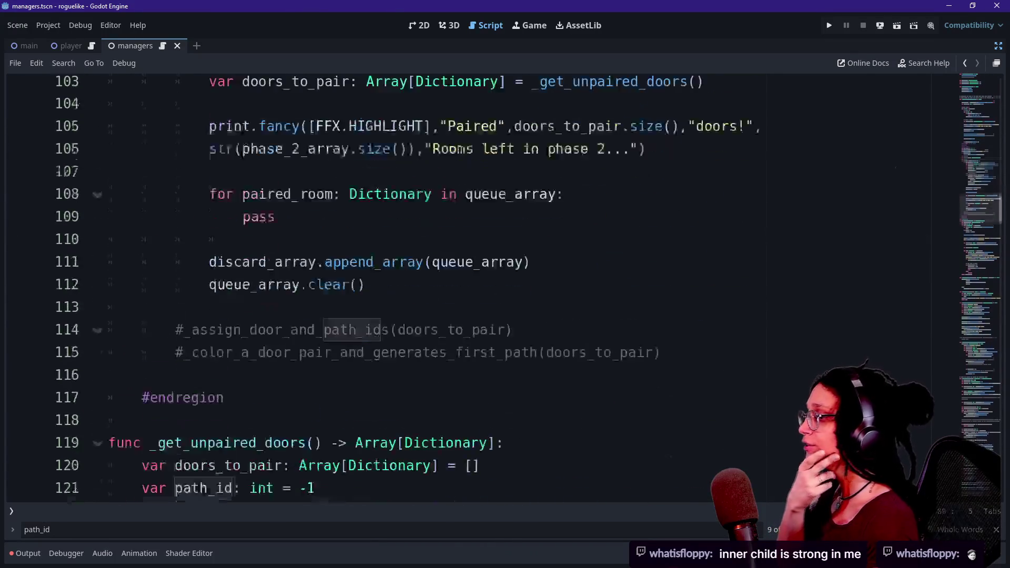
pyautogui.scroll(-2, 474, 289)
pyautogui.scroll(-5, 474, 289)
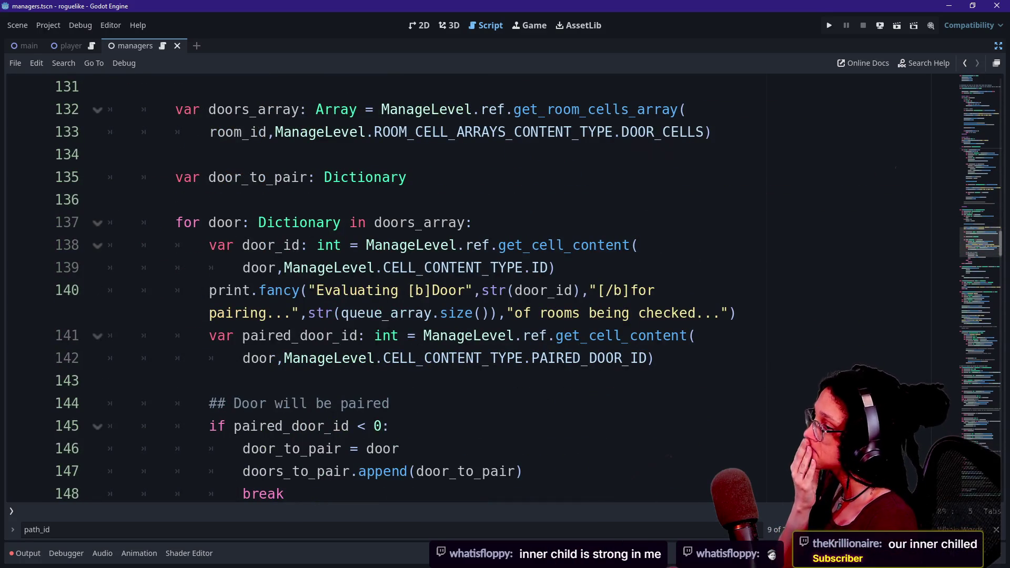
pyautogui.scroll(-4, 474, 289)
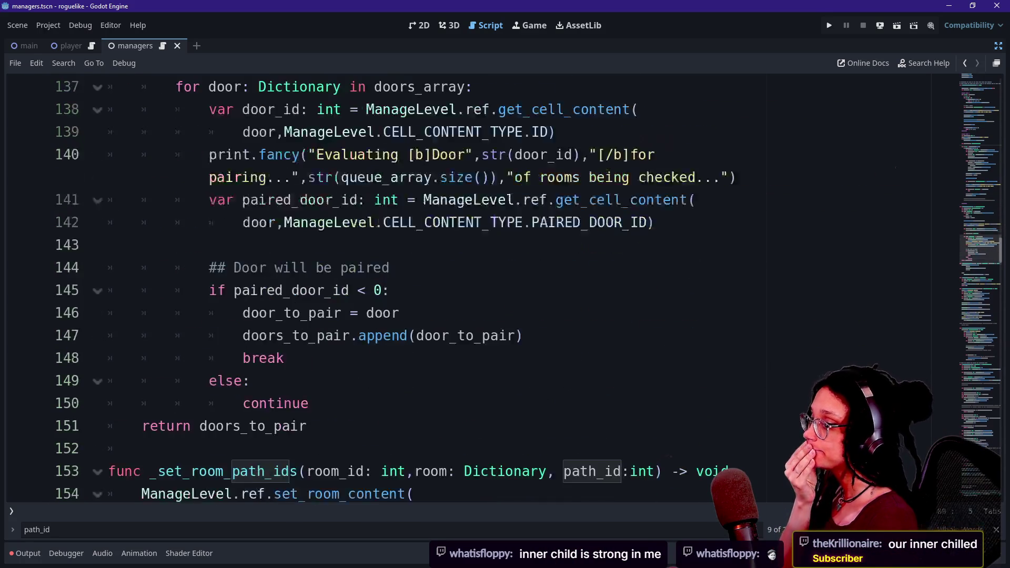
pyautogui.scroll(2, 473, 289)
pyautogui.scroll(-2, 473, 289)
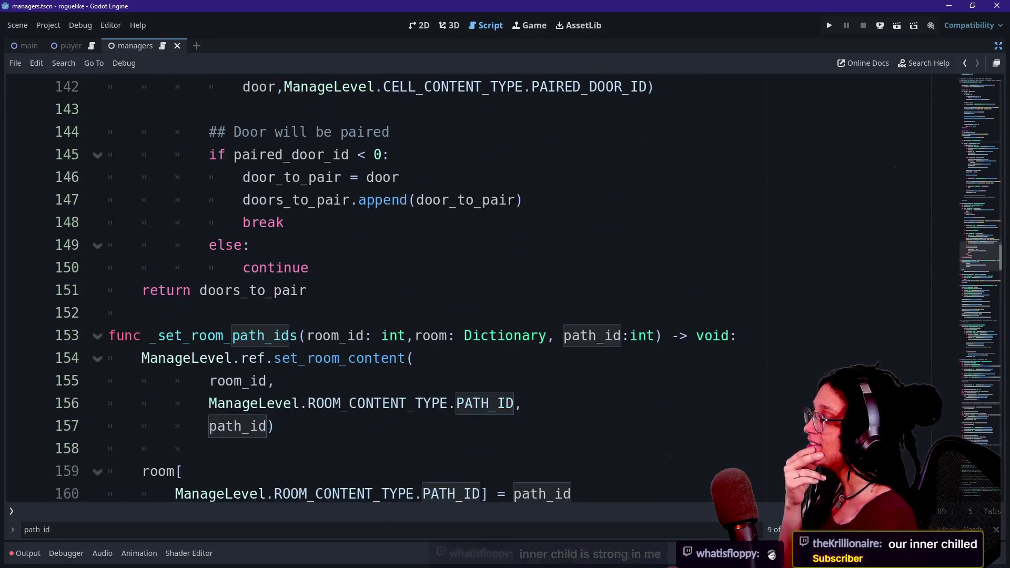
pyautogui.scroll(3, 474, 289)
pyautogui.scroll(15, 474, 289)
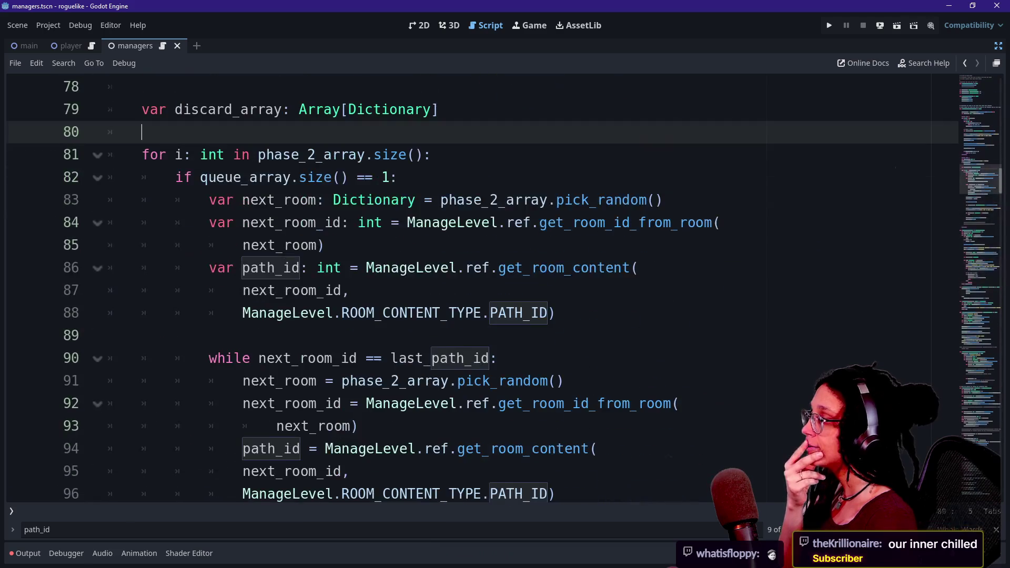
pyautogui.scroll(4, 473, 290)
pyautogui.scroll(-3, 474, 289)
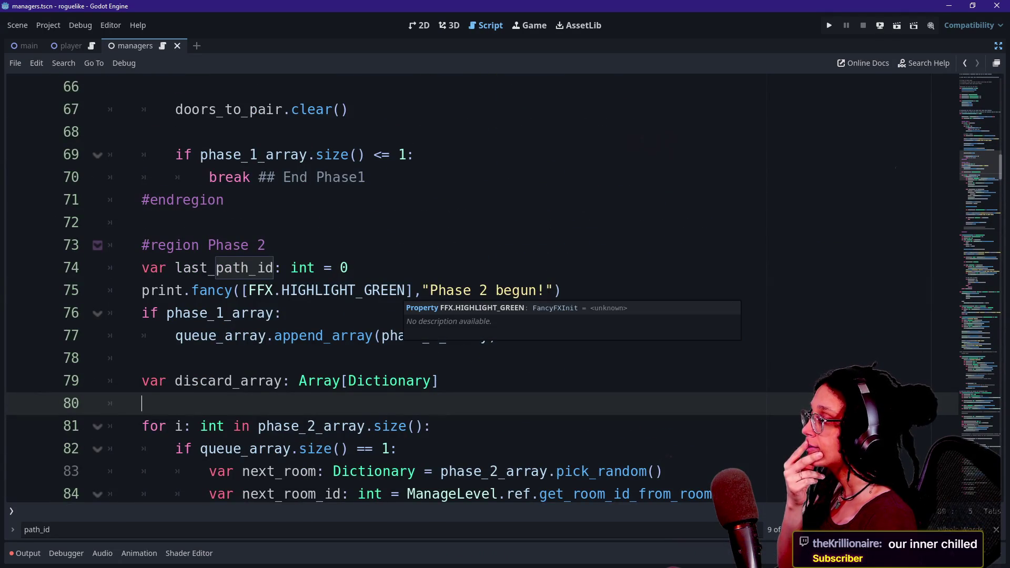
pyautogui.scroll(-3, 473, 289)
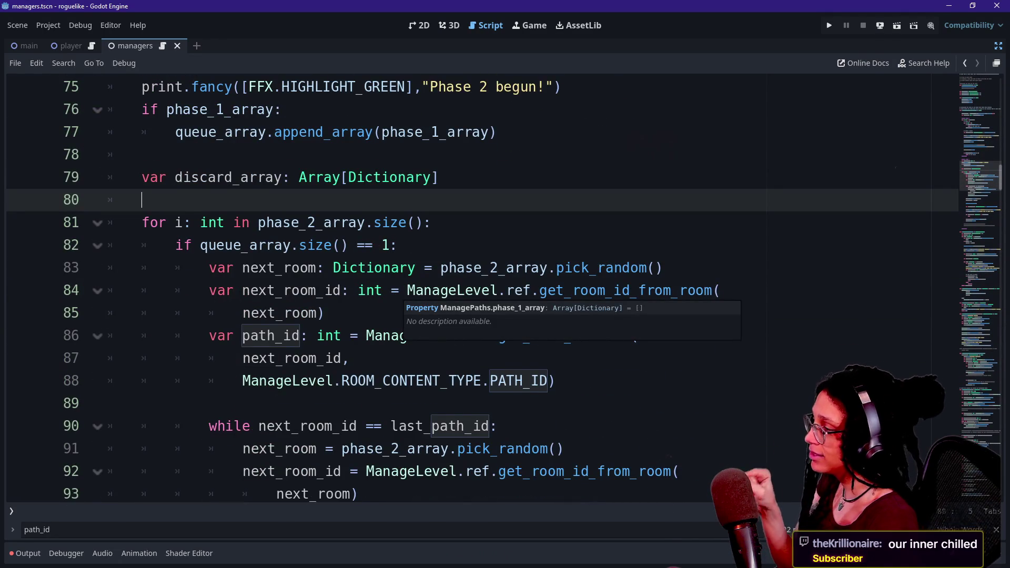
pyautogui.scroll(-1, 474, 289)
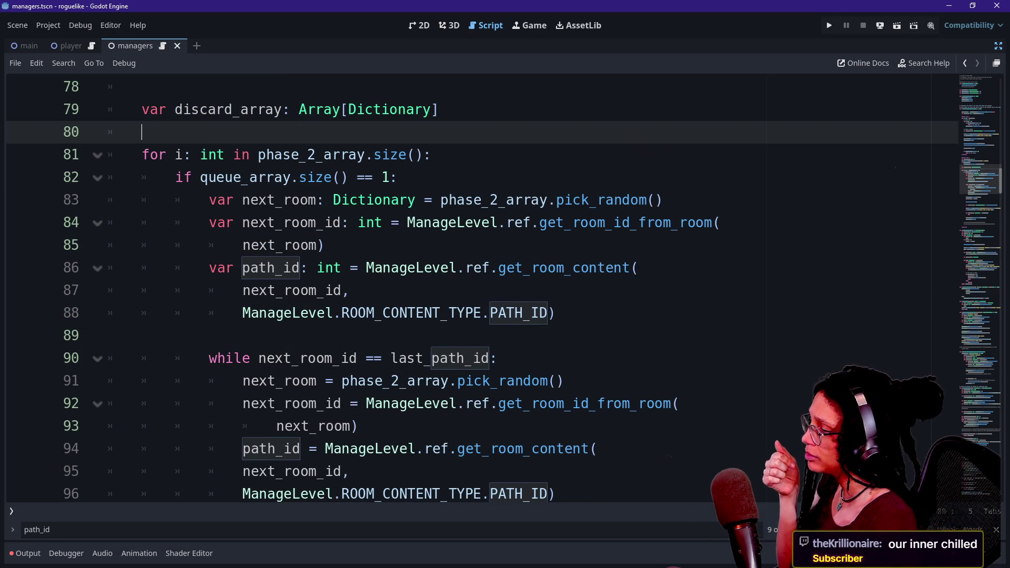
pyautogui.scroll(-12, 474, 289)
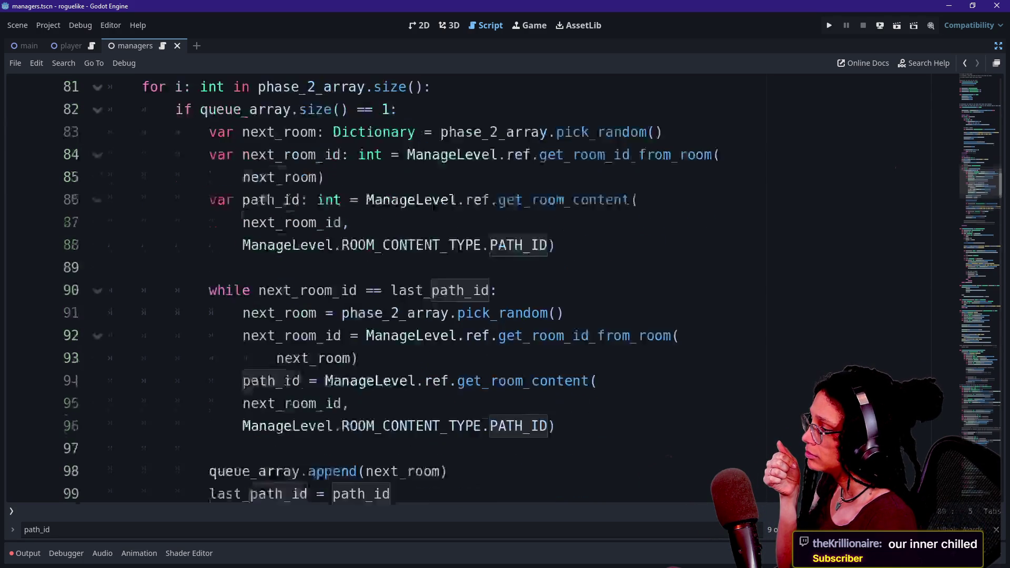
# - Search the script for '_assi' to locate the commented-out _assign_door_and_path_ids call
pyautogui.scroll(2, 473, 289)
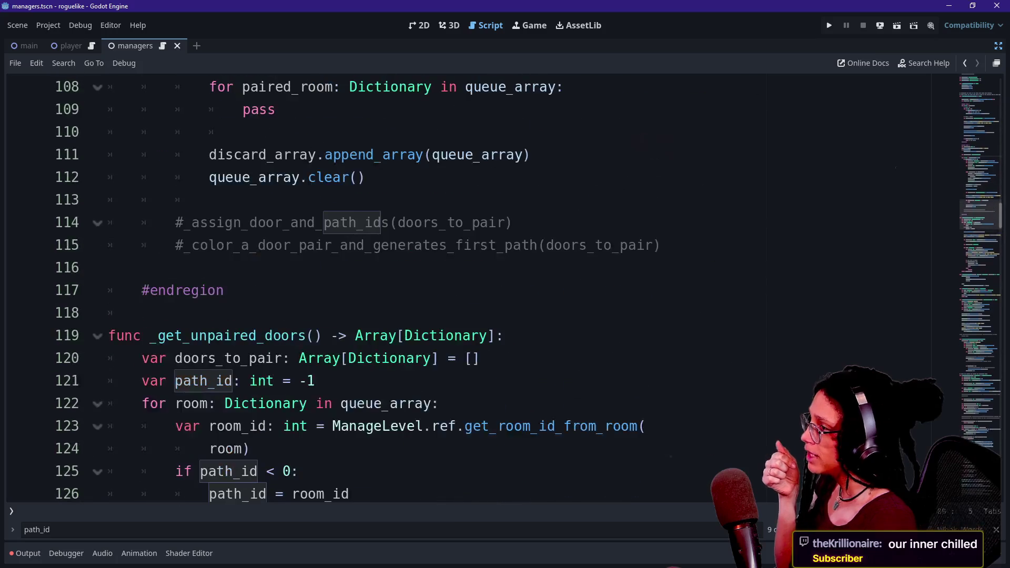
pyautogui.hotkey('ctrl', 'f')
pyautogui.write('_assi')
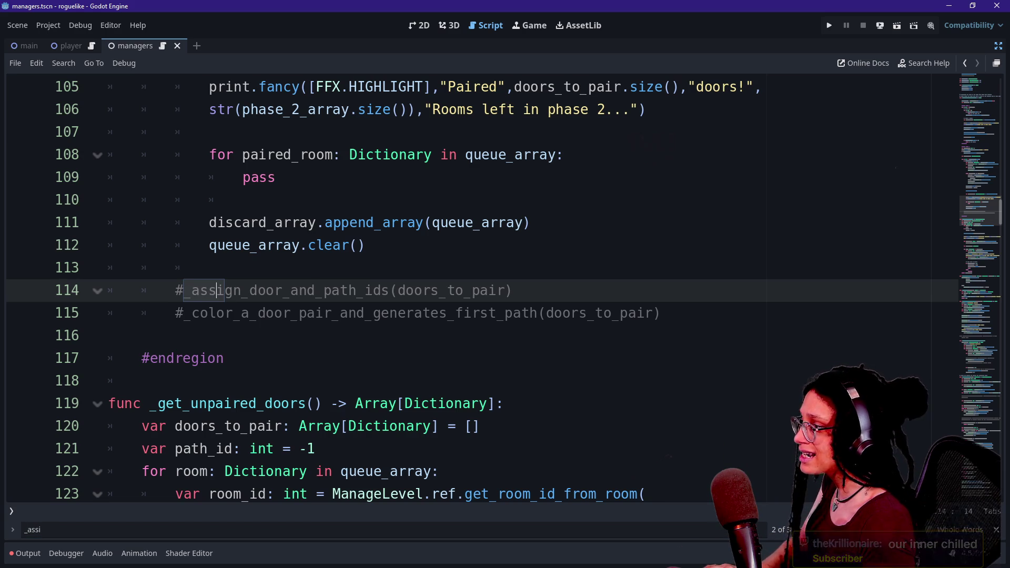
# - Jump to the _assign_door_and_path_ids definition and inspect its set_cell_content calls
pyautogui.hotkey('shift', 'Right')
pyautogui.hotkey('shift', 'Right')
pyautogui.hotkey('shift', 'Right')
pyautogui.hotkey('shift', 'Right')
pyautogui.hotkey('shift', 'Right')
pyautogui.hotkey('shift', 'Right')
pyautogui.hotkey('ctrl', 'd')
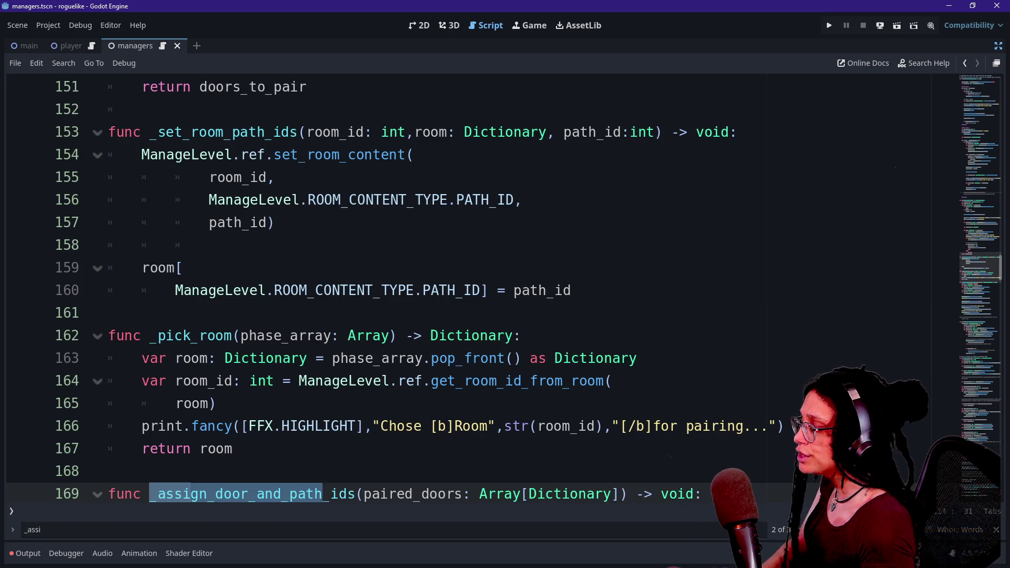
pyautogui.rightClick(281, 316)
pyautogui.press('Escape')
pyautogui.scroll(-5, 268, 313)
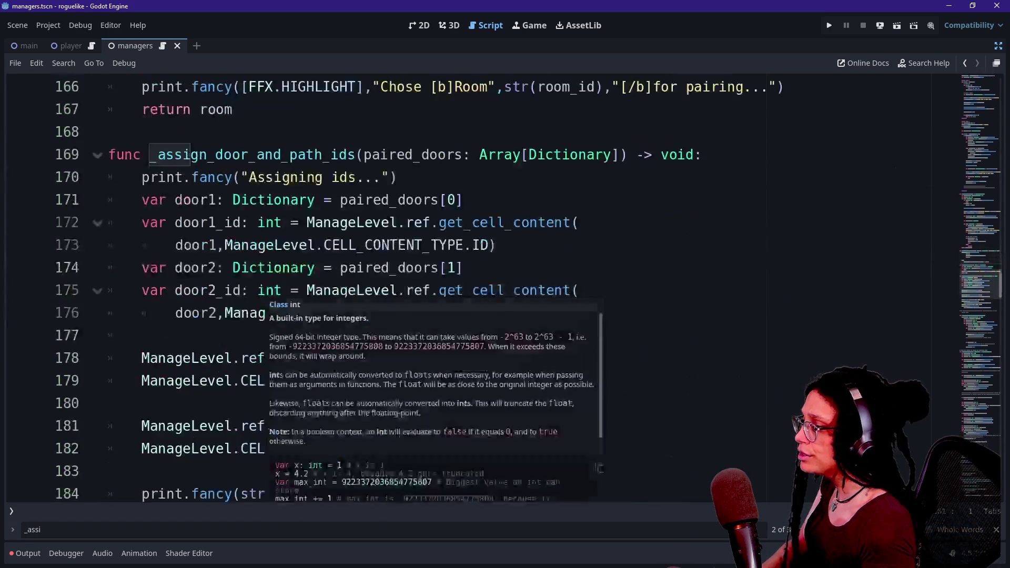
pyautogui.scroll(-1, 269, 312)
pyautogui.click(264, 291)
pyautogui.moveTo(290, 291); pyautogui.dragTo(463, 313)
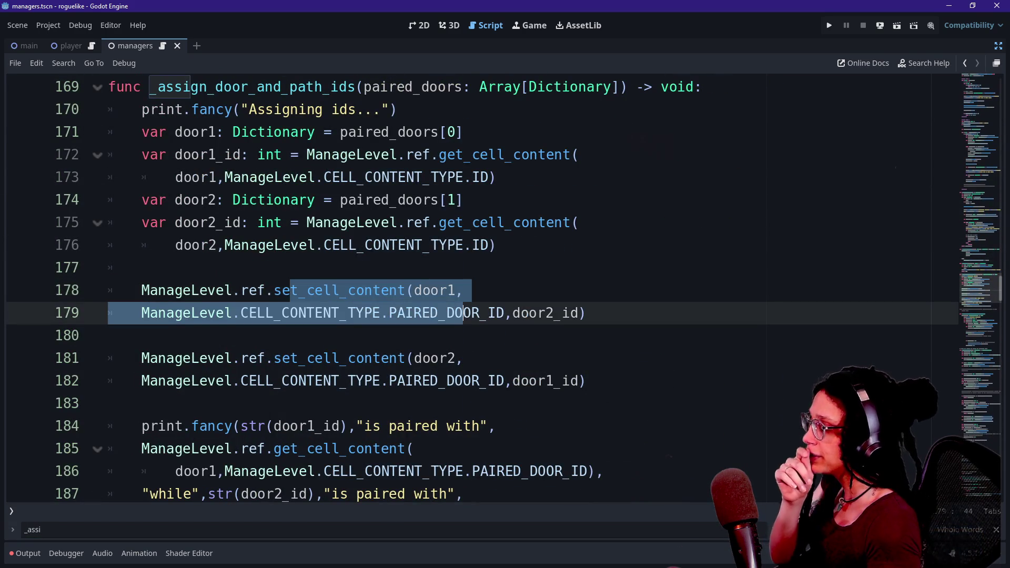
pyautogui.click(109, 335)
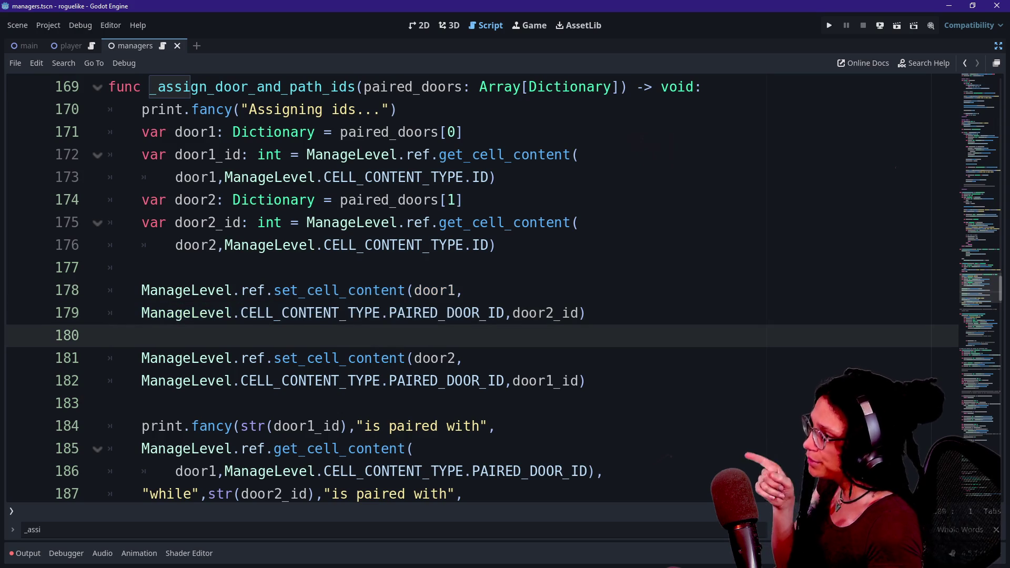
# - Select the _assign_door_and_path_ids name and jump to its call on line 64
pyautogui.scroll(1, 473, 289)
pyautogui.click(141, 336)
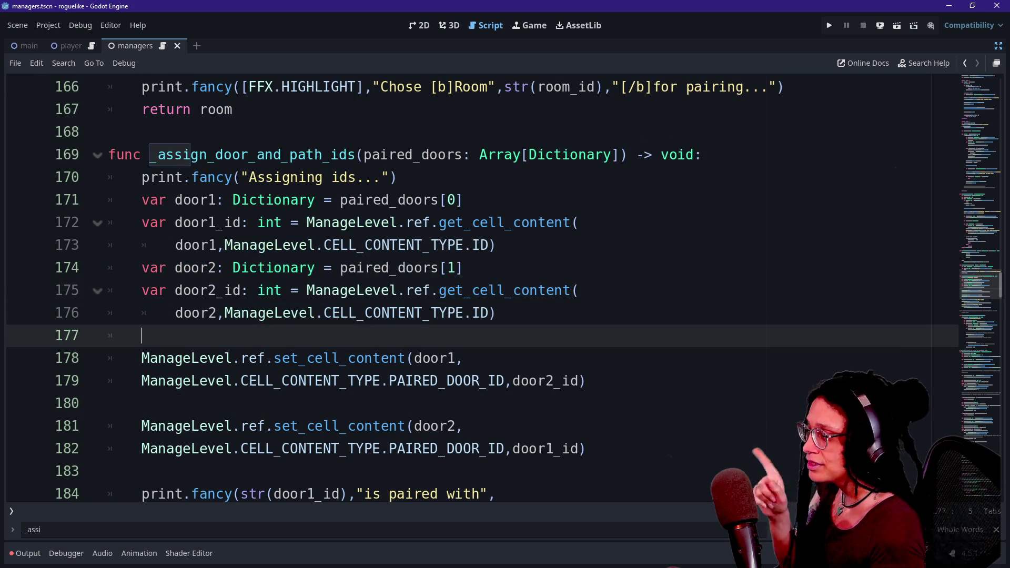
pyautogui.scroll(-3, 473, 290)
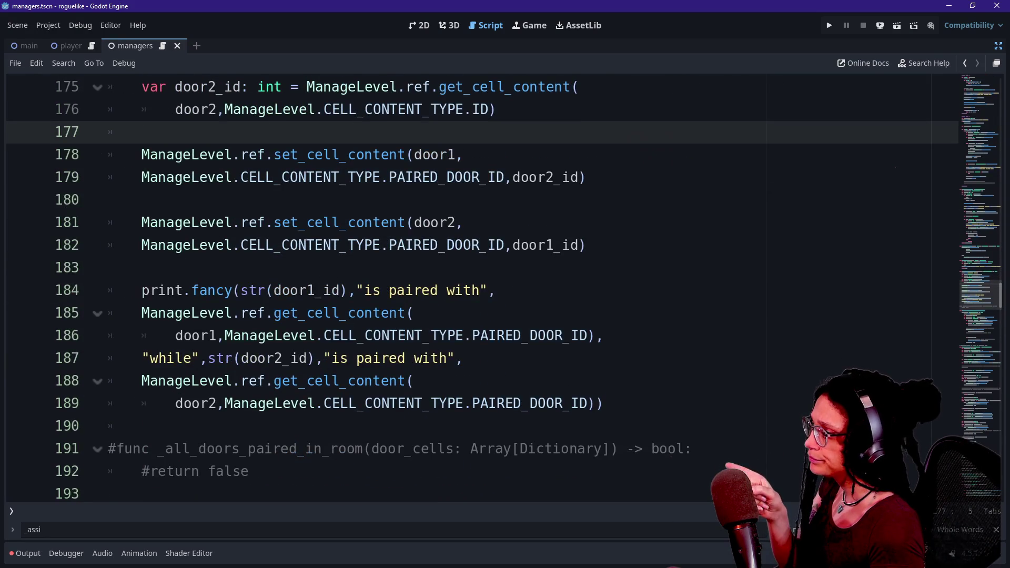
pyautogui.scroll(2, 483, 292)
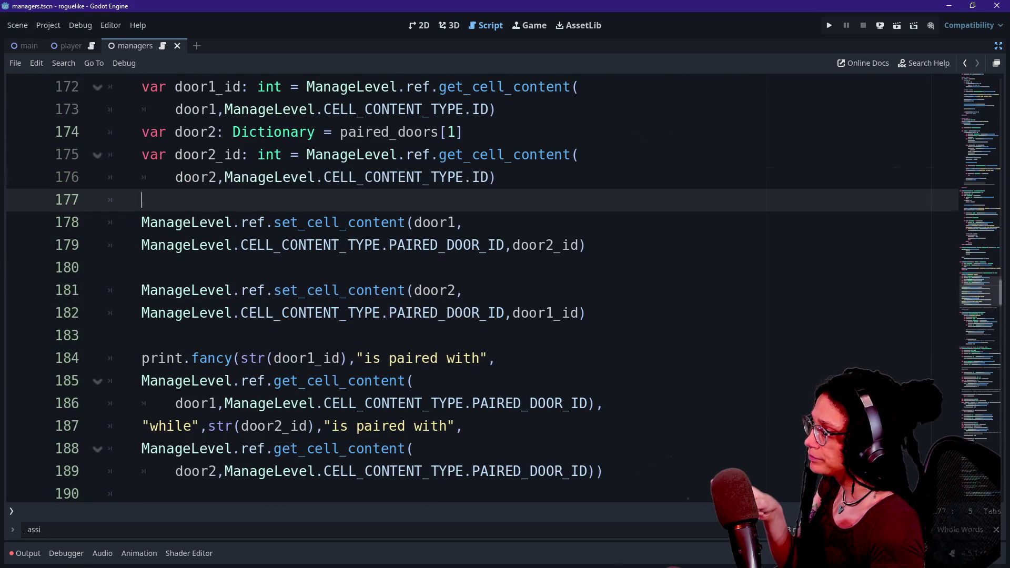
pyautogui.click(366, 245)
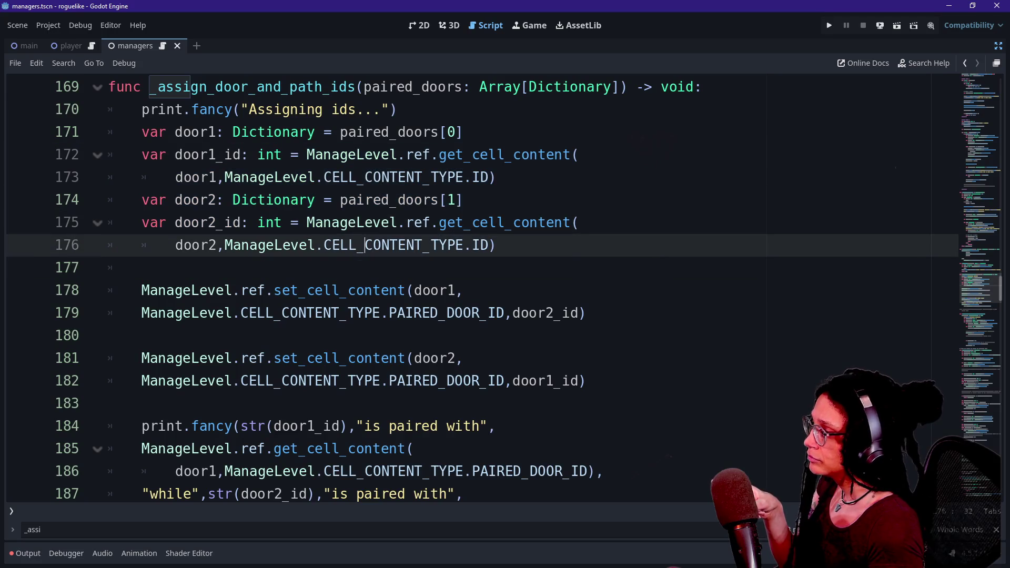
pyautogui.scroll(2, 483, 289)
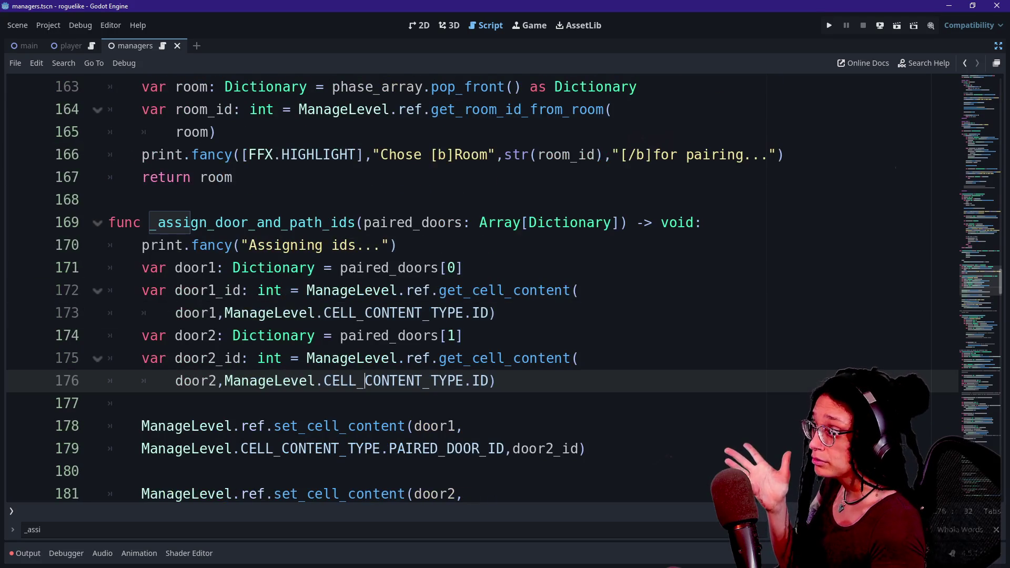
pyautogui.moveTo(150, 223); pyautogui.dragTo(341, 222)
pyautogui.hotkey('ctrl', 'd')
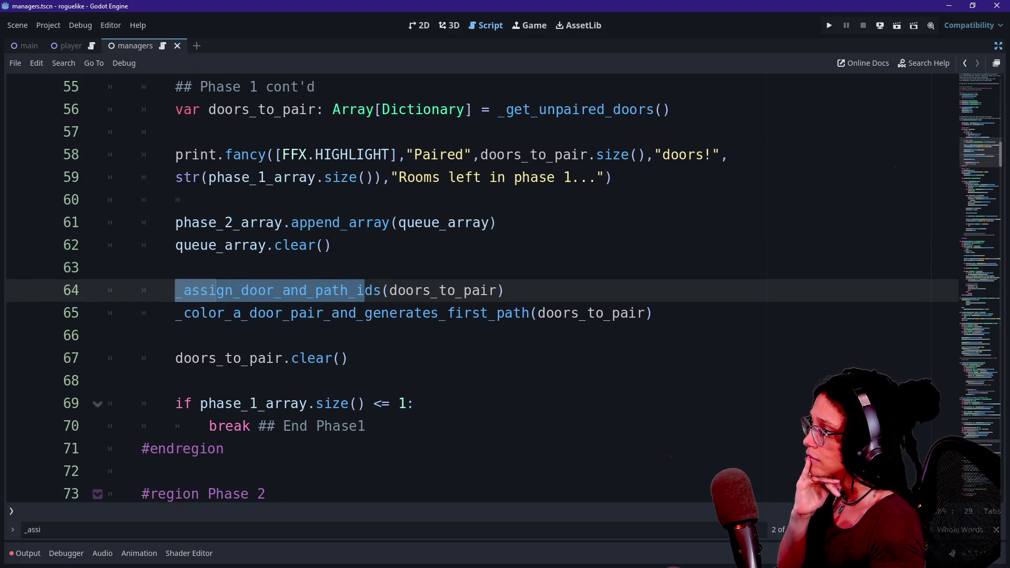
pyautogui.scroll(4, 474, 290)
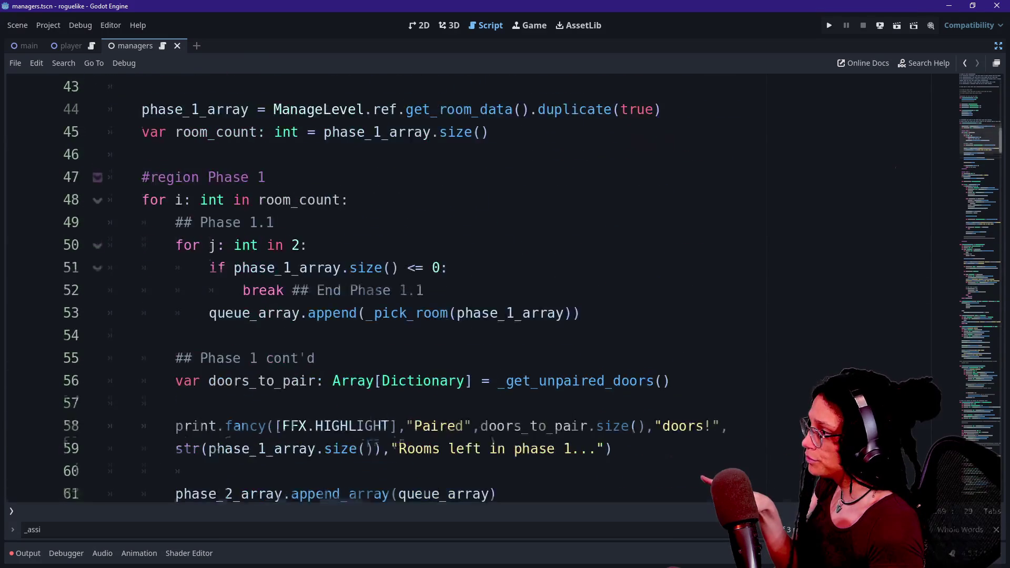
pyautogui.scroll(-1, 473, 289)
pyautogui.scroll(-2, 473, 289)
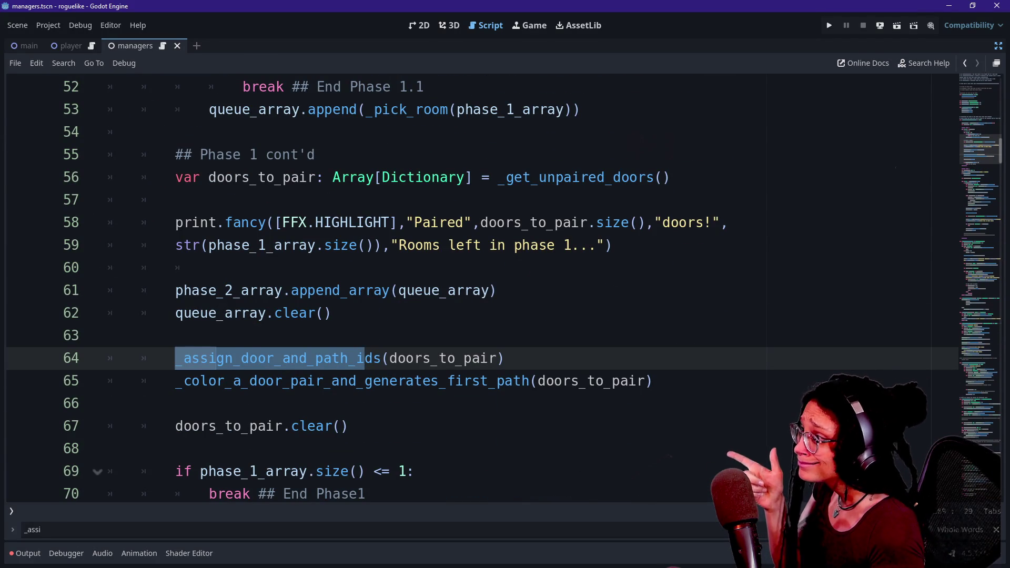
pyautogui.scroll(2, 473, 289)
pyautogui.scroll(-2, 473, 289)
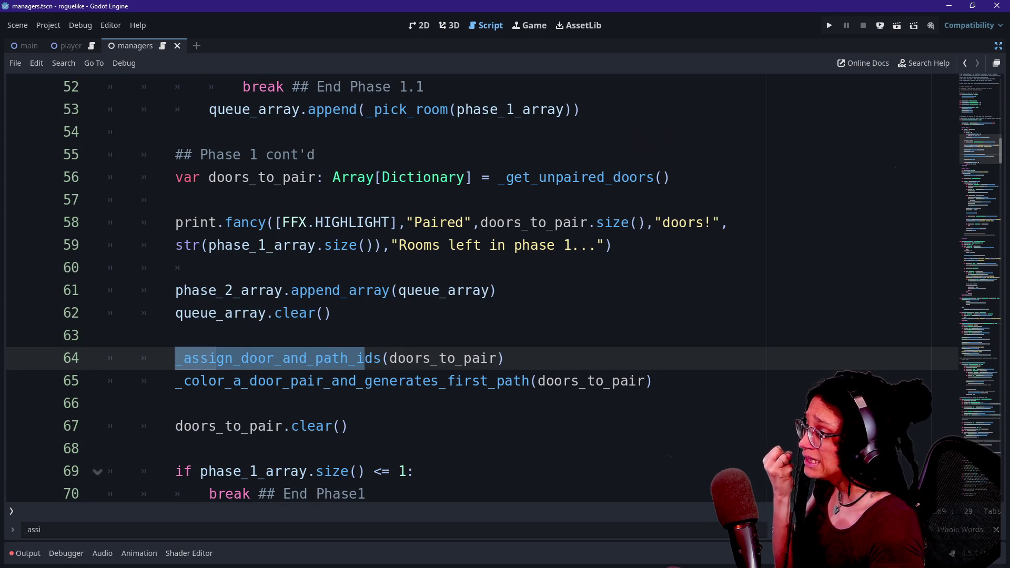
# - Check lines 56 and 53 of Phase 1, then open a new line after the append_array line
pyautogui.click(588, 177)
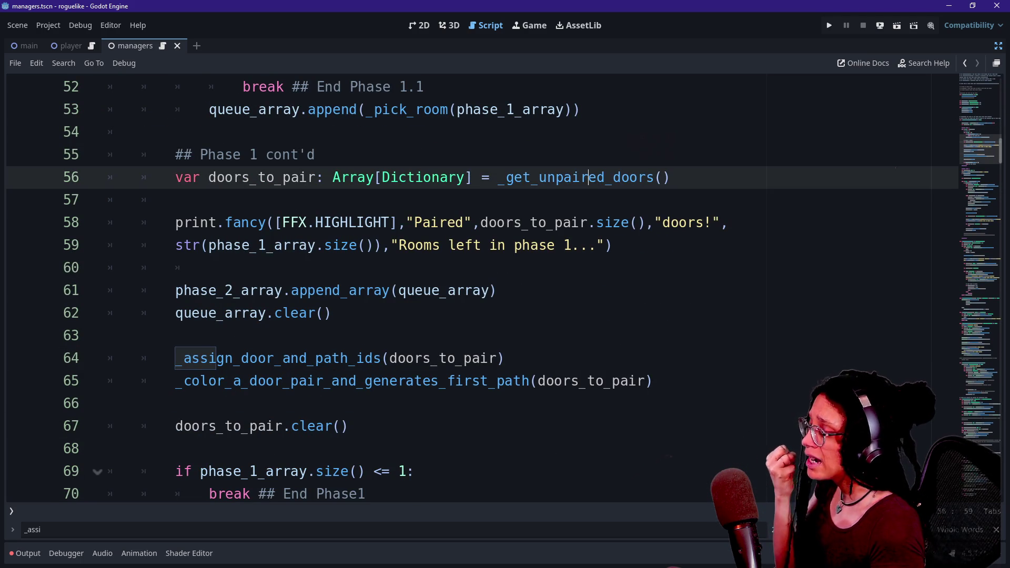
pyautogui.click(614, 178)
pyautogui.click(532, 178)
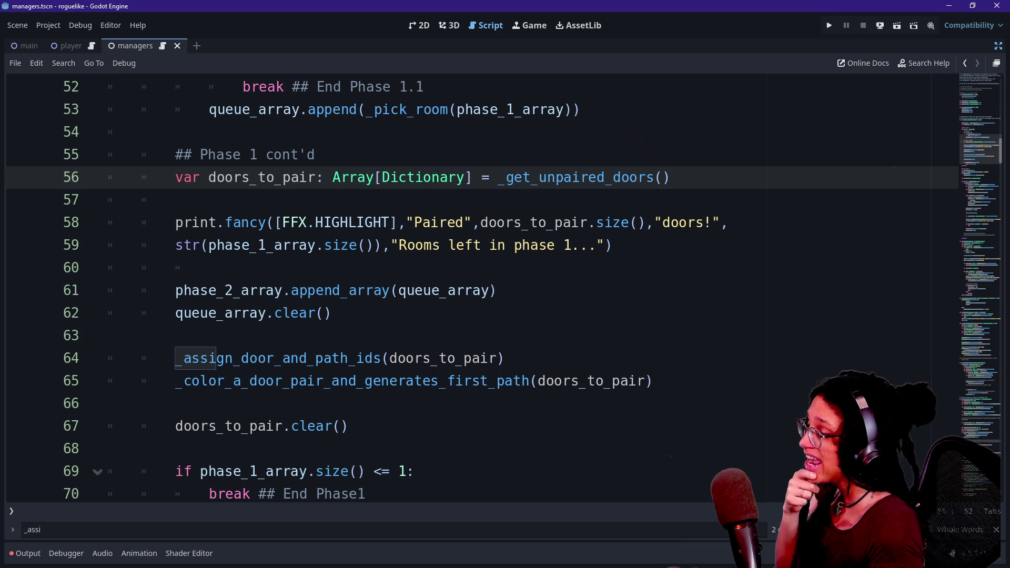
pyautogui.scroll(2, 473, 289)
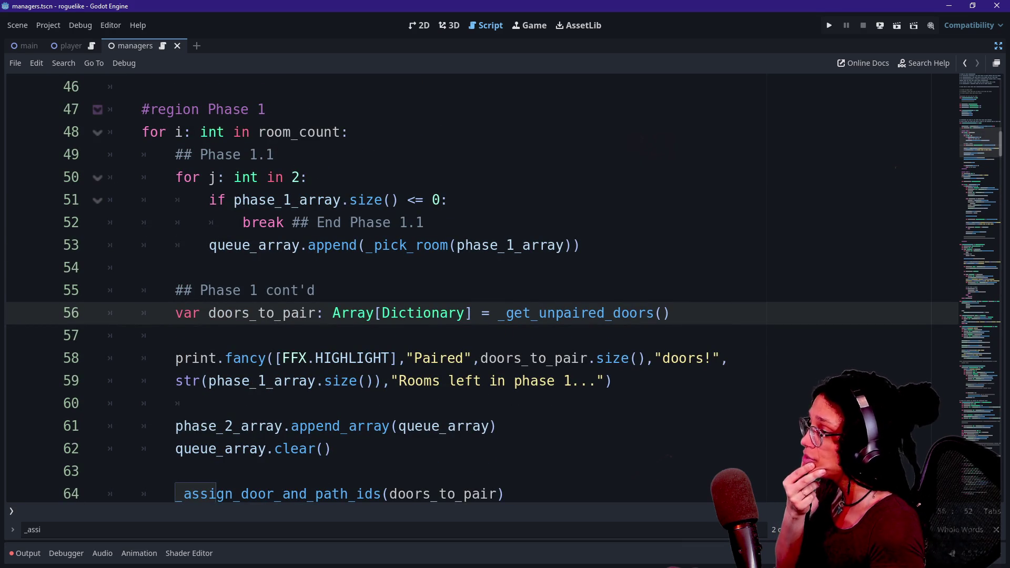
pyautogui.click(457, 246)
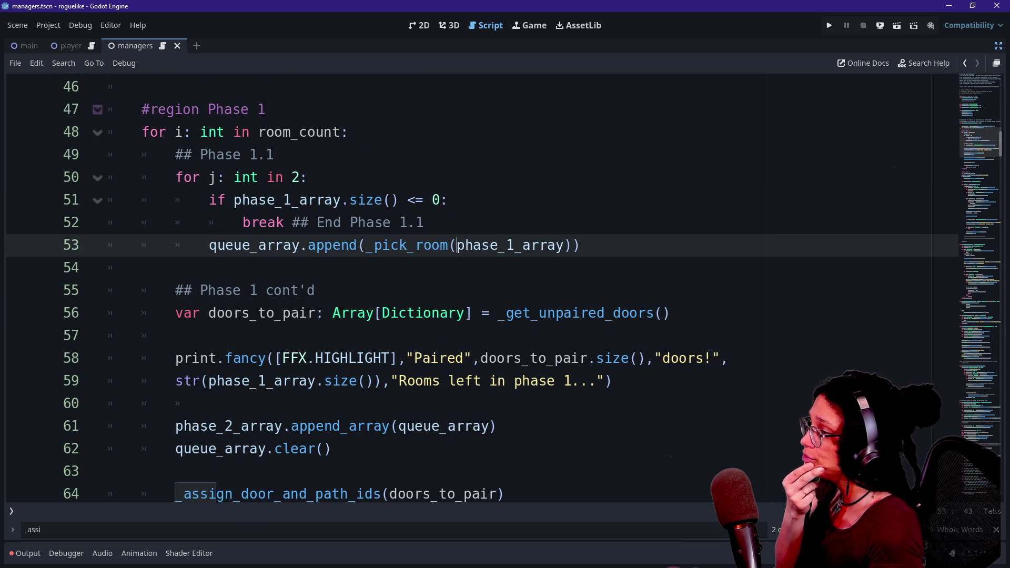
pyautogui.scroll(-2, 458, 245)
pyautogui.click(332, 313)
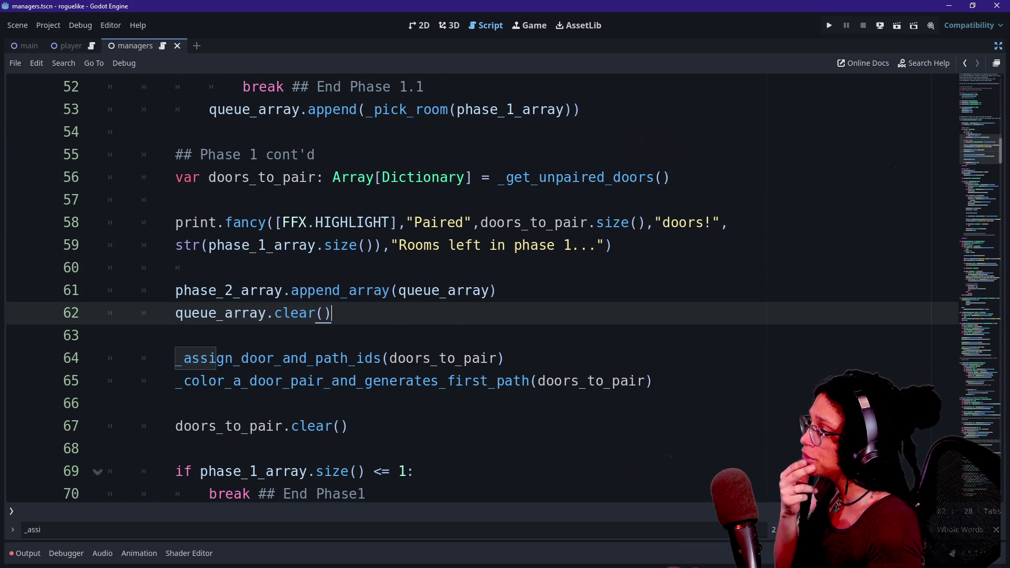
pyautogui.click(496, 291)
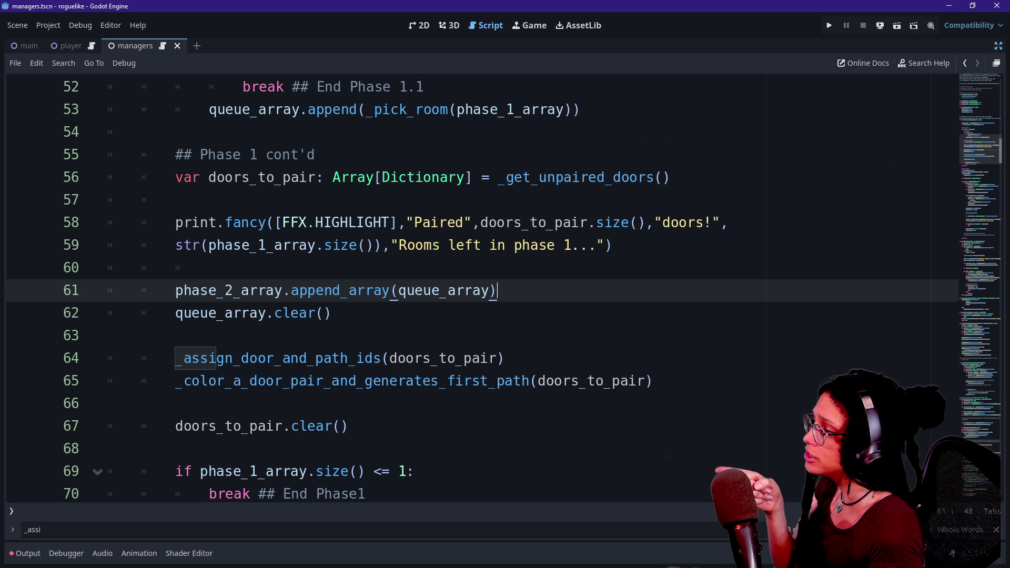
pyautogui.press('Return')
# - Write the loop header 'for queued_room: Dictionary in queue_array:' on line 62, using autocomplete for queue_array
pyautogui.write('for ')
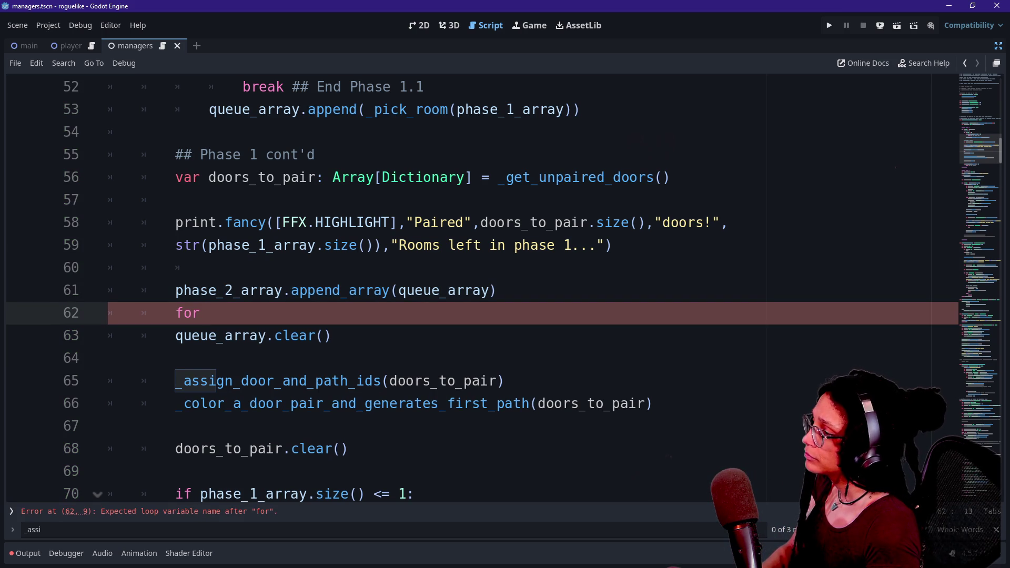
pyautogui.write('queued_')
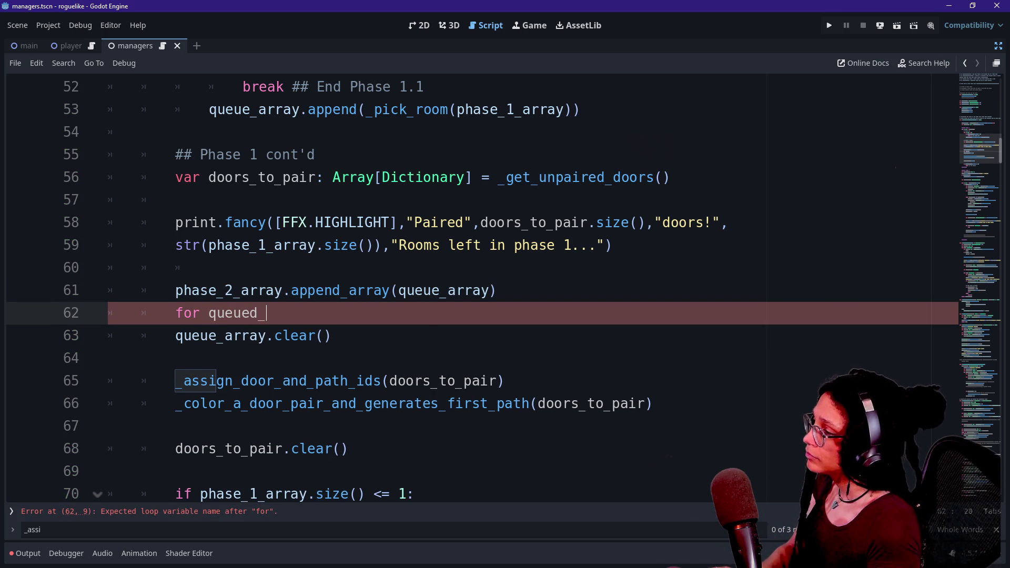
pyautogui.press('BackSpace')
pyautogui.press('BackSpace')
pyautogui.press('BackSpace')
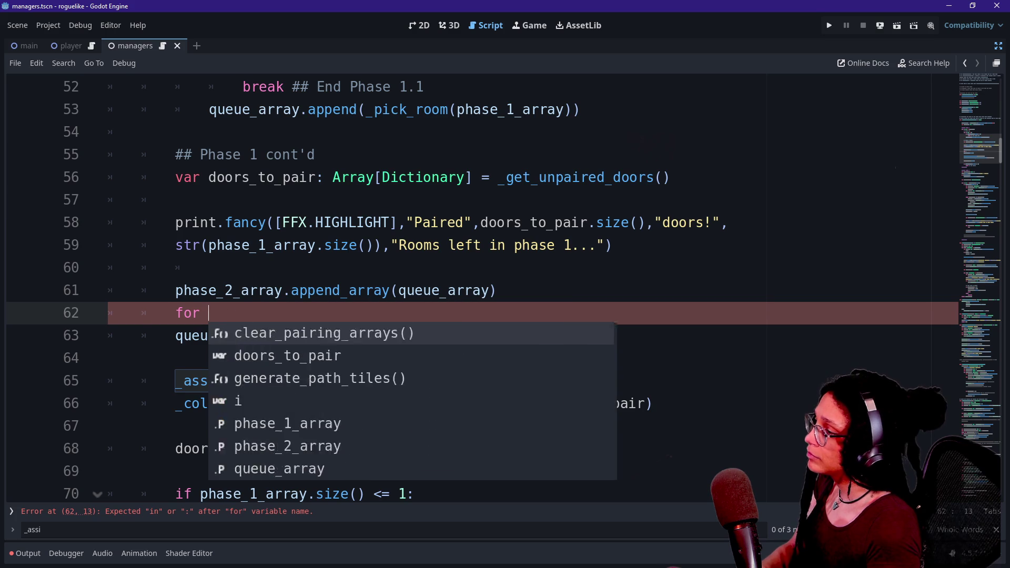
pyautogui.write('paired')
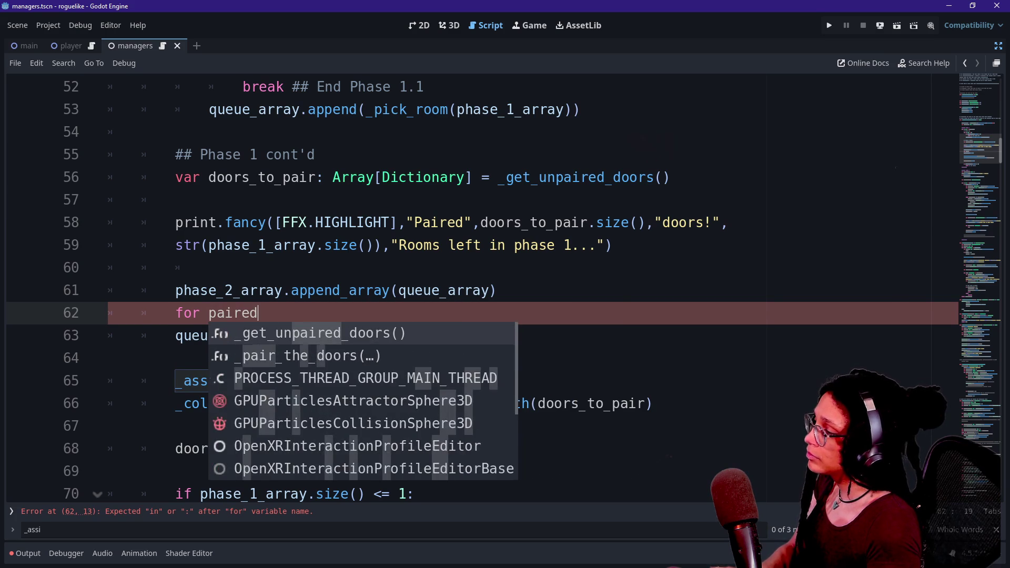
pyautogui.press('BackSpace')
pyautogui.press('BackSpace')
pyautogui.press('BackSpace')
pyautogui.press('BackSpace')
pyautogui.press('BackSpace')
pyautogui.press('BackSpace')
pyautogui.write('qu')
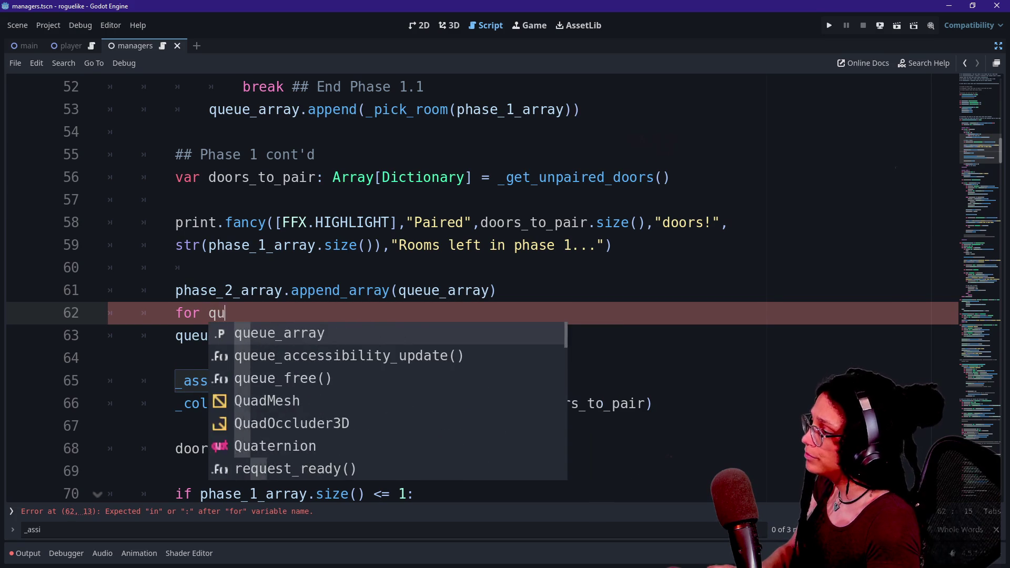
pyautogui.write('eued_room')
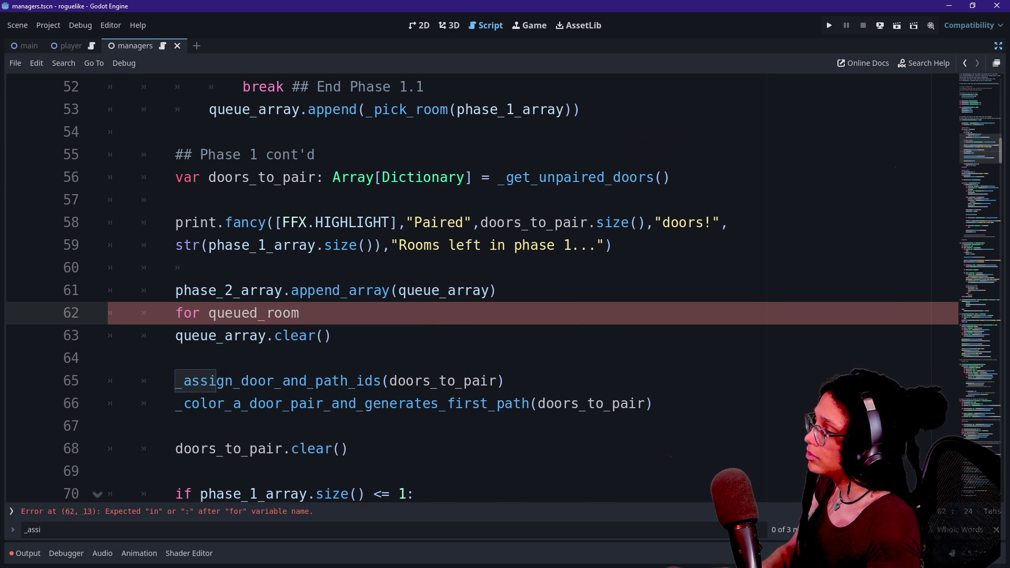
pyautogui.write(': Dic')
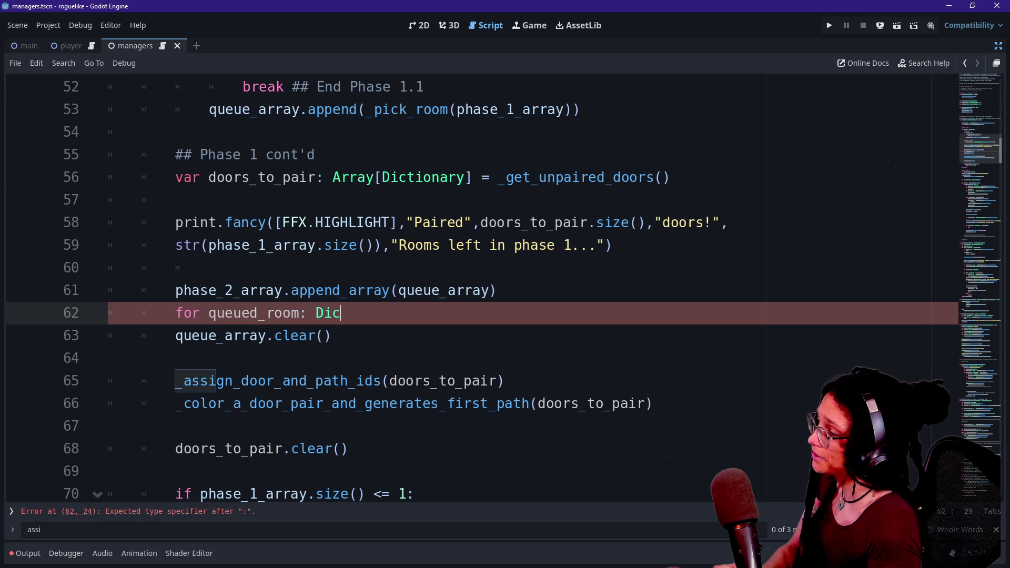
pyautogui.write('tionary in queue')
pyautogui.press('Return')
pyautogui.write(':')
pyautogui.press('Return')
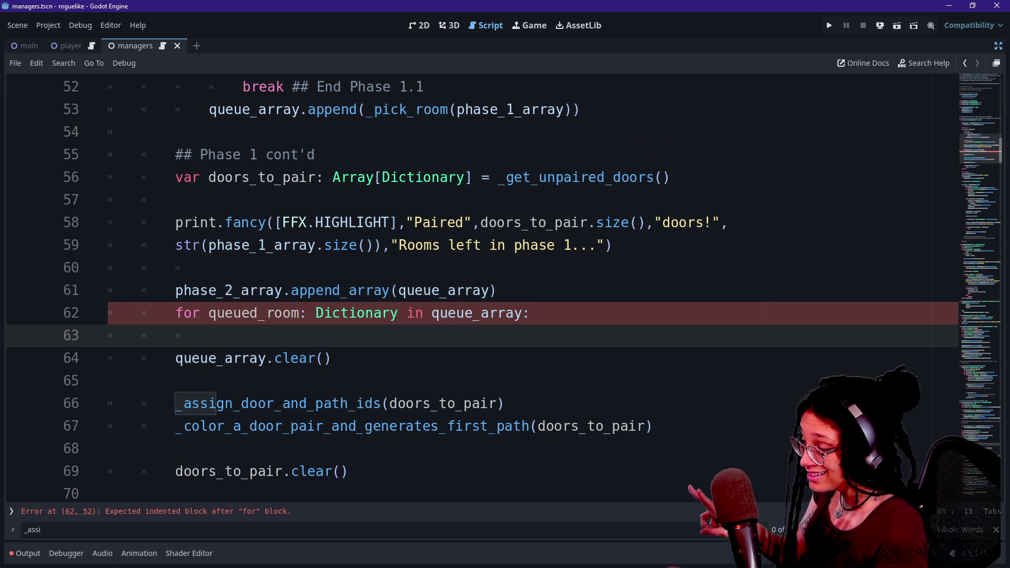
pyautogui.scroll(-4, 474, 290)
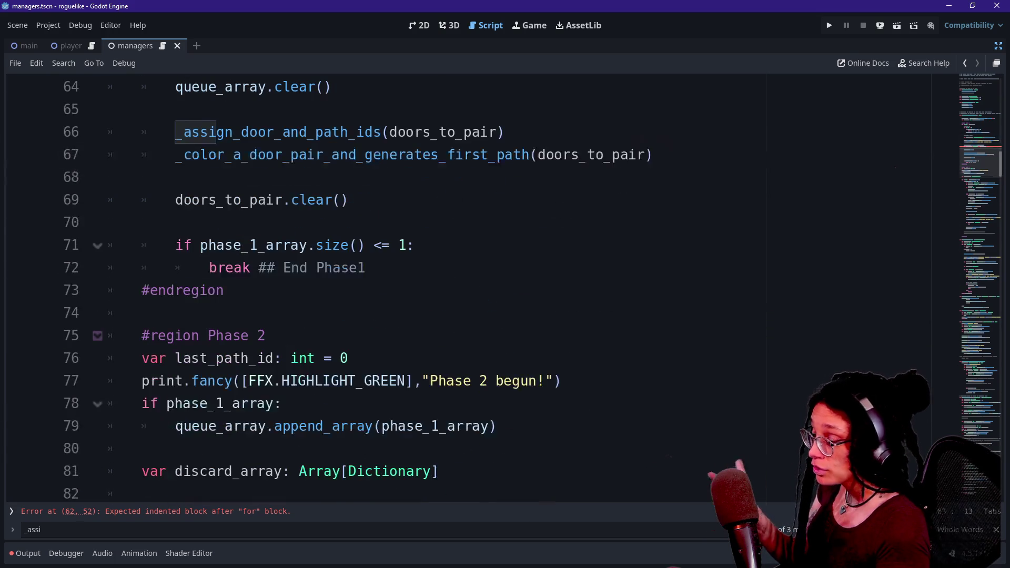
pyautogui.scroll(-18, 473, 290)
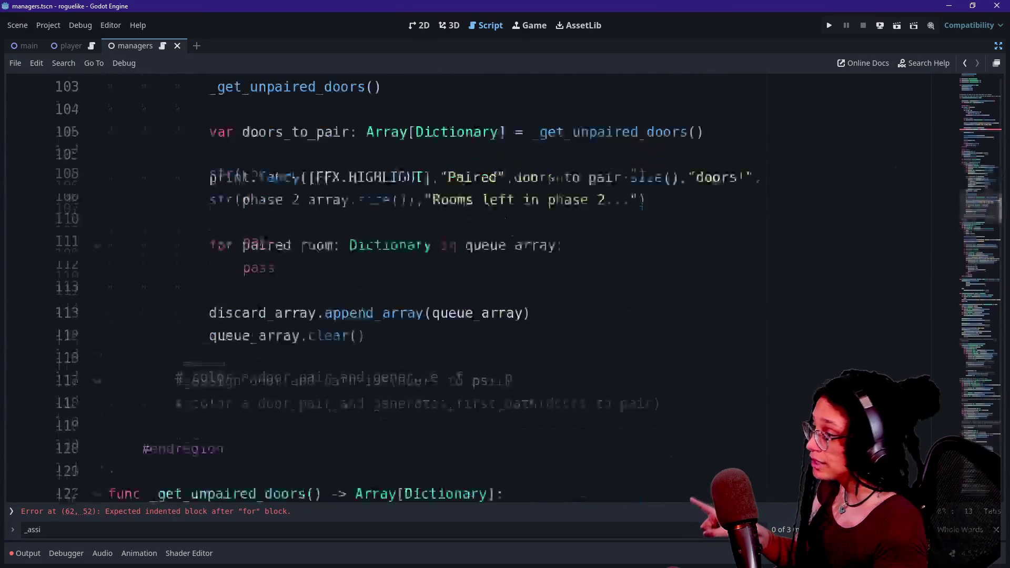
# - Add a new function _set_door_pair_increment with a pass body near _set_room_path_ids
pyautogui.hotkey('ctrl', 'f')
pyautogui.write('_set')
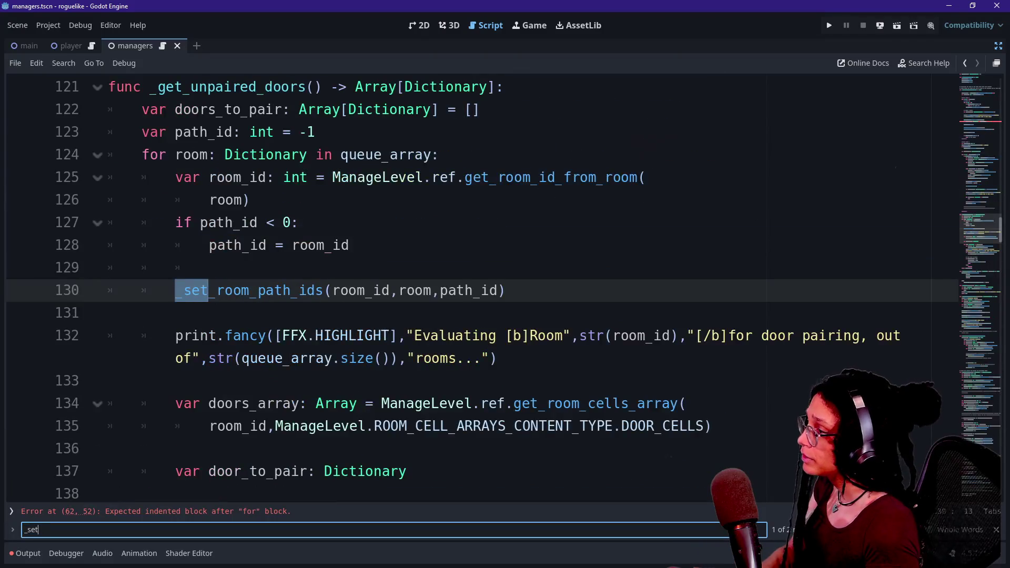
pyautogui.keyDown('ctrl'); pyautogui.click(253, 290); pyautogui.keyUp('ctrl')
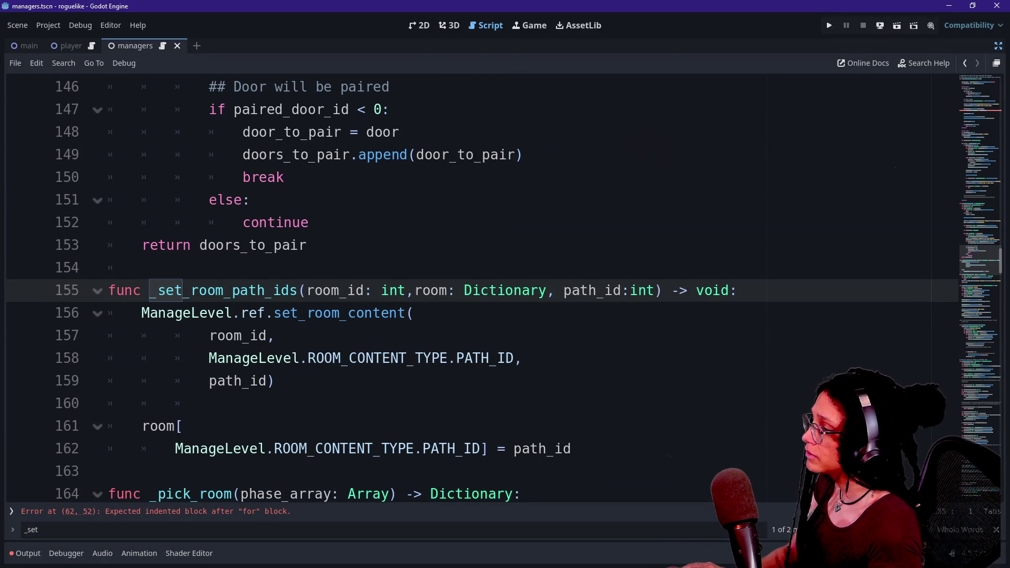
pyautogui.press('Down')
pyautogui.press('Down')
pyautogui.press('Down')
pyautogui.press('End')
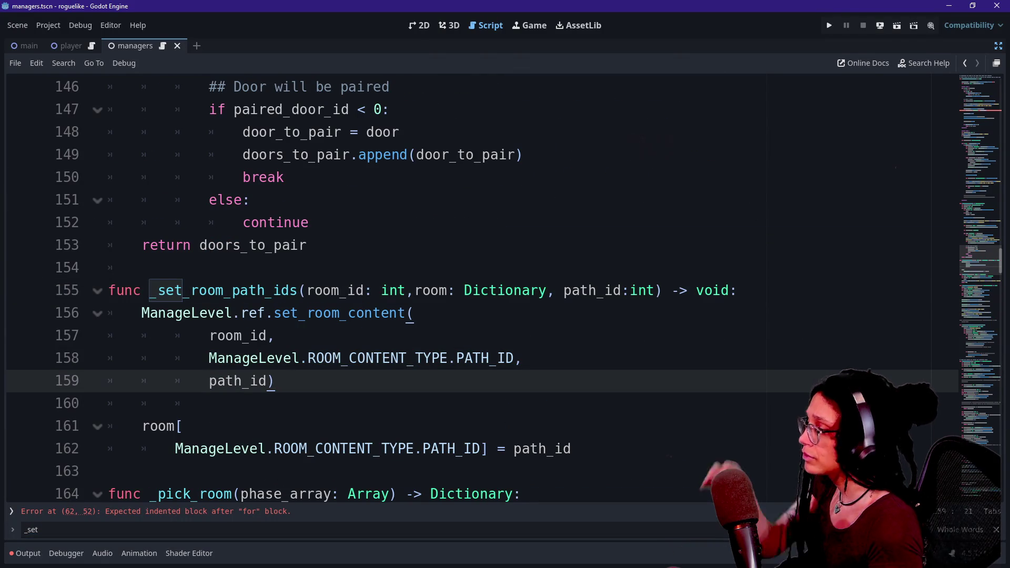
pyautogui.press('Up')
pyautogui.press('Up')
pyautogui.press('Up')
pyautogui.press('Down')
pyautogui.press('Down')
pyautogui.press('Down')
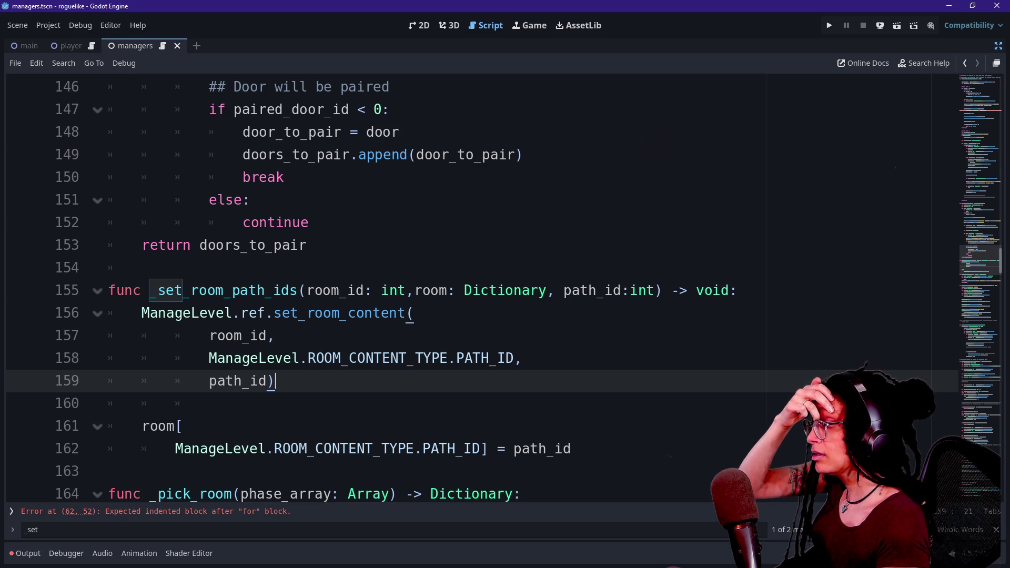
pyautogui.click(306, 245)
pyautogui.press('Return')
pyautogui.press('Return')
pyautogui.write('func')
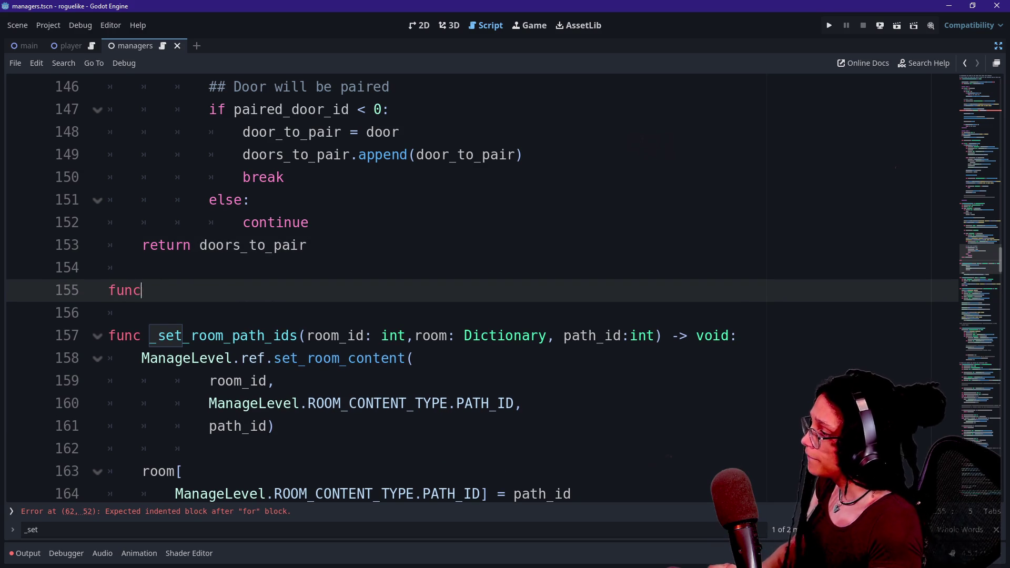
pyautogui.write(' _set_')
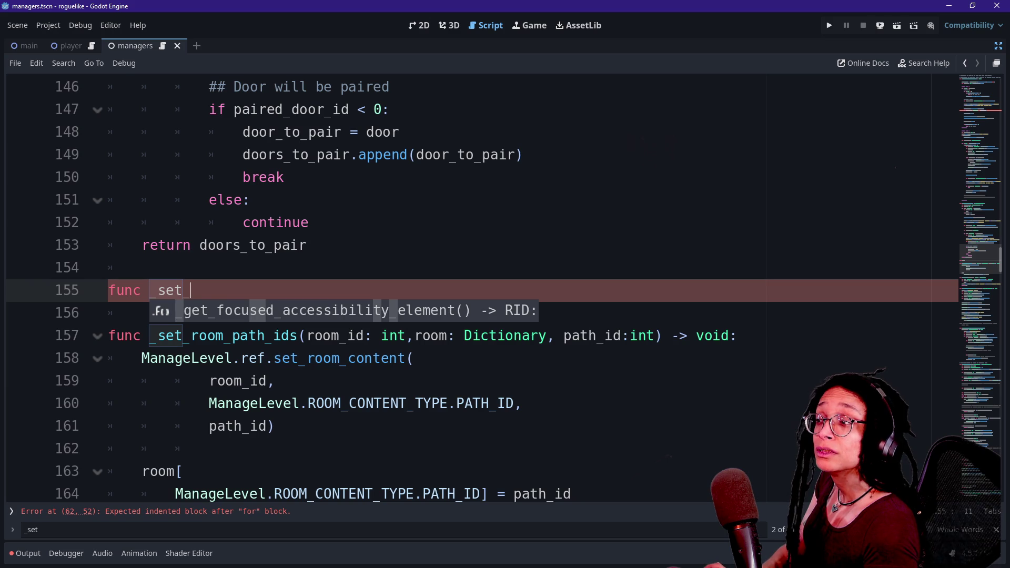
pyautogui.write('door_pair_increment() -> void:')
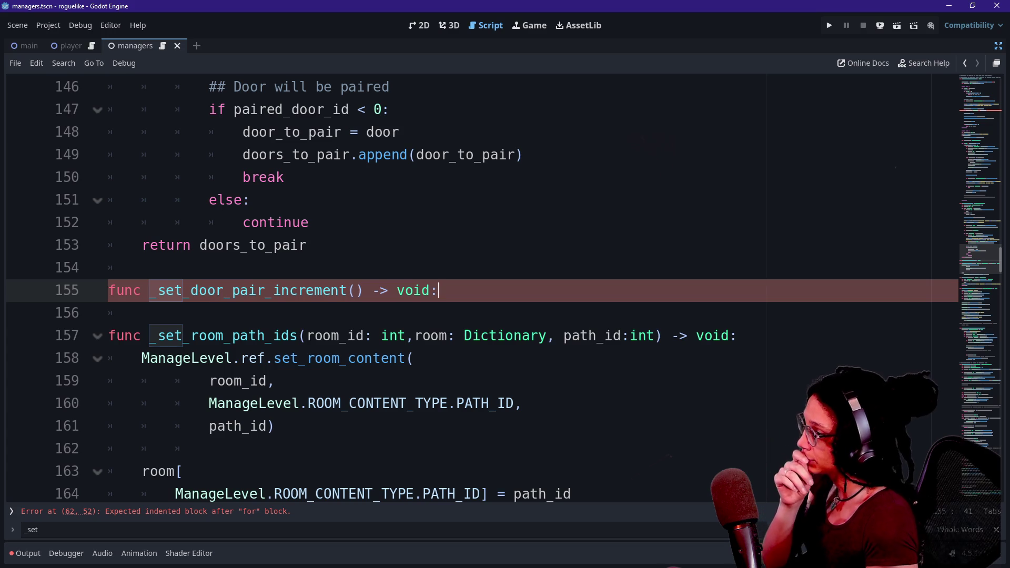
pyautogui.press('Return')
pyautogui.write('pass')
# - Call _set_door_pair_increment(queued_room) inside the queue_array for loop
pyautogui.click(309, 222)
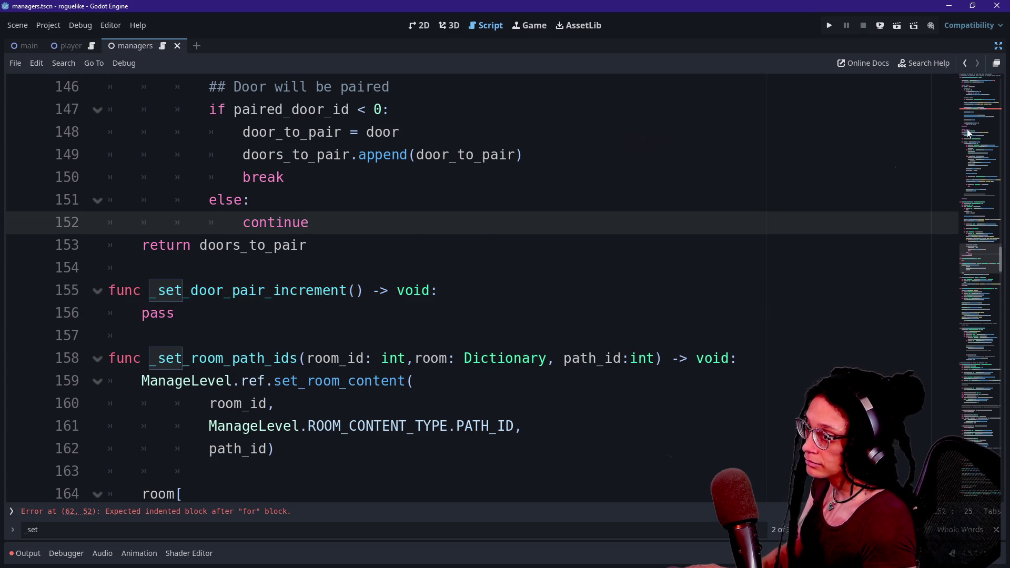
pyautogui.click(970, 138)
pyautogui.scroll(1, 974, 127)
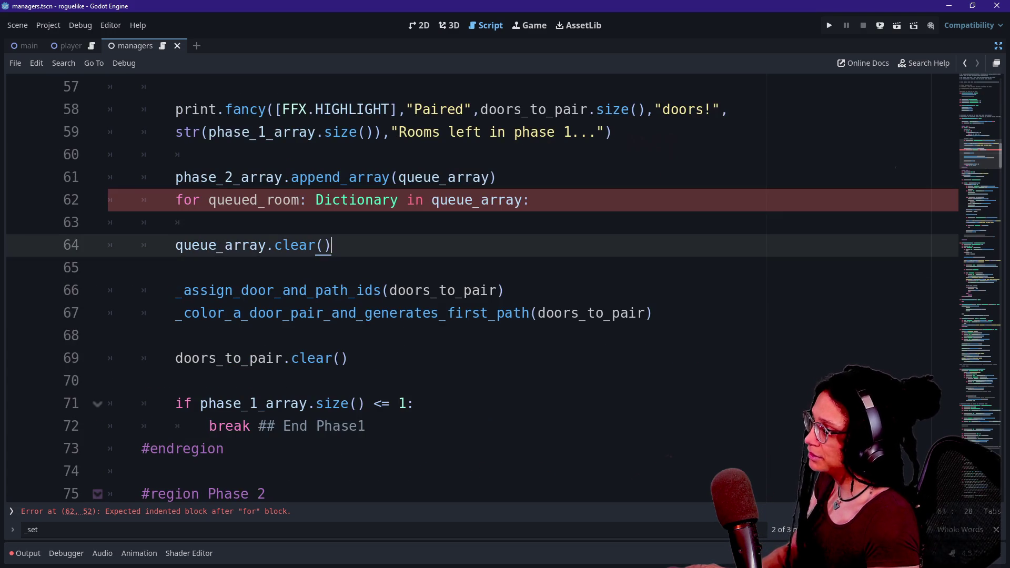
pyautogui.click(208, 222)
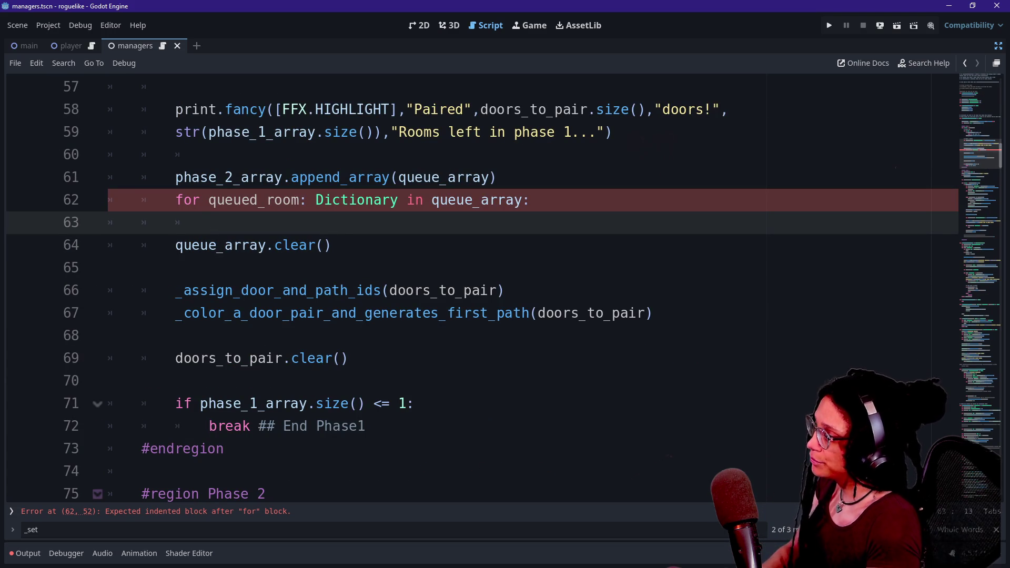
pyautogui.write('_set')
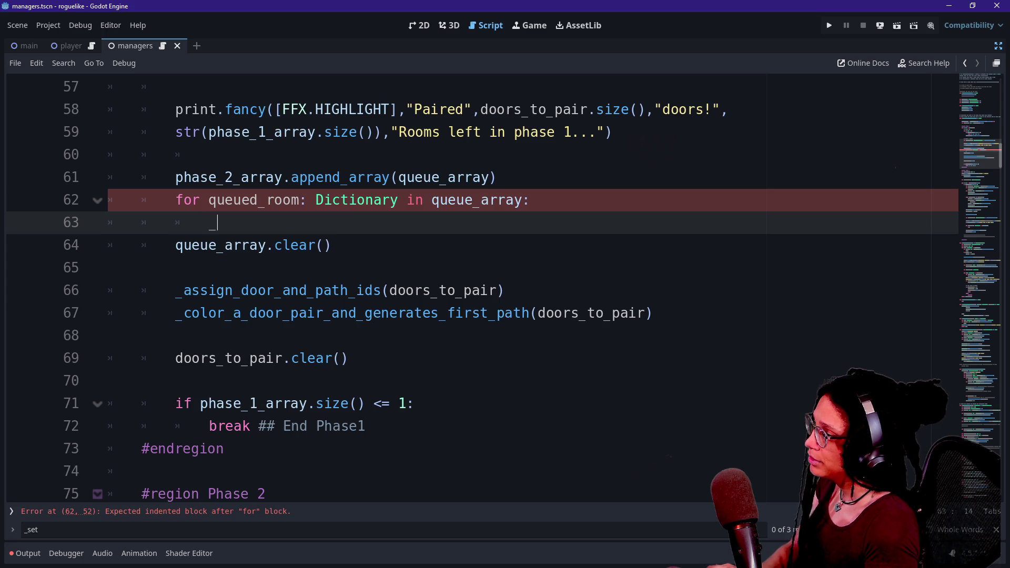
pyautogui.press('Return')
pyautogui.click(414, 223)
pyautogui.write('queued_room')
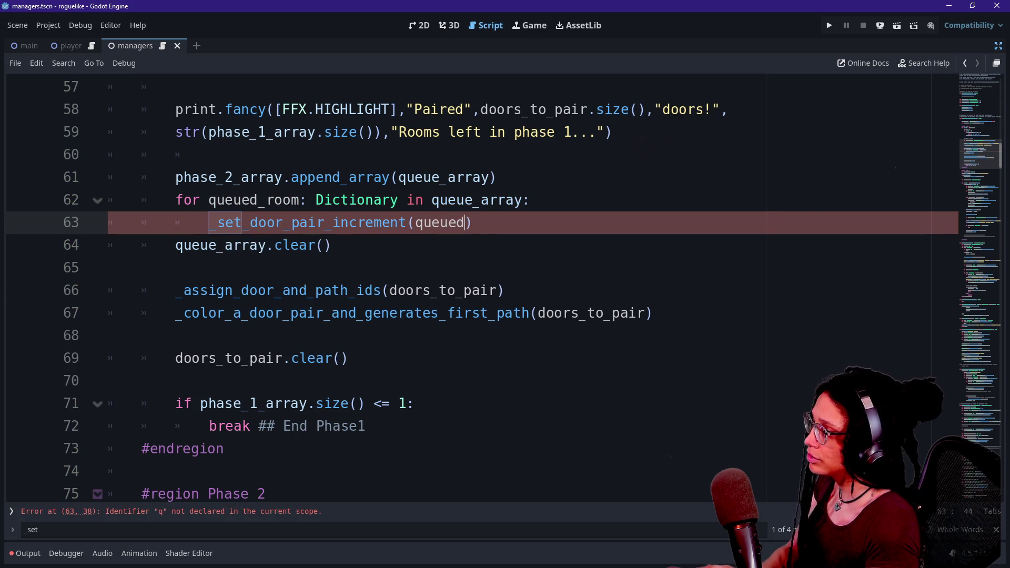
pyautogui.click(108, 268)
pyautogui.click(532, 200)
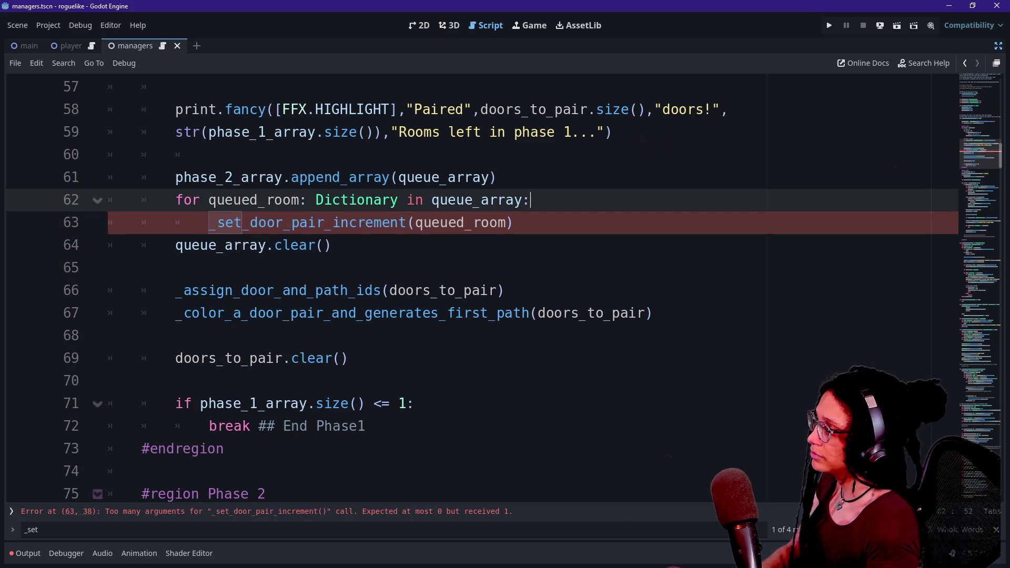
pyautogui.keyDown('ctrl'); pyautogui.click(285, 222); pyautogui.keyUp('ctrl')
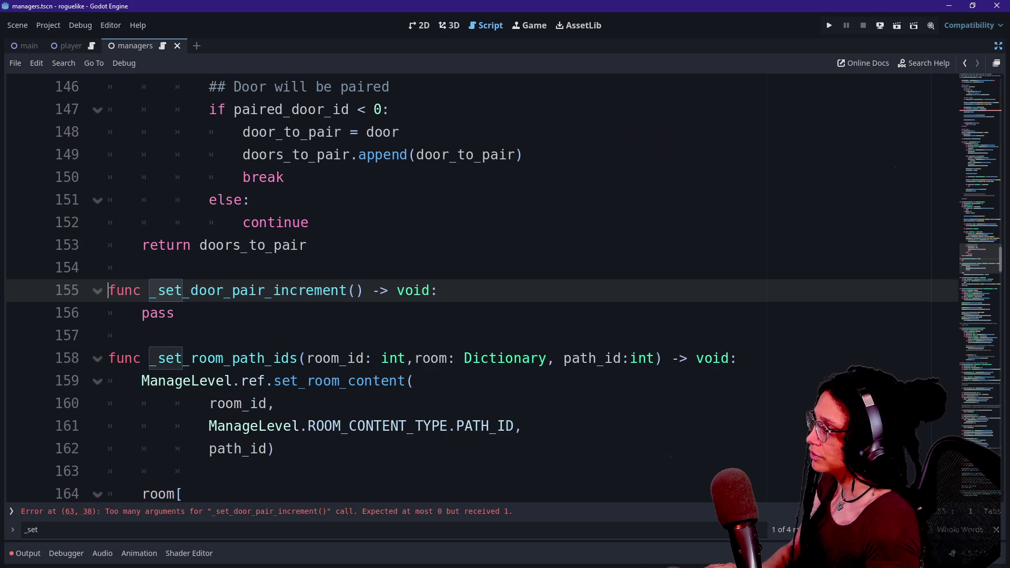
# - Give _set_door_pair_increment a room:Dictionary parameter and remove the pass placeholder
pyautogui.click(356, 291)
pyautogui.write('room:')
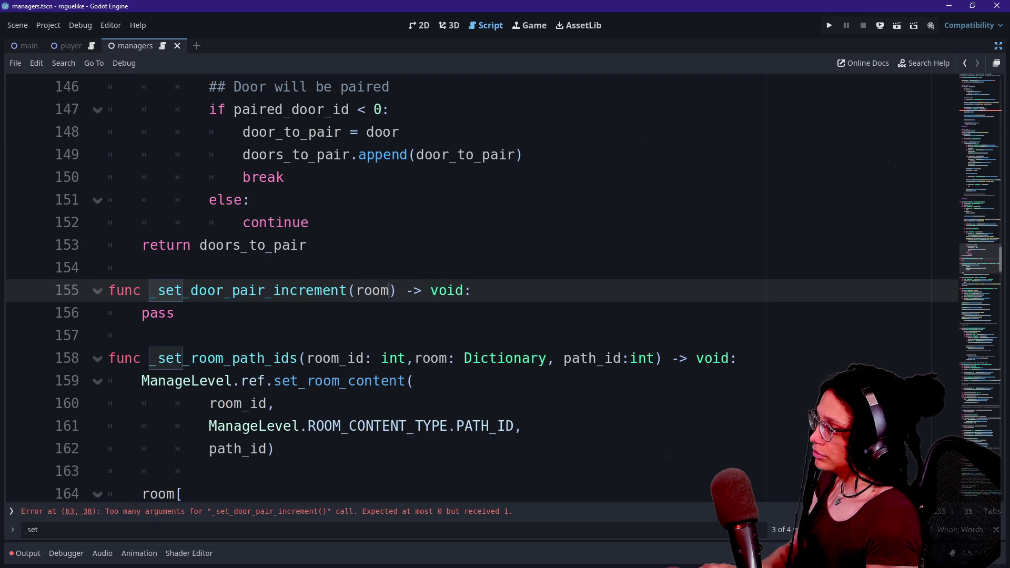
pyautogui.write('Dictionary')
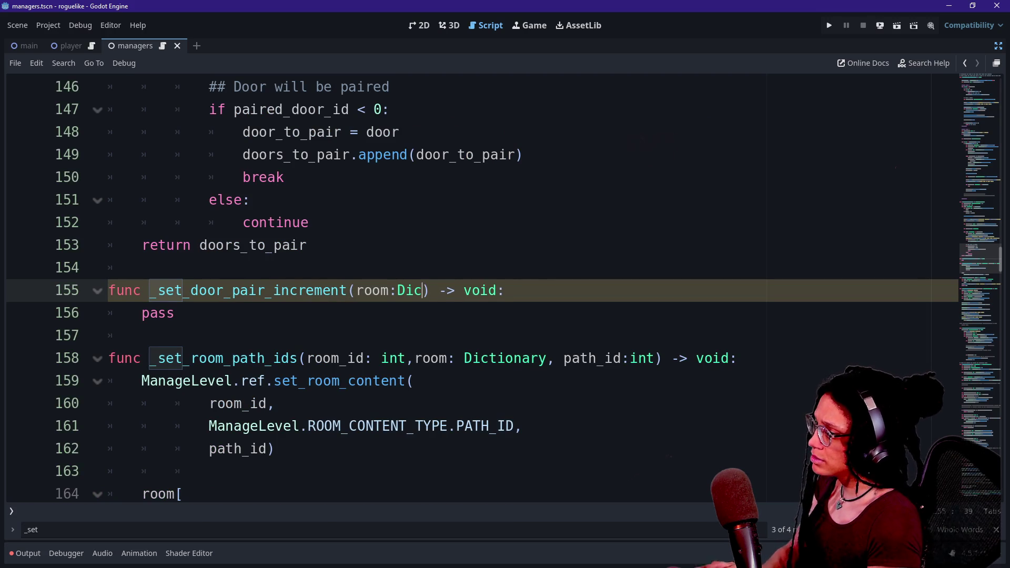
pyautogui.press('Down')
pyautogui.press('BackSpace')
pyautogui.press('BackSpace')
pyautogui.press('BackSpace')
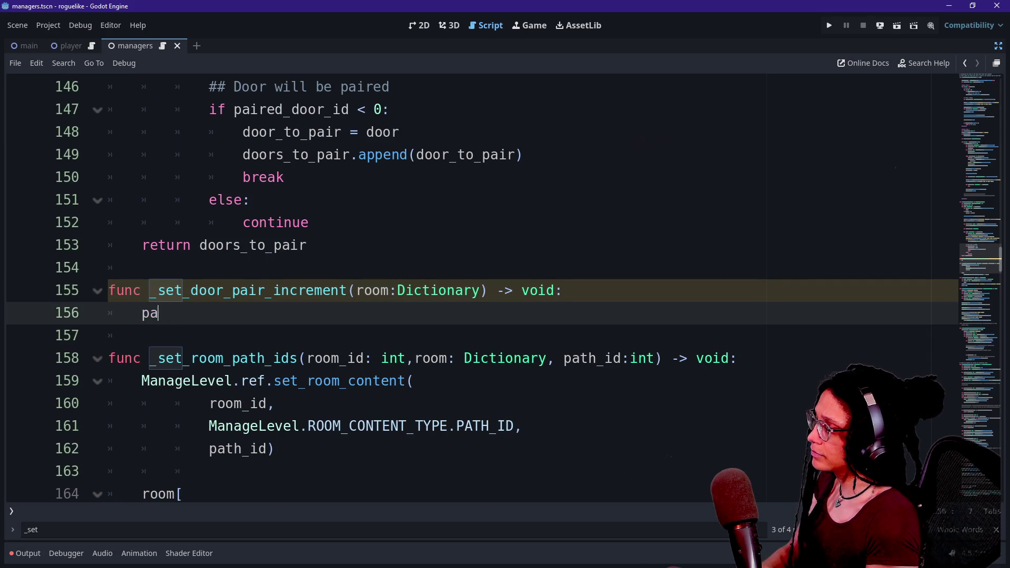
pyautogui.write('_')
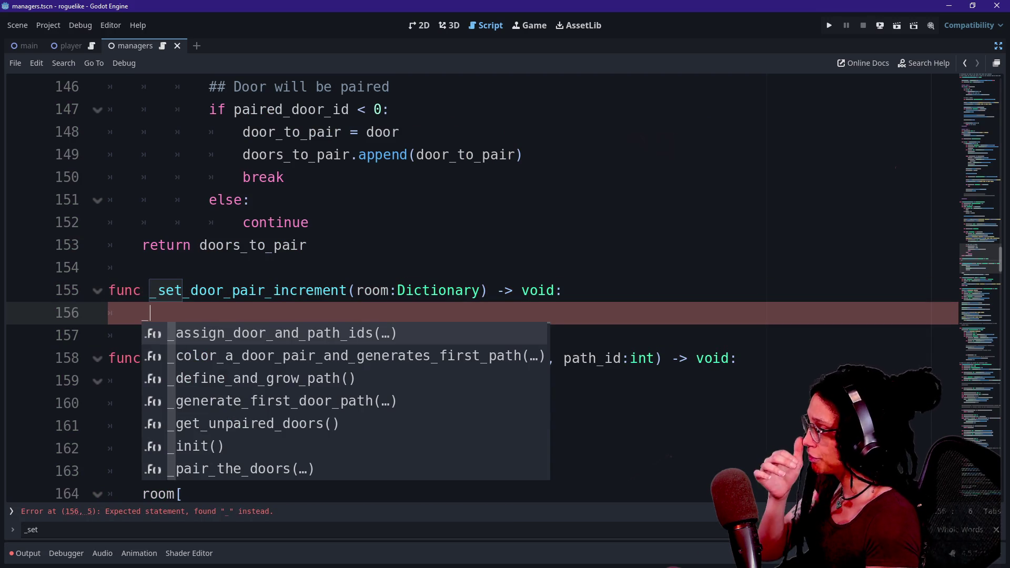
pyautogui.press('BackSpace')
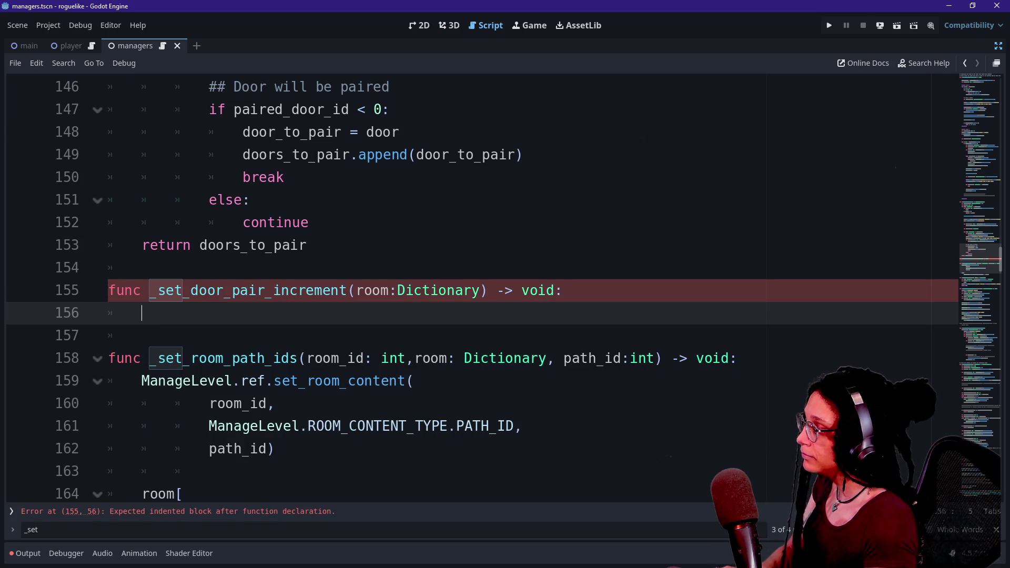
# - Copy the set_room_content block from _set_room_path_ids into the new function's body
pyautogui.scroll(-1, 247, 445)
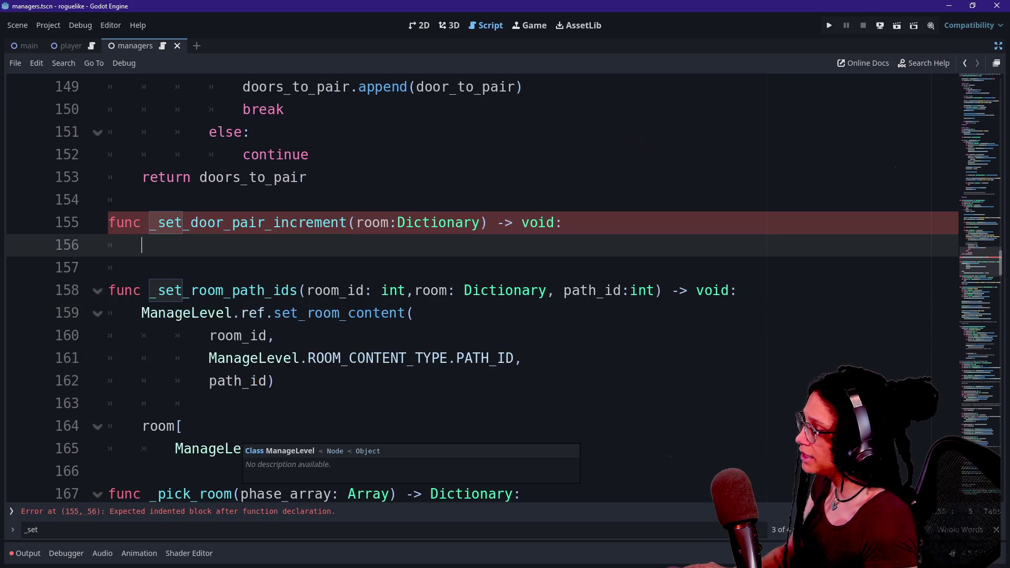
pyautogui.click(221, 403)
pyautogui.moveTo(572, 449)
pyautogui.mouseDown()
pyautogui.moveTo(276, 335)
pyautogui.moveTo(141, 313)
pyautogui.mouseUp()
pyautogui.hotkey('ctrl', 'c')
pyautogui.click(211, 246)
pyautogui.hotkey('ctrl', 'v')
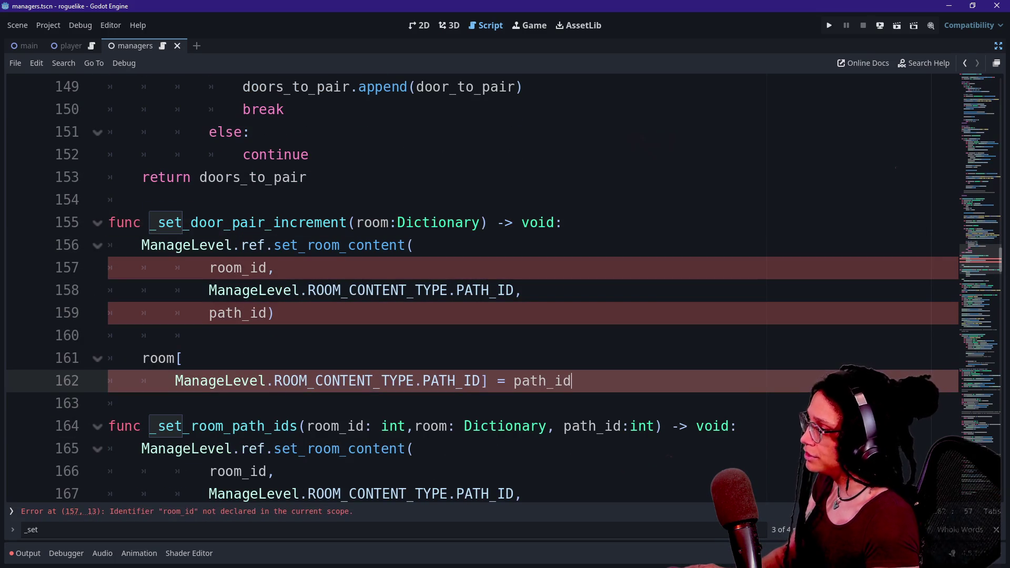
pyautogui.click(276, 268)
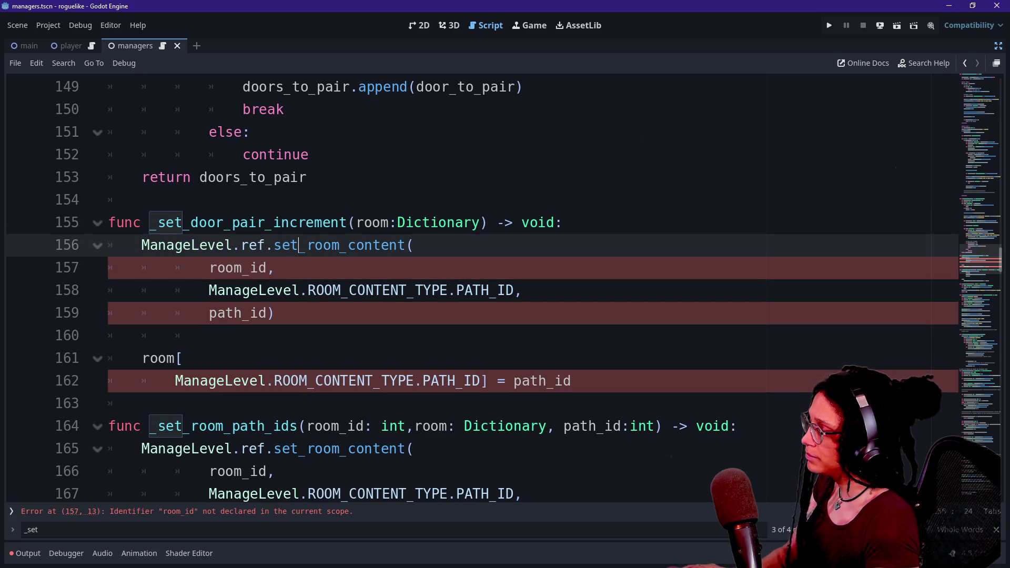
pyautogui.moveTo(175, 380); pyautogui.dragTo(431, 380)
pyautogui.click(424, 380)
pyautogui.moveTo(213, 335); pyautogui.dragTo(365, 380)
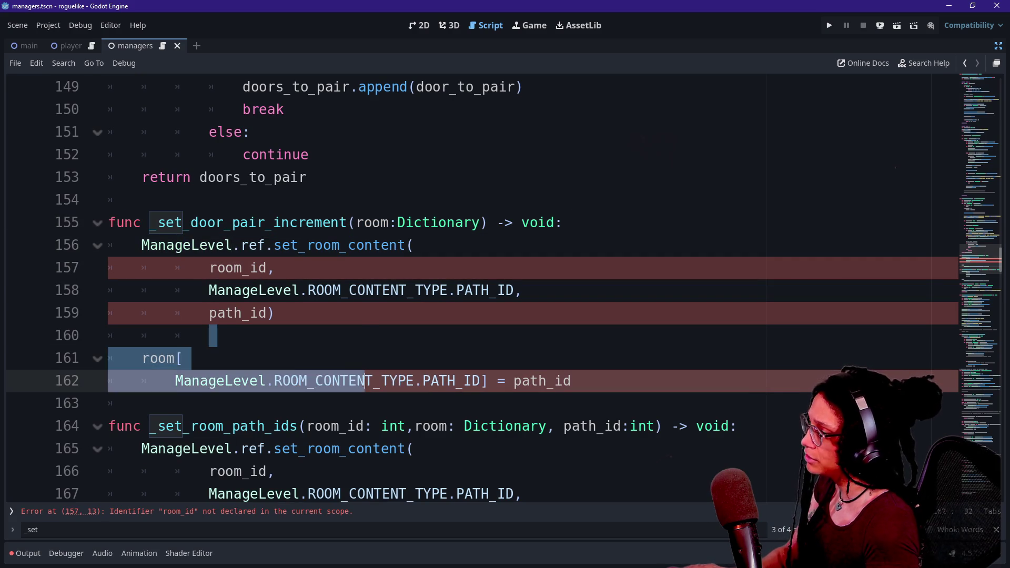
pyautogui.click(364, 381)
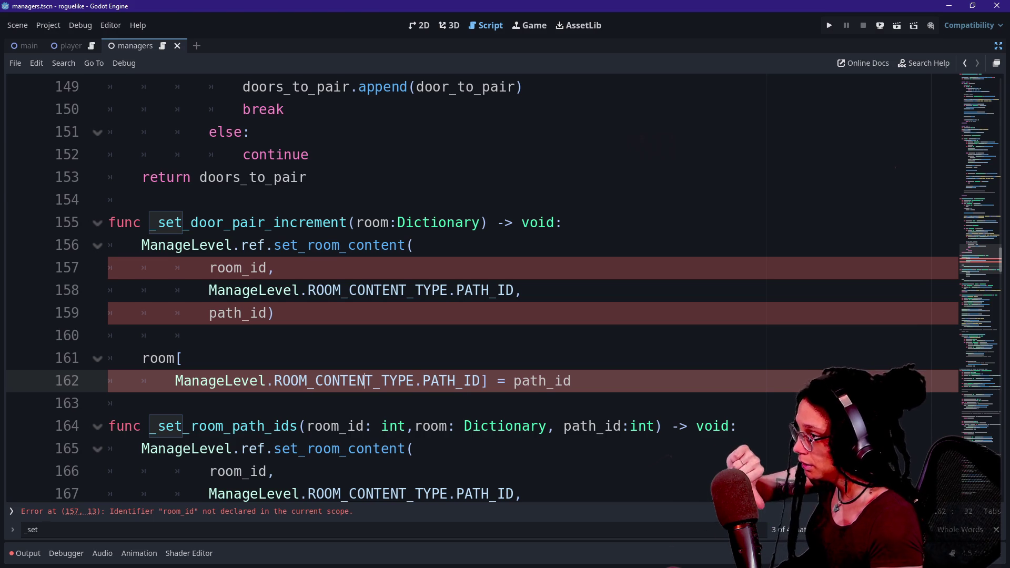
pyautogui.click(564, 223)
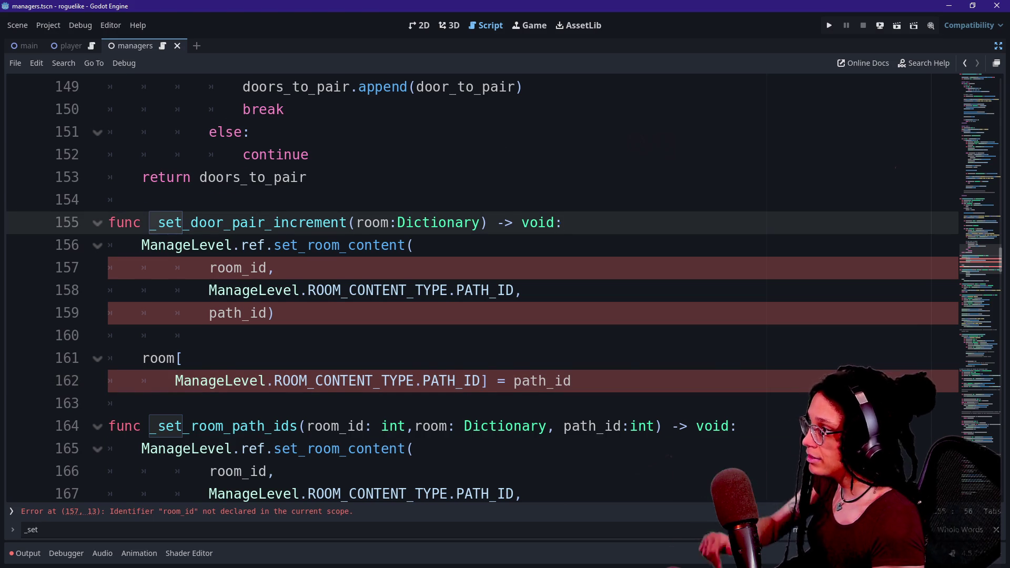
pyautogui.scroll(3, 474, 284)
pyautogui.scroll(3, 474, 285)
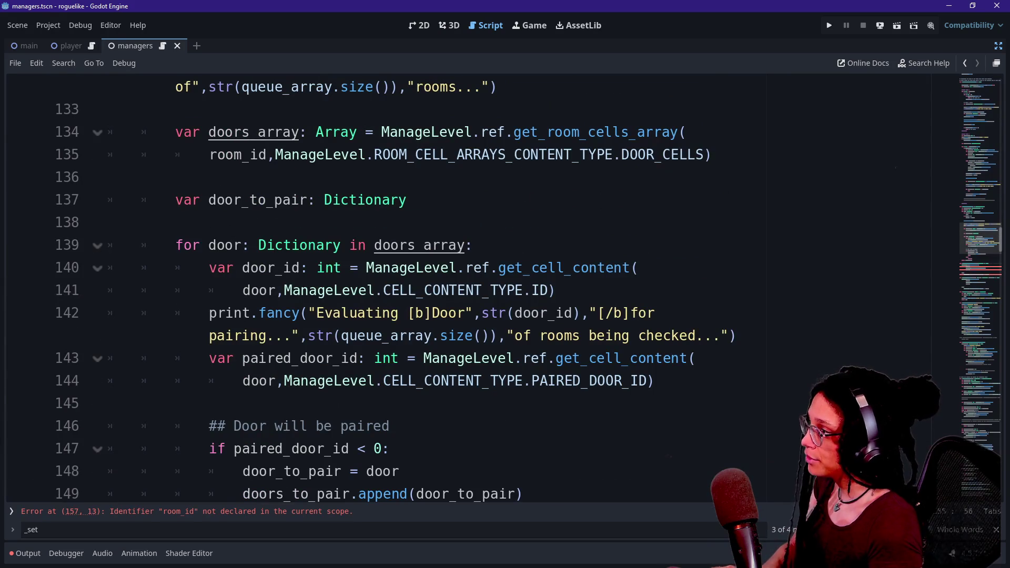
# - Search the script for 'room_id =' and step through the matches
pyautogui.click(108, 176)
pyautogui.hotkey('ctrl', 'f')
pyautogui.write('room_id')
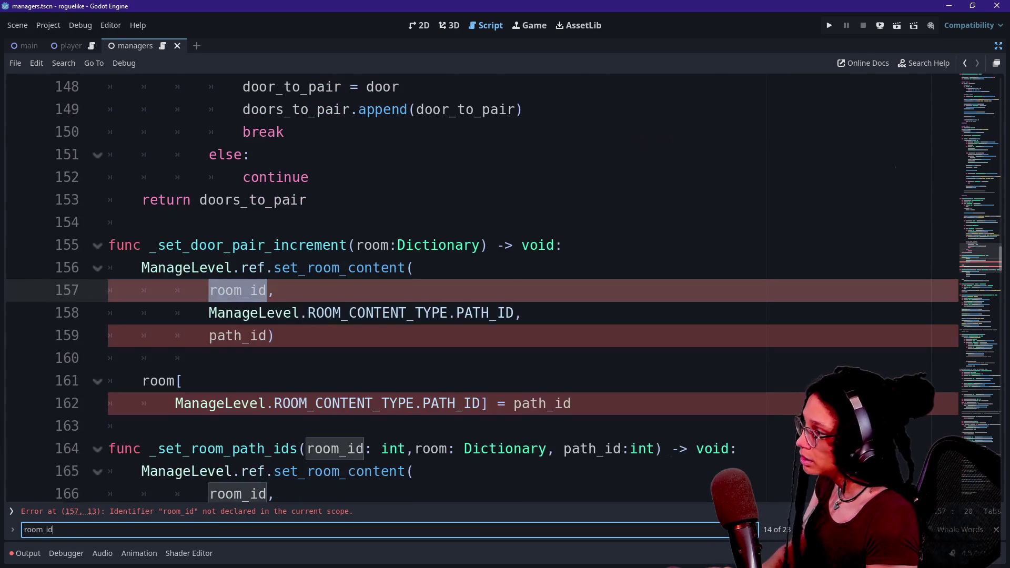
pyautogui.write(' =')
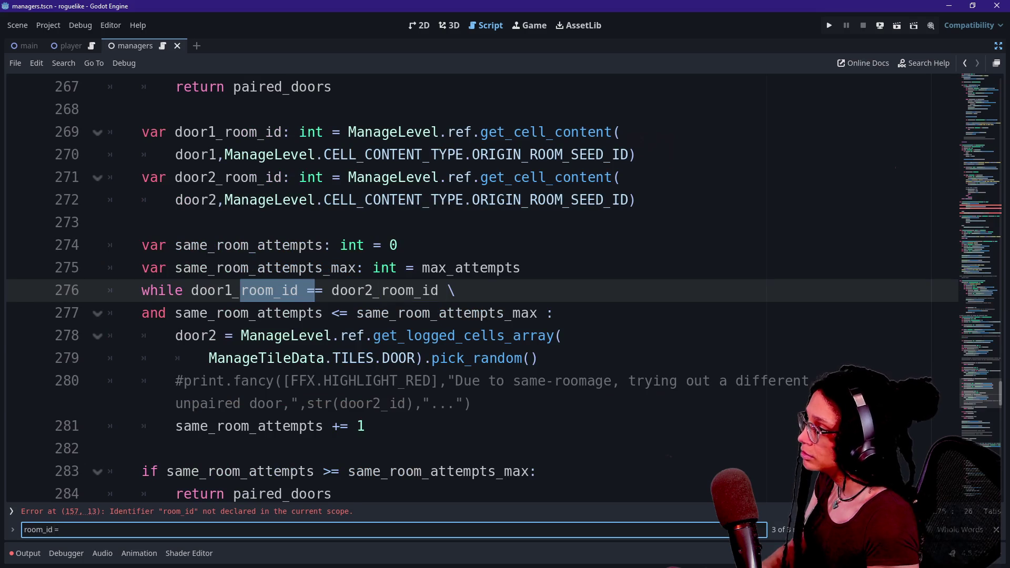
pyautogui.press('Return')
pyautogui.press('Return')
pyautogui.press('Return')
pyautogui.press('Return')
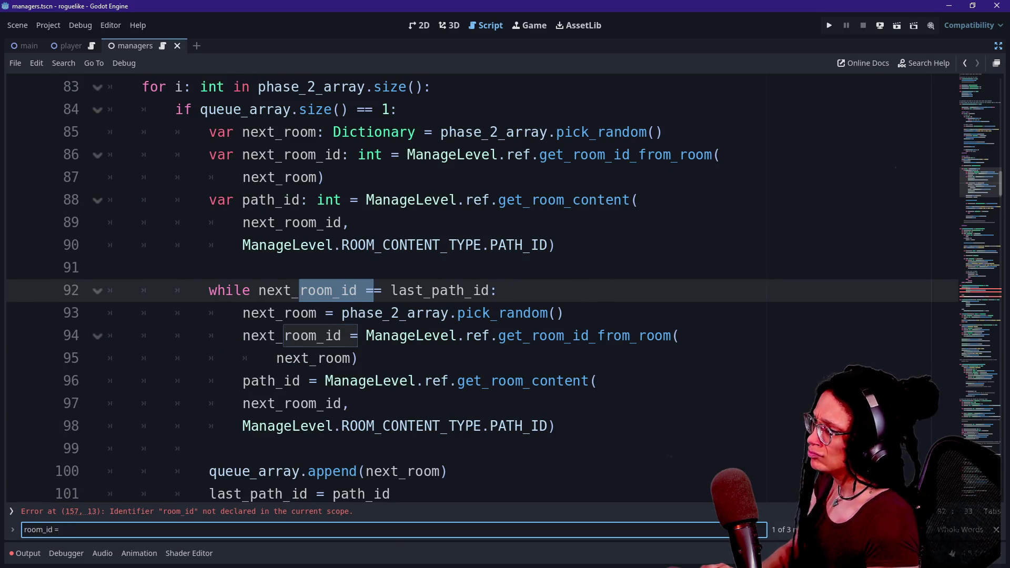
pyautogui.scroll(10, 473, 285)
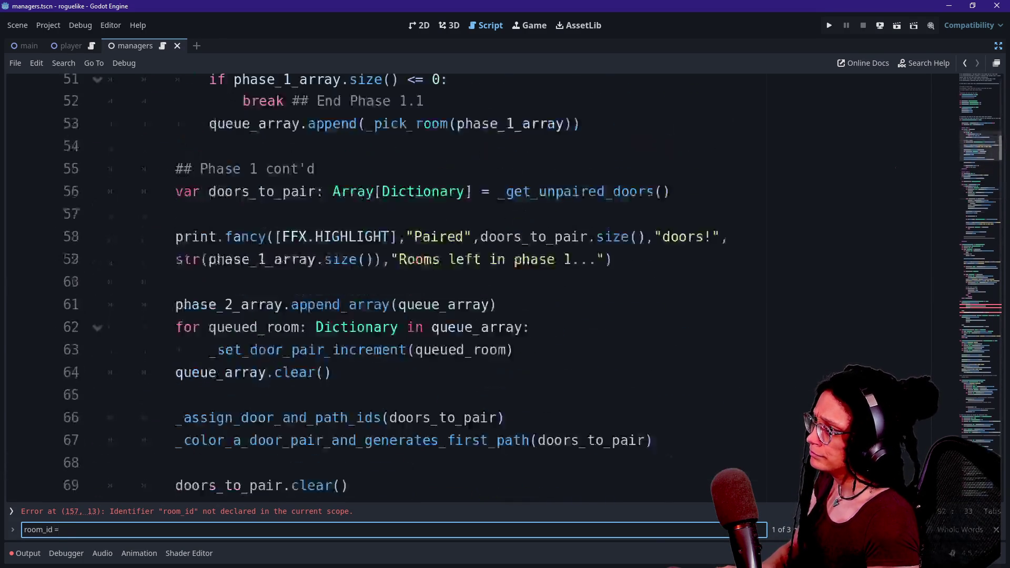
pyautogui.scroll(-9, 474, 284)
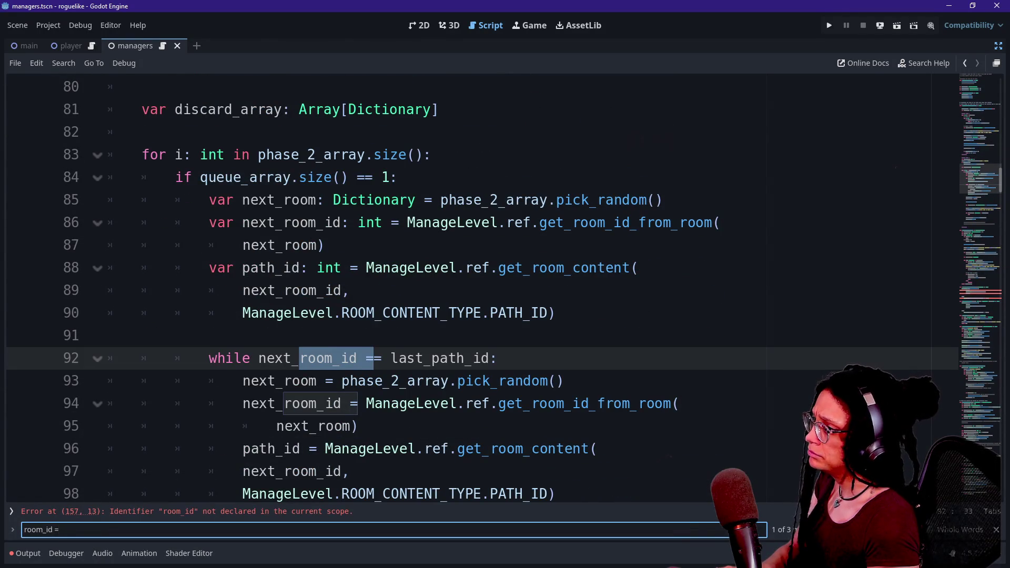
# - Copy the get_room_id_from_room call on lines 86–87 and return to the _set_door_pair_increment header
pyautogui.click(726, 223)
pyautogui.moveTo(325, 246)
pyautogui.mouseDown()
pyautogui.moveTo(465, 222)
pyautogui.moveTo(407, 222)
pyautogui.mouseUp()
pyautogui.click(53, 511)
pyautogui.click(564, 246)
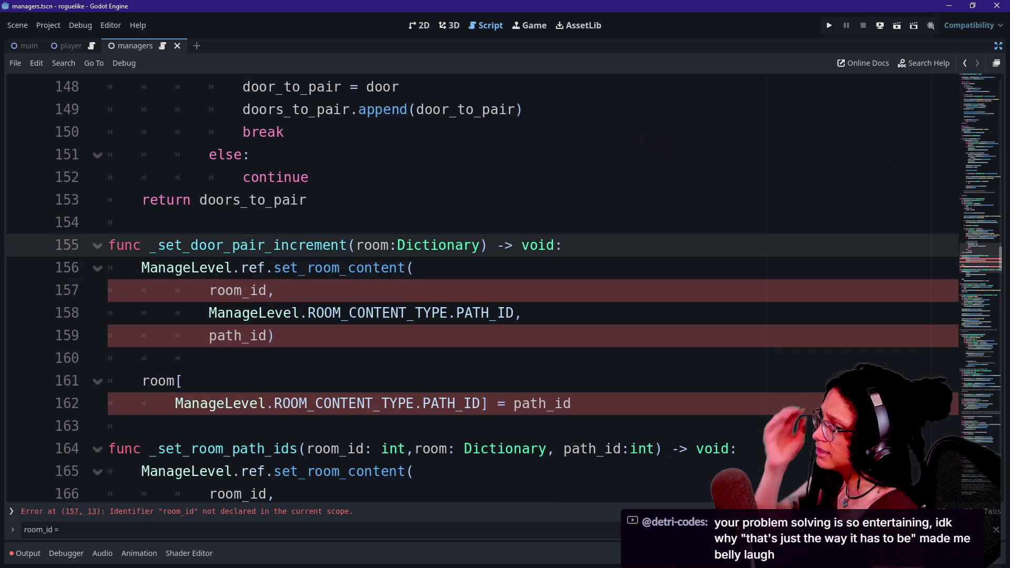
# - Replace the undeclared room_id argument with the get_room_id_from_room(room) lookup call
pyautogui.moveTo(209, 290); pyautogui.dragTo(268, 290)
pyautogui.hotkey('ctrl', 'v')
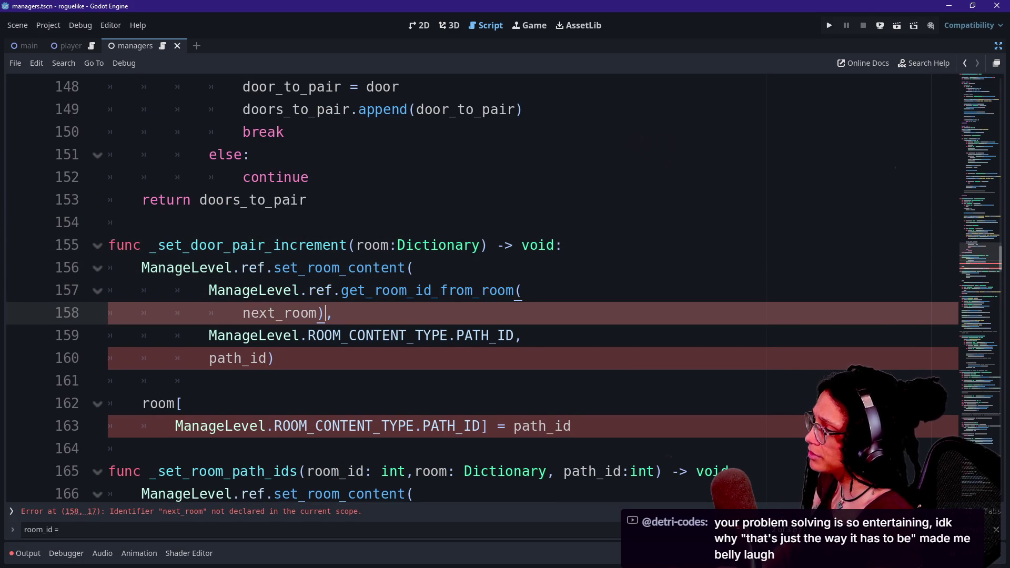
pyautogui.press('BackSpace')
pyautogui.write('/')
pyautogui.press('Left')
pyautogui.press('BackSpace')
pyautogui.press('BackSpace')
pyautogui.press('BackSpace')
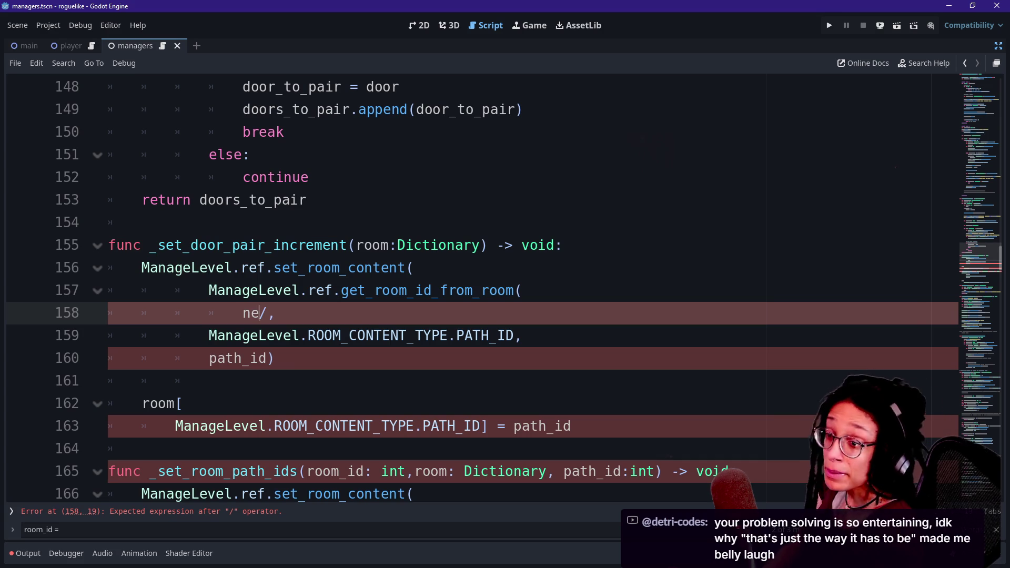
pyautogui.press('BackSpace')
pyautogui.press('BackSpace')
pyautogui.write('room')
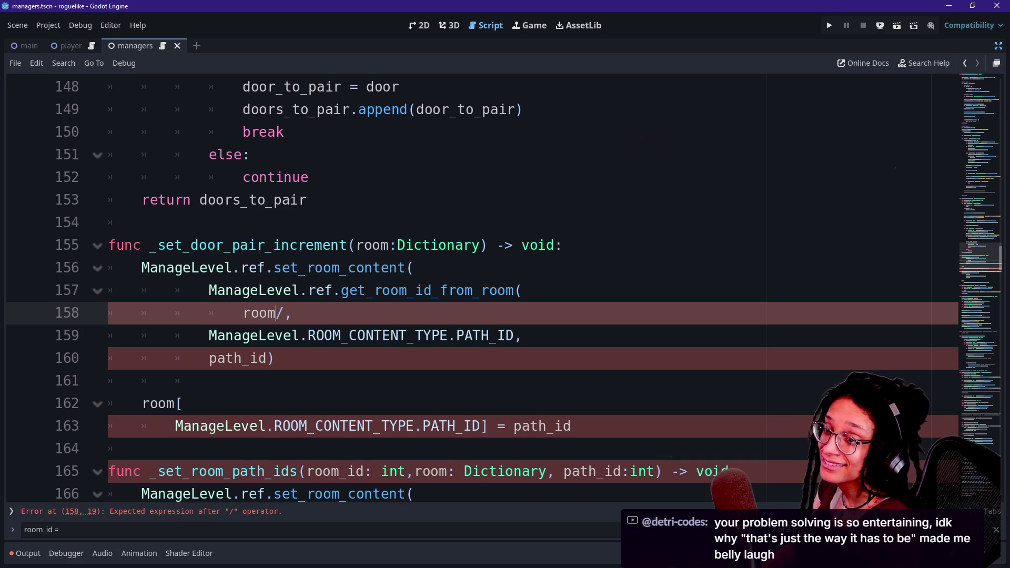
pyautogui.write(')')
pyautogui.press('Delete')
pyautogui.press('Up')
pyautogui.press('Up')
pyautogui.press('Down')
pyautogui.press('Down')
pyautogui.press('Down')
pyautogui.press('Down')
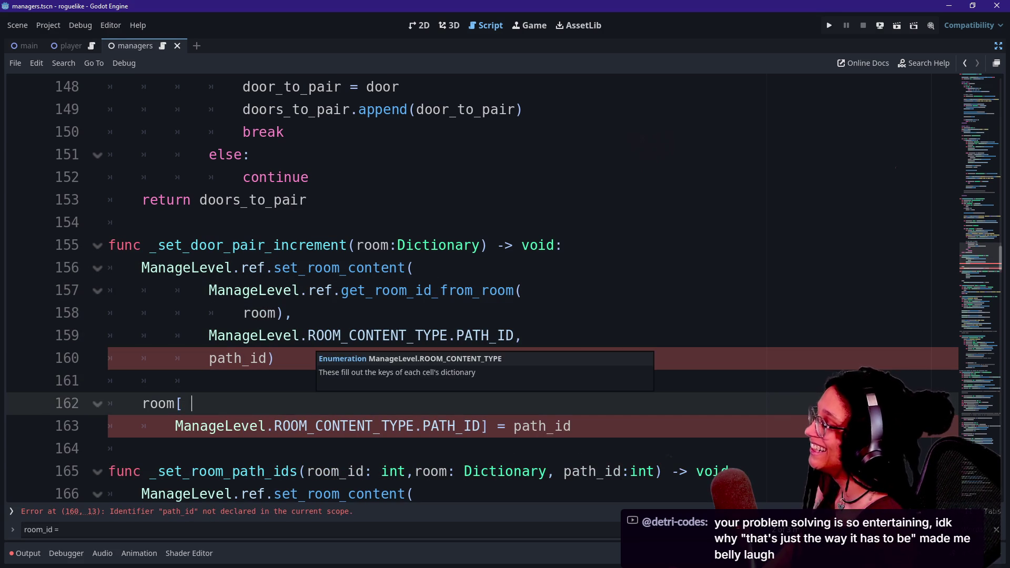
# - Swap the PATH_ID content type for ROOM_CONTENT_TYPE.PAIRED_DOOR_COUNT on line 159
pyautogui.press('Up')
pyautogui.press('Up')
pyautogui.press('Down')
pyautogui.press('Down')
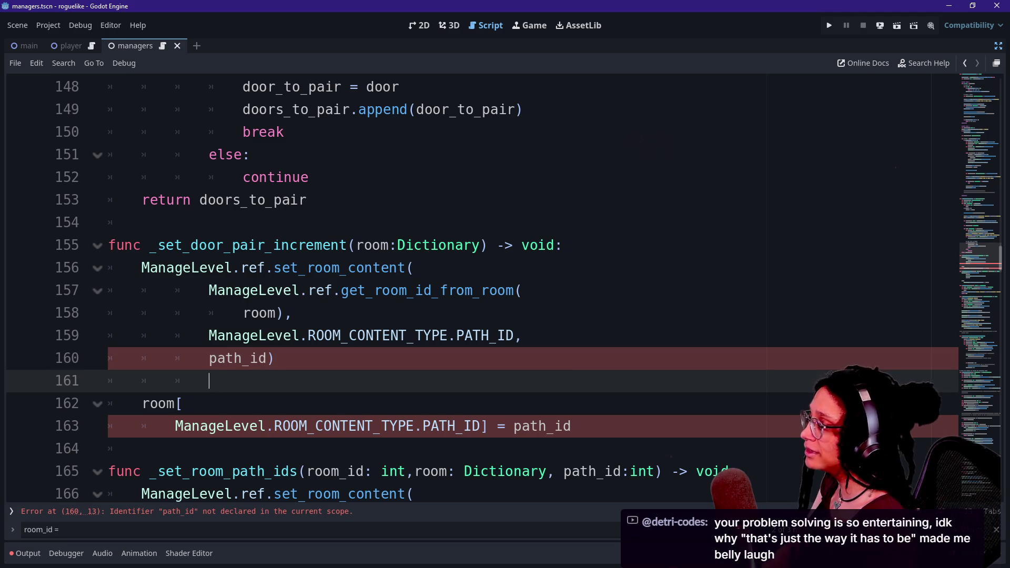
pyautogui.press('Up')
pyautogui.press('Up')
pyautogui.press('Up')
pyautogui.press('Down')
pyautogui.press('Right')
pyautogui.press('Right')
pyautogui.press('Right')
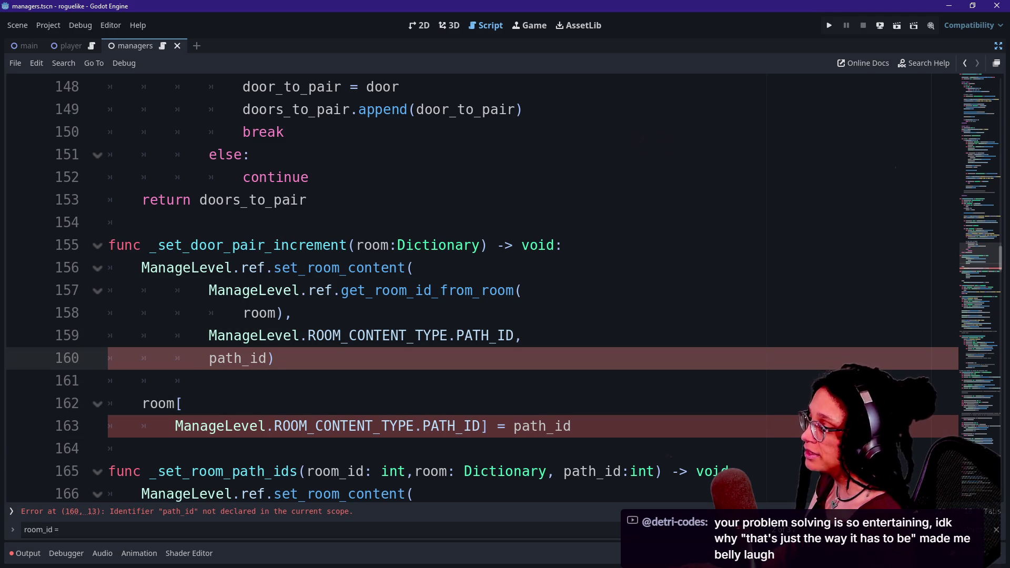
pyautogui.press('Up')
pyautogui.press('End')
pyautogui.press('Left')
pyautogui.press('BackSpace')
pyautogui.press('BackSpace')
pyautogui.press('BackSpace')
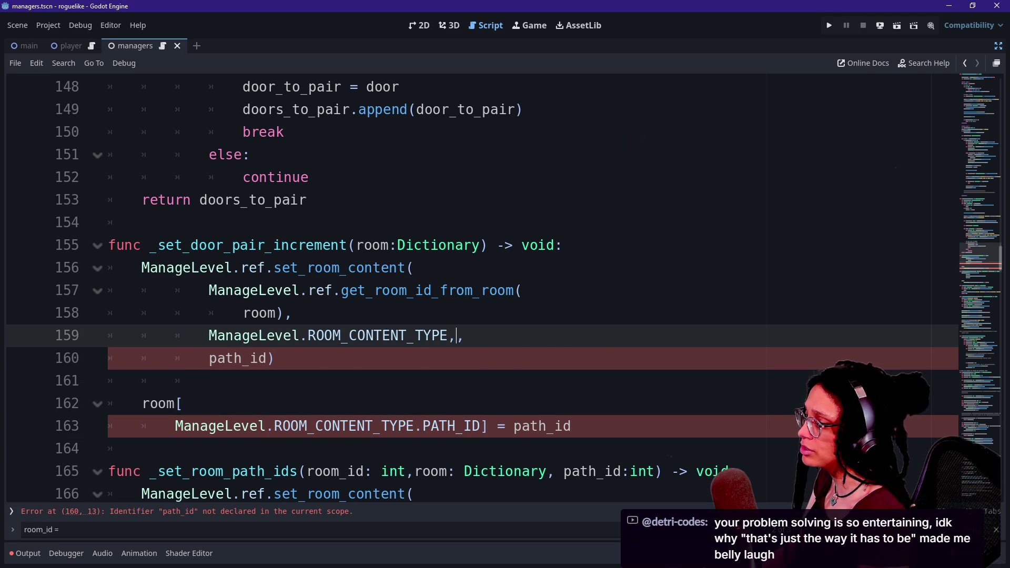
pyautogui.write(',,.')
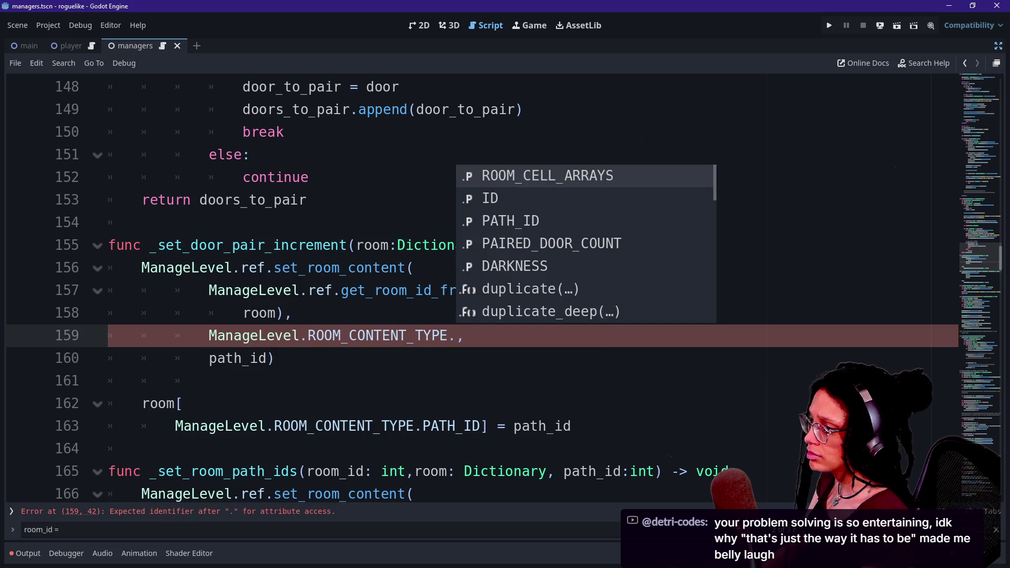
pyautogui.press('Down')
pyautogui.press('Down')
pyautogui.press('Down')
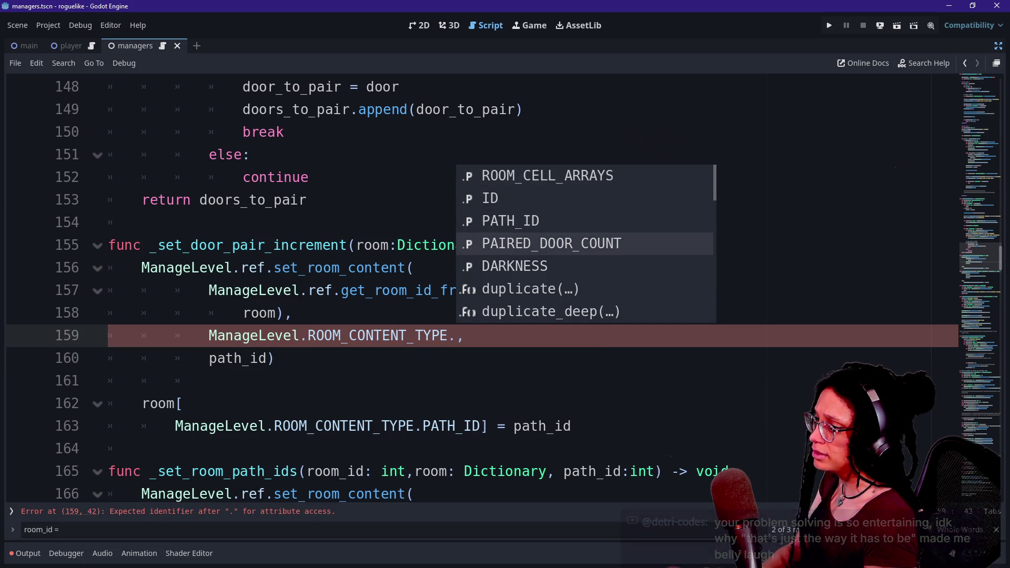
pyautogui.press('Return')
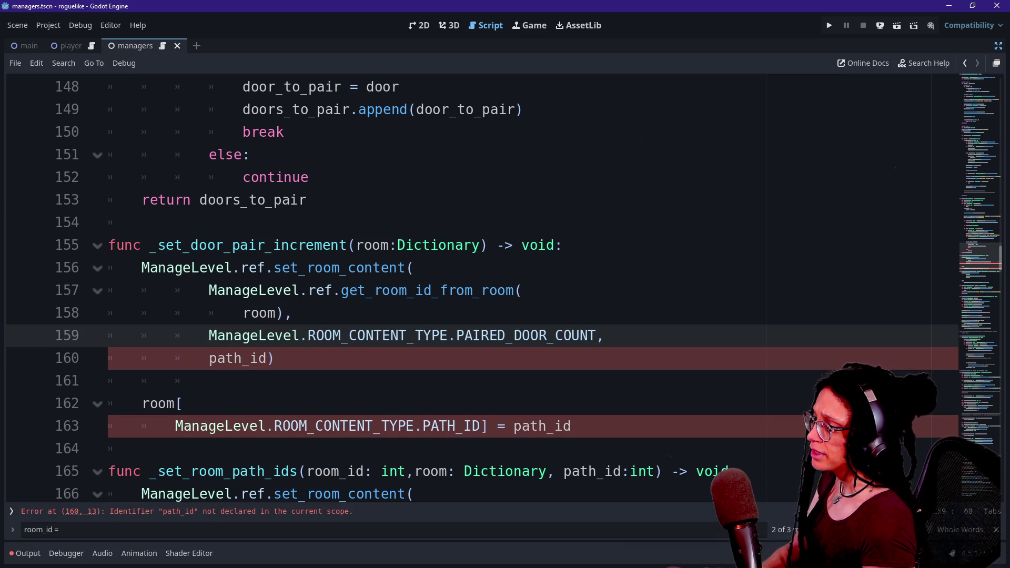
# - Step through the function's lines, ending at the end of the _set_door_pair_increment header
pyautogui.click(266, 358)
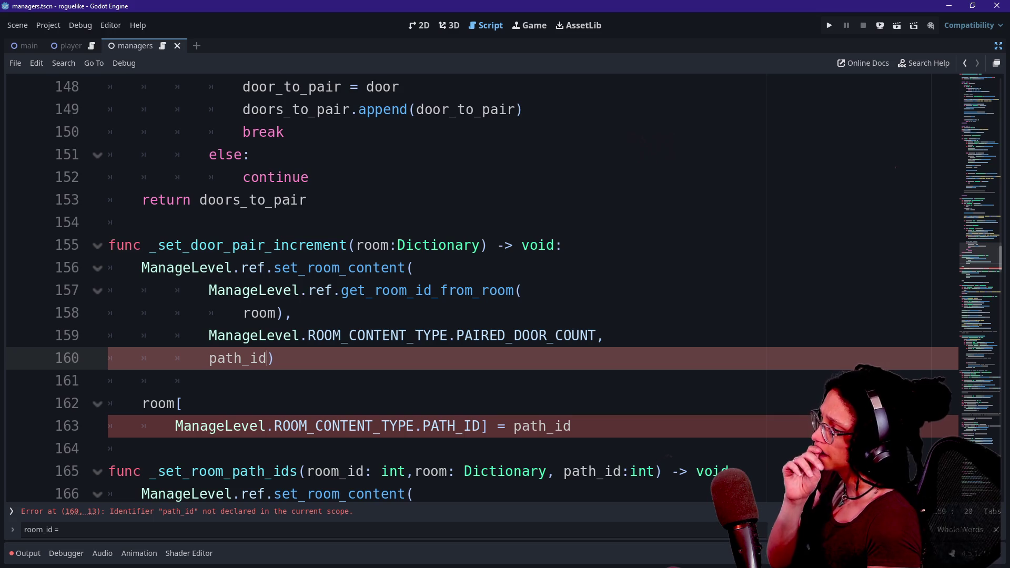
pyautogui.moveTo(374, 290)
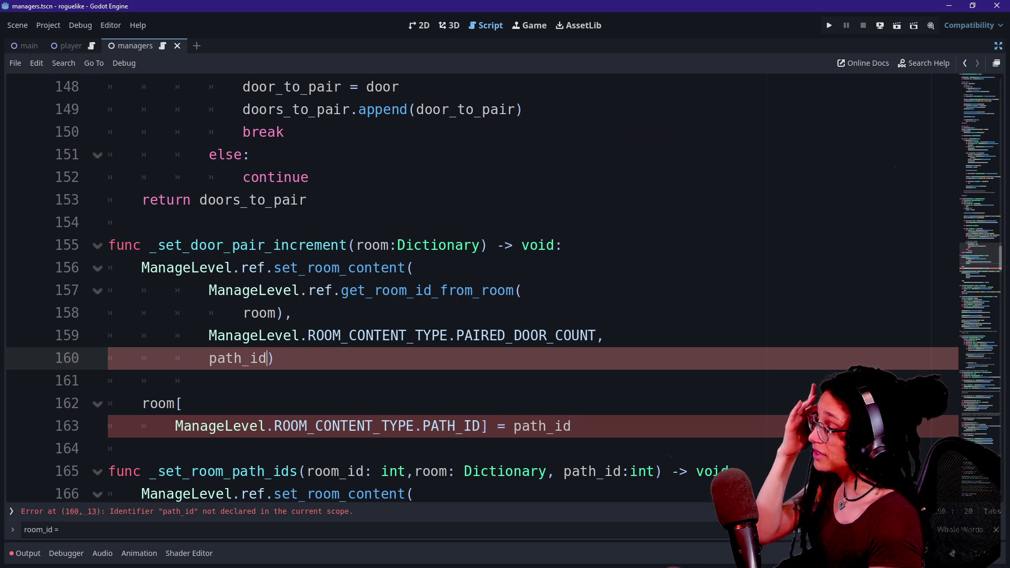
pyautogui.click(416, 268)
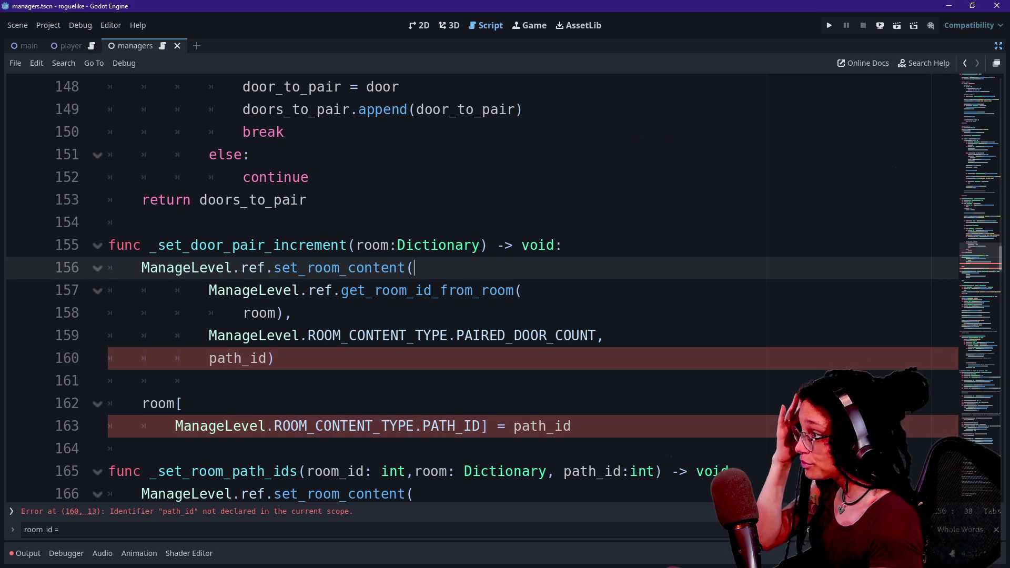
pyautogui.click(564, 246)
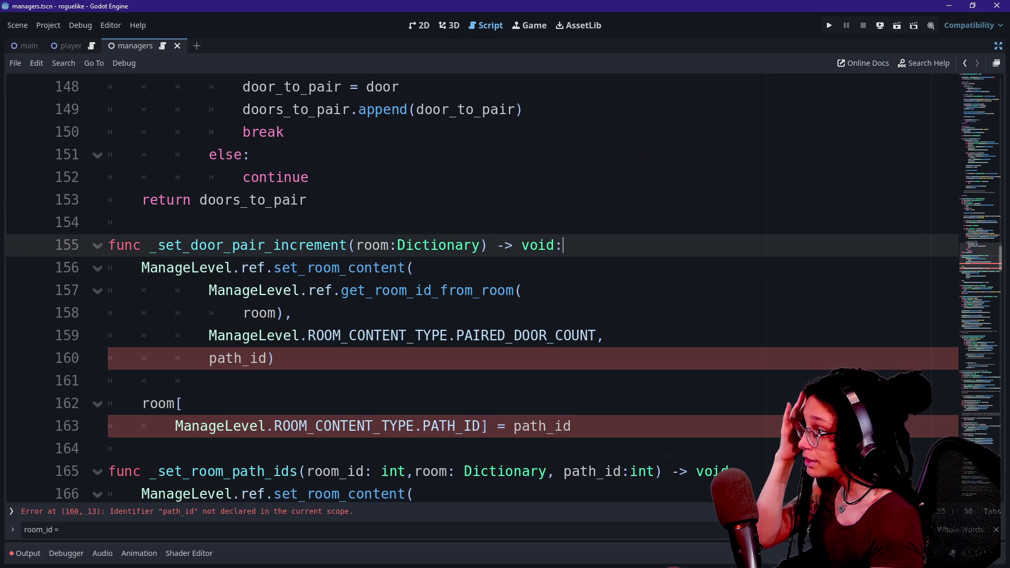
# - Declare 'var room_id: int = get_room_id_from_room(room)' and pass room_id to set_room_content
pyautogui.press('Return')
pyautogui.write('var')
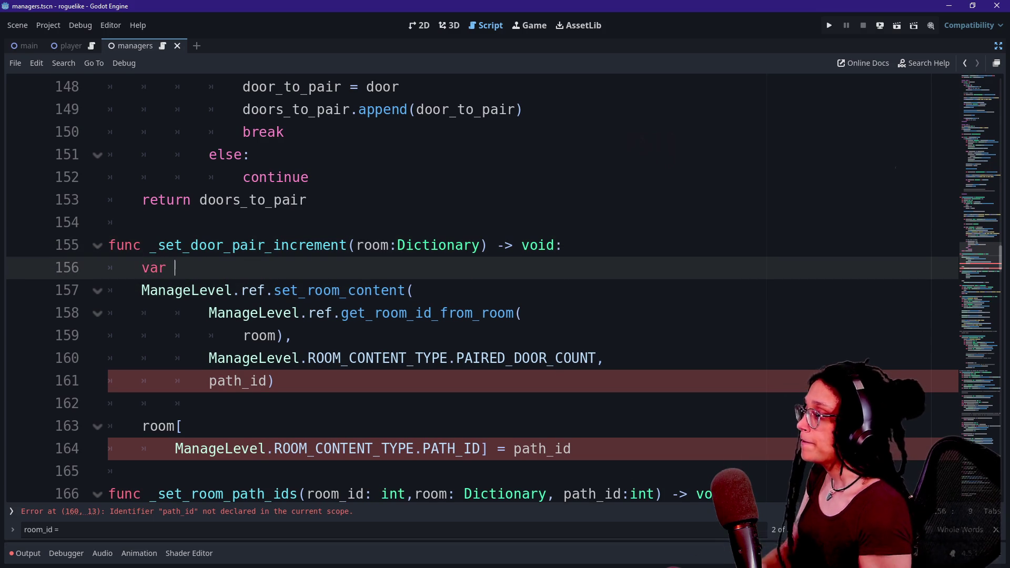
pyautogui.moveTo(209, 313)
pyautogui.mouseDown()
pyautogui.moveTo(292, 313)
pyautogui.moveTo(284, 335)
pyautogui.mouseUp()
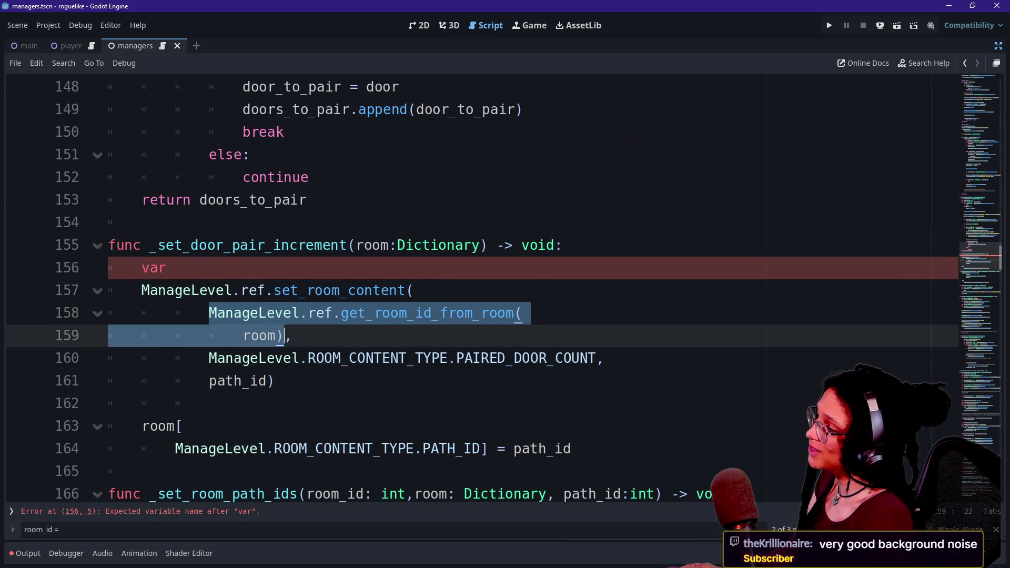
pyautogui.hotkey('ctrl', 'x')
pyautogui.click(176, 268)
pyautogui.click(209, 313)
pyautogui.write('room_id,')
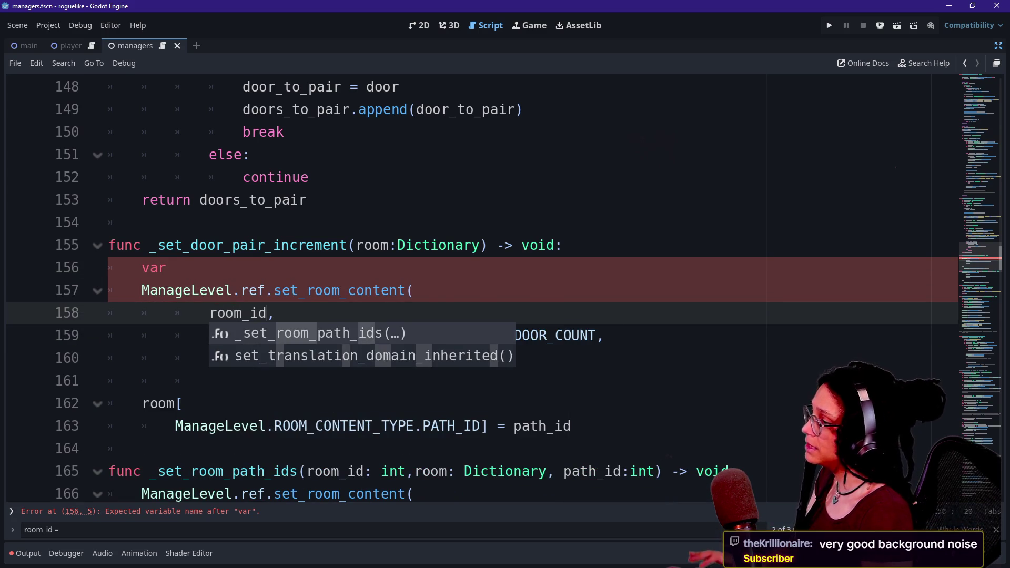
pyautogui.click(176, 268)
pyautogui.write('room_id: int =')
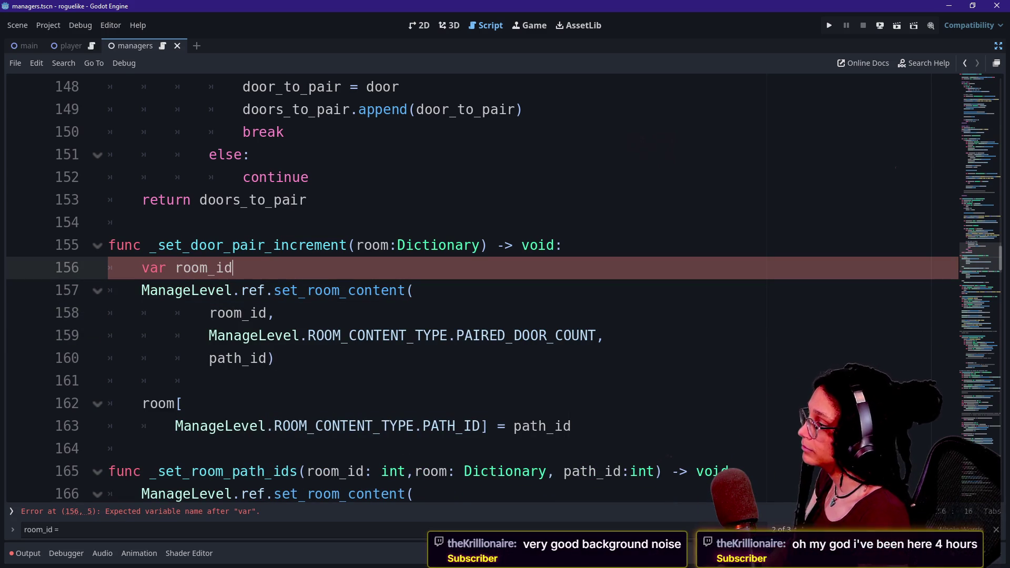
pyautogui.hotkey('ctrl', 'v')
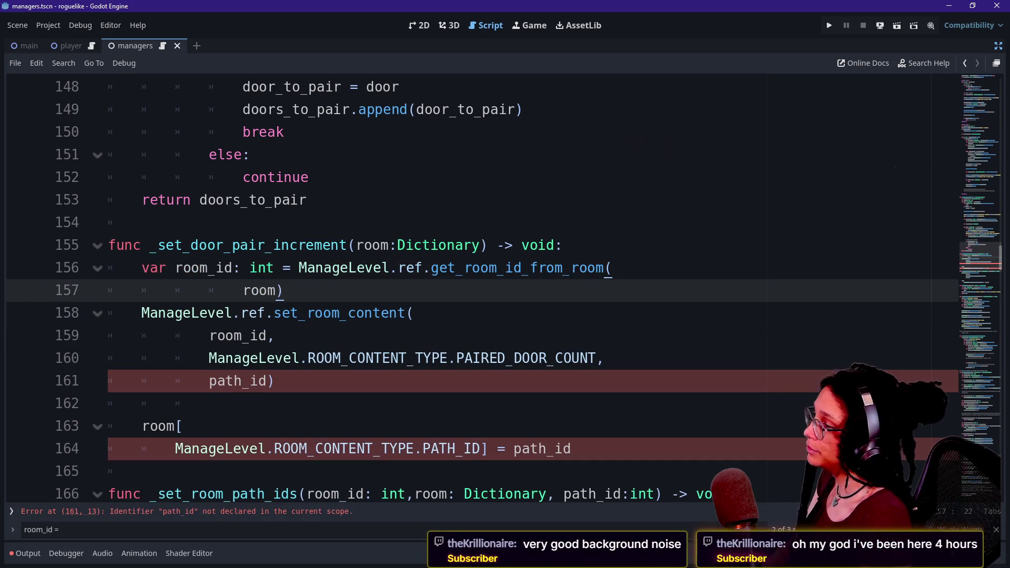
# - Remove two indents from the wrapped room argument and add a new line after room_id
pyautogui.click(243, 290)
pyautogui.press('BackSpace')
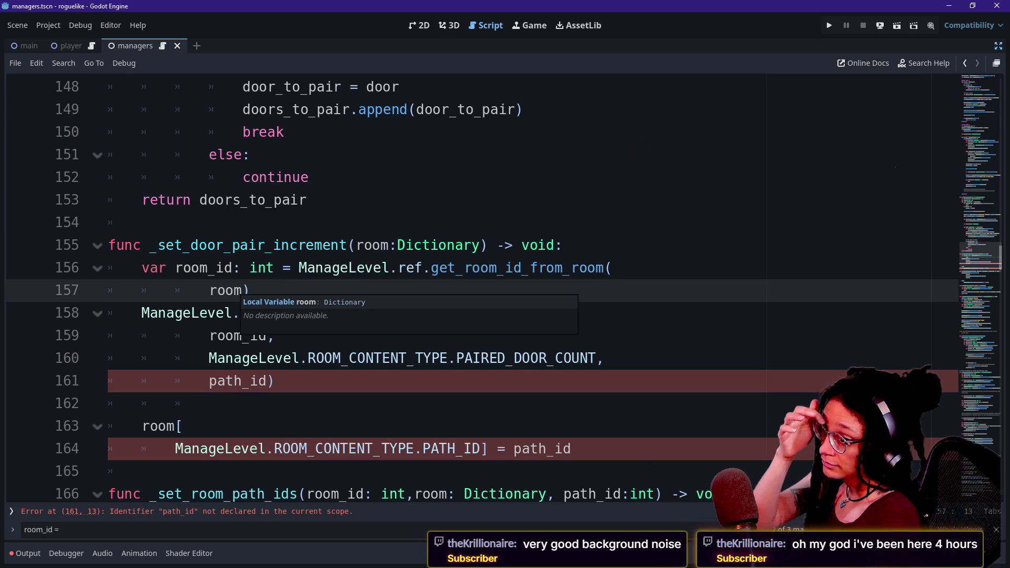
pyautogui.press('BackSpace')
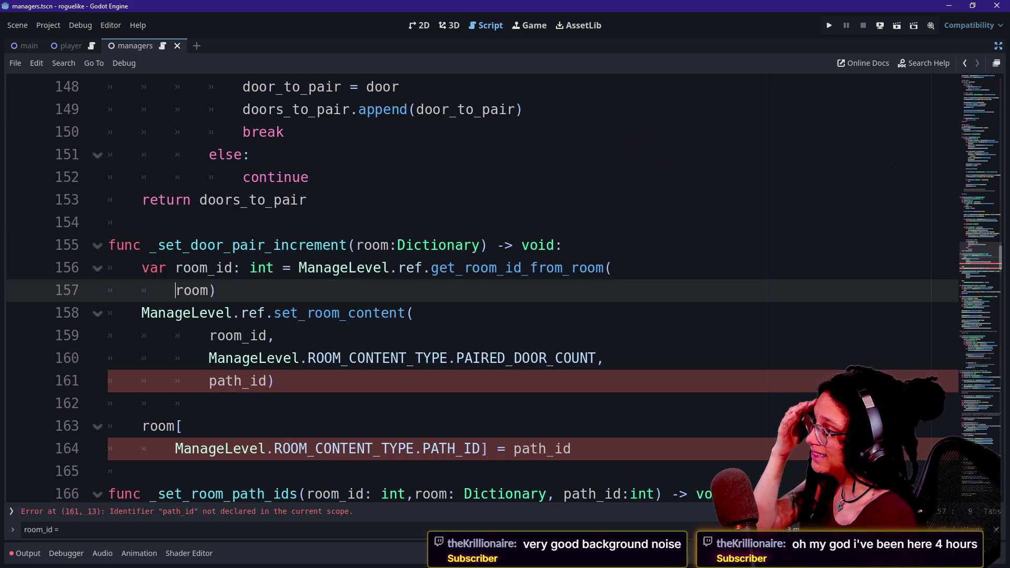
pyautogui.press('Return')
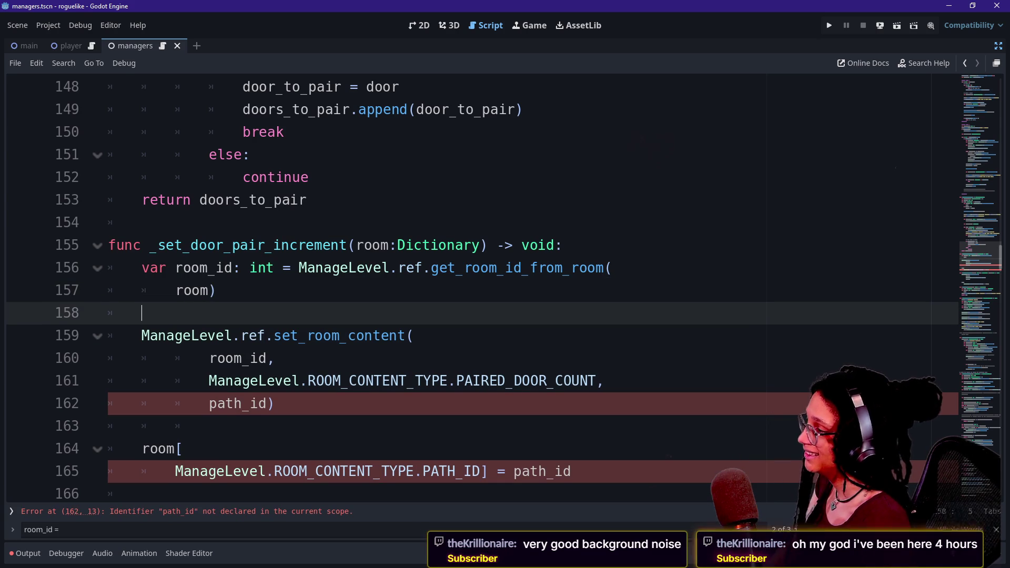
# - Start 'var current_paired_door_count: int = \' with a line continuation
pyautogui.write('g')
pyautogui.press('BackSpace')
pyautogui.write('var ')
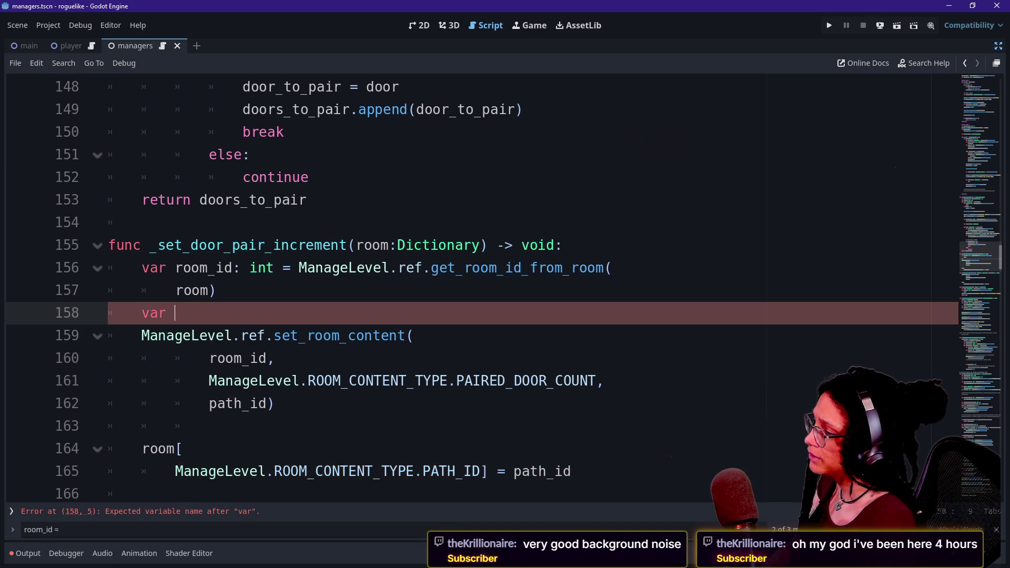
pyautogui.write('current_d')
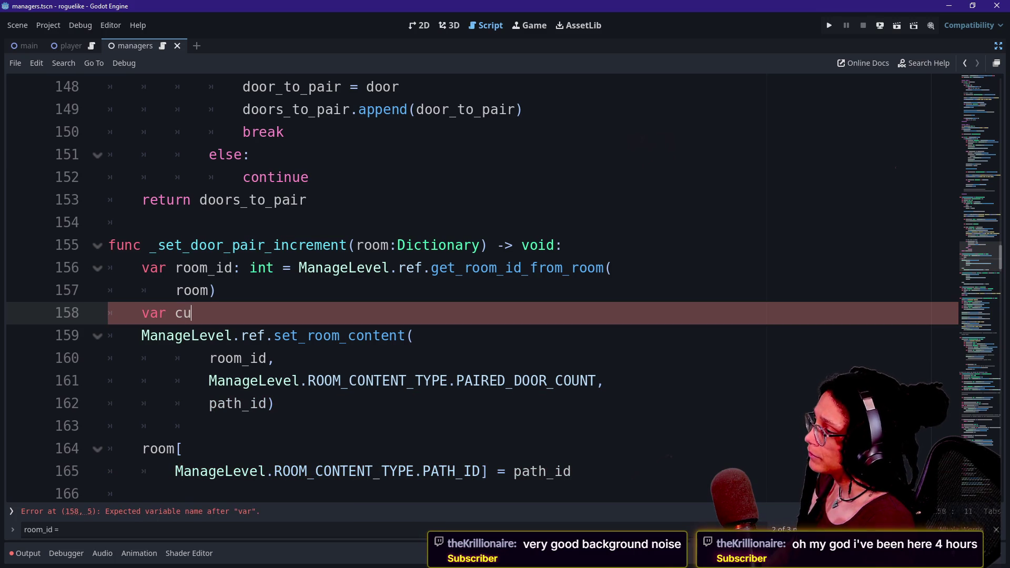
pyautogui.press('BackSpace')
pyautogui.write('paired_o')
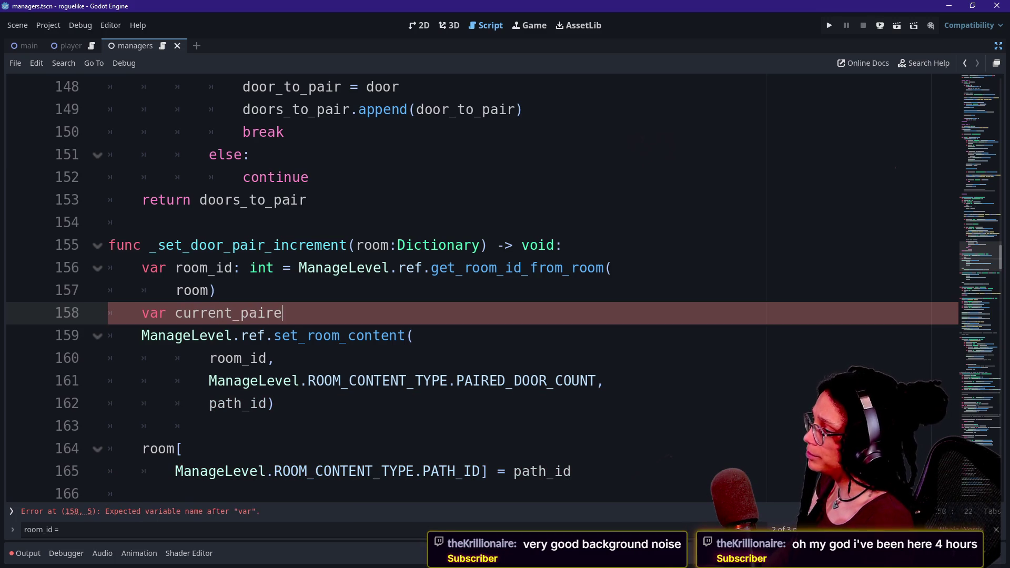
pyautogui.press('BackSpace')
pyautogui.write('door_count: int = \\')
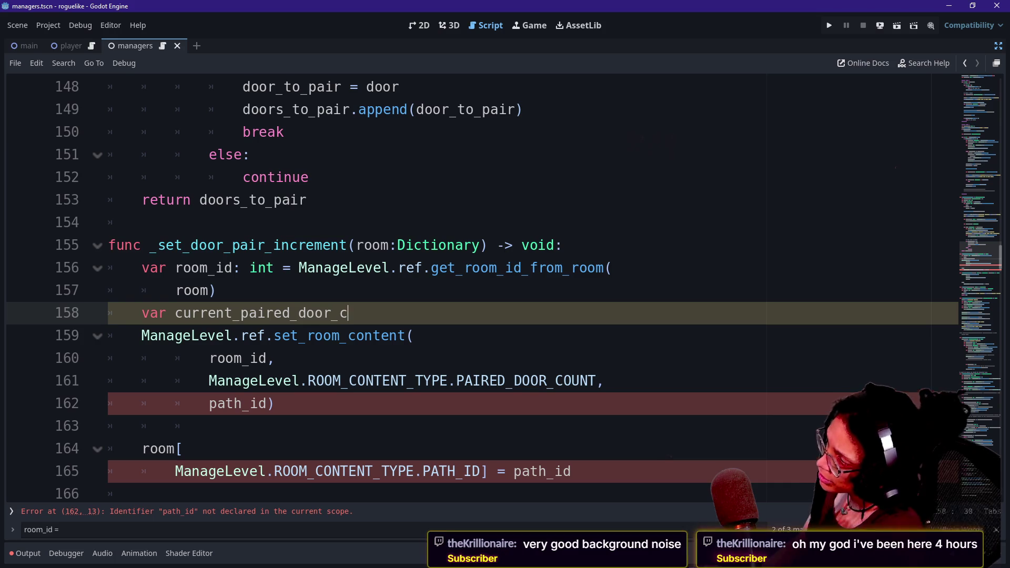
pyautogui.press('Return')
# - Assign it from ManageLevel.ref.get_room_content(room_id, ManageLevel.ROOM_CONTENT_TYPE.)
pyautogui.write('ManageLevel.ref.get_room_content(')
pyautogui.press('Return')
pyautogui.write('room_id,')
pyautogui.press('Return')
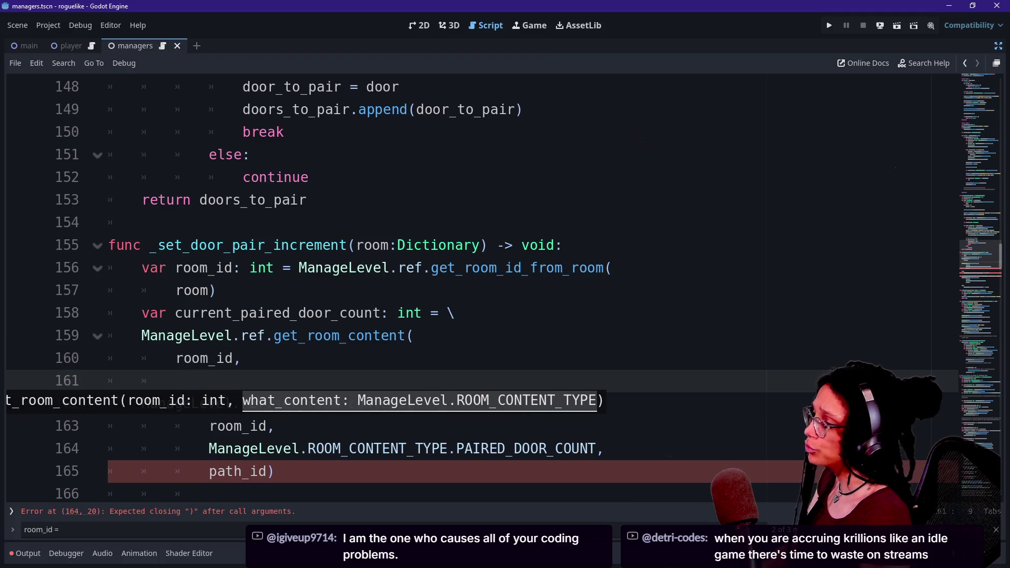
pyautogui.write('Mana')
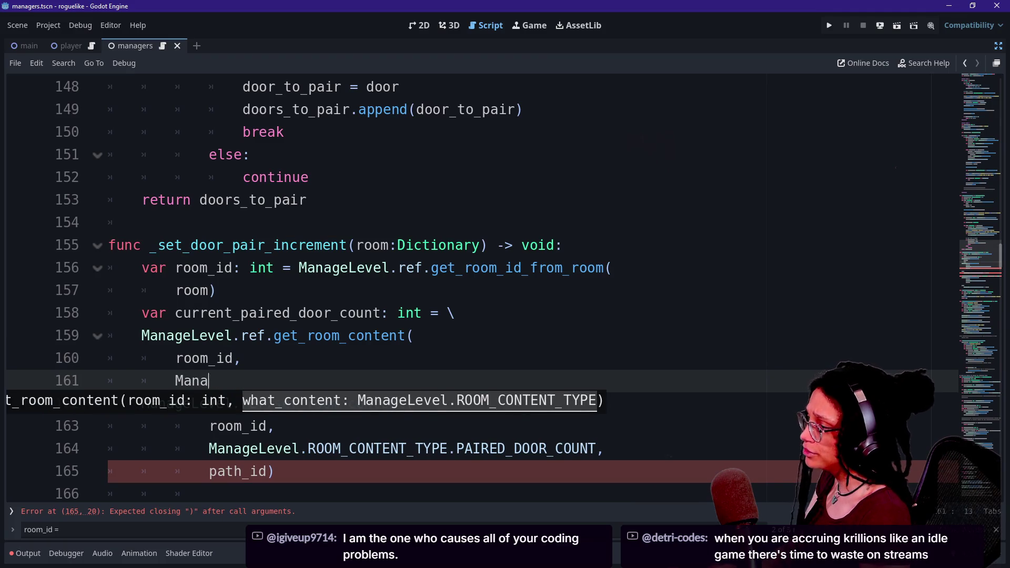
pyautogui.write('geLevel.ROOM')
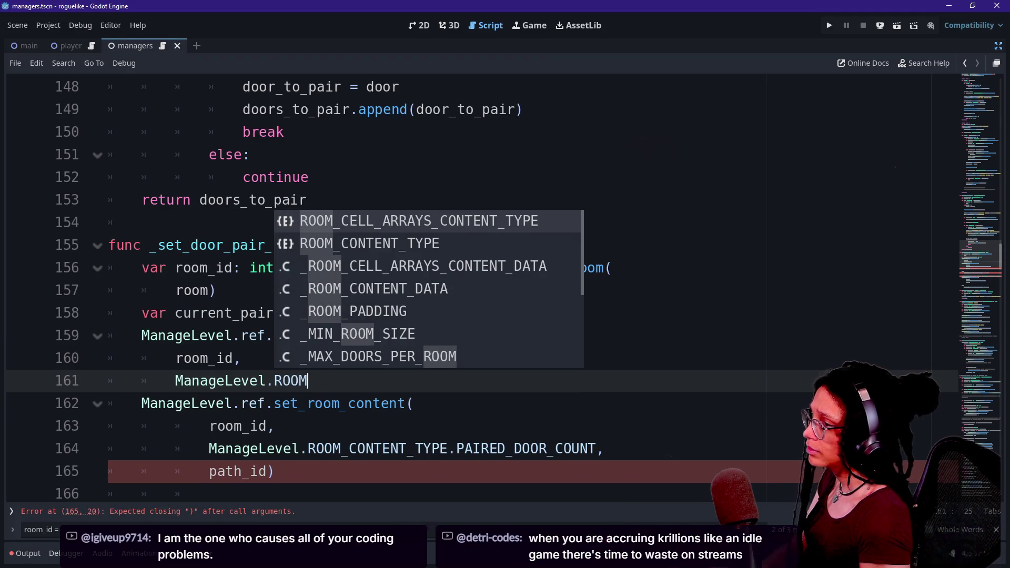
pyautogui.press('Down')
pyautogui.press('Return')
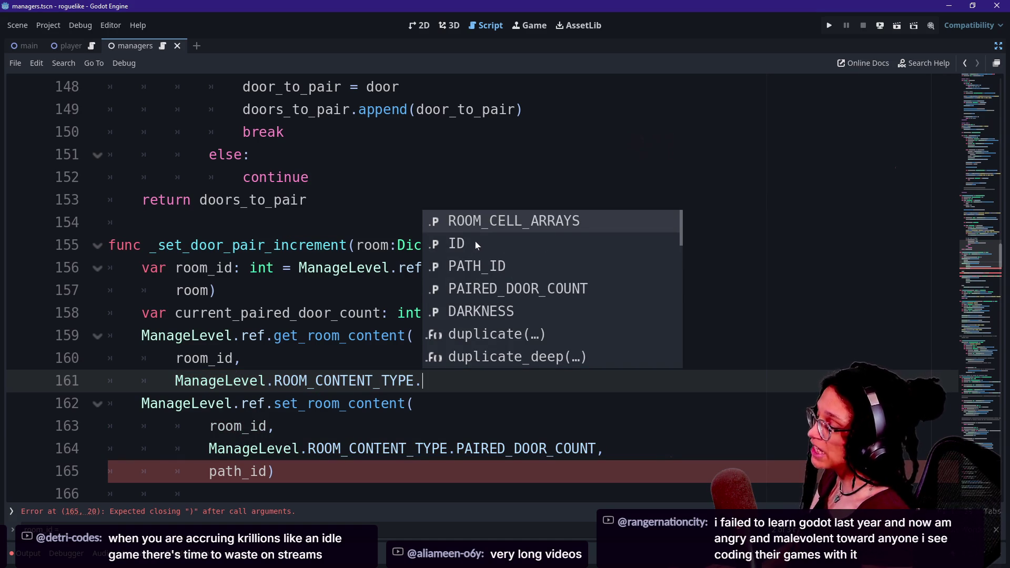
pyautogui.moveTo(472, 244)
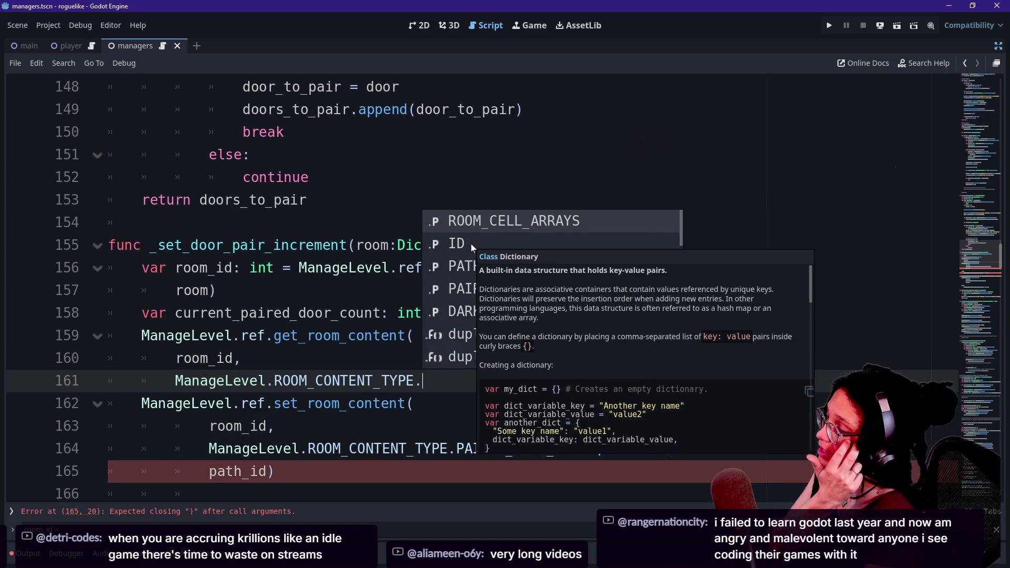
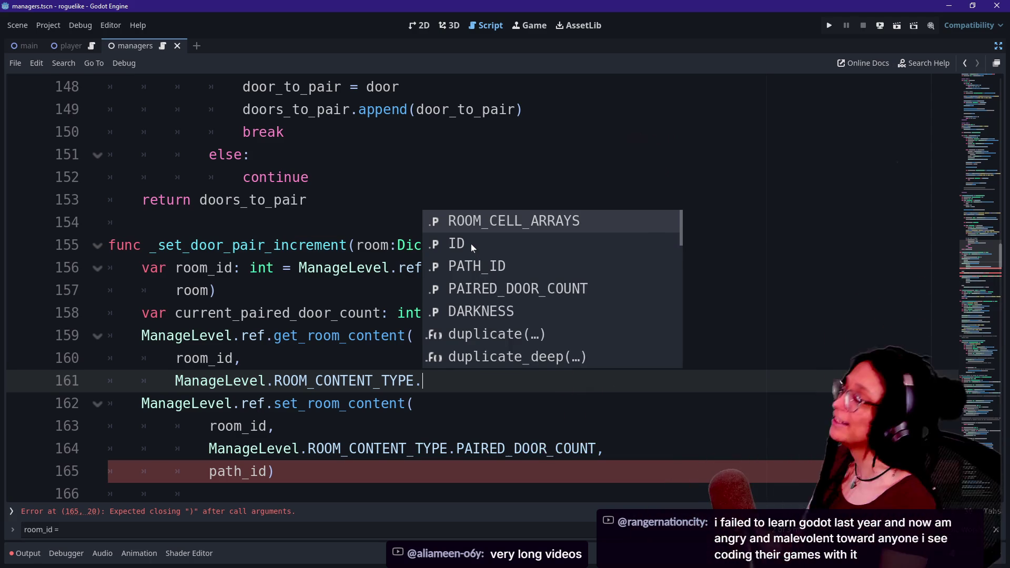
# - Complete the get_room_content call on line 161 with PAIRED_DOOR_COUNT and a closing parenthesis
pyautogui.click(308, 200)
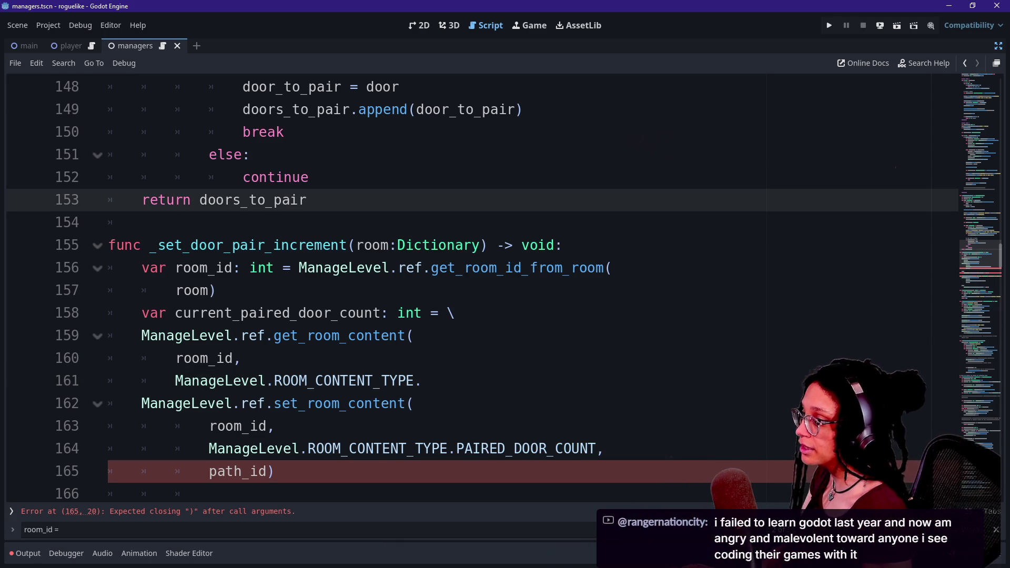
pyautogui.click(424, 381)
pyautogui.hotkey('ctrl', 'space')
pyautogui.write('PAI')
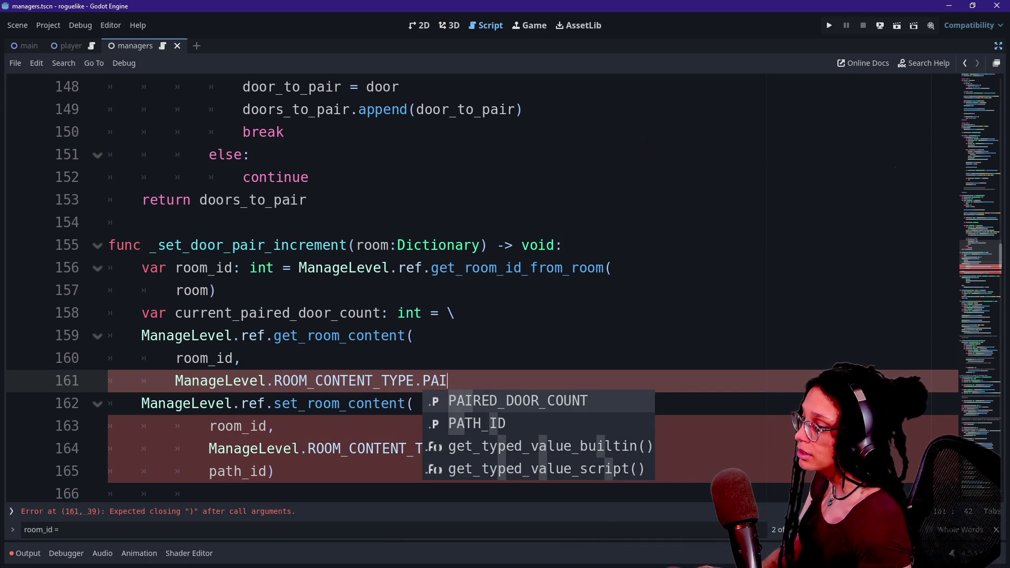
pyautogui.press('Return')
pyautogui.write(')')
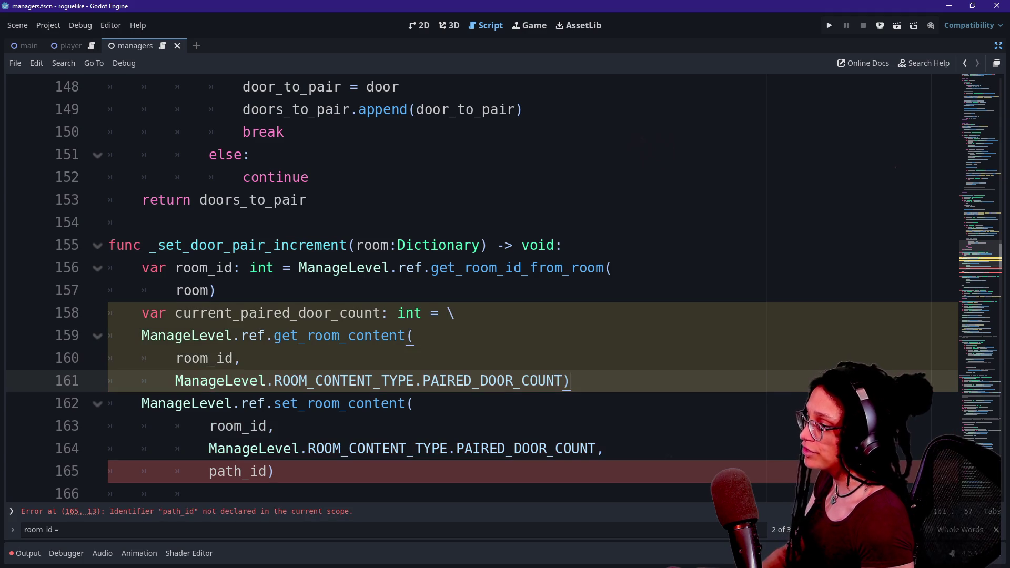
# - Add a blank line after the call and restore the path_id argument on line 166
pyautogui.scroll(-1, 505, 285)
pyautogui.press('Return')
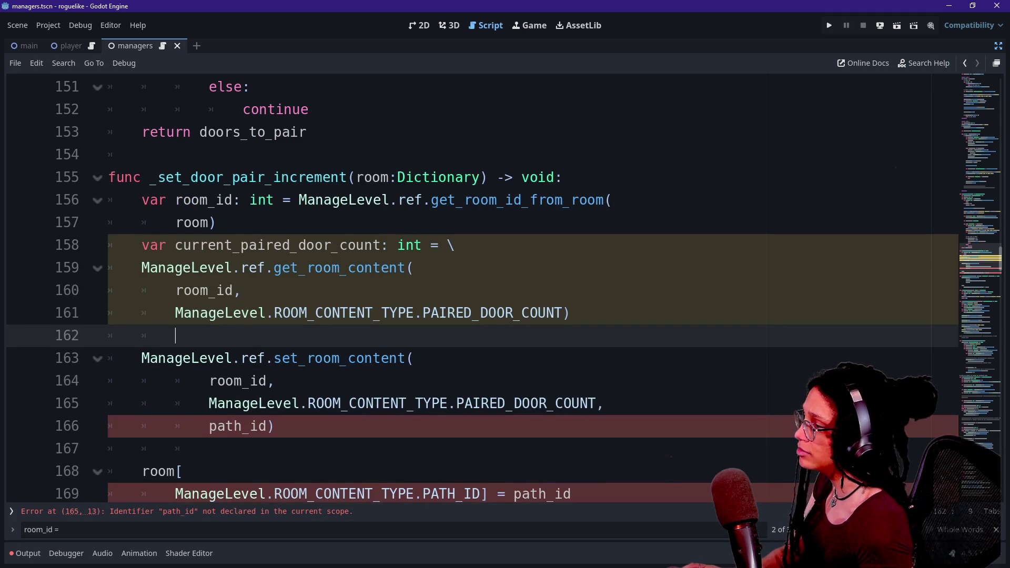
pyautogui.scroll(-1, 505, 284)
pyautogui.click(175, 336)
pyautogui.click(273, 359)
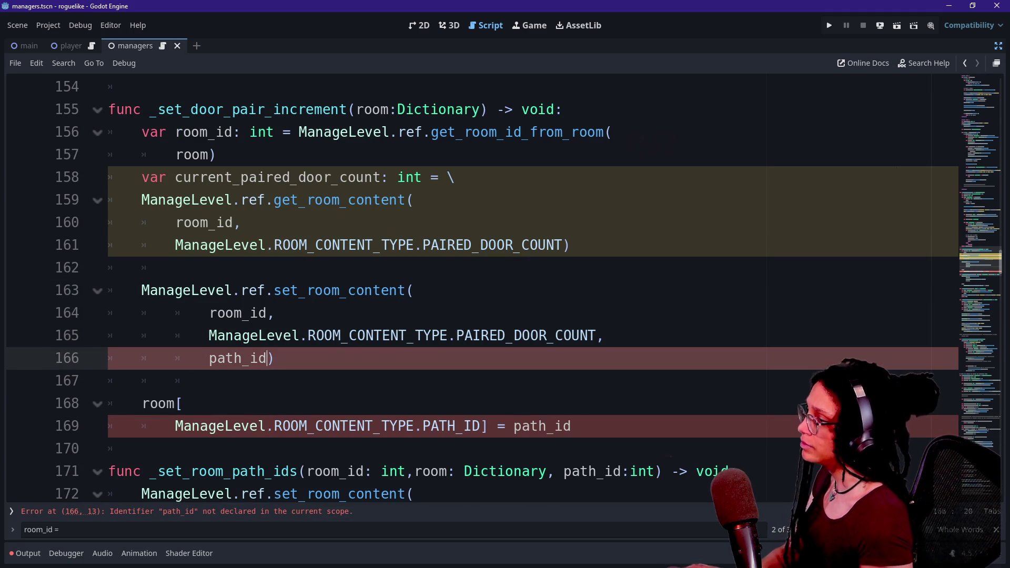
pyautogui.press('BackSpace')
pyautogui.press('BackSpace')
pyautogui.press('BackSpace')
pyautogui.write('h_id')
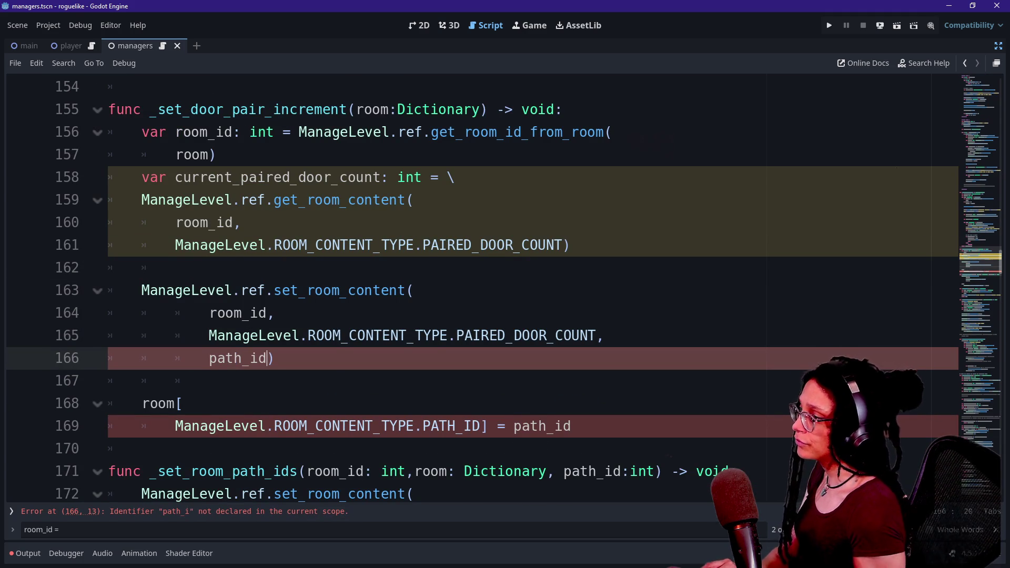
# - Trial-rename the variable current_paired_door_count to next_door_count
pyautogui.click(176, 268)
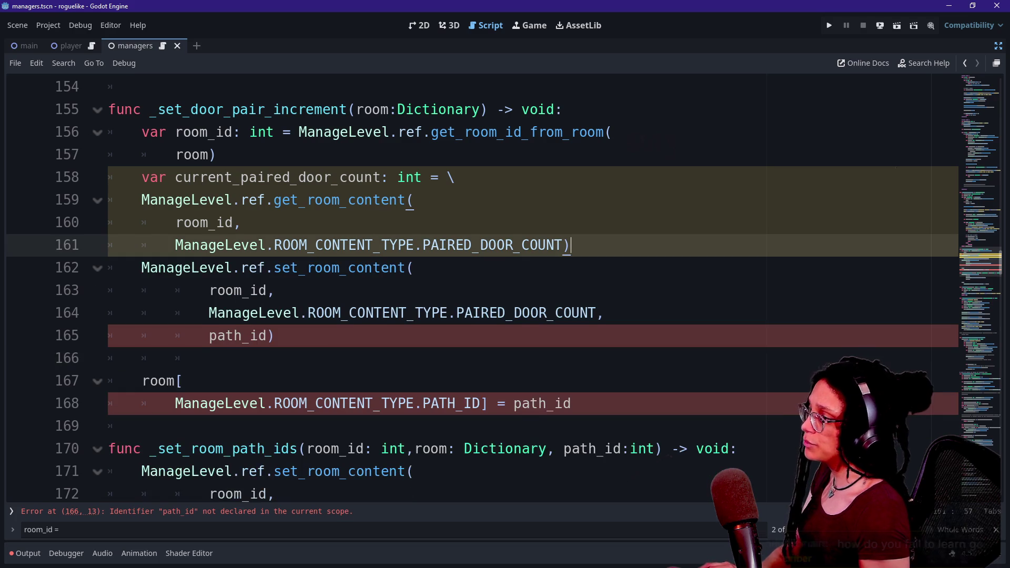
pyautogui.moveTo(175, 177); pyautogui.dragTo(413, 200)
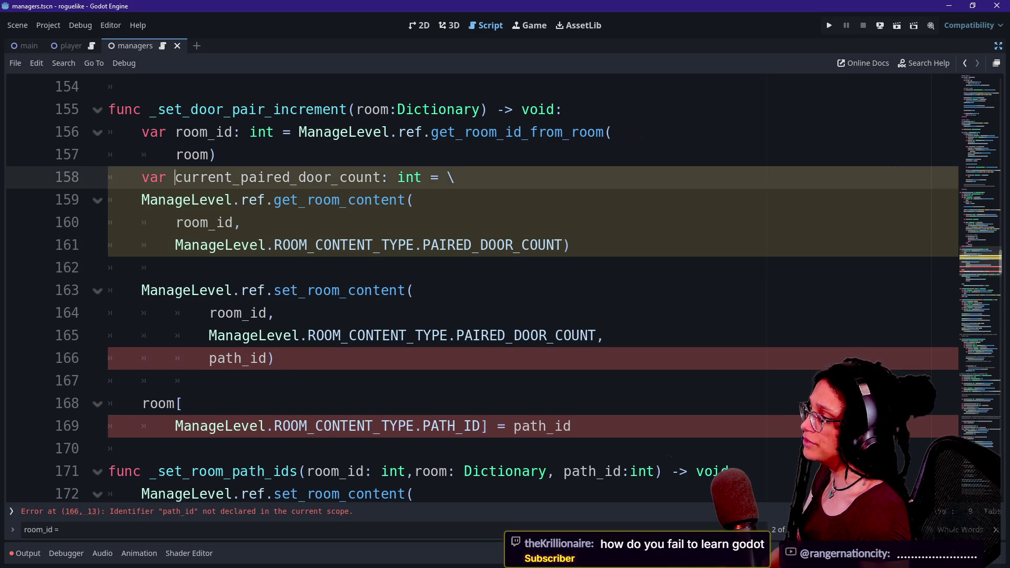
pyautogui.doubleClick(253, 177)
pyautogui.write('next_door')
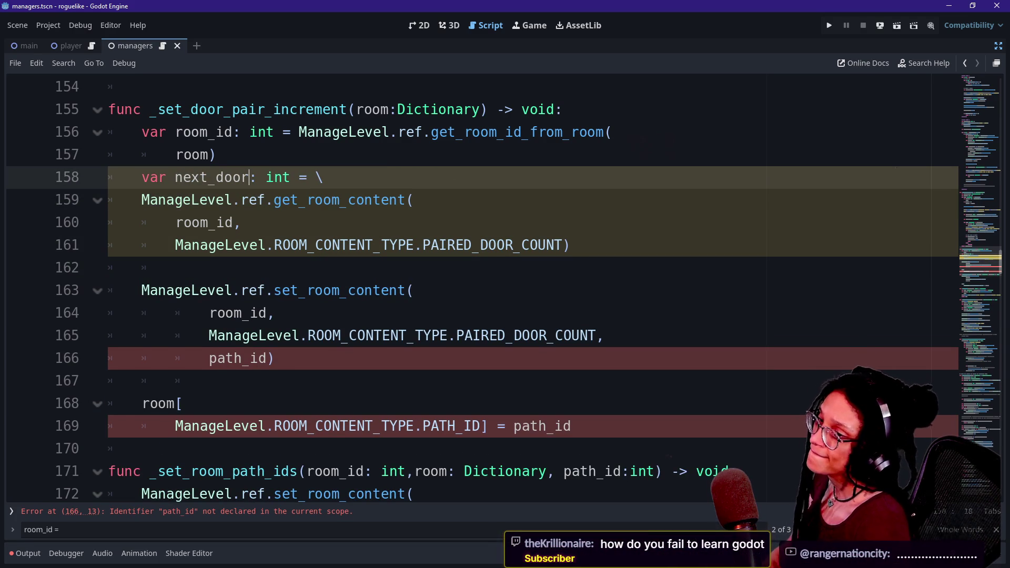
pyautogui.write('f')
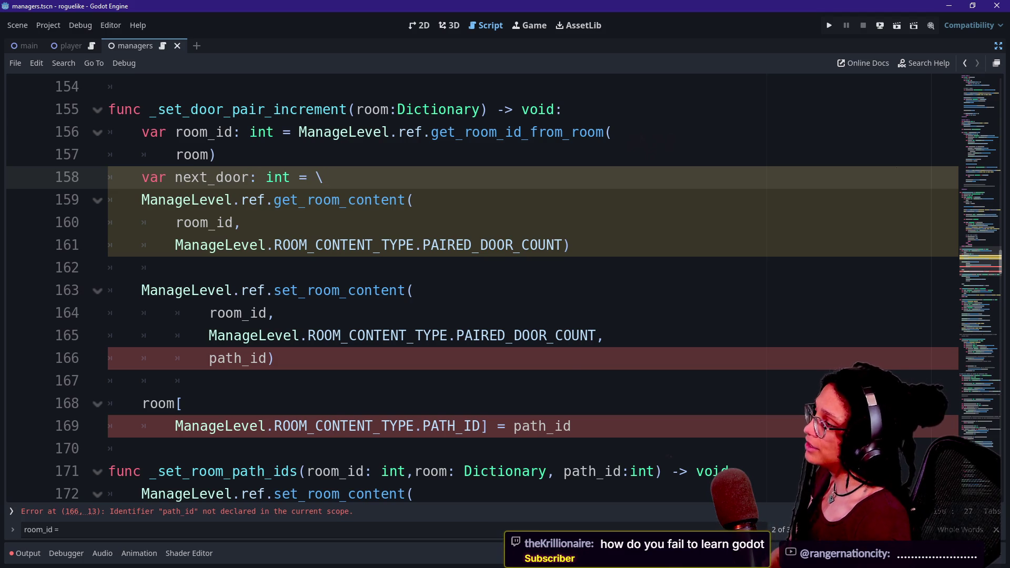
pyautogui.press('BackSpace')
pyautogui.press('BackSpace')
pyautogui.click(249, 178)
pyautogui.write('_count')
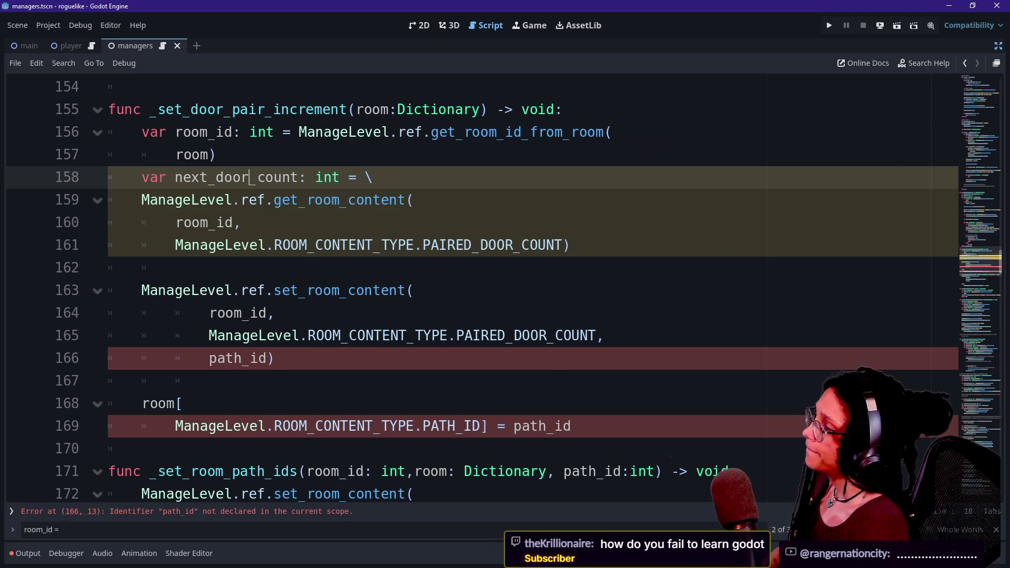
# - Check the room_id uses around lines 158–161, then undo the rename back to current_paired_door_count
pyautogui.click(373, 178)
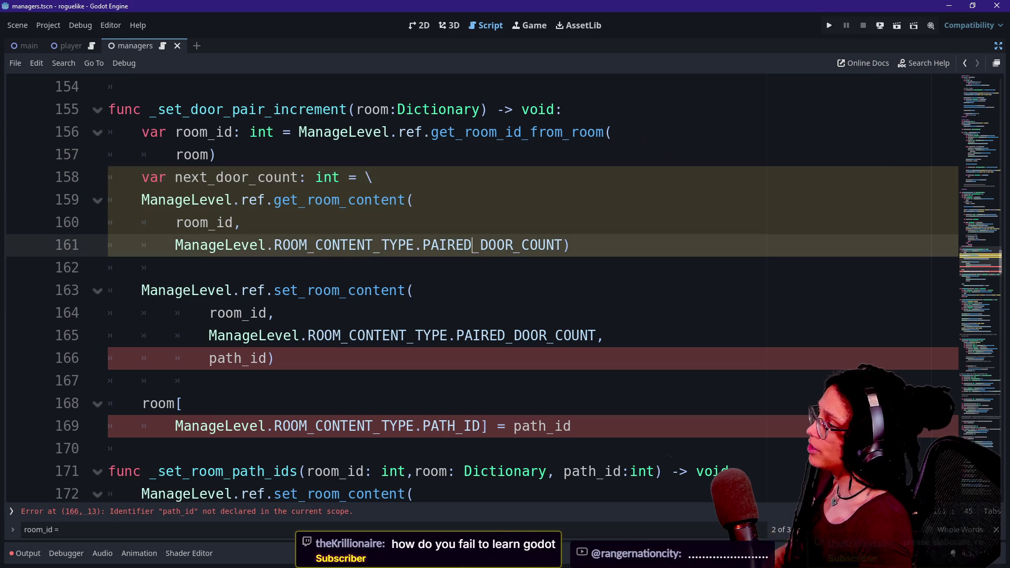
pyautogui.click(241, 222)
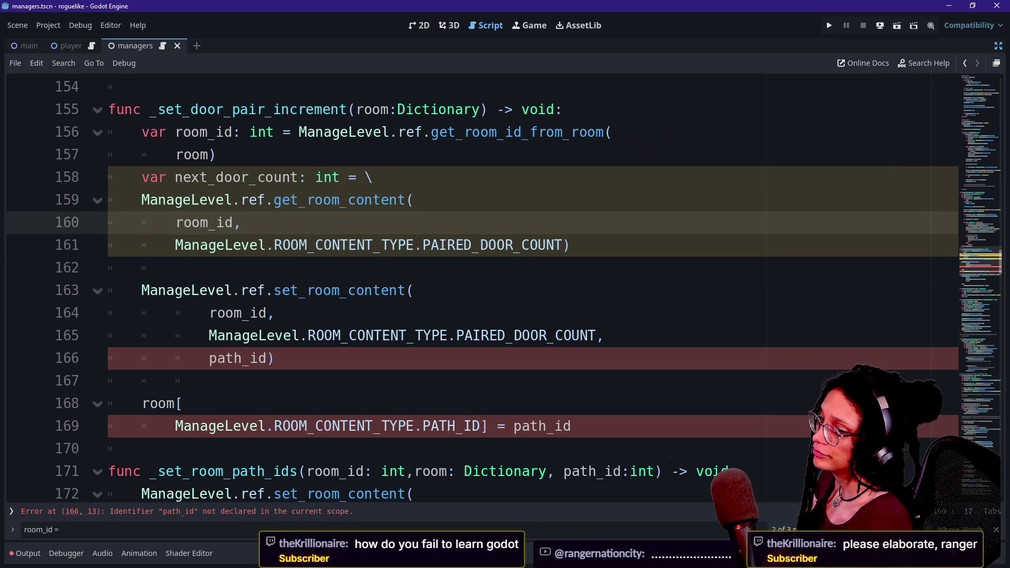
pyautogui.click(175, 268)
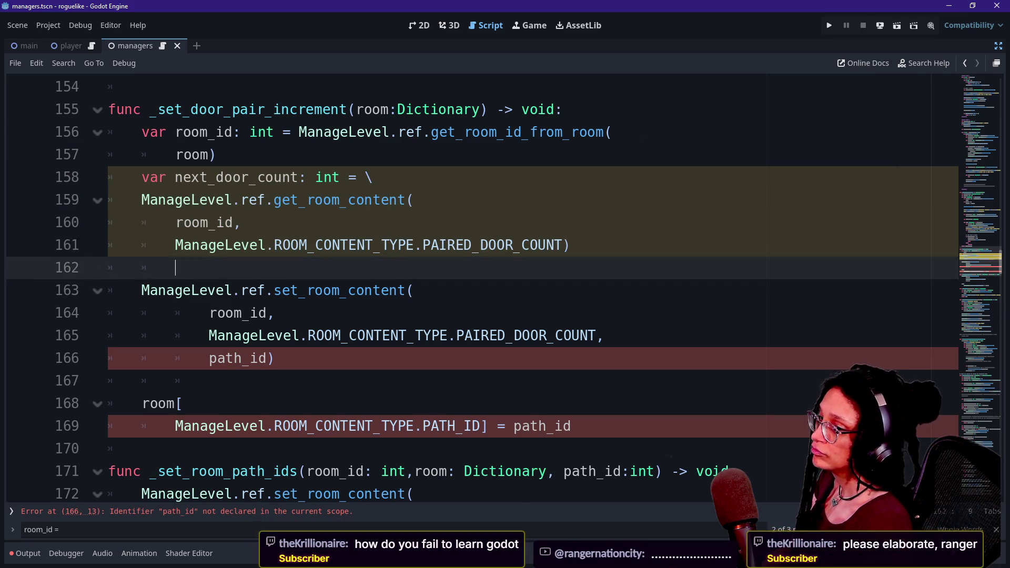
pyautogui.click(241, 222)
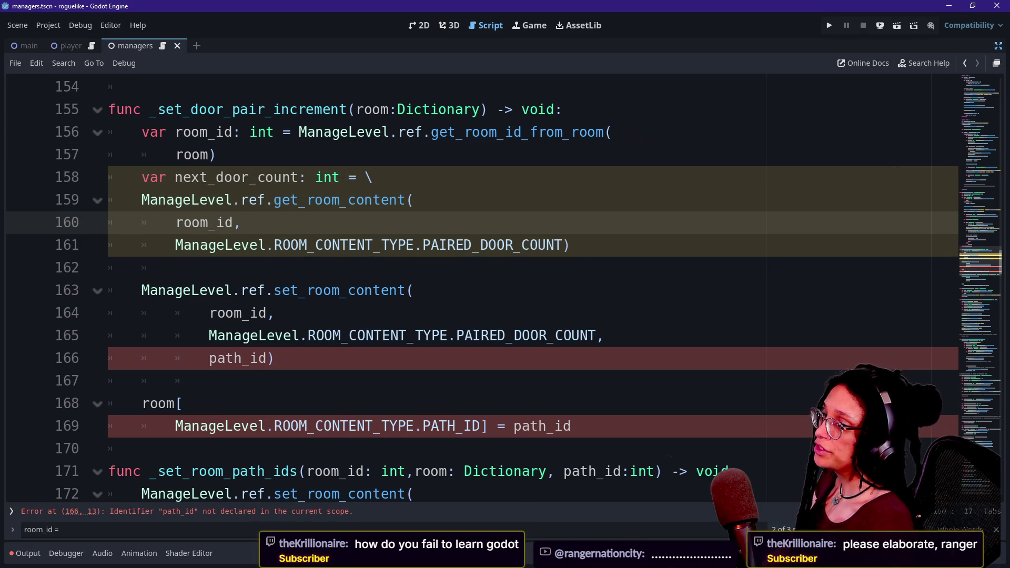
pyautogui.click(507, 245)
pyautogui.click(241, 223)
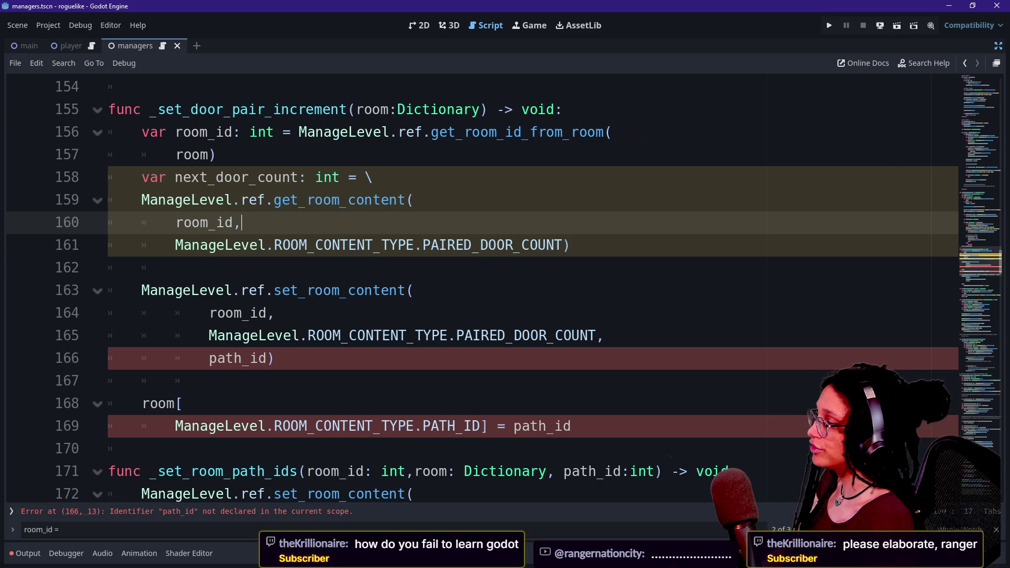
pyautogui.click(175, 268)
pyautogui.click(571, 245)
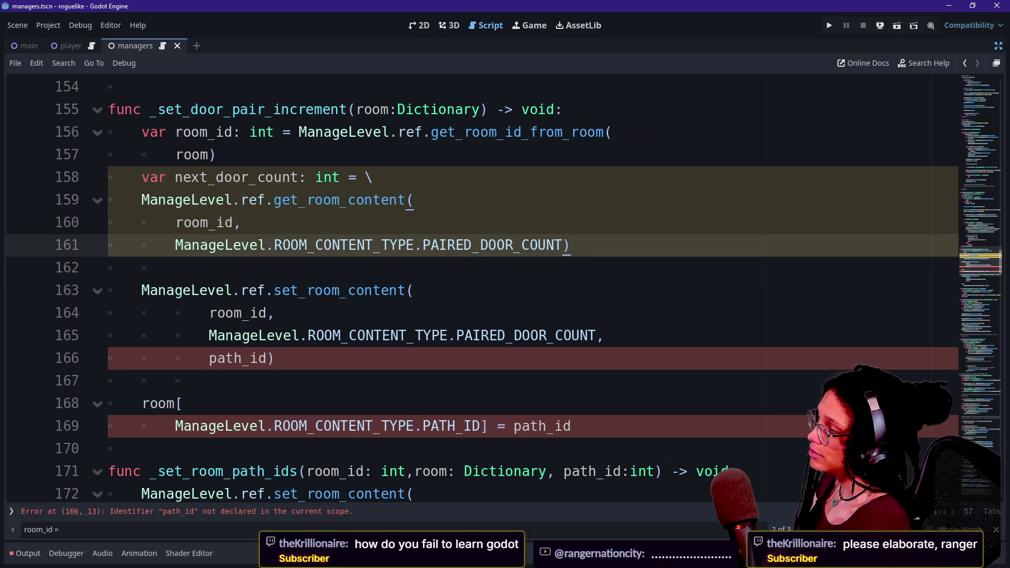
pyautogui.click(211, 200)
pyautogui.doubleClick(204, 222)
pyautogui.click(241, 222)
pyautogui.click(571, 245)
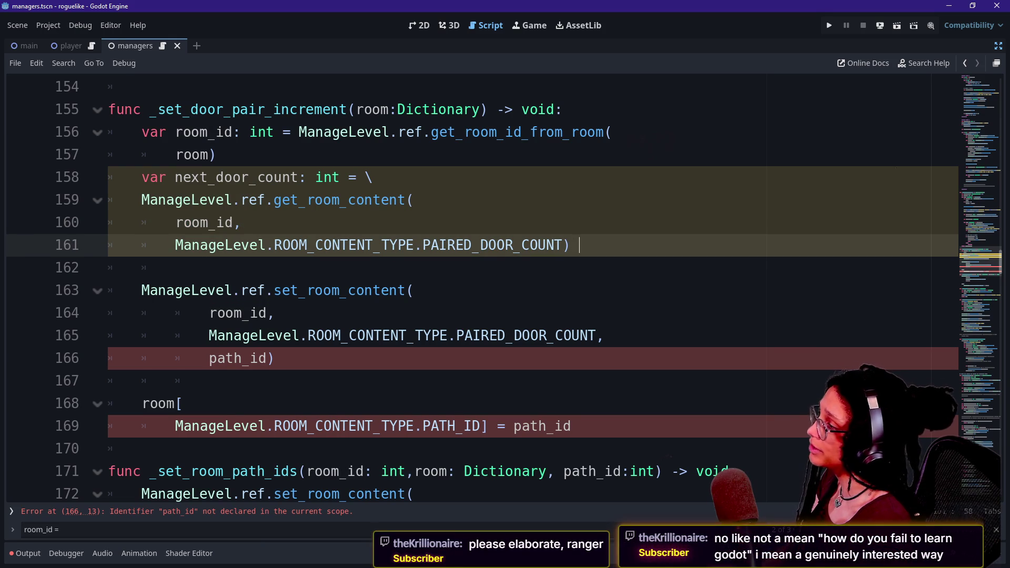
pyautogui.hotkey('ctrl', 'z')
pyautogui.hotkey('ctrl', 'z')
# - Start a new line 162 declaring var next_door_count: int =
pyautogui.click(570, 246)
pyautogui.press('Return')
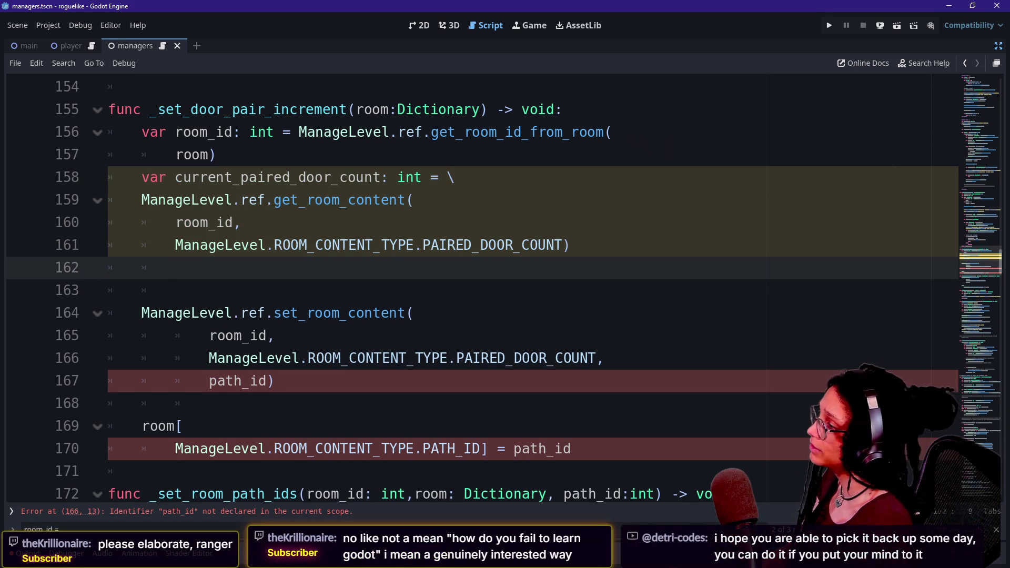
pyautogui.write('c')
pyautogui.press('BackSpace')
pyautogui.write('var next')
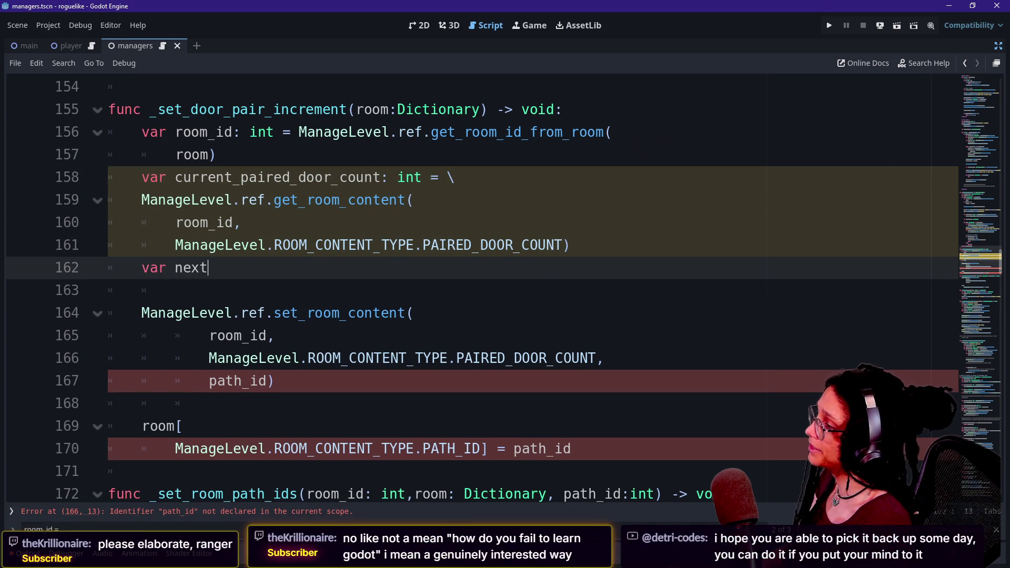
pyautogui.write('_door_')
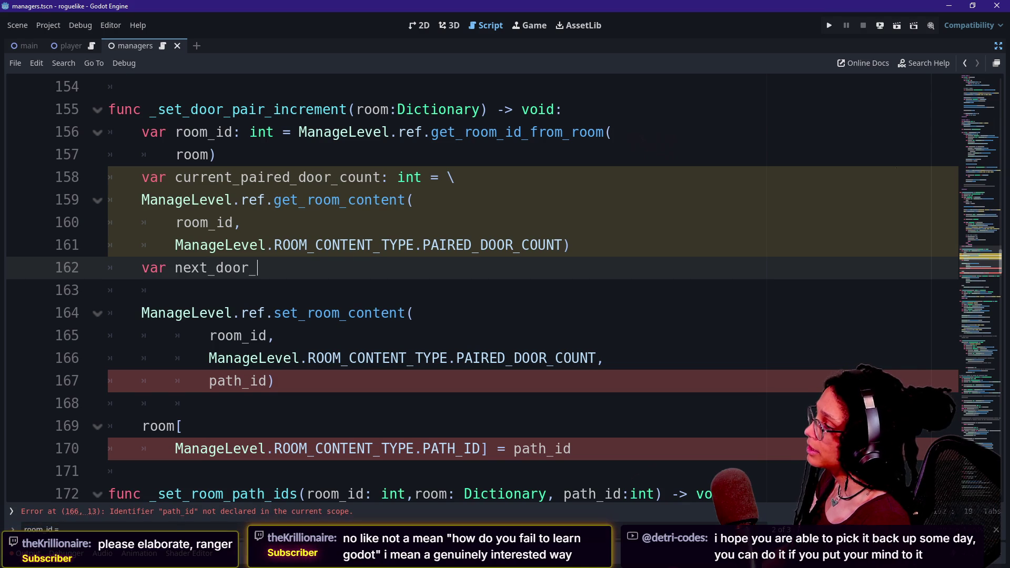
pyautogui.write('count: ')
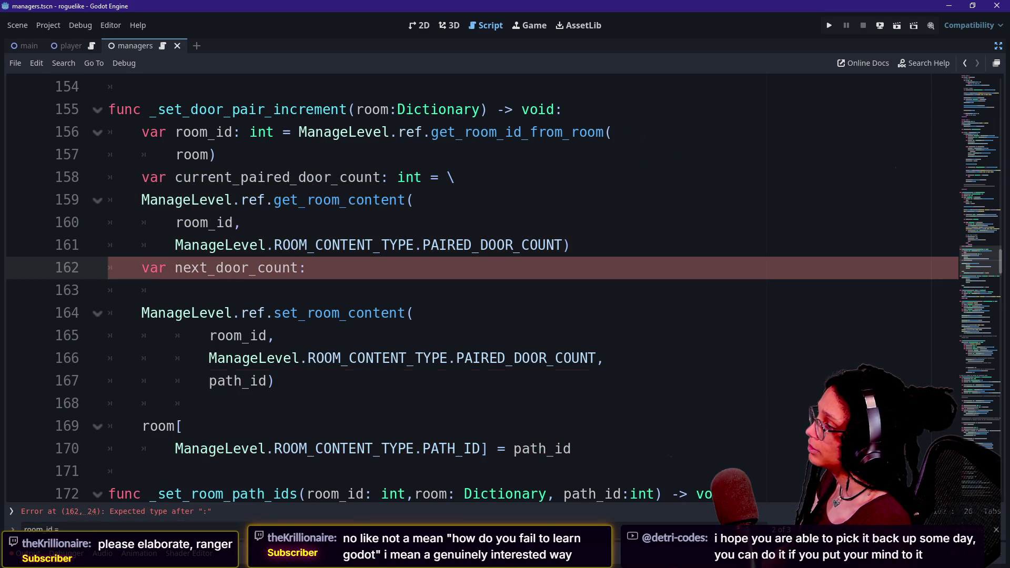
pyautogui.write('int cu')
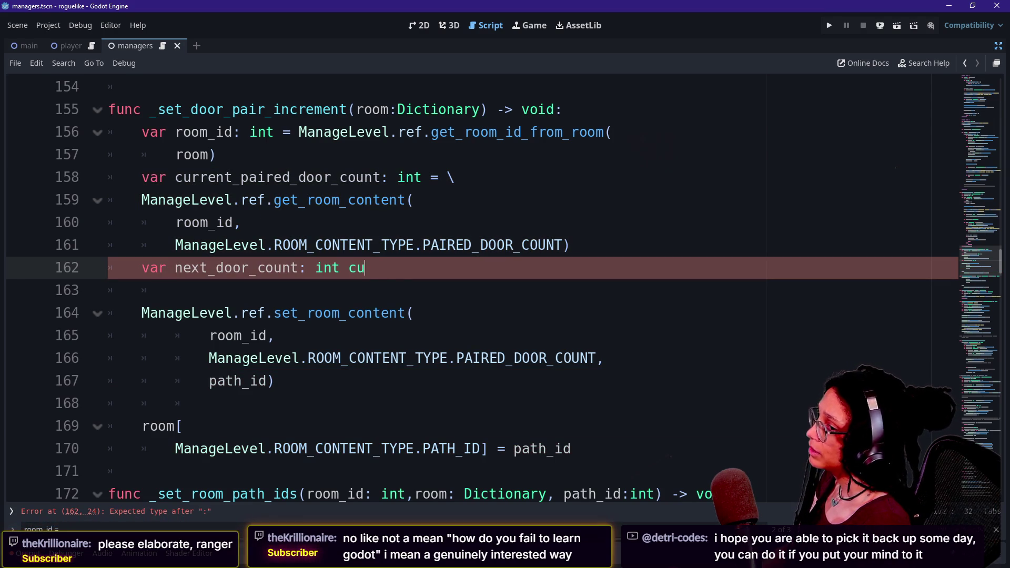
pyautogui.write('rrent_door')
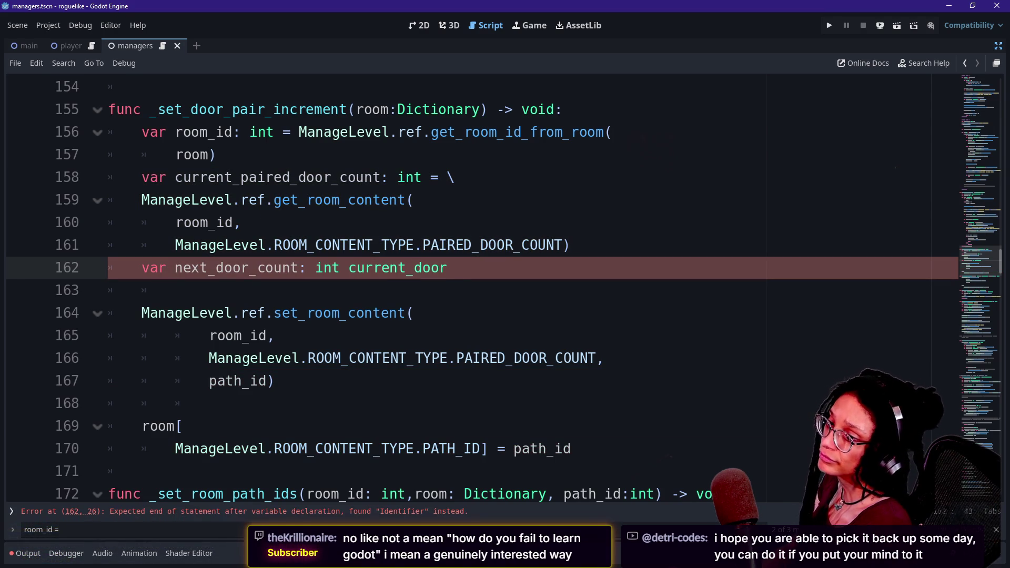
pyautogui.press('BackSpace')
pyautogui.press('BackSpace')
pyautogui.press('BackSpace')
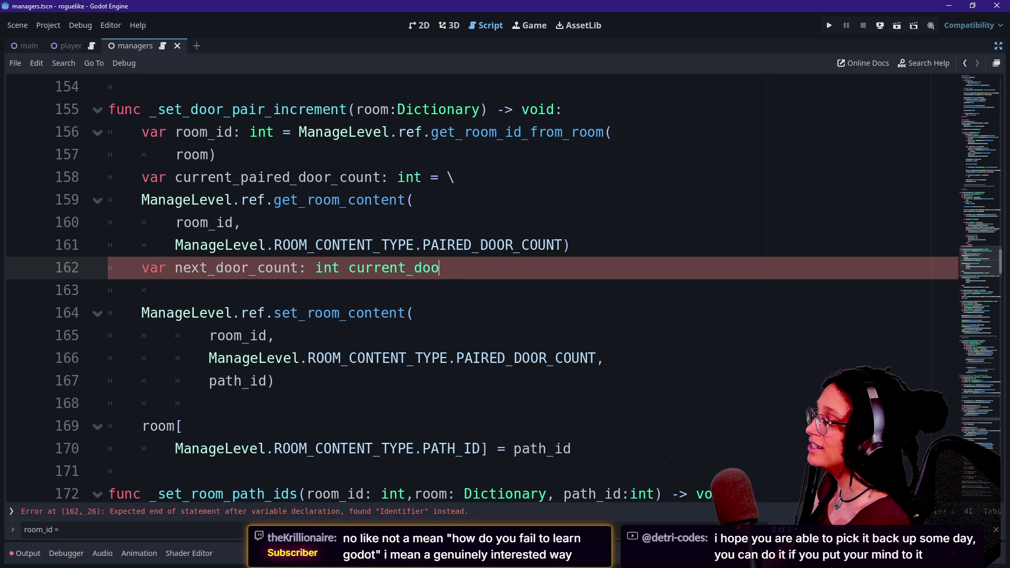
pyautogui.press('BackSpace')
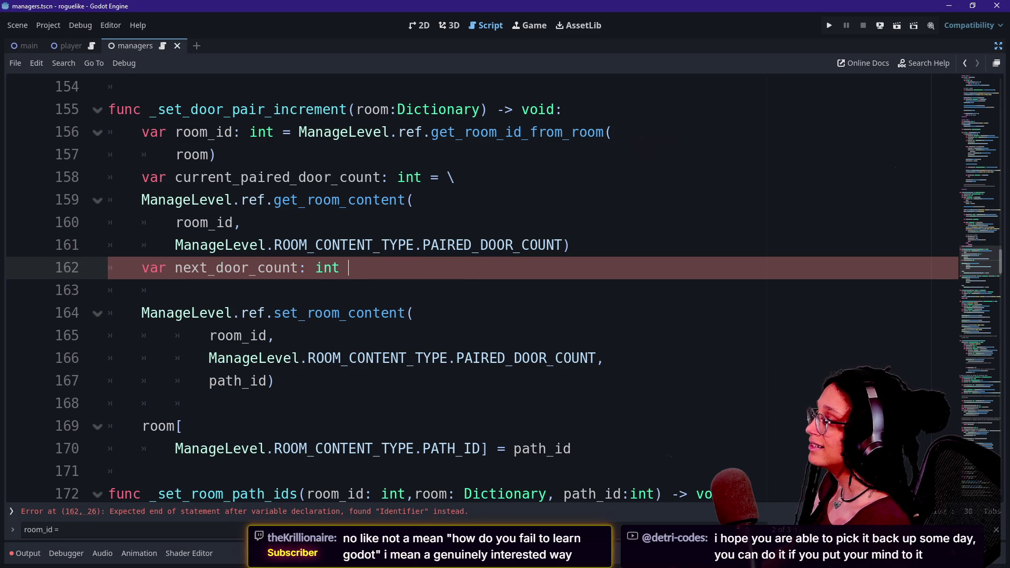
pyautogui.write('=')
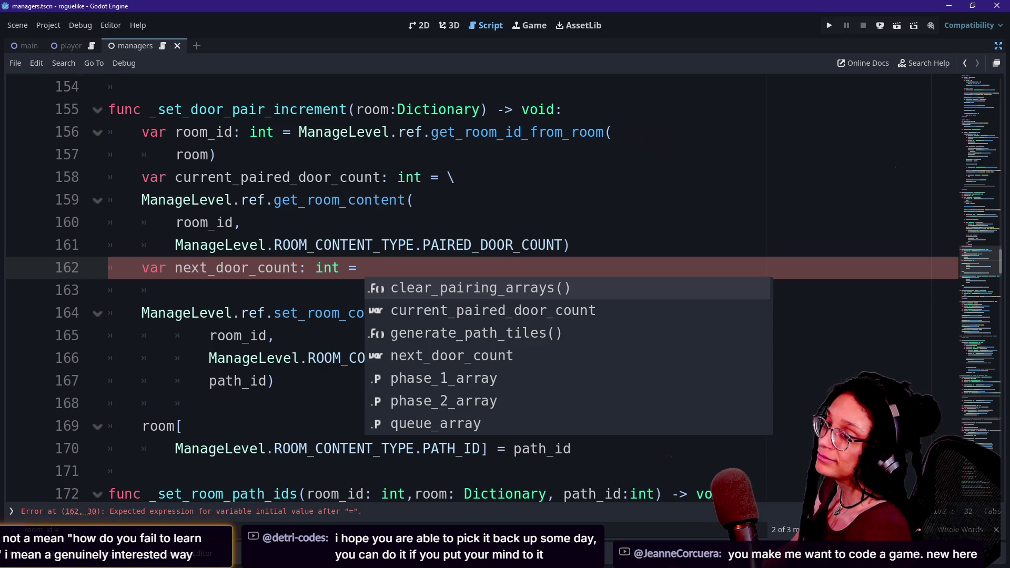
pyautogui.press('BackSpace')
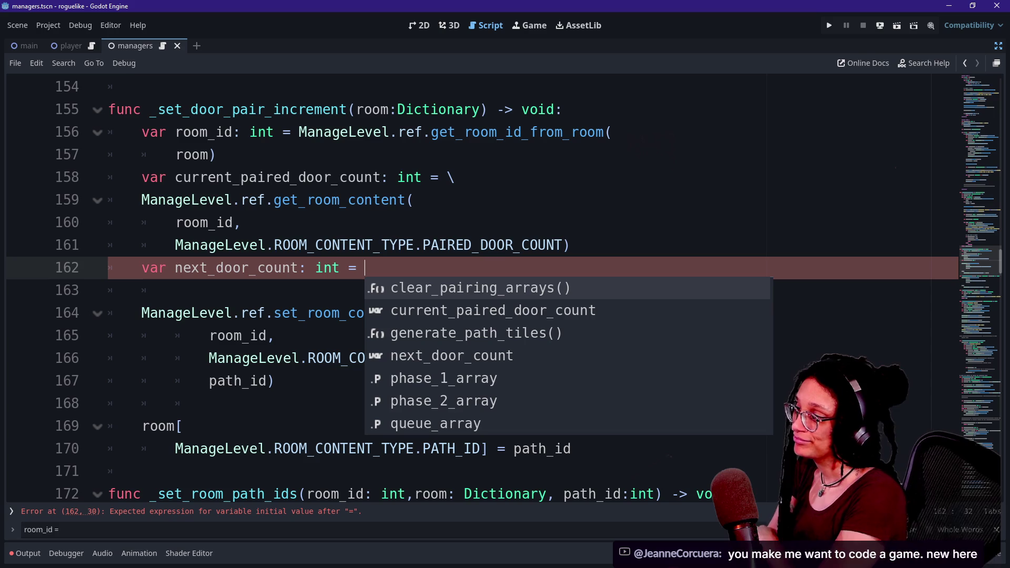
# - Give next_door_count the value current_paired_door_count + 1
pyautogui.write('f\\')
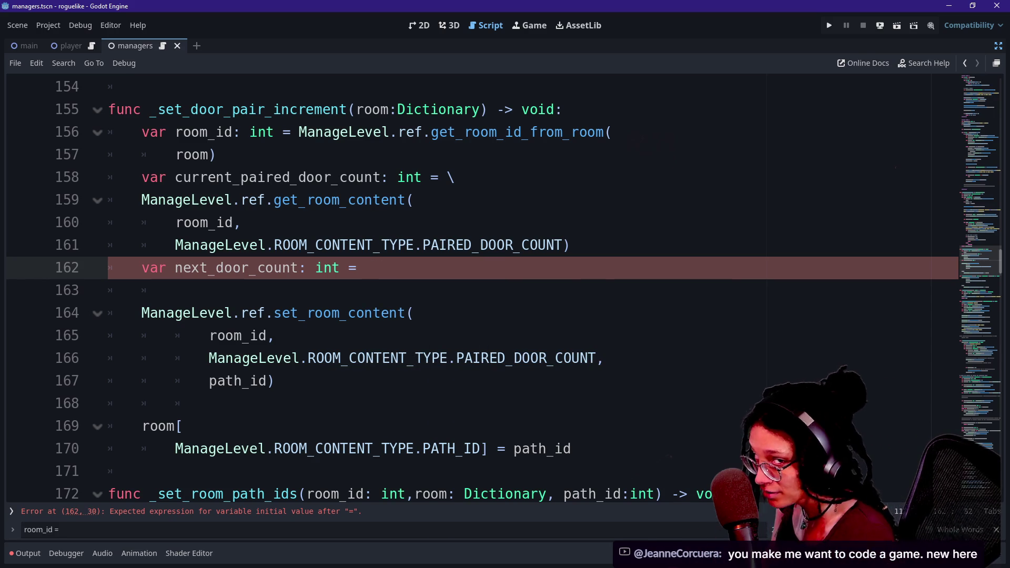
pyautogui.press('BackSpace')
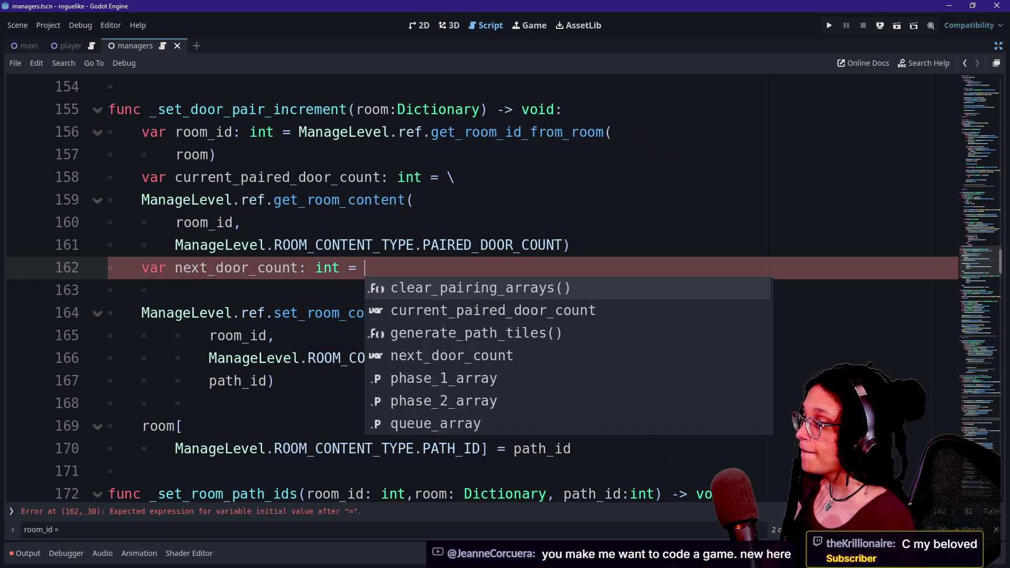
pyautogui.write('cu')
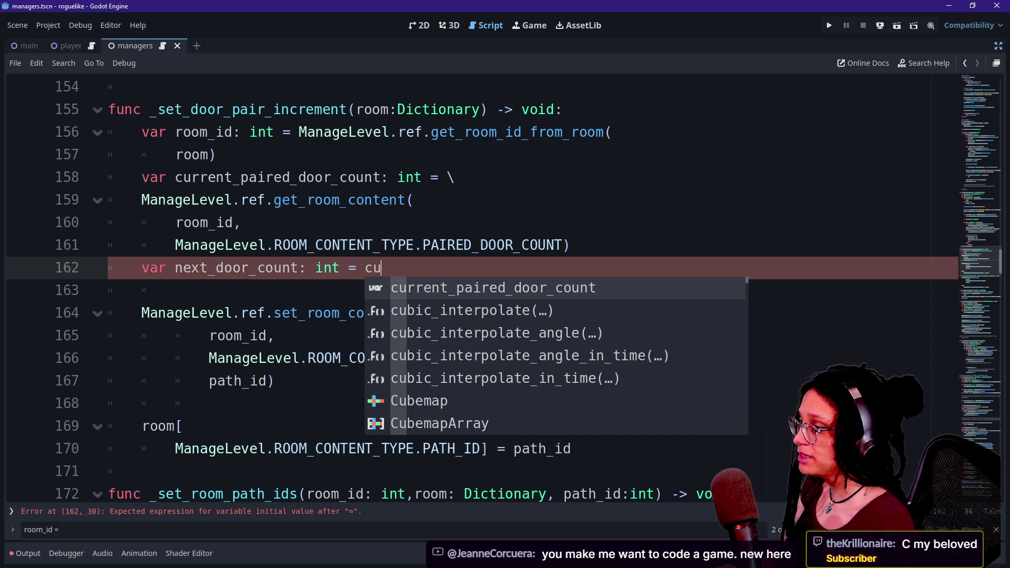
pyautogui.press('Return')
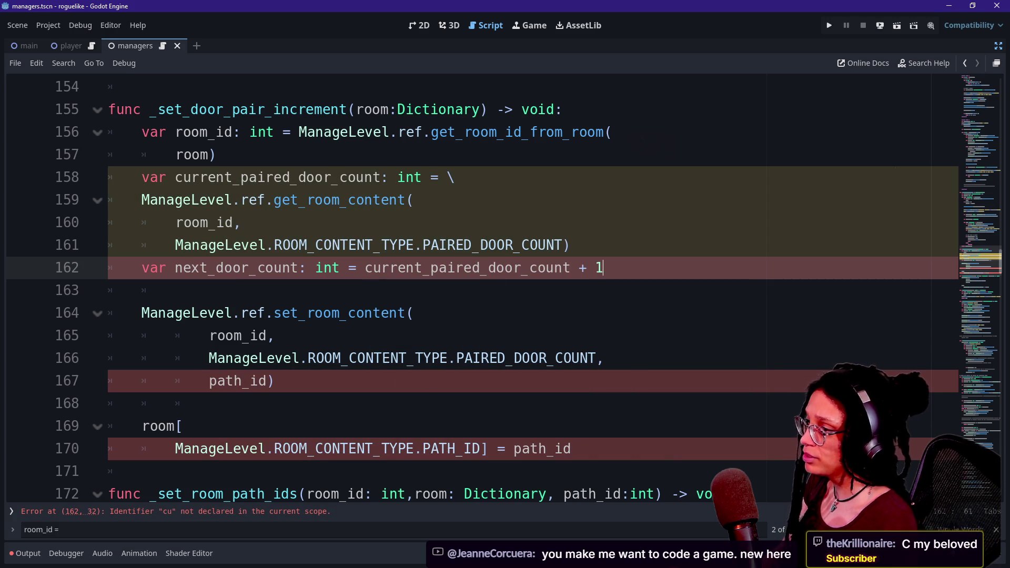
pyautogui.press('BackSpace')
pyautogui.press('BackSpace')
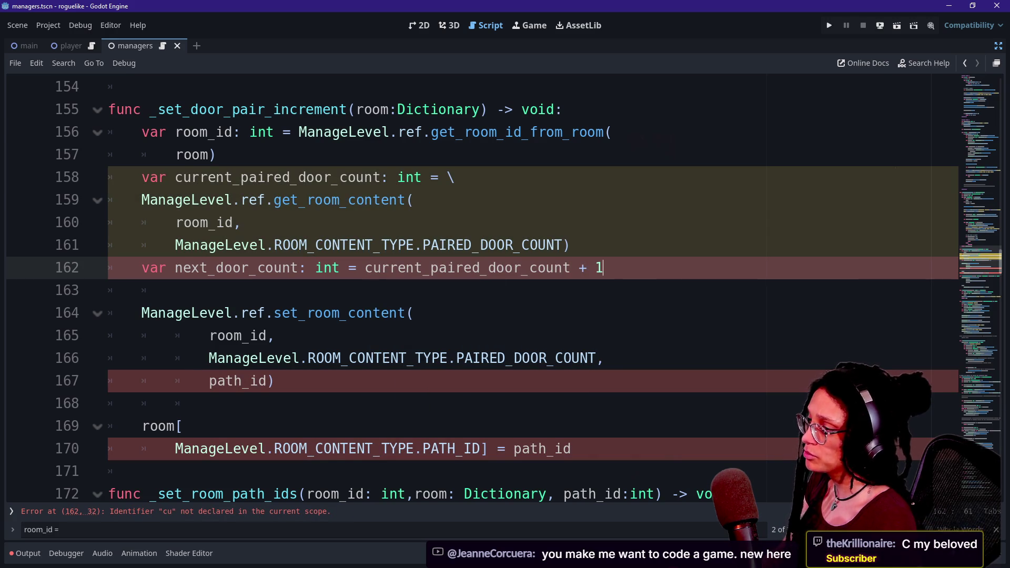
pyautogui.moveTo(275, 245); pyautogui.dragTo(362, 268)
# - Replace path_id with next_door_count in the set_room_content call on line 167
pyautogui.click(516, 268)
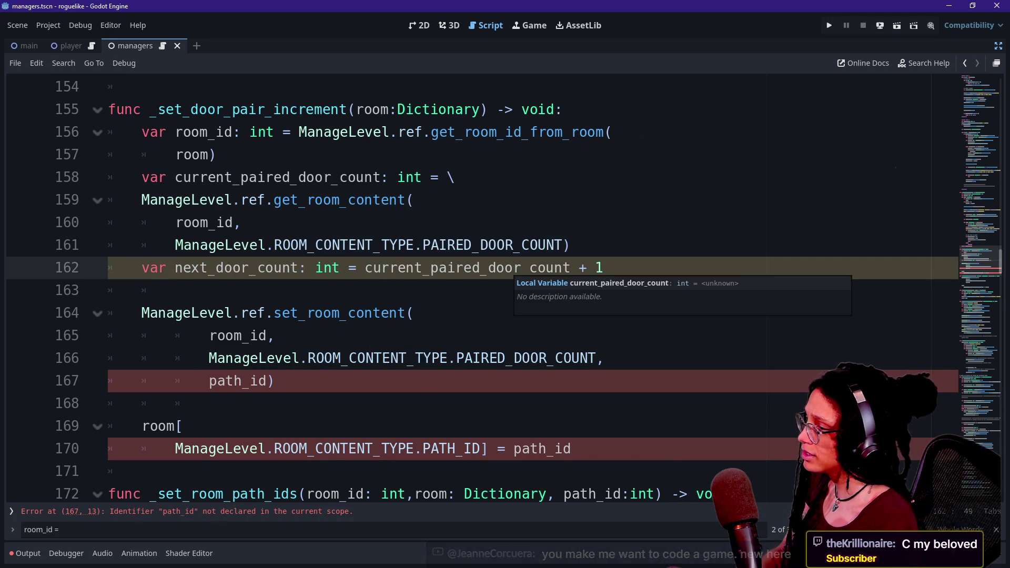
pyautogui.doubleClick(241, 381)
pyautogui.write('next_door_count')
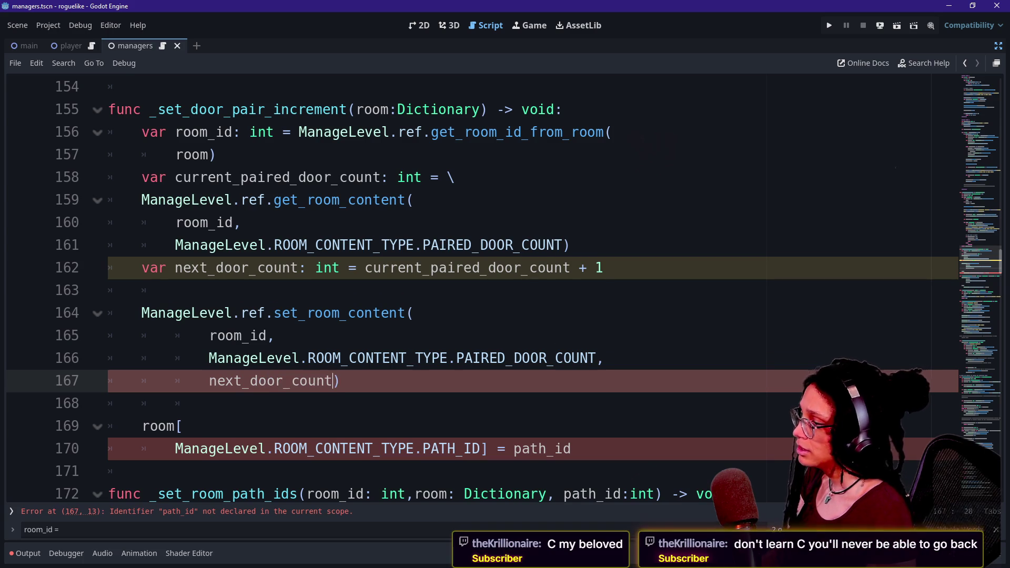
pyautogui.scroll(-1, 473, 289)
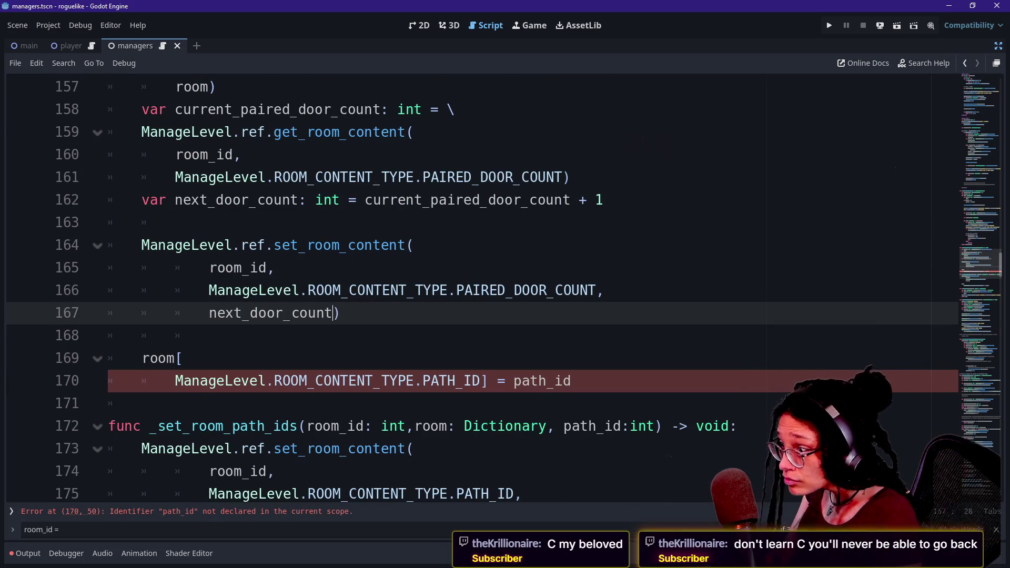
# - Change line 170 to room[...PAIRED_DOOR_COUNT] = next_door_count
pyautogui.doubleClick(542, 381)
pyautogui.press('End')
pyautogui.hotkey('ctrl', 'shift', 'Left')
pyautogui.hotkey('ctrl', 'shift', 'Left')
pyautogui.hotkey('ctrl', 'shift', 'Left')
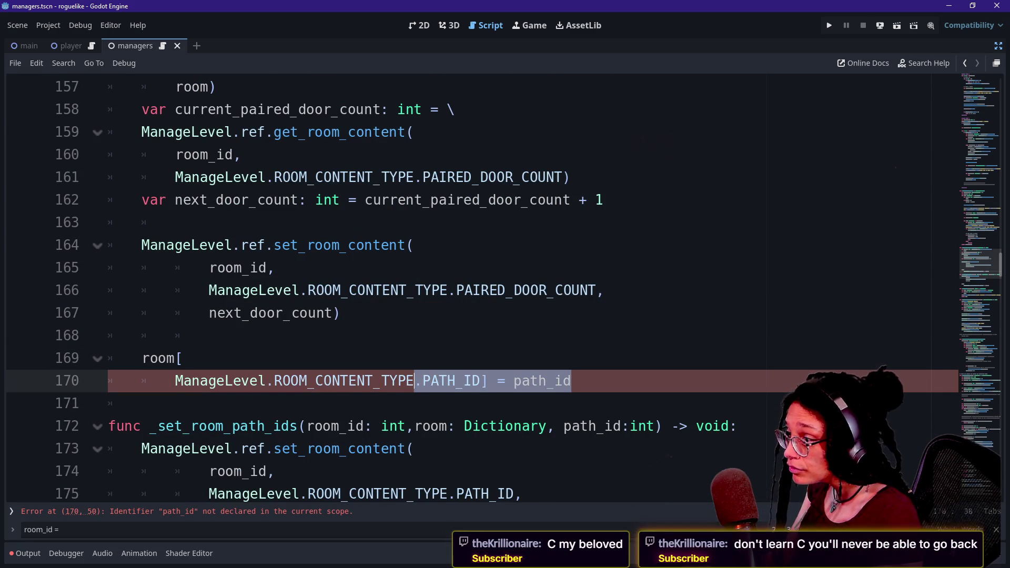
pyautogui.write('.P')
pyautogui.press('Down')
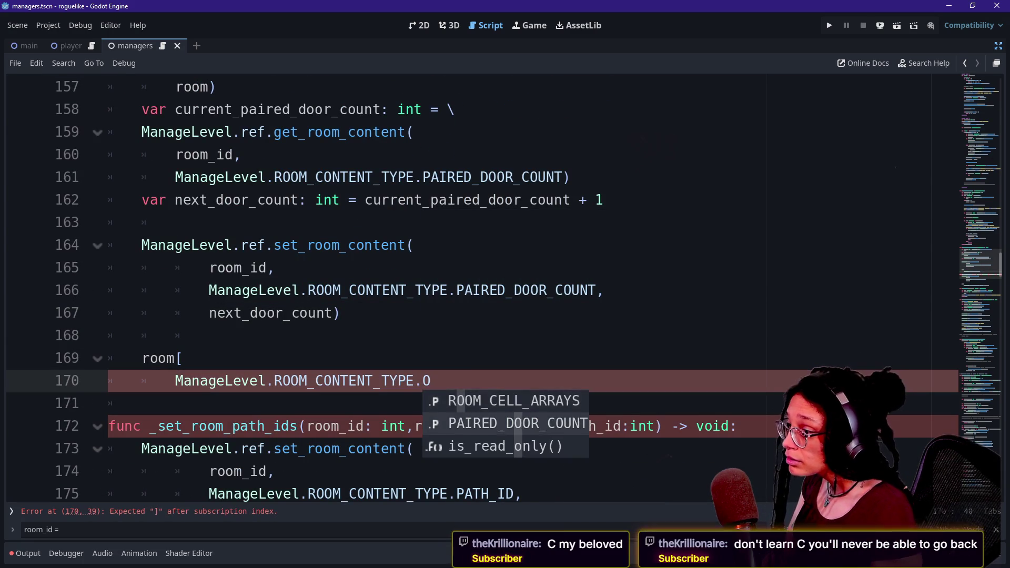
pyautogui.press('Return')
pyautogui.write(']')
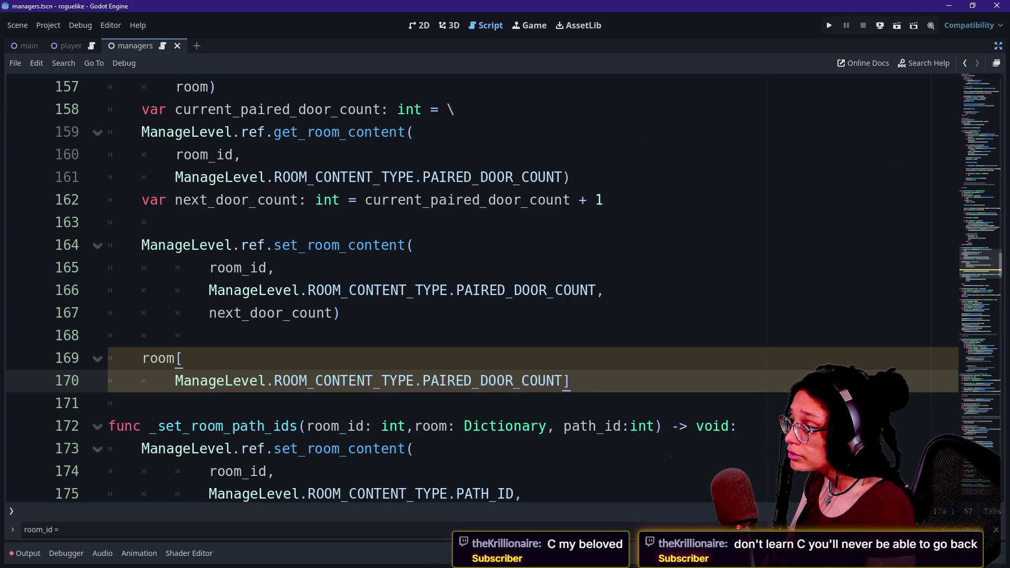
pyautogui.write(' = nex')
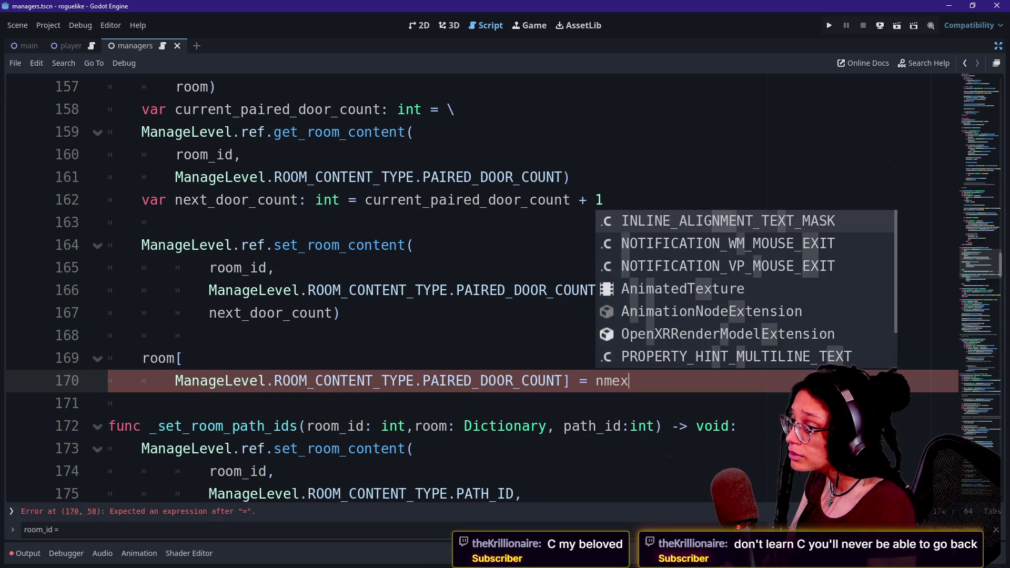
pyautogui.press('BackSpace')
pyautogui.press('BackSpace')
pyautogui.write('ext_door_count')
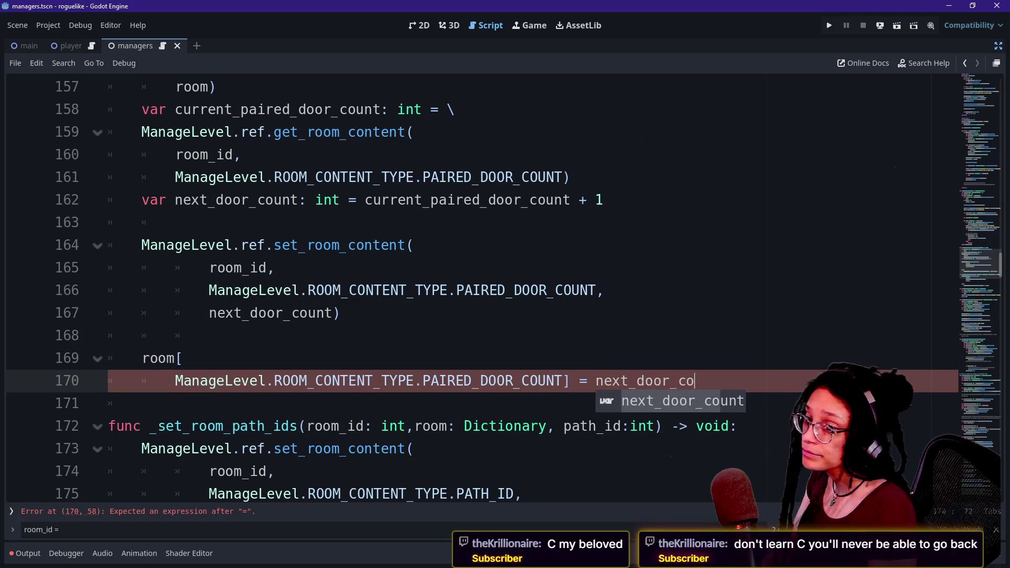
# - Save the managers script
pyautogui.click(209, 336)
pyautogui.hotkey('ctrl', 's')
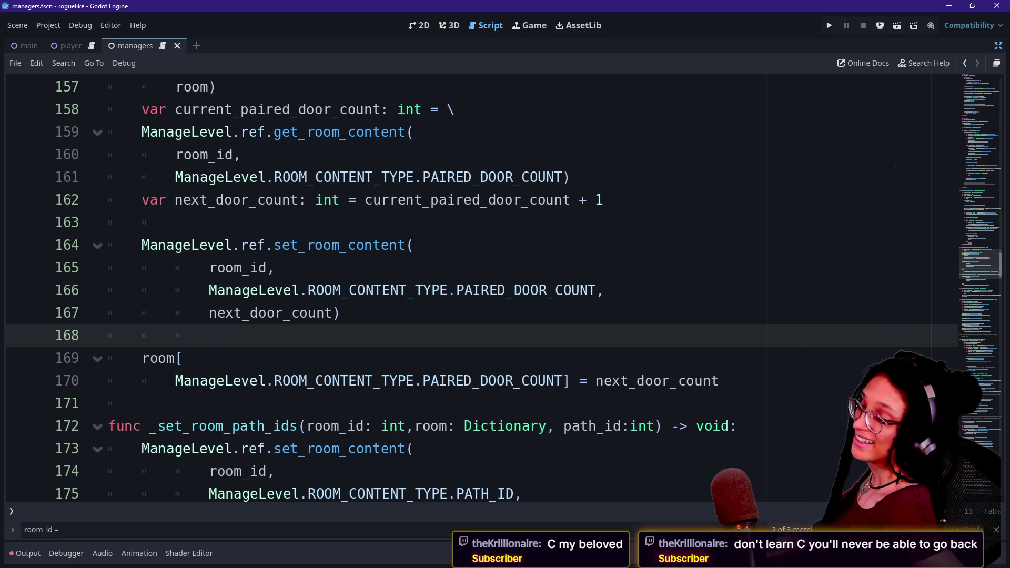
pyautogui.hotkey('ctrl', 's')
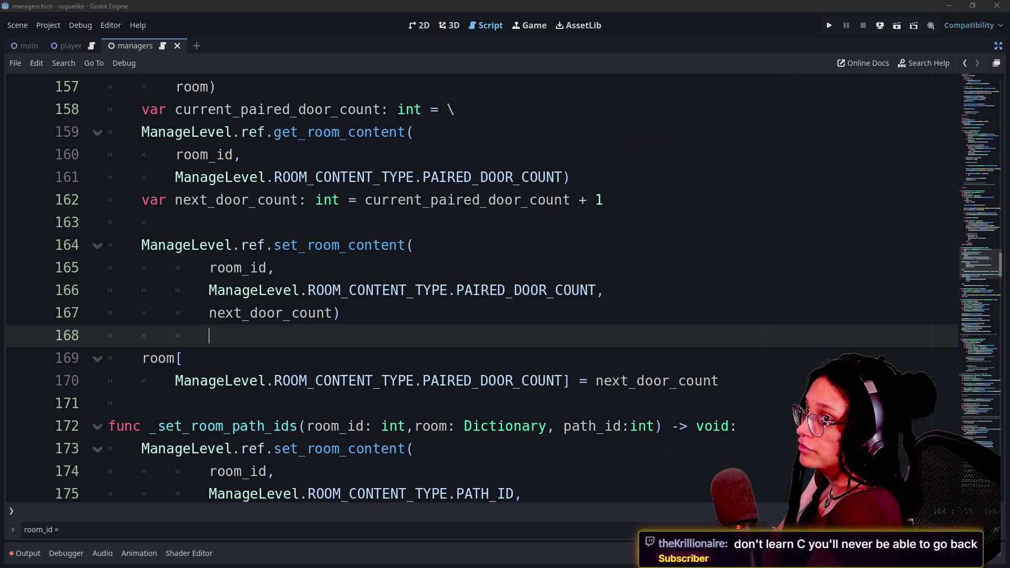
pyautogui.click(347, 245)
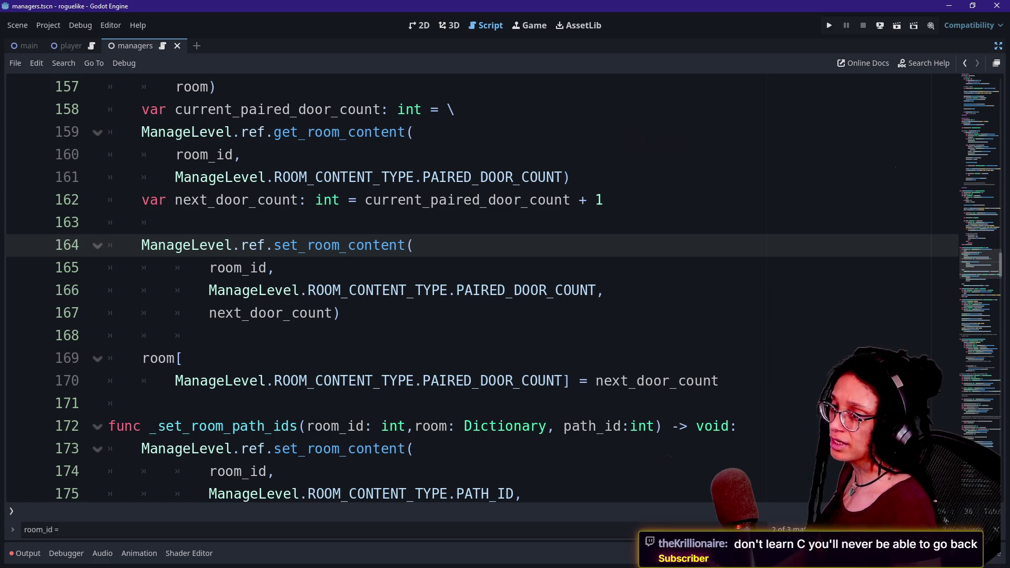
pyautogui.scroll(13, 474, 289)
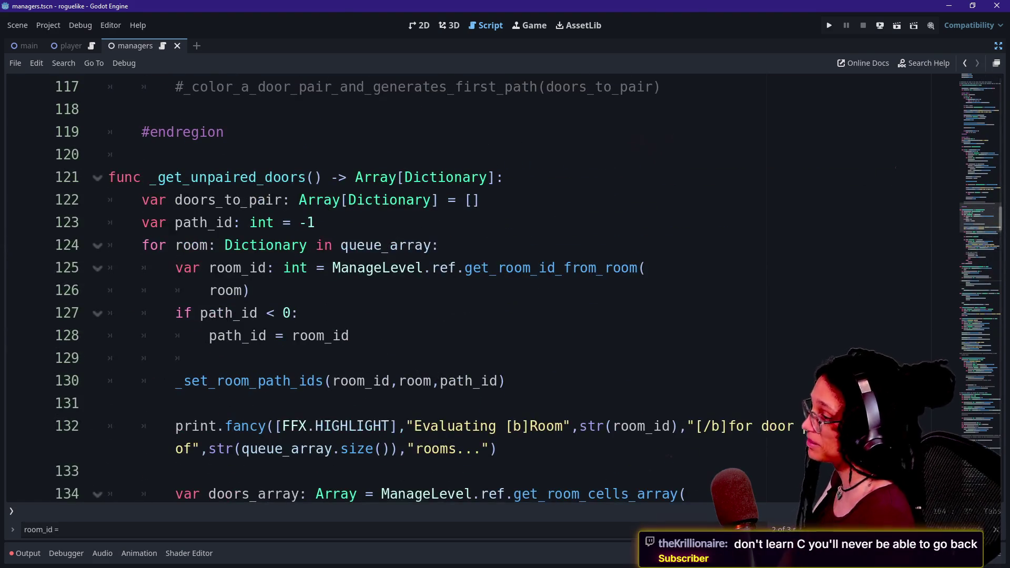
pyautogui.scroll(3, 966, 212)
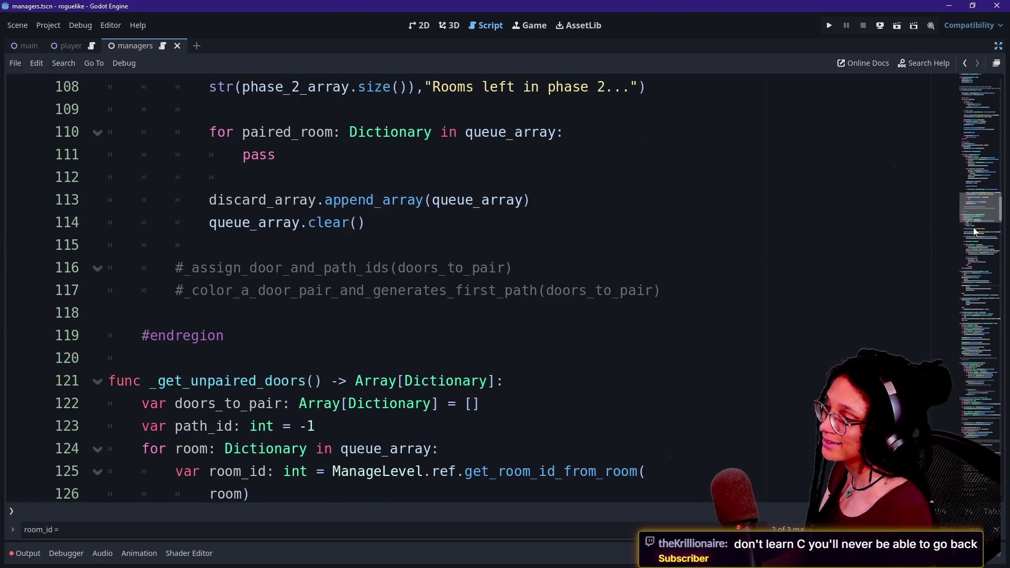
pyautogui.scroll(-20, 969, 264)
pyautogui.scroll(10, 958, 284)
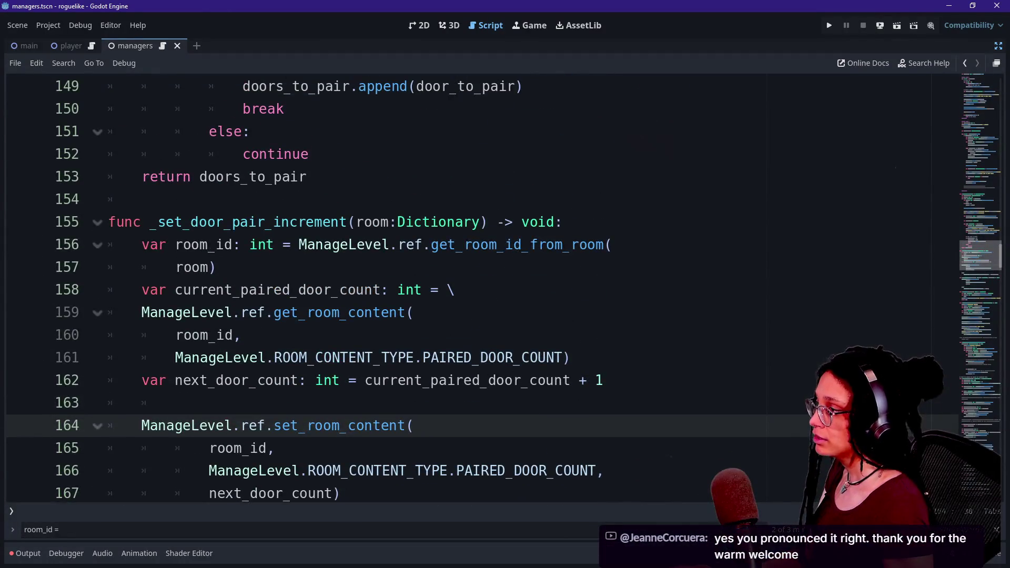
pyautogui.moveTo(150, 222)
pyautogui.mouseDown()
pyautogui.moveTo(294, 245)
pyautogui.moveTo(346, 223)
pyautogui.mouseUp()
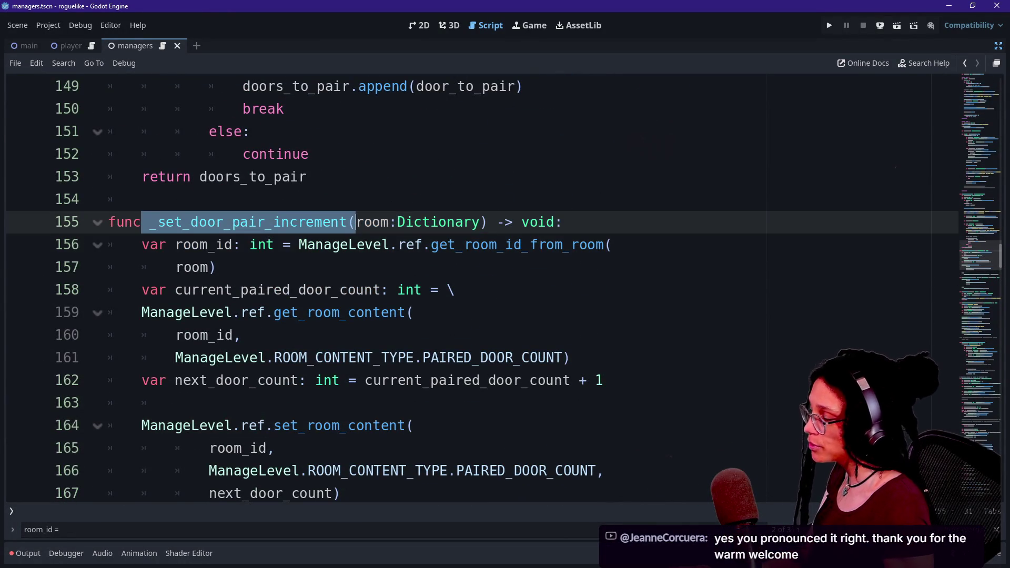
pyautogui.scroll(17, 346, 222)
pyautogui.scroll(-15, 346, 284)
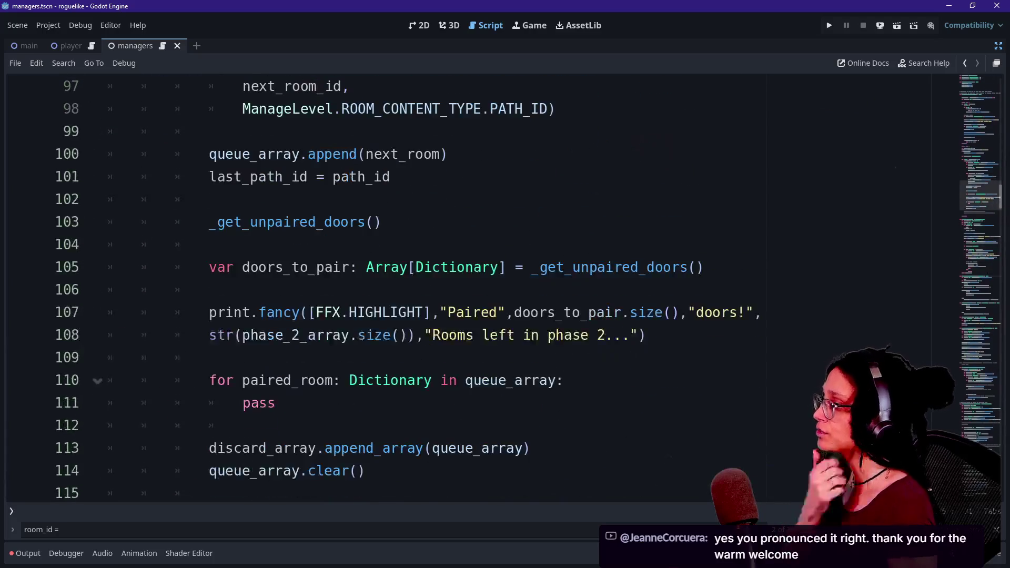
pyautogui.click(346, 222)
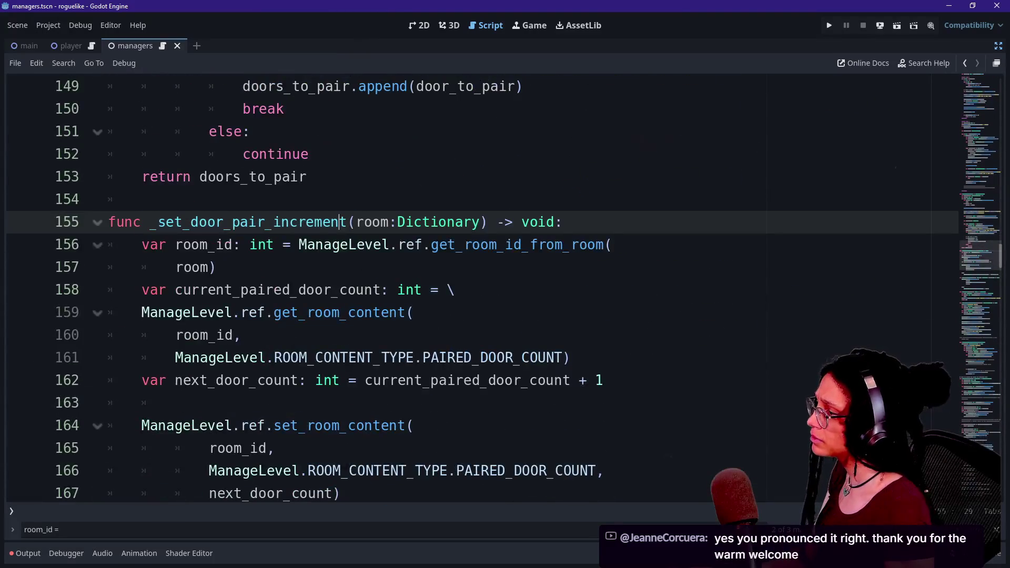
pyautogui.moveTo(345, 222)
pyautogui.mouseDown()
pyautogui.moveTo(202, 244)
pyautogui.moveTo(198, 222)
pyautogui.moveTo(149, 222)
pyautogui.mouseUp()
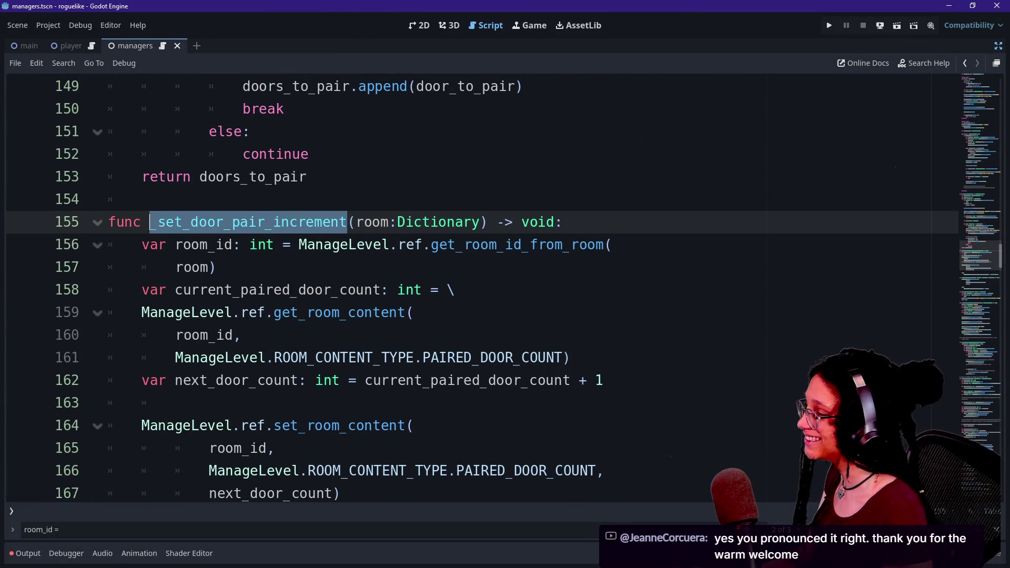
pyautogui.hotkey('ctrl', 'd')
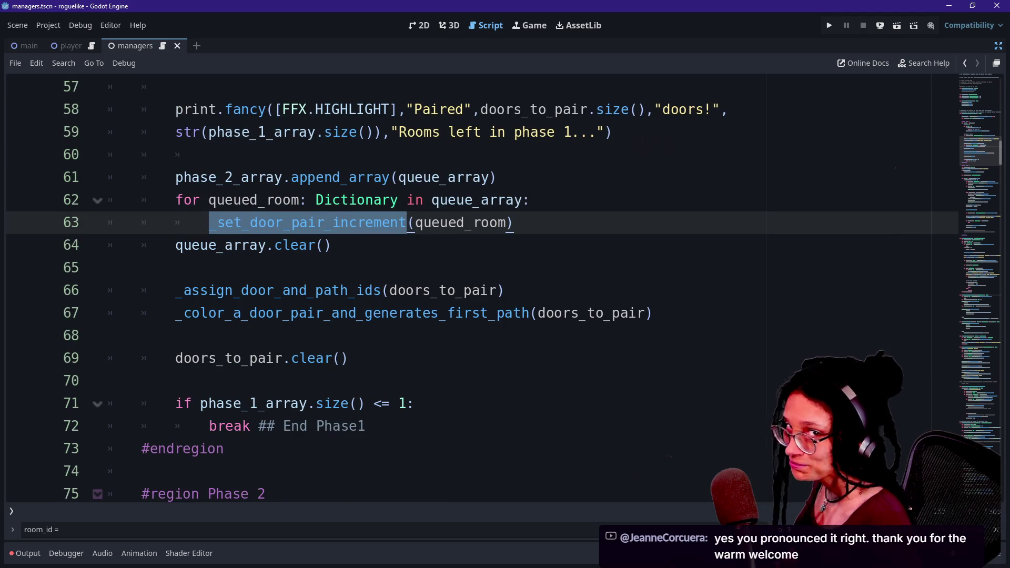
pyautogui.click(514, 222)
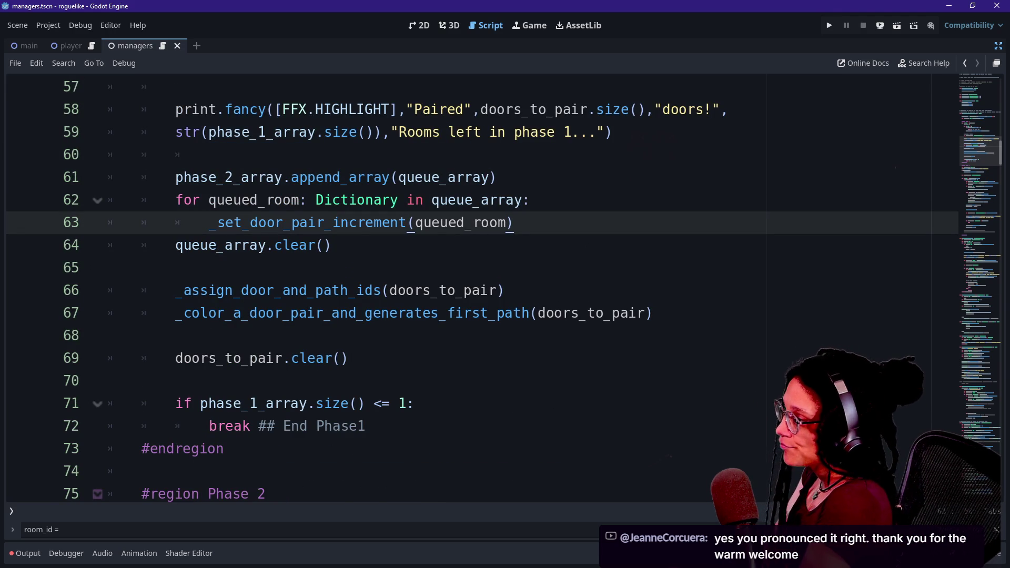
pyautogui.moveTo(226, 177); pyautogui.dragTo(179, 267)
pyautogui.click(179, 267)
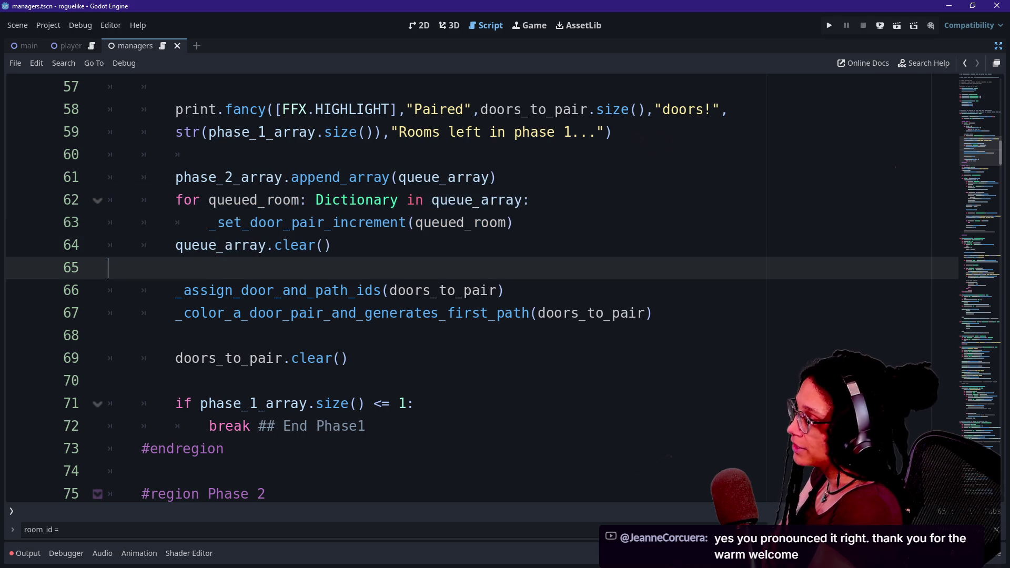
pyautogui.moveTo(448, 200); pyautogui.dragTo(390, 200)
pyautogui.click(448, 200)
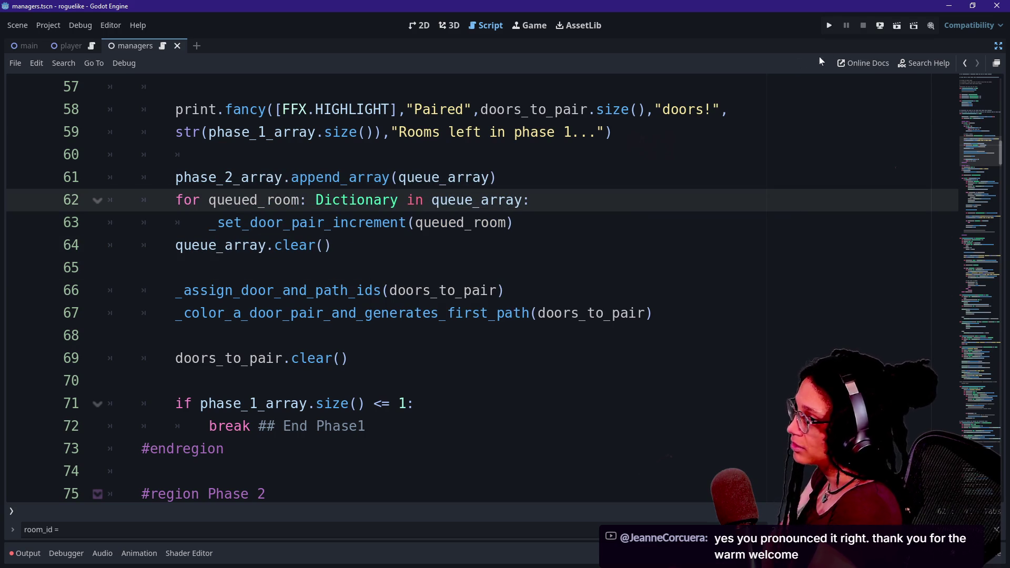
pyautogui.click(829, 26)
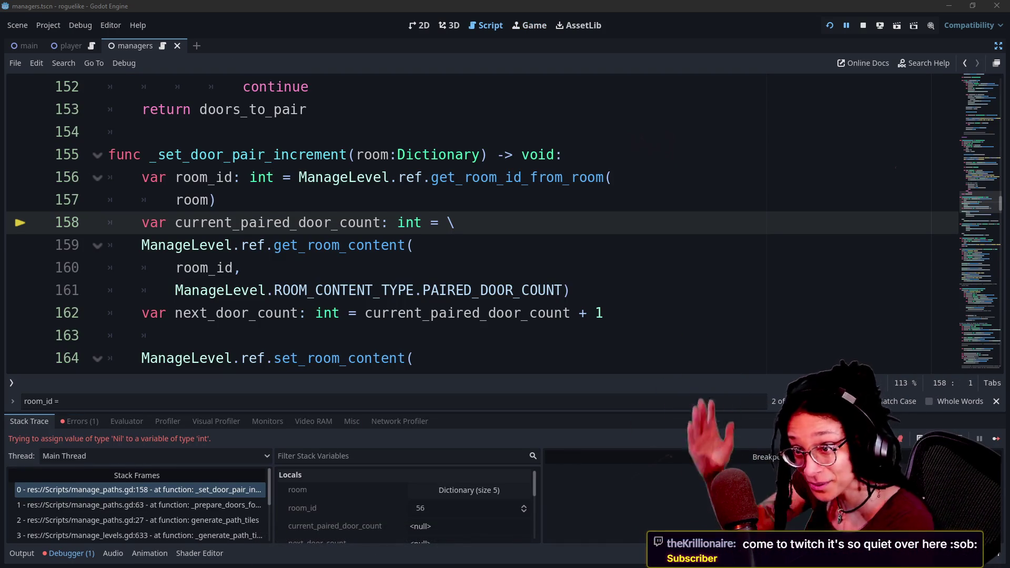
# - Review the Stack Variables for the line 158 Nil-to-int error: room_id 56, door counts null
pyautogui.moveTo(403, 358)
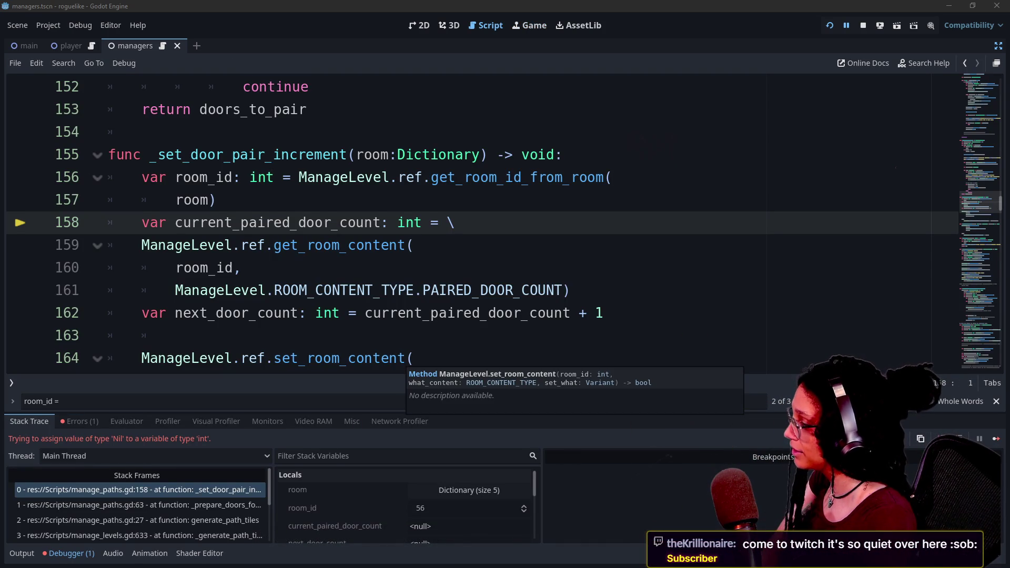
pyautogui.moveTo(482, 313)
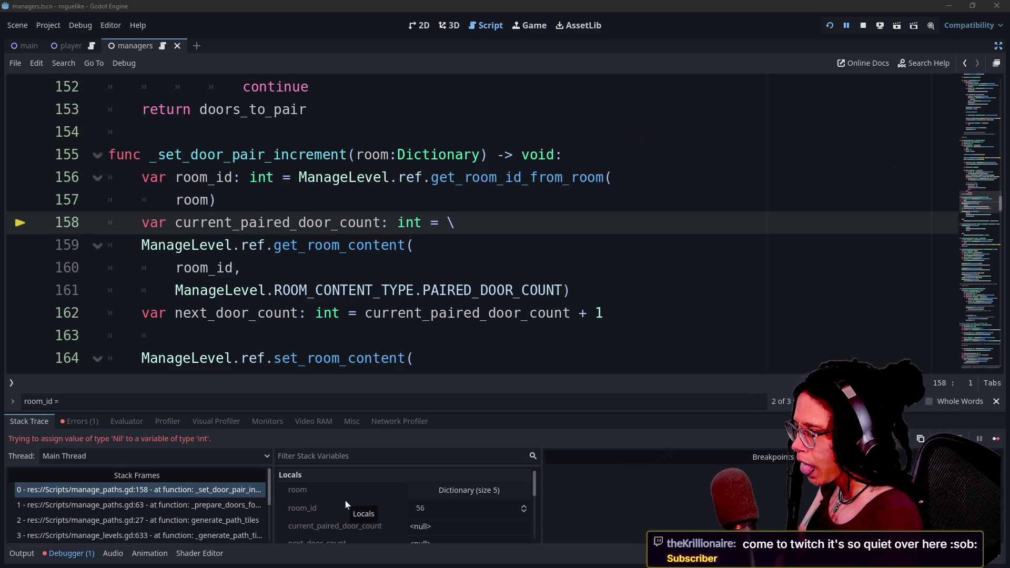
pyautogui.scroll(-1, 345, 504)
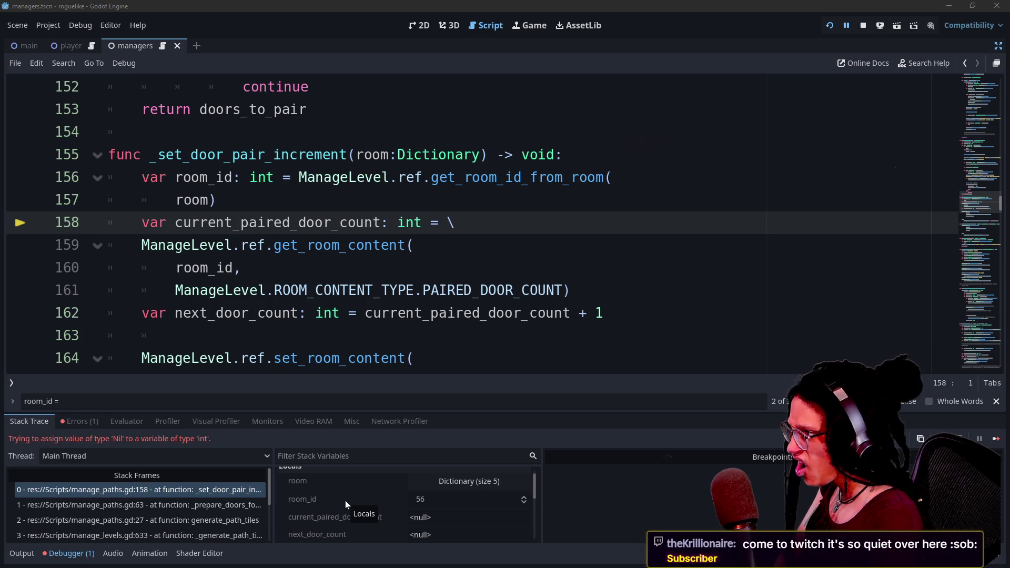
pyautogui.scroll(-2, 345, 504)
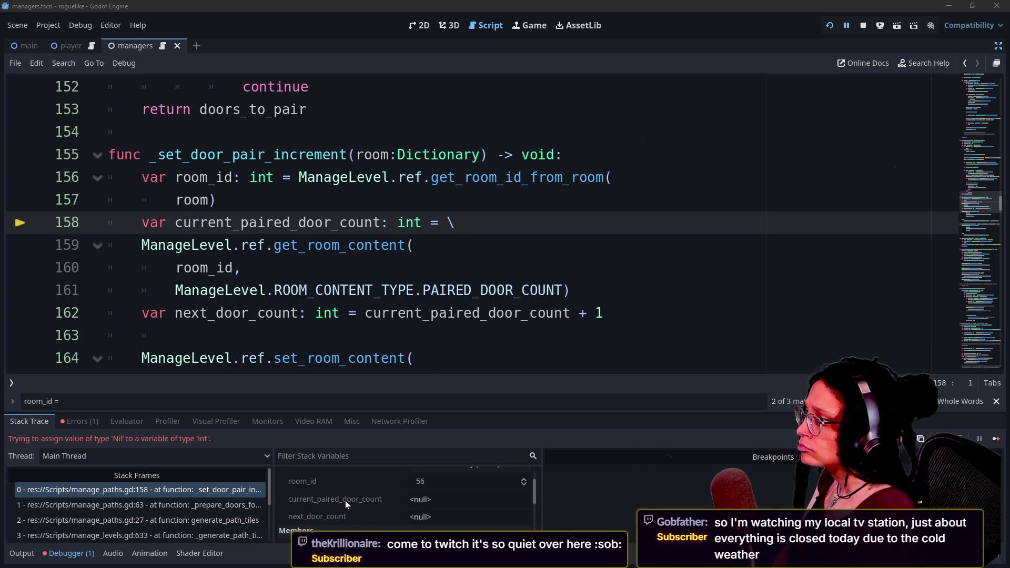
pyautogui.scroll(-1, 346, 501)
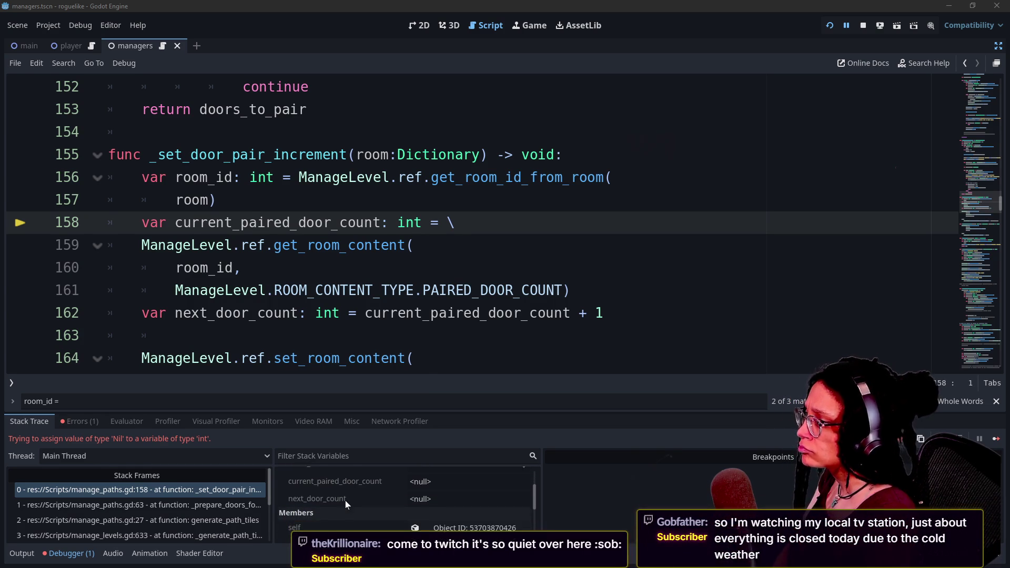
pyautogui.scroll(-5, 345, 504)
pyautogui.scroll(6, 345, 501)
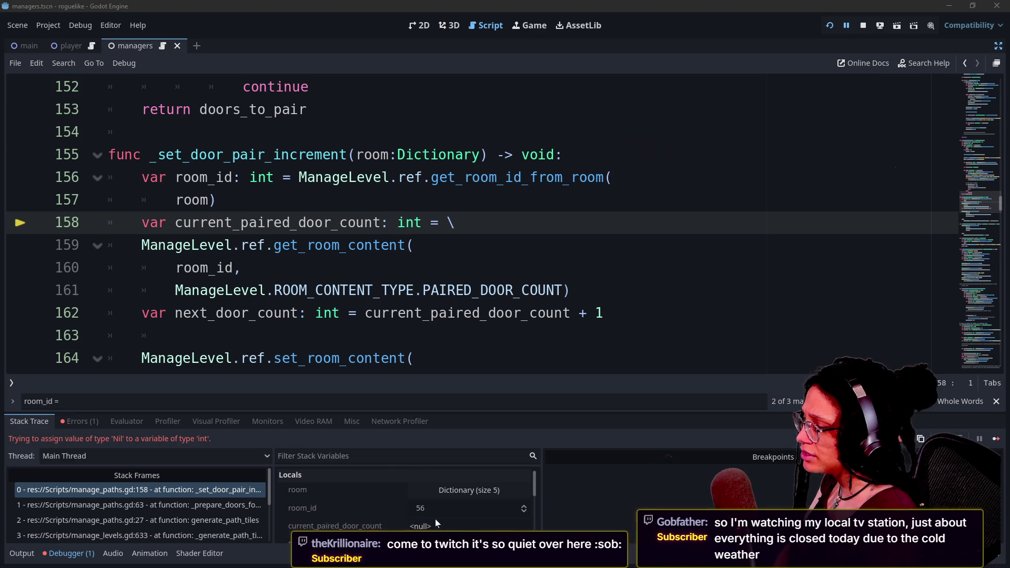
pyautogui.scroll(-3, 363, 511)
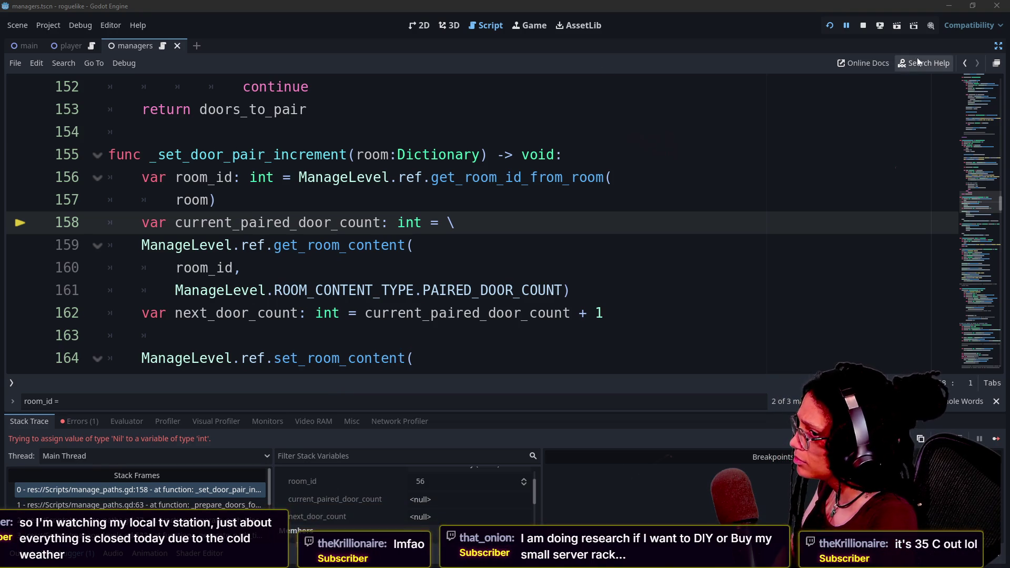
pyautogui.click(999, 46)
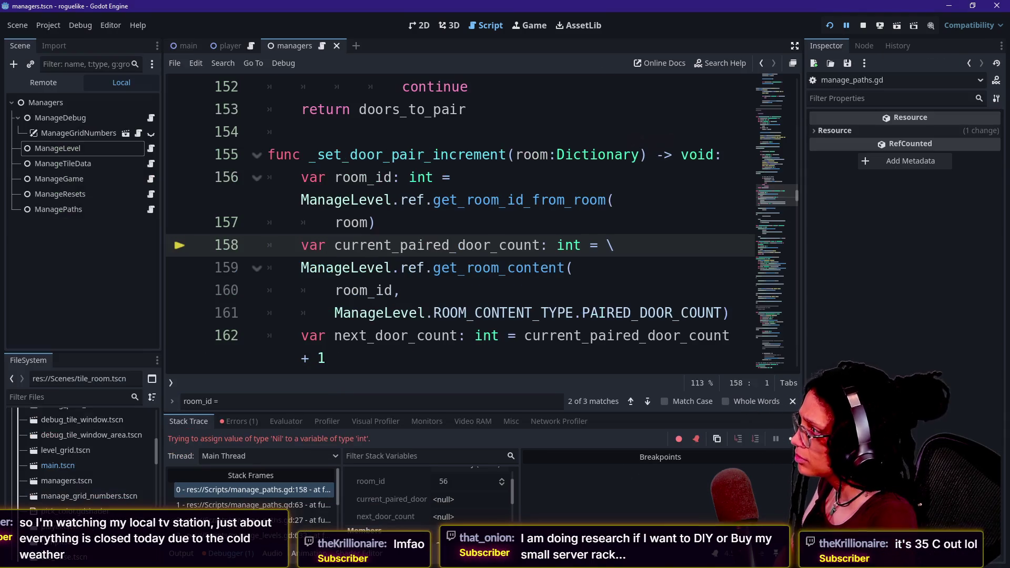
# - Show the Remote scene tree and relaunch the game to the line 158 breakpoint
pyautogui.click(41, 87)
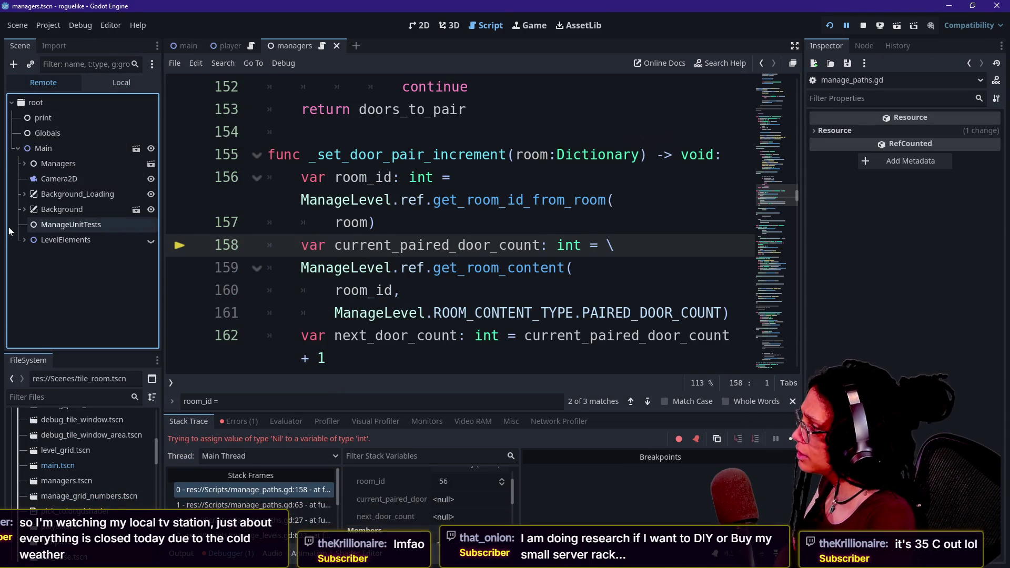
pyautogui.press('F5')
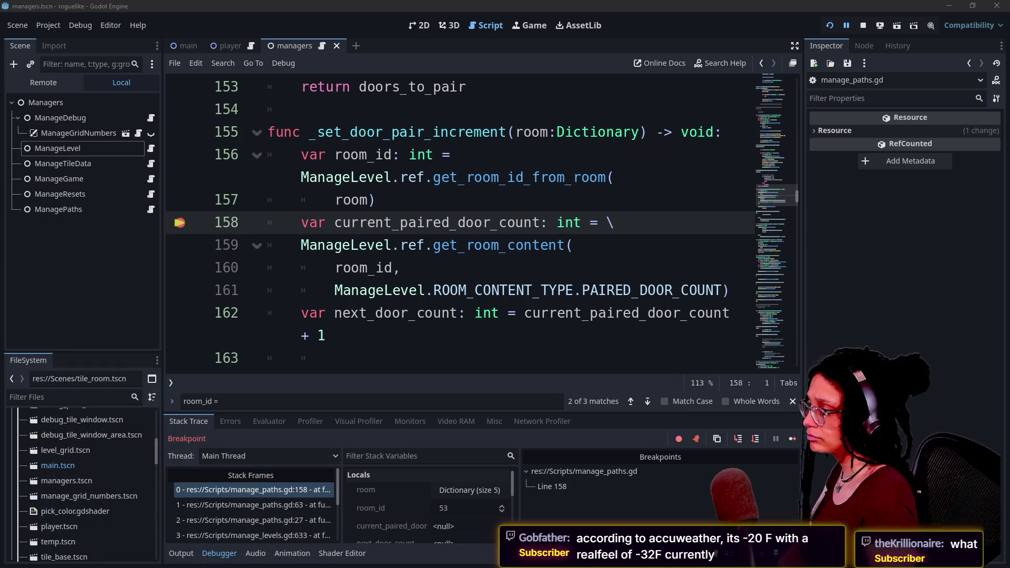
pyautogui.click(337, 461)
pyautogui.click(341, 462)
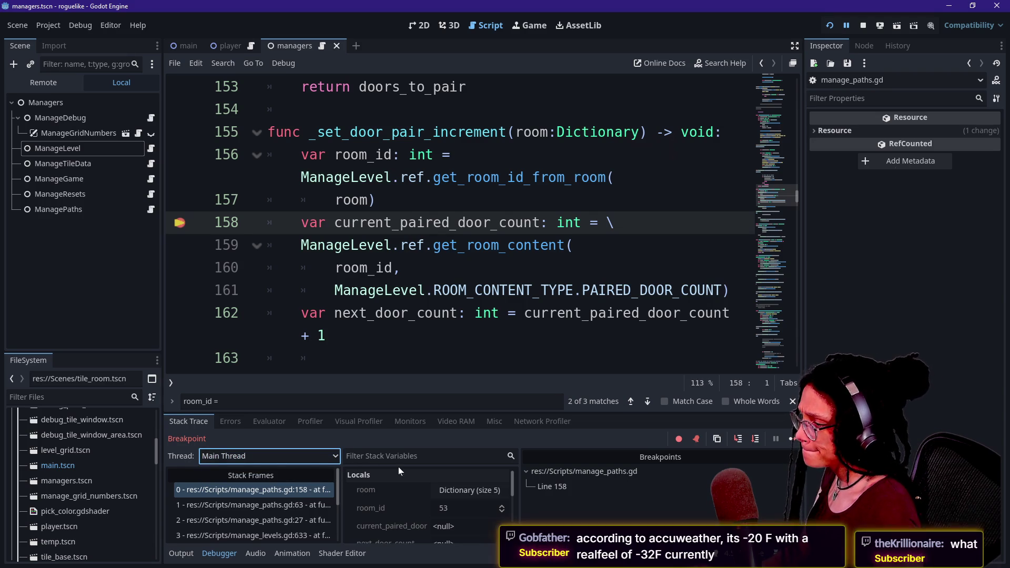
# - Step into get_room_content at line 174, with room_id 53 and what_content 3
pyautogui.click(346, 476)
pyautogui.scroll(-1, 337, 476)
pyautogui.moveTo(341, 470); pyautogui.dragTo(341, 470)
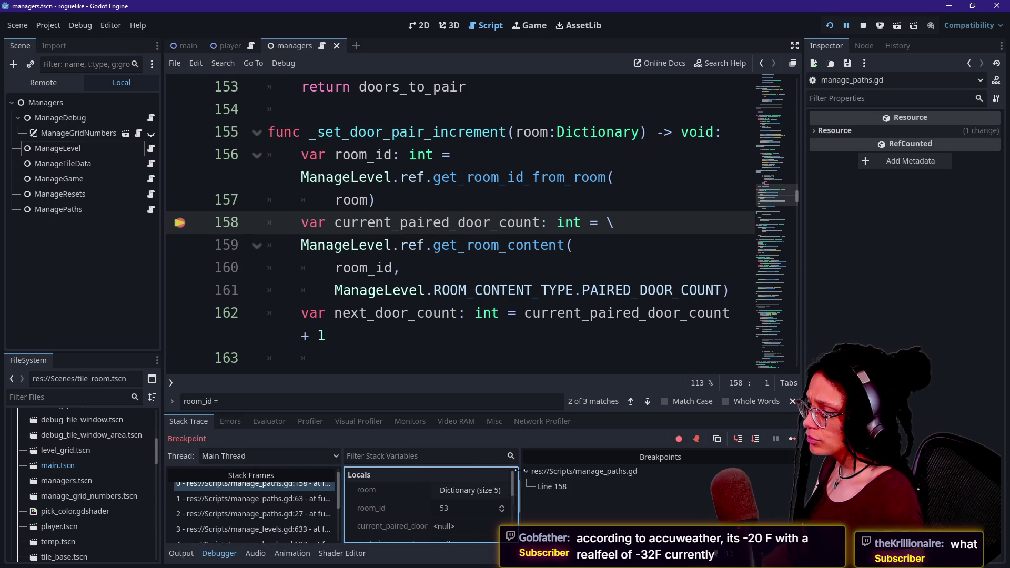
pyautogui.click(735, 443)
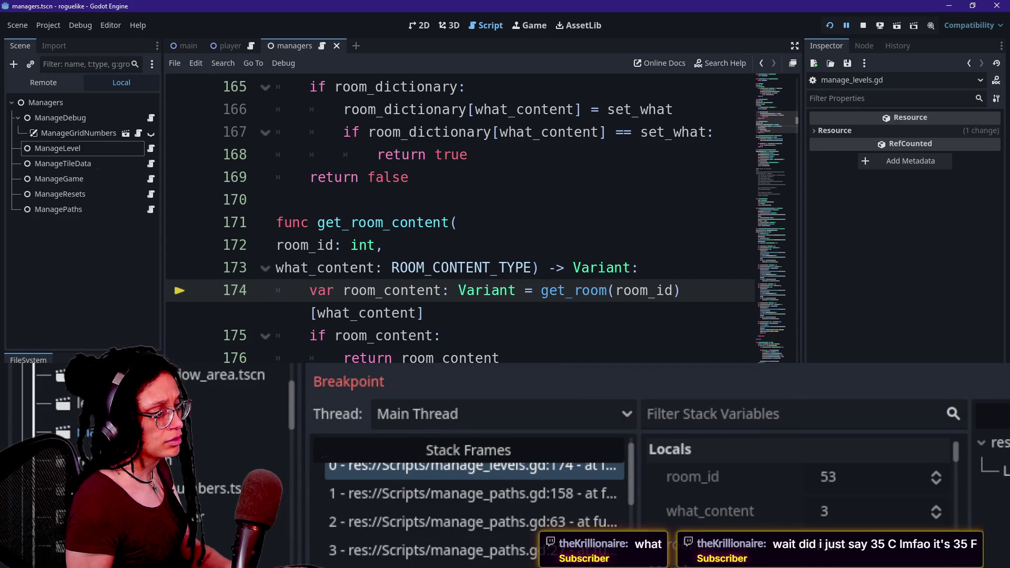
pyautogui.hotkey('ctrl', 'f')
# - Search the script for 'room_id =' and step into get_room
pyautogui.write('room_id =')
pyautogui.press('Escape')
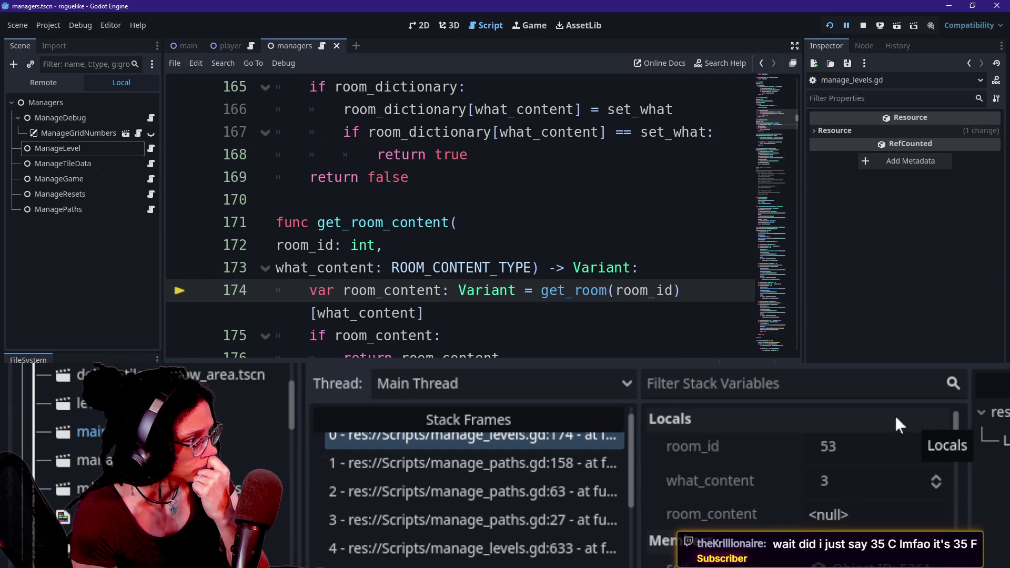
pyautogui.scroll(-3, 719, 513)
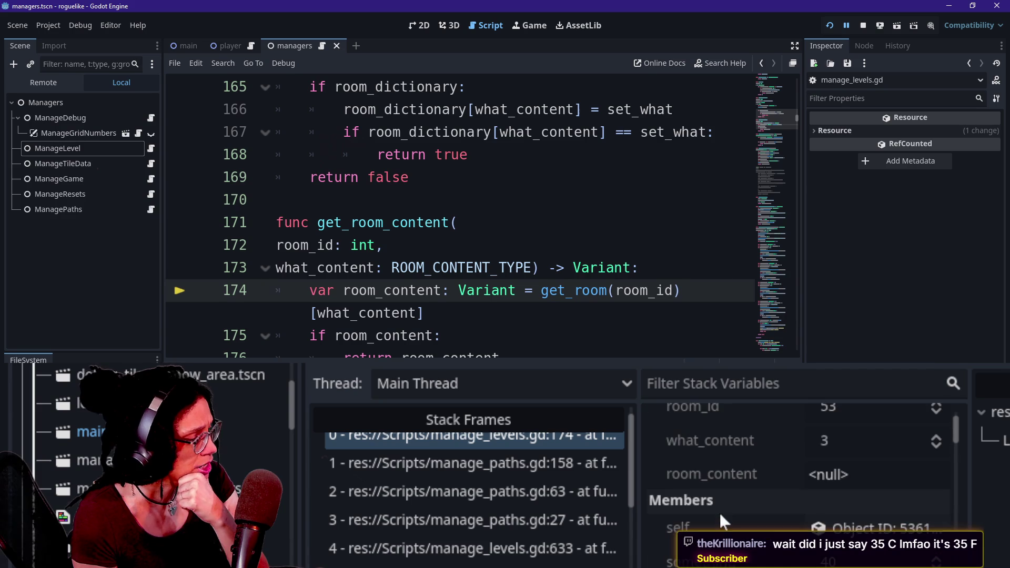
pyautogui.scroll(3, 759, 514)
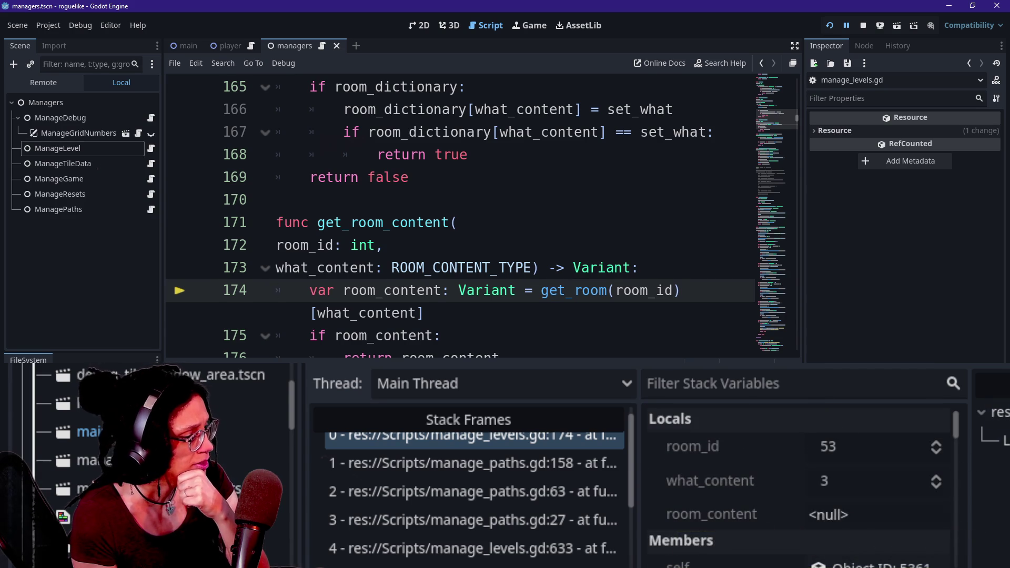
pyautogui.press('F11')
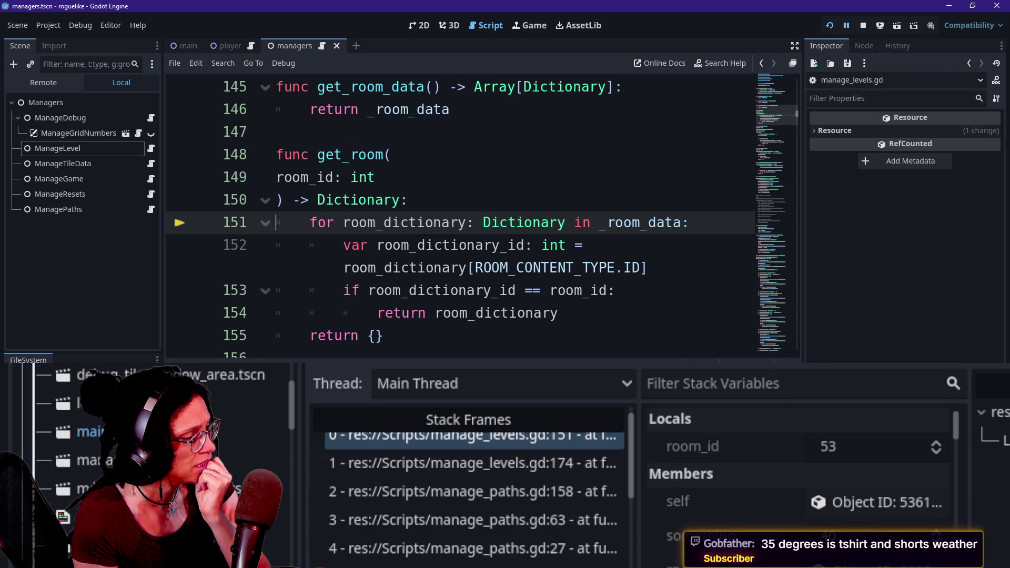
# - Inspect the running ManageLevel node's Room Data array and its first room dictionary
pyautogui.click(52, 148)
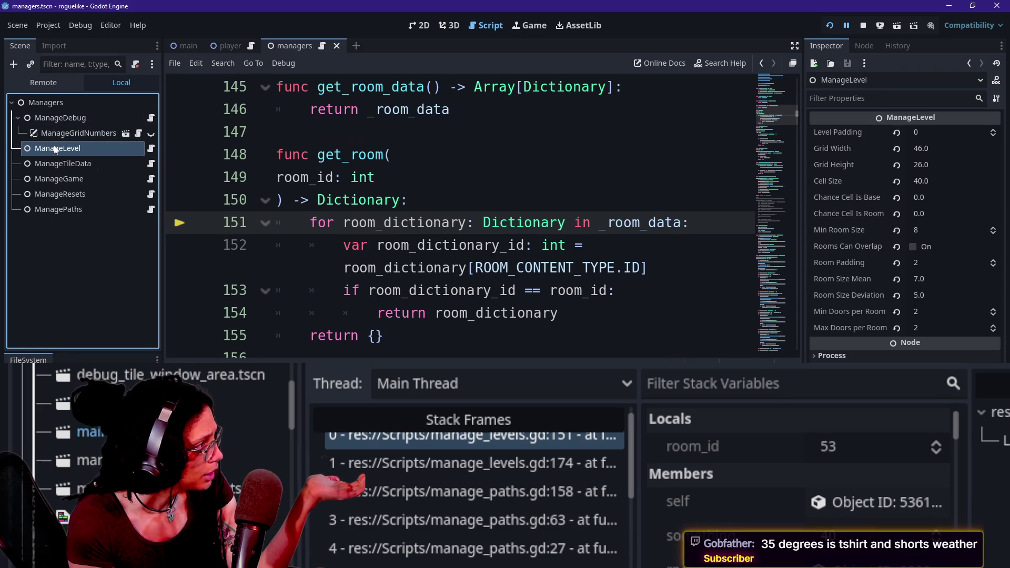
pyautogui.click(52, 84)
pyautogui.click(70, 194)
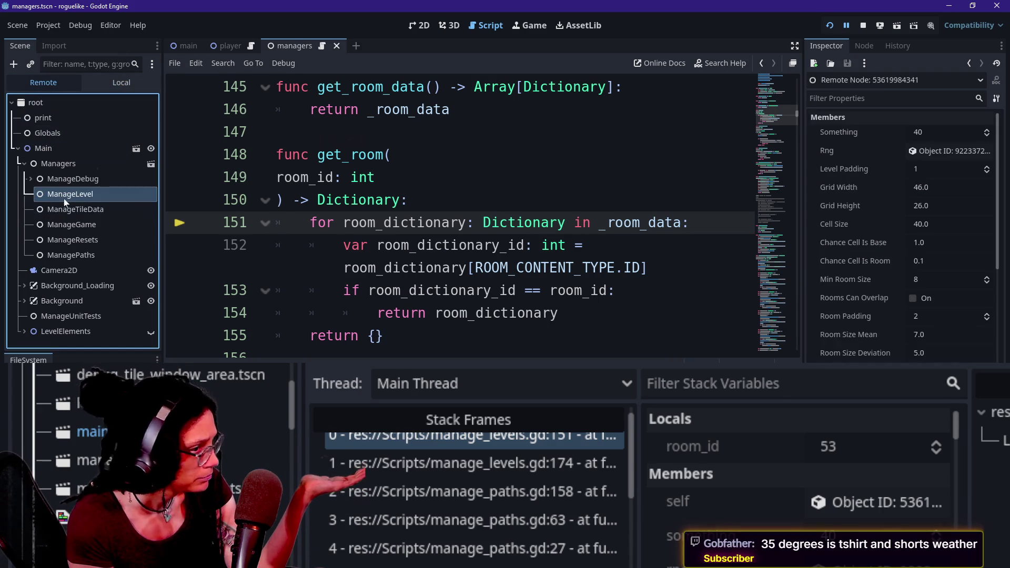
pyautogui.scroll(-3, 902, 237)
pyautogui.click(950, 315)
pyautogui.click(940, 352)
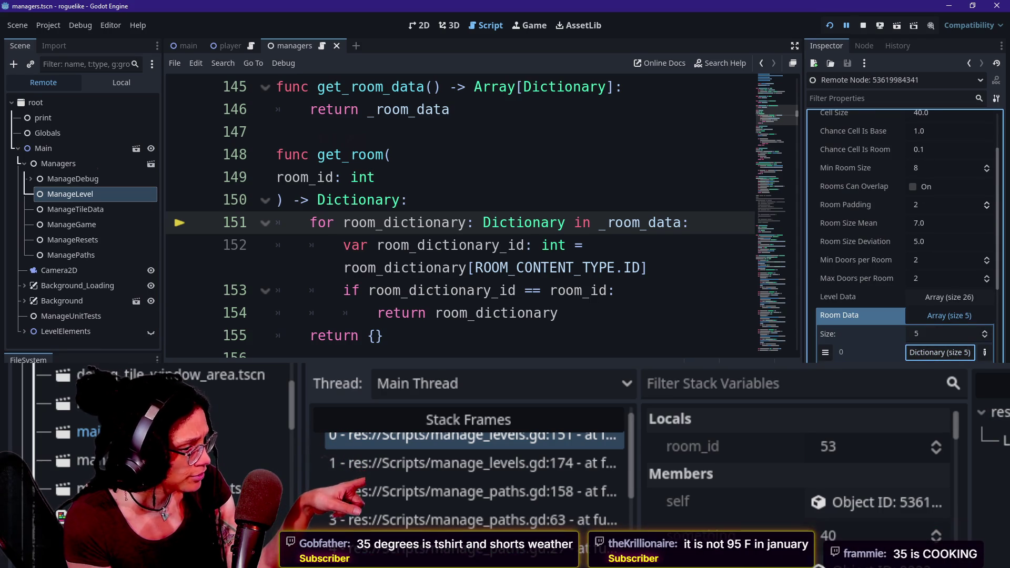
# - Step through get_room to the room ID comparison, checking the room_dictionary local
pyautogui.press('F10')
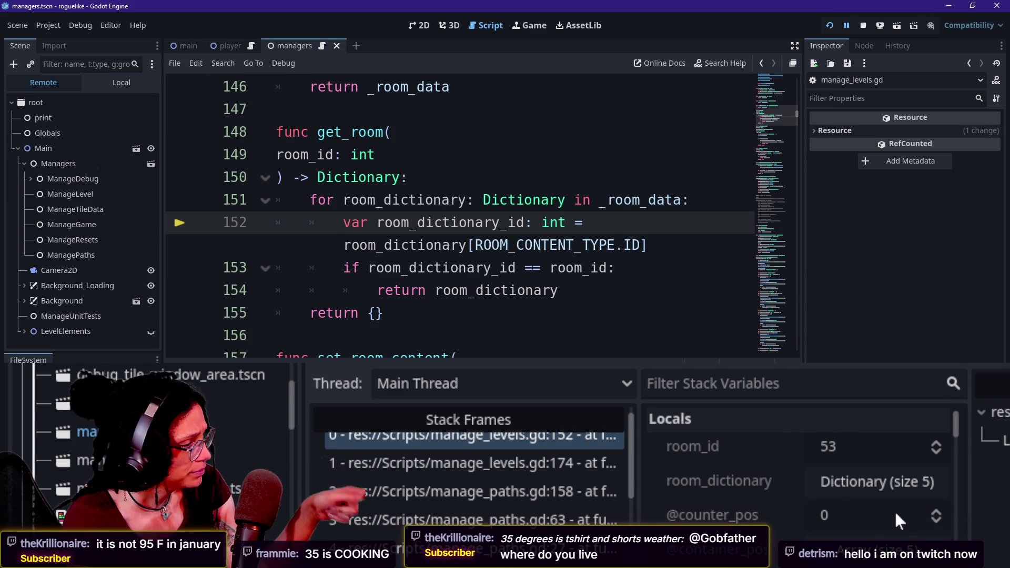
pyautogui.click(895, 492)
pyautogui.scroll(-3, 760, 491)
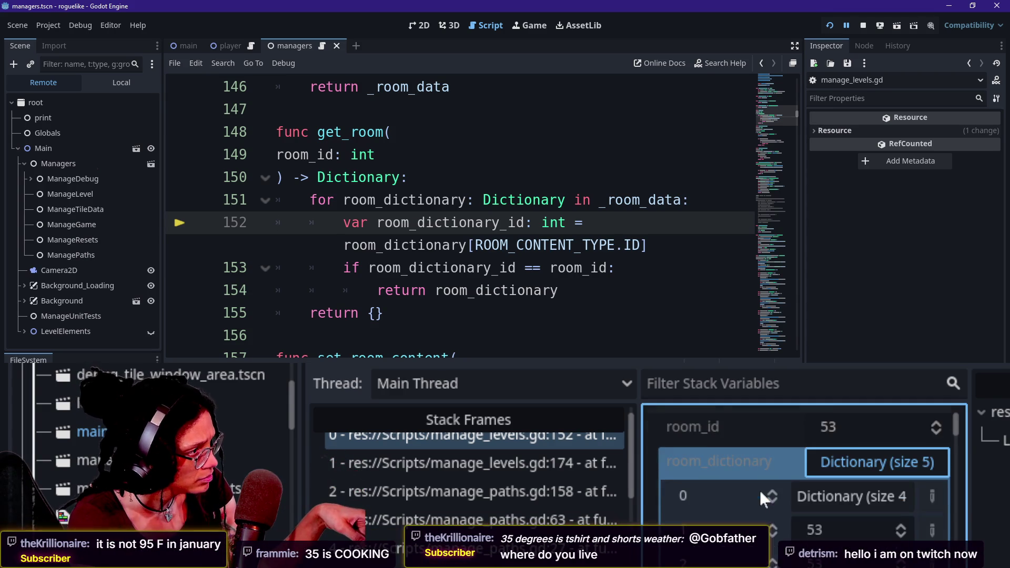
pyautogui.click(895, 421)
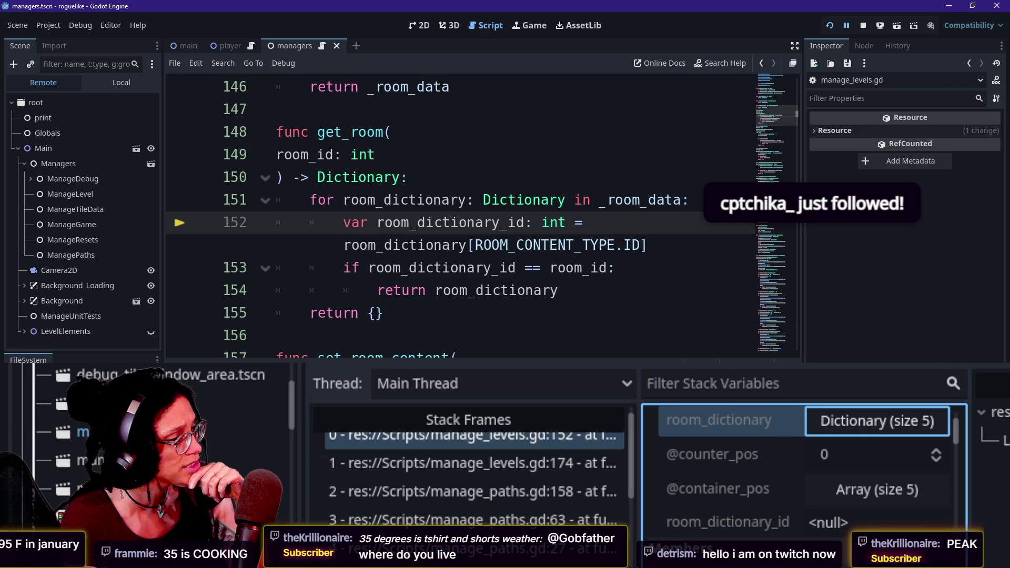
pyautogui.press('F10')
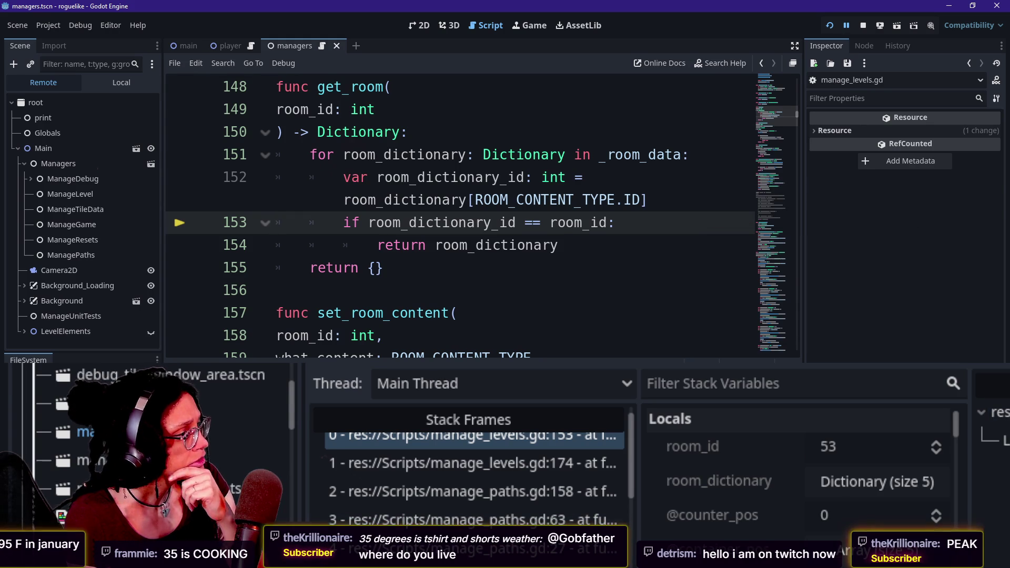
# - Step through get_room_content to its return null, then restart the game from the breakpoint
pyautogui.press('F10')
pyautogui.press('F10')
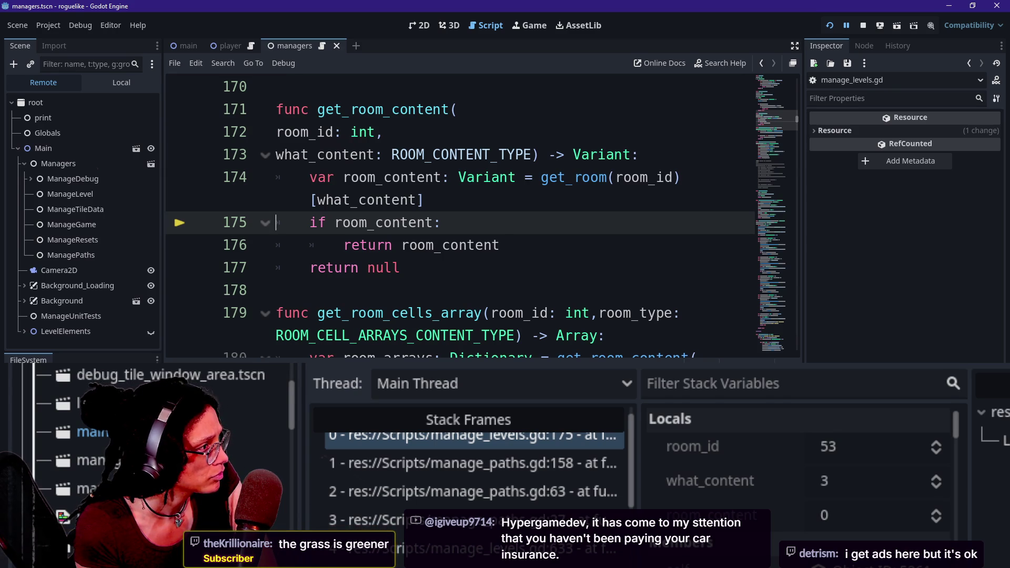
pyautogui.press('F10')
pyautogui.press('F10')
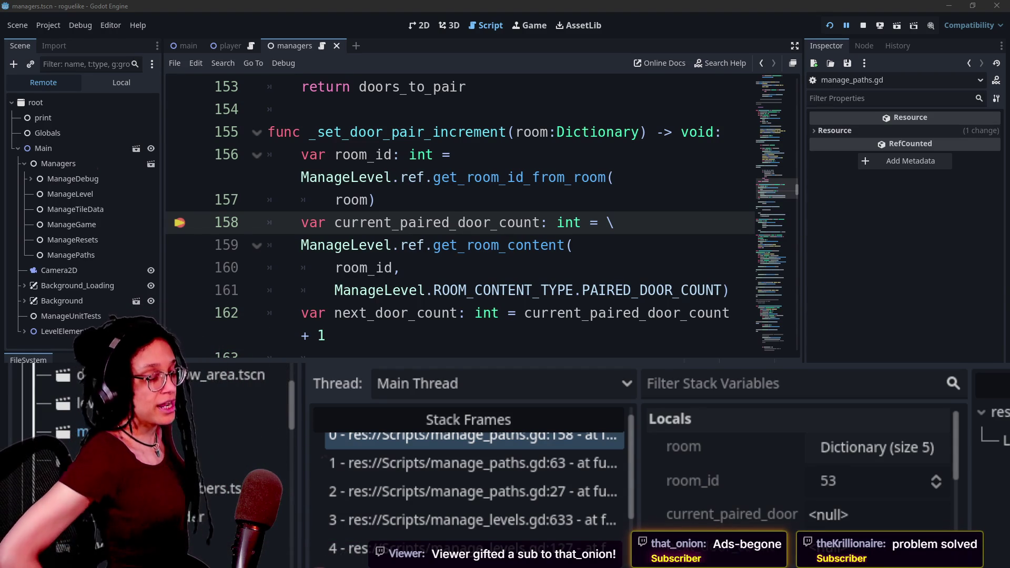
pyautogui.click(830, 25)
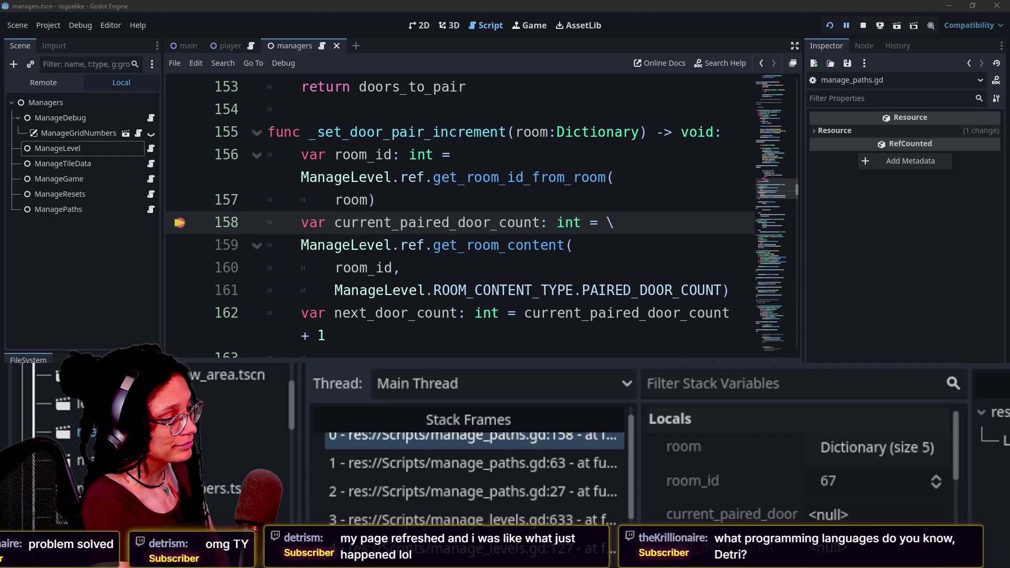
# - Step into get_room_content for room 67 to return null on line 177, with room_content 0
pyautogui.press('F11')
pyautogui.press('F11')
pyautogui.press('F11')
pyautogui.press('F11')
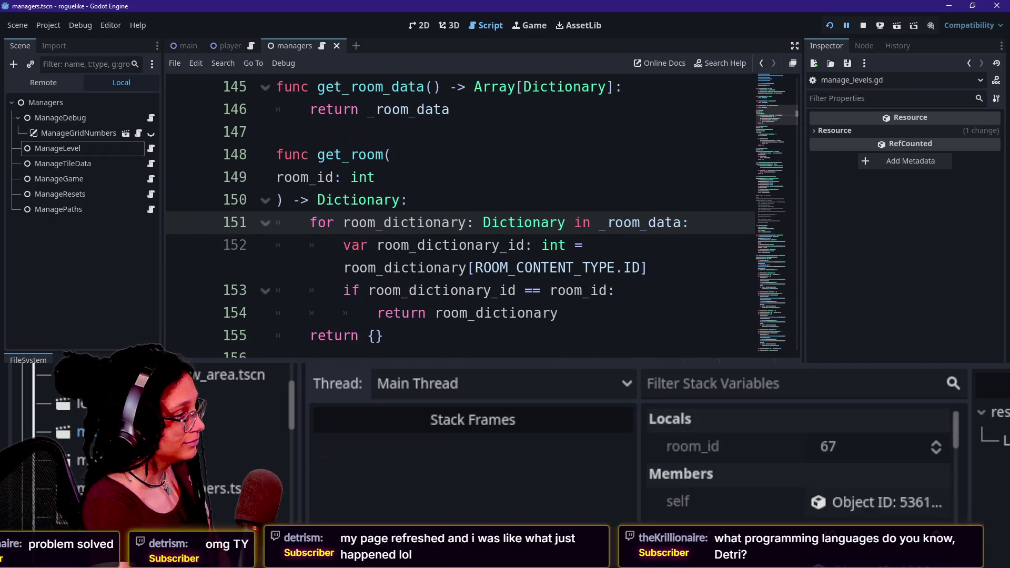
pyautogui.press('F11')
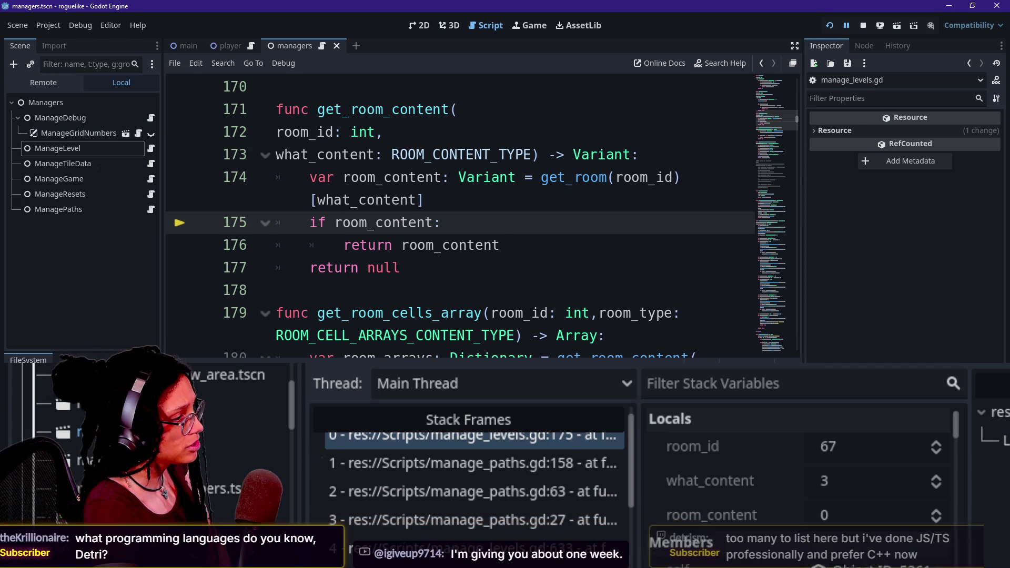
pyautogui.press('F10')
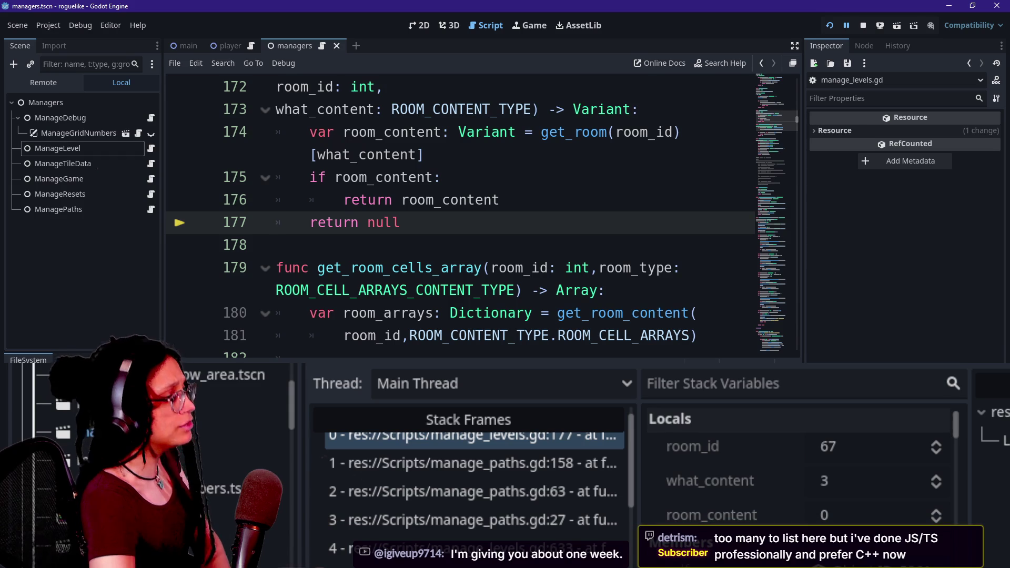
pyautogui.moveTo(482, 203)
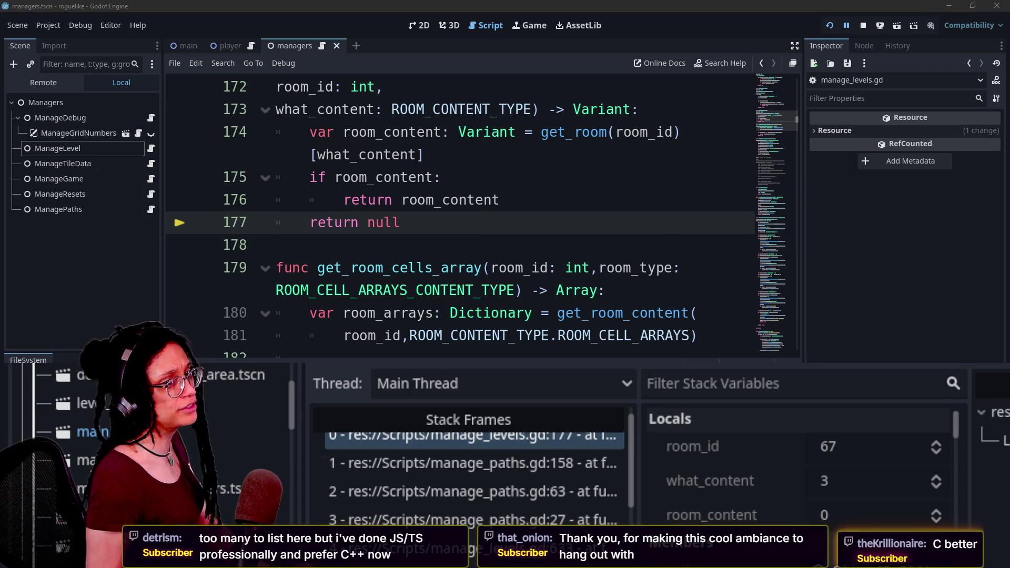
# - Switch to Firefox and bring up the GDScript.Live tab
pyautogui.hotkey('alt', 'Tab')
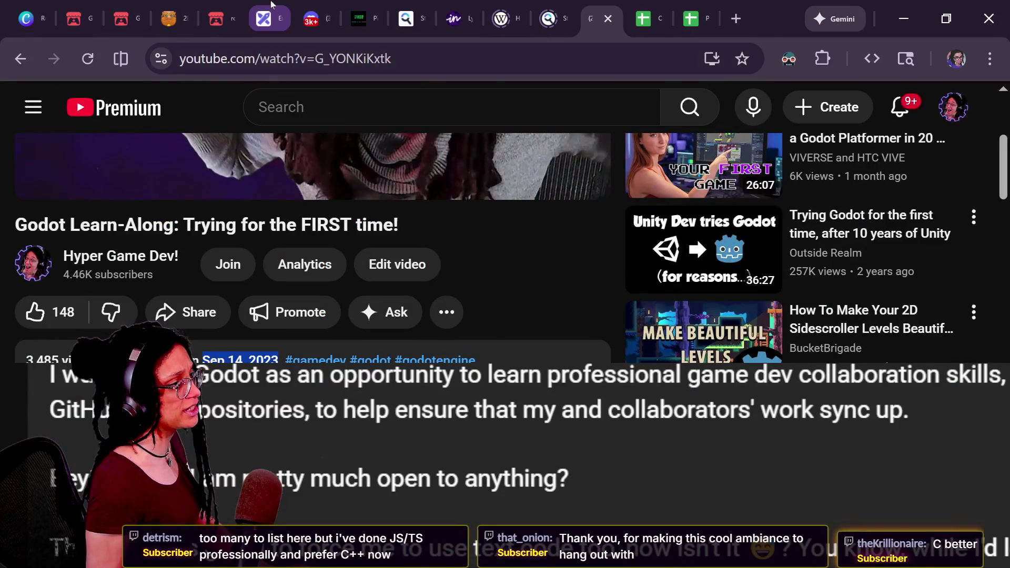
pyautogui.moveTo(258, 24)
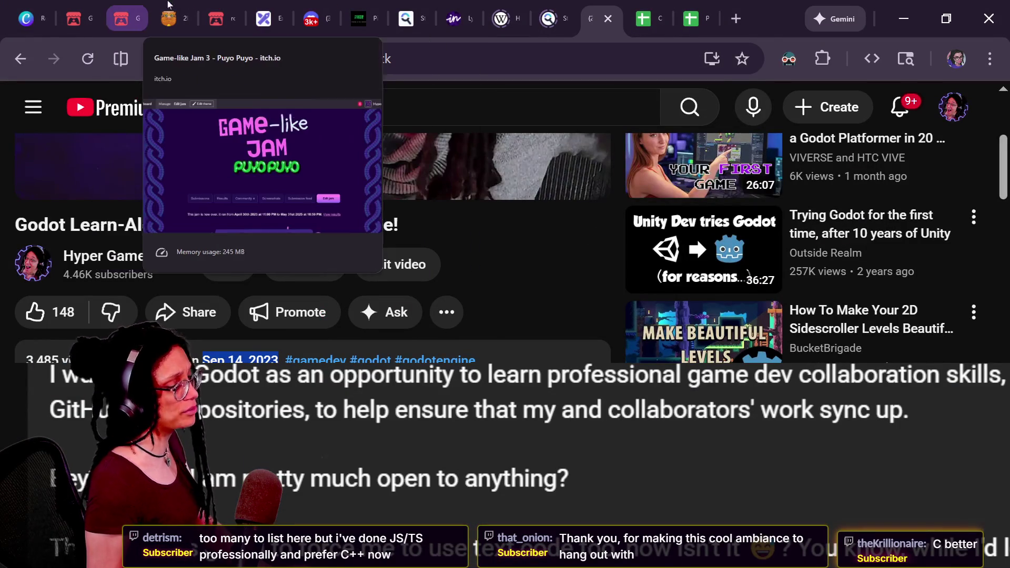
pyautogui.hotkey('alt', 'Tab')
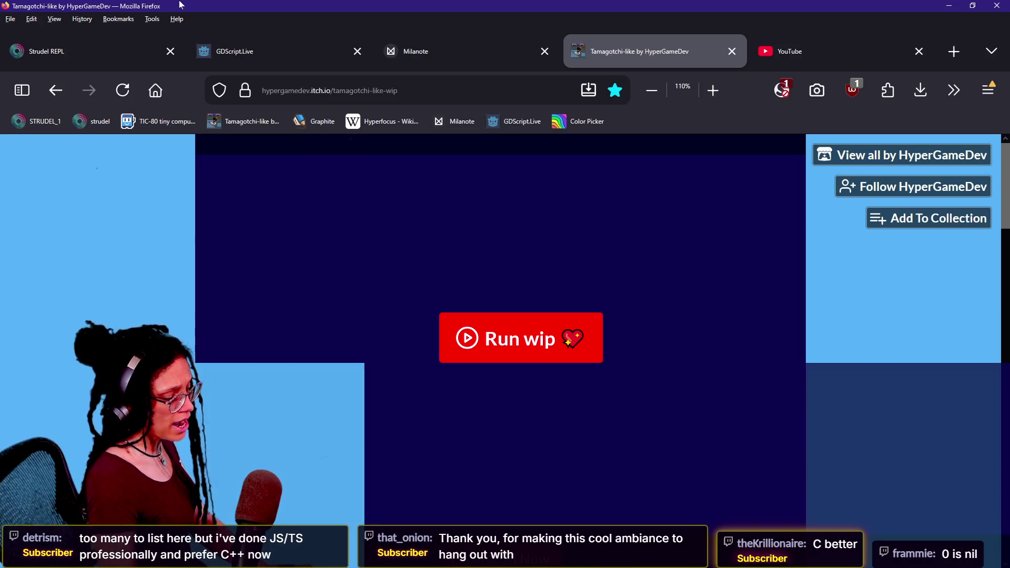
pyautogui.click(240, 47)
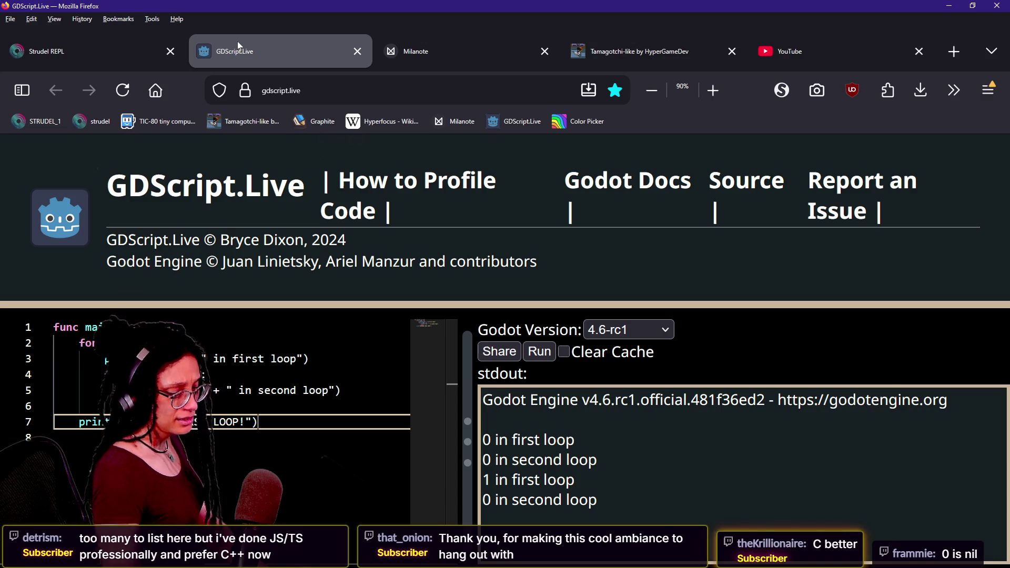
# - Clear the nested-loop test and declare var integer: int = 0 above func main
pyautogui.hotkey('shift', 'Up')
pyautogui.hotkey('shift', 'Up')
pyautogui.hotkey('shift', 'Up')
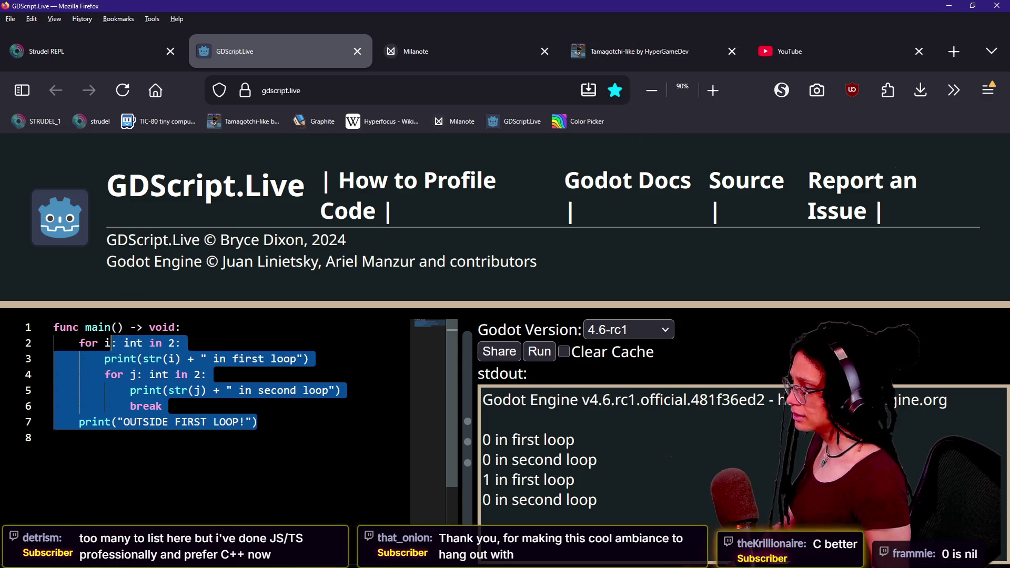
pyautogui.press('BackSpace')
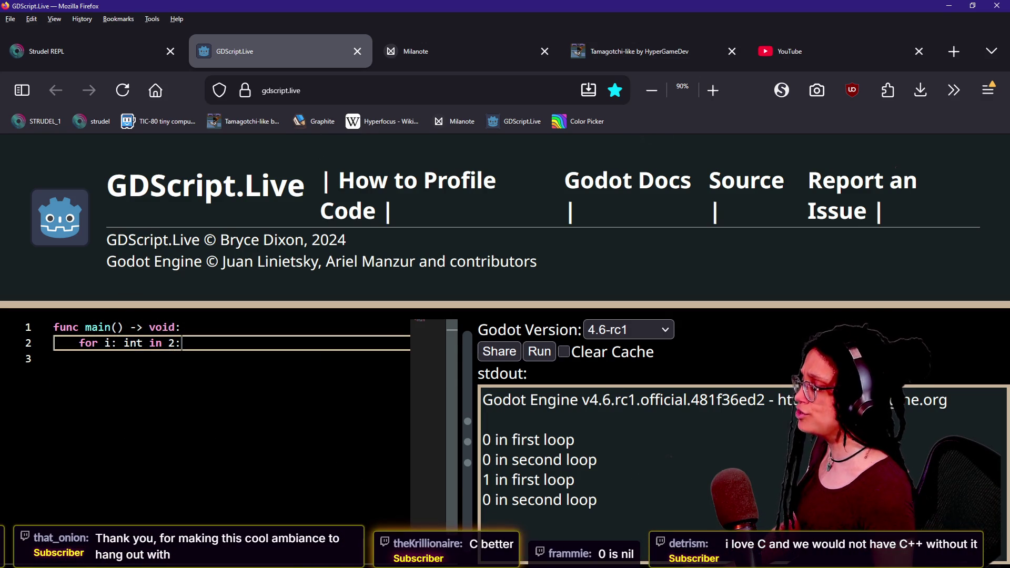
pyautogui.press('Delete')
pyautogui.hotkey('shift', 'Home')
pyautogui.write('f')
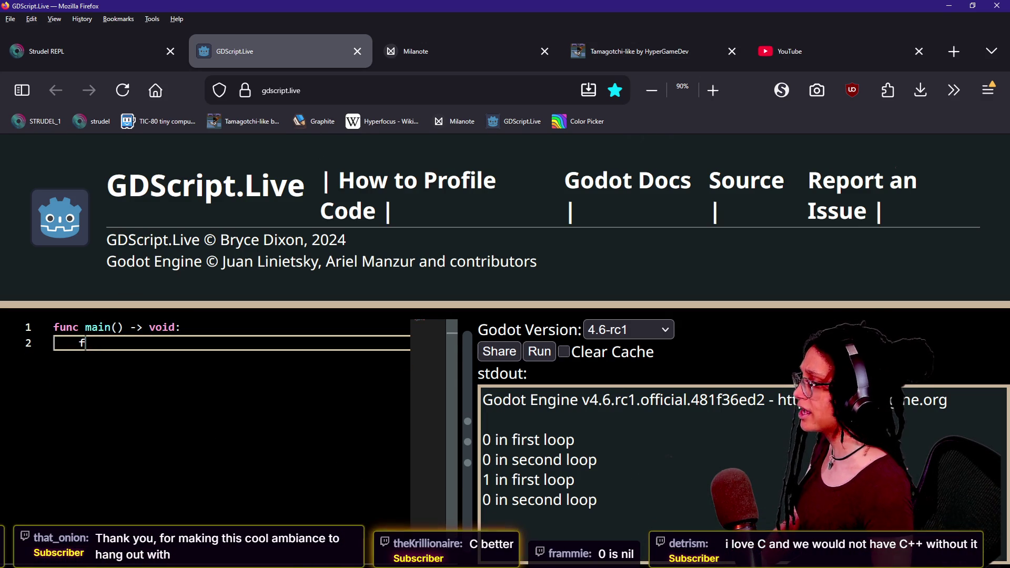
pyautogui.press('Up')
pyautogui.press('Home')
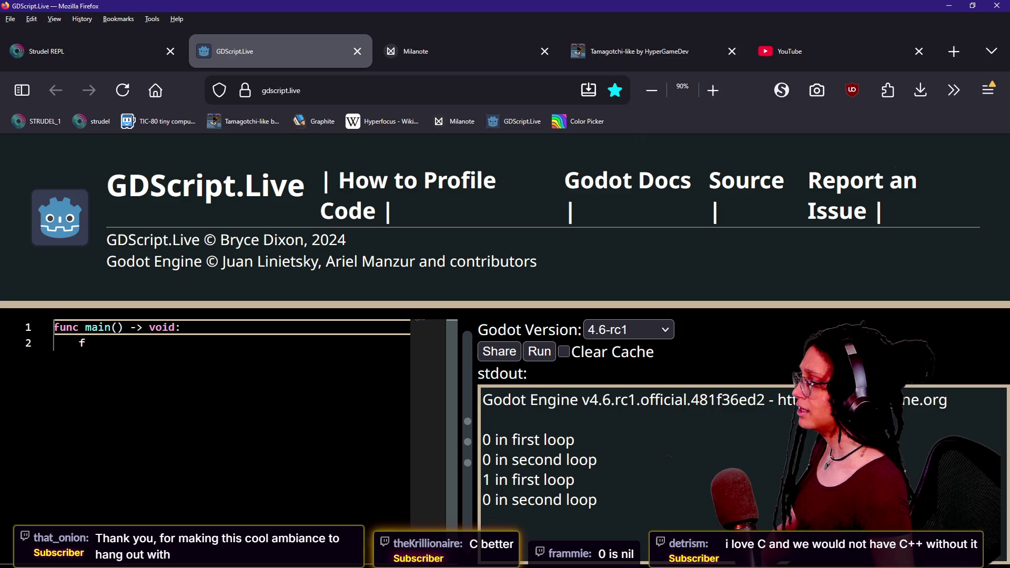
pyautogui.press('Return')
pyautogui.press('Return')
pyautogui.press('Up')
pyautogui.press('Up')
pyautogui.write('va')
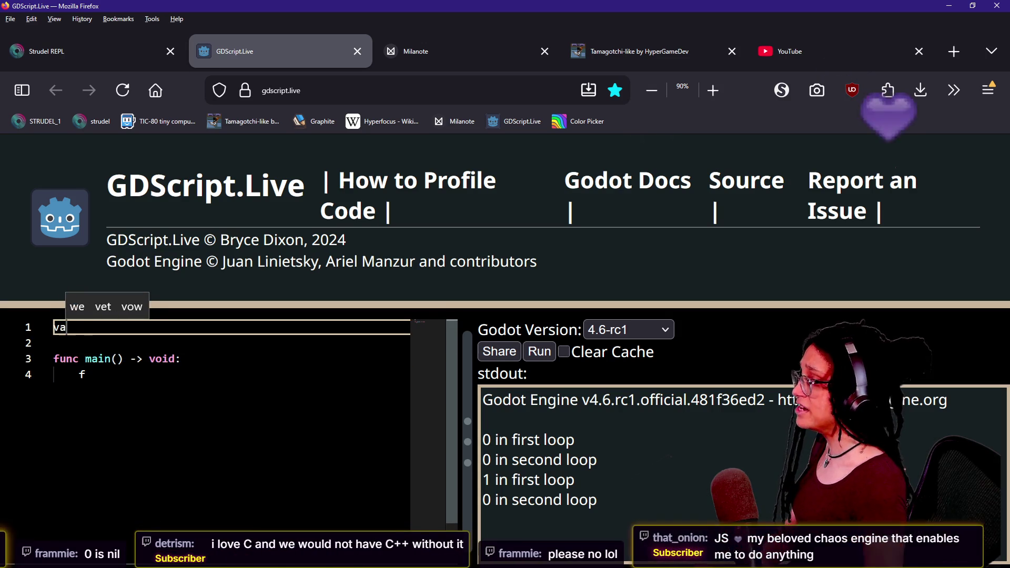
pyautogui.write('r intege')
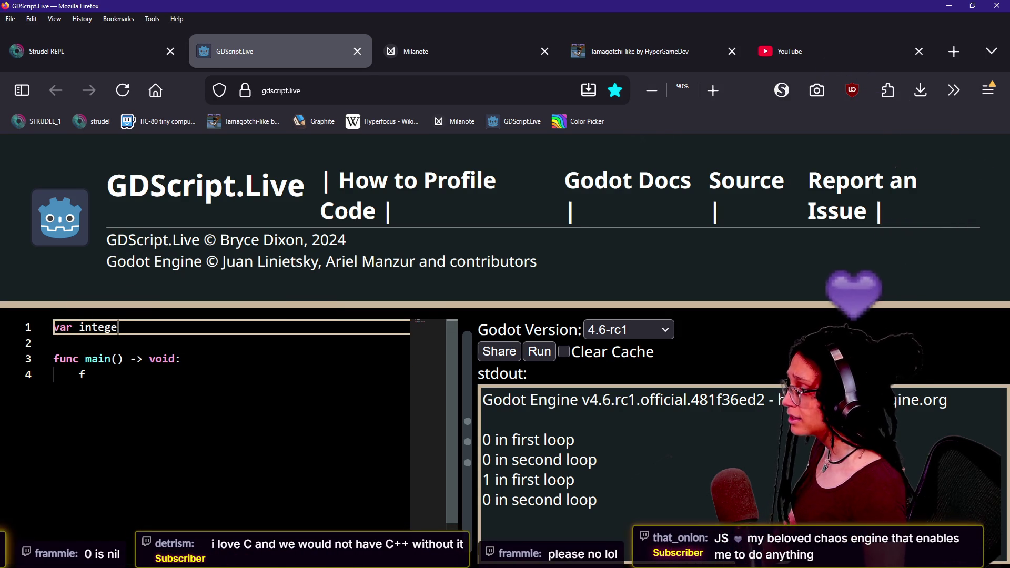
pyautogui.write('r: int = 0')
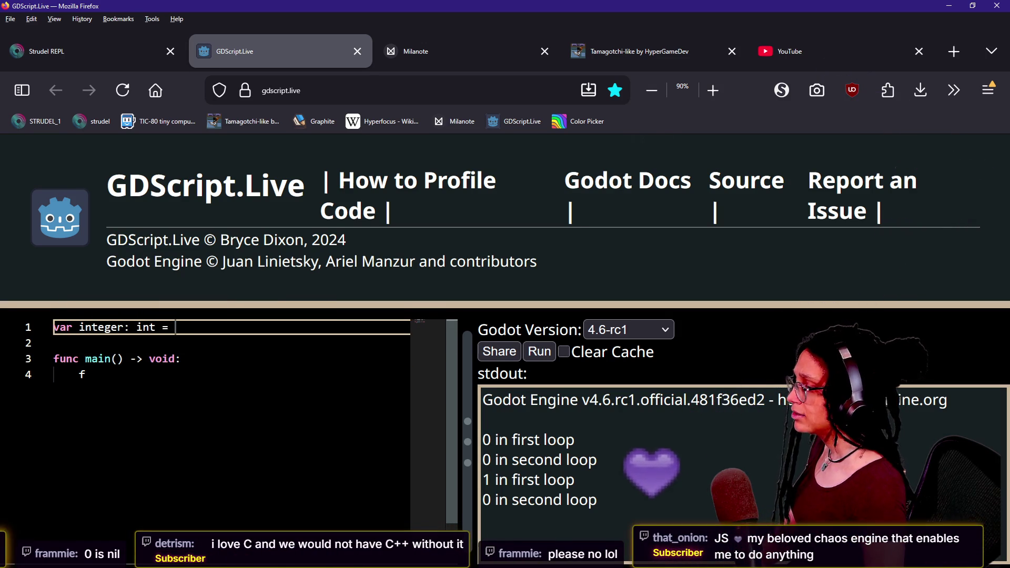
# - Write an if/else in main printing "truthy" or "falsy" and run it, which prints falsy
pyautogui.press('Down')
pyautogui.press('Down')
pyautogui.press('Down')
pyautogui.press('BackSpace')
pyautogui.write('if')
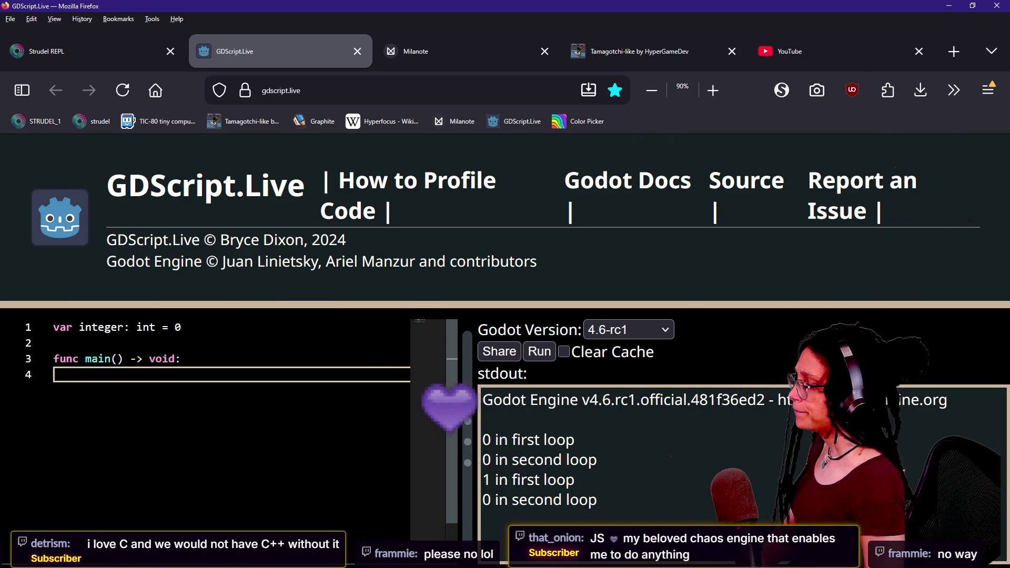
pyautogui.write(' integer:')
pyautogui.press('Return')
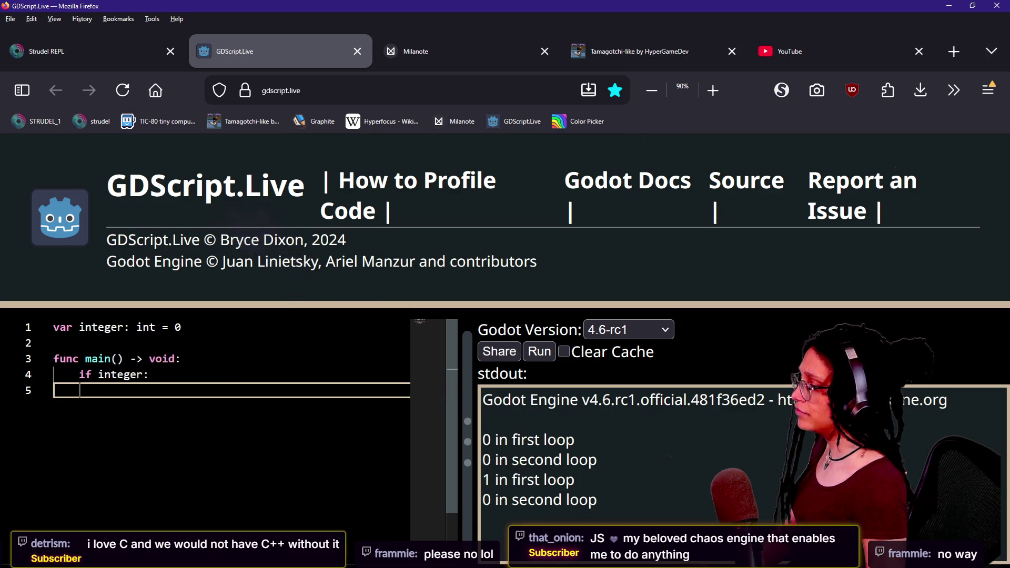
pyautogui.write('print(')
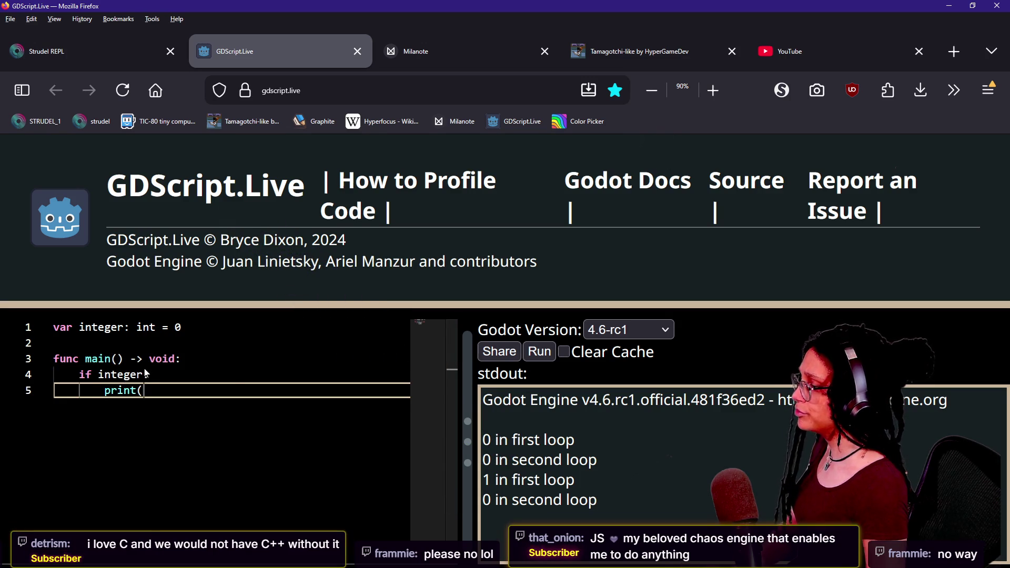
pyautogui.write('"truthy")')
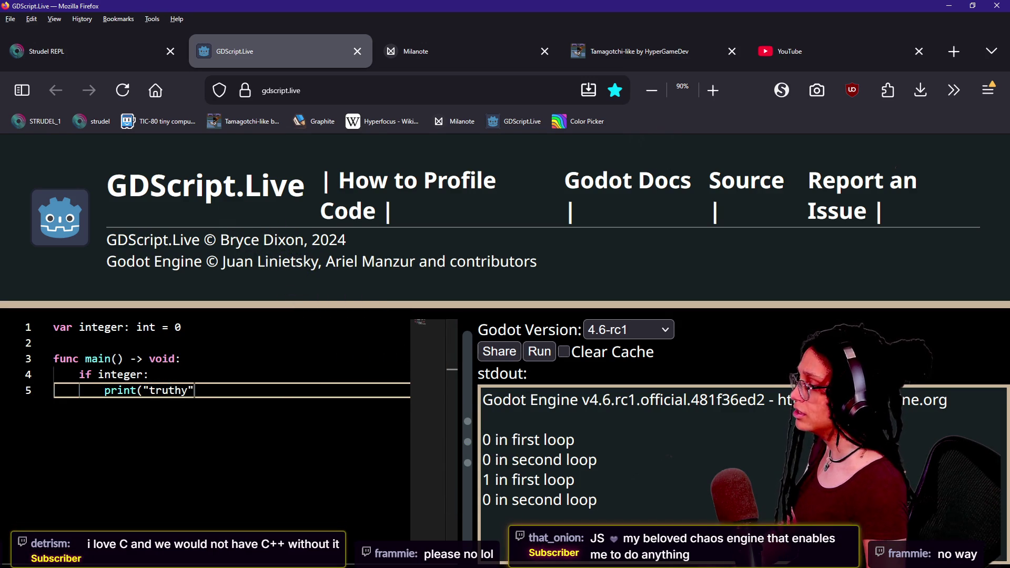
pyautogui.press('Return')
pyautogui.press('BackSpace')
pyautogui.write('else:')
pyautogui.press('Return')
pyautogui.write('print("fal')
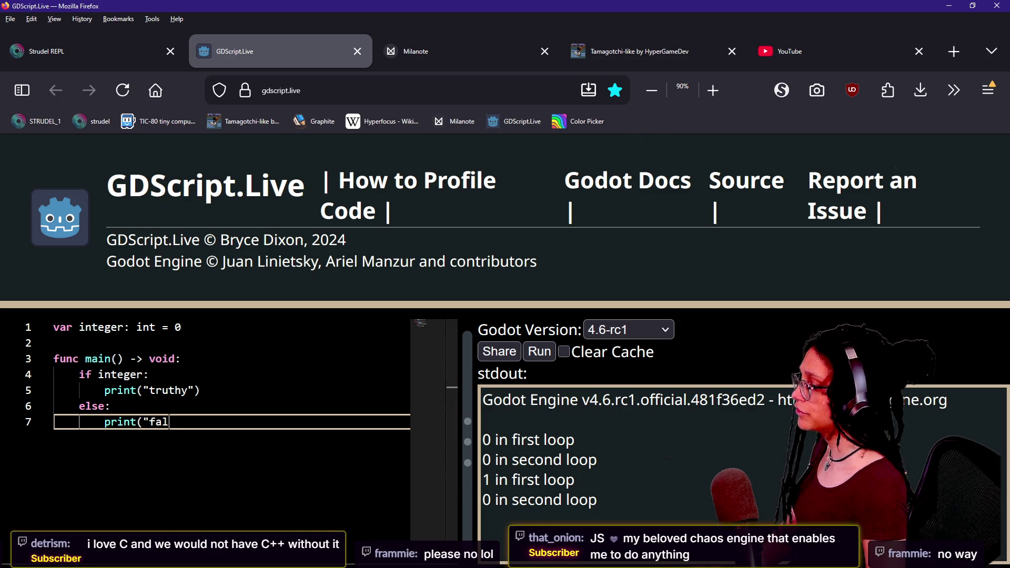
pyautogui.write('sy")')
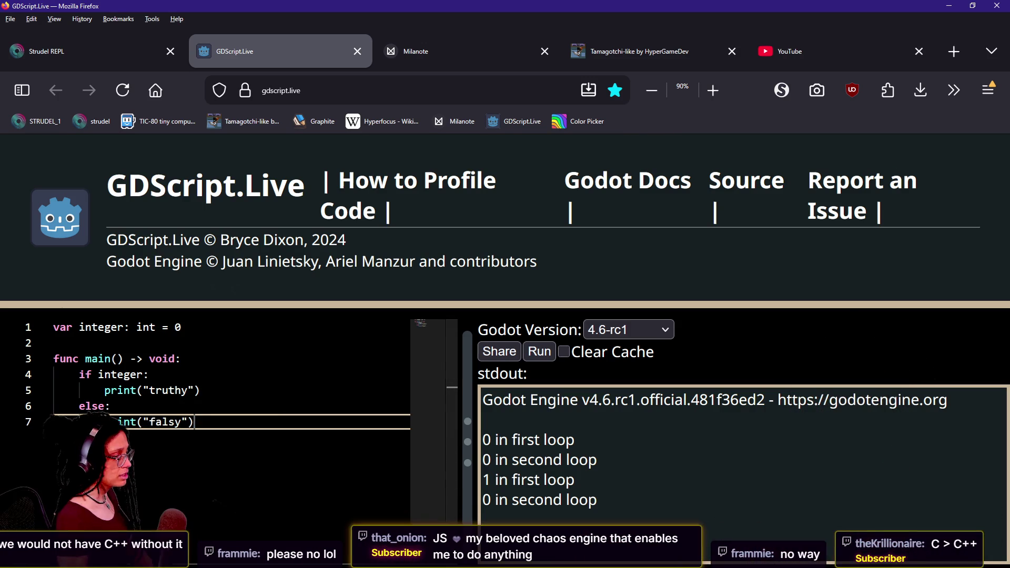
pyautogui.click(540, 352)
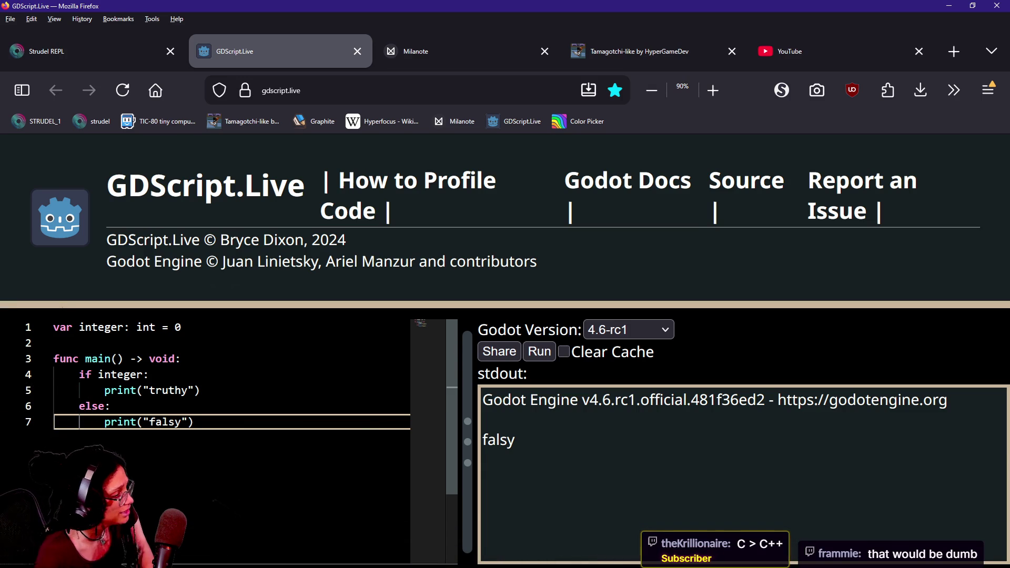
pyautogui.click(181, 328)
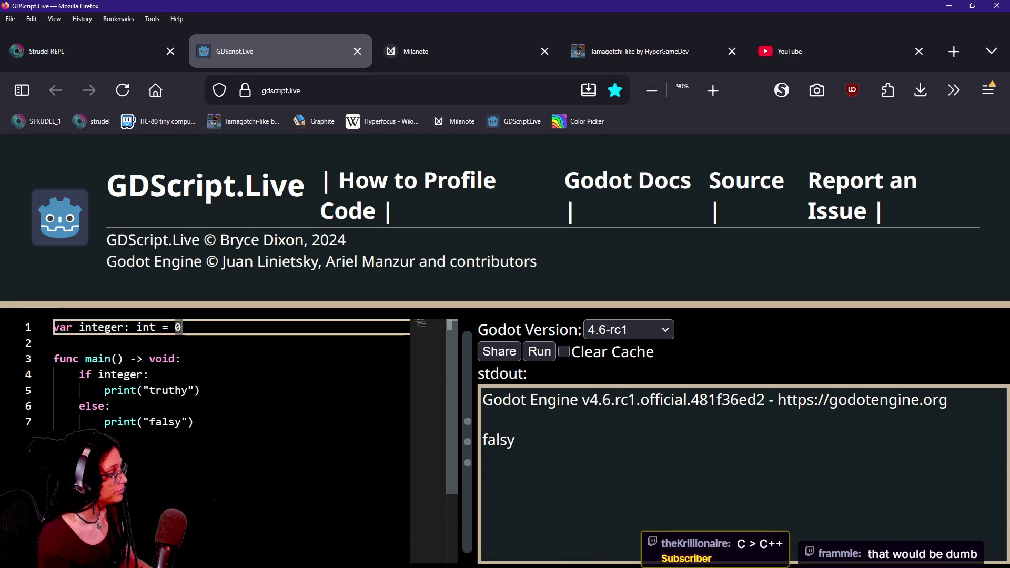
# - Set integer to 1 and run the script, which prints truthy
pyautogui.press('BackSpace')
pyautogui.write('1')
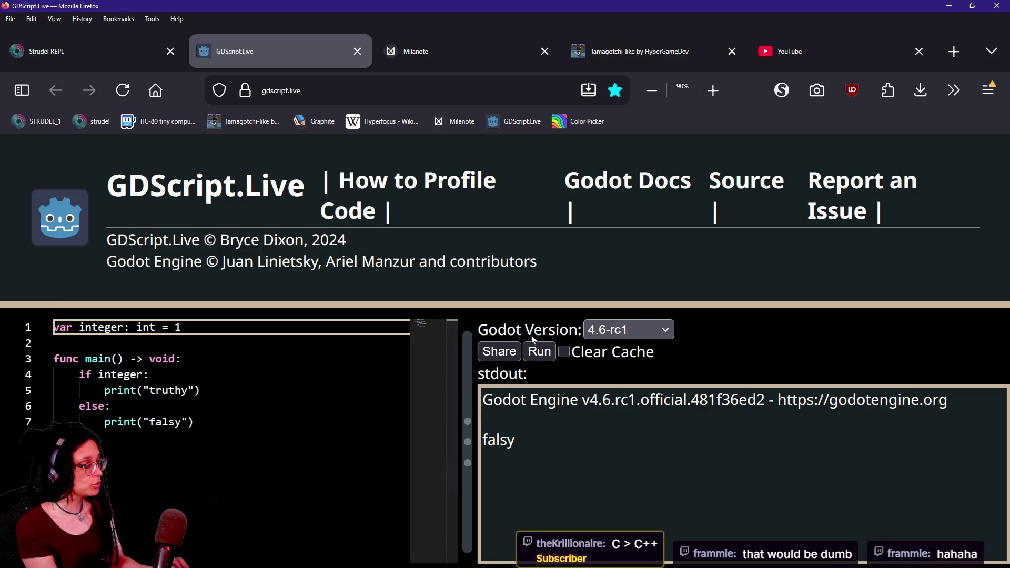
pyautogui.click(534, 351)
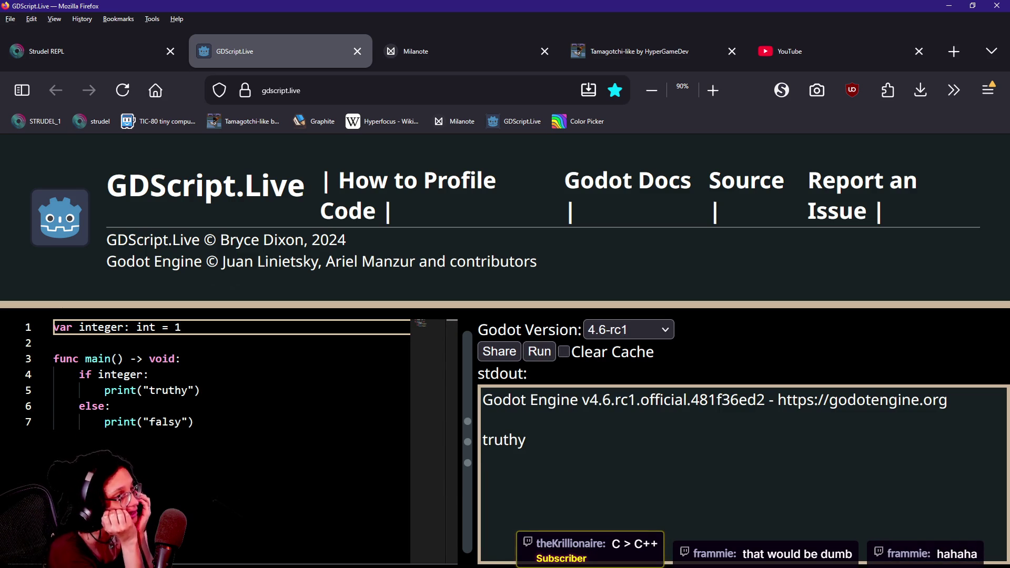
# - Change integer to -1 and run the script again
pyautogui.press('BackSpace')
pyautogui.write('-1')
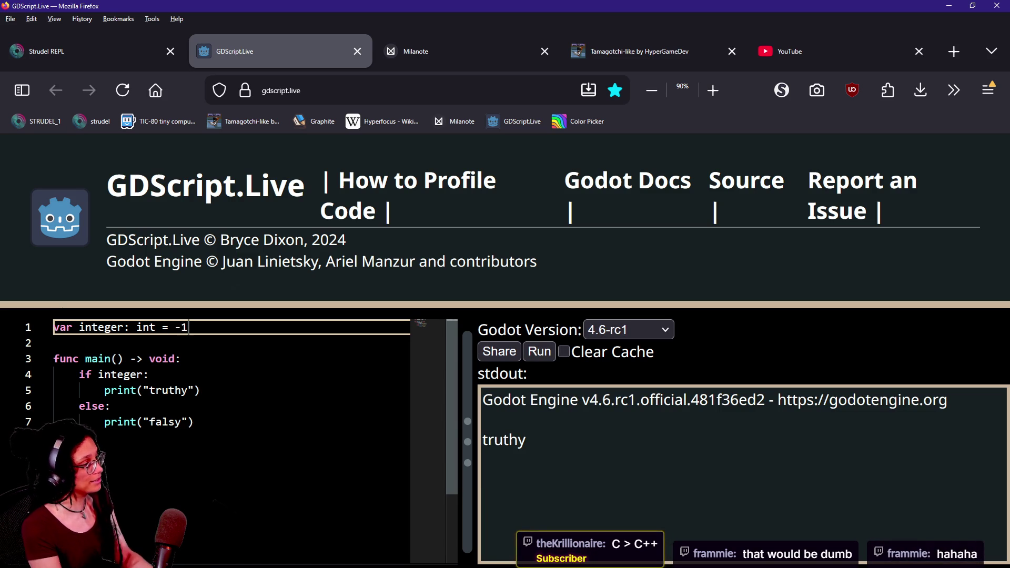
pyautogui.hotkey('ctrl', 'Return')
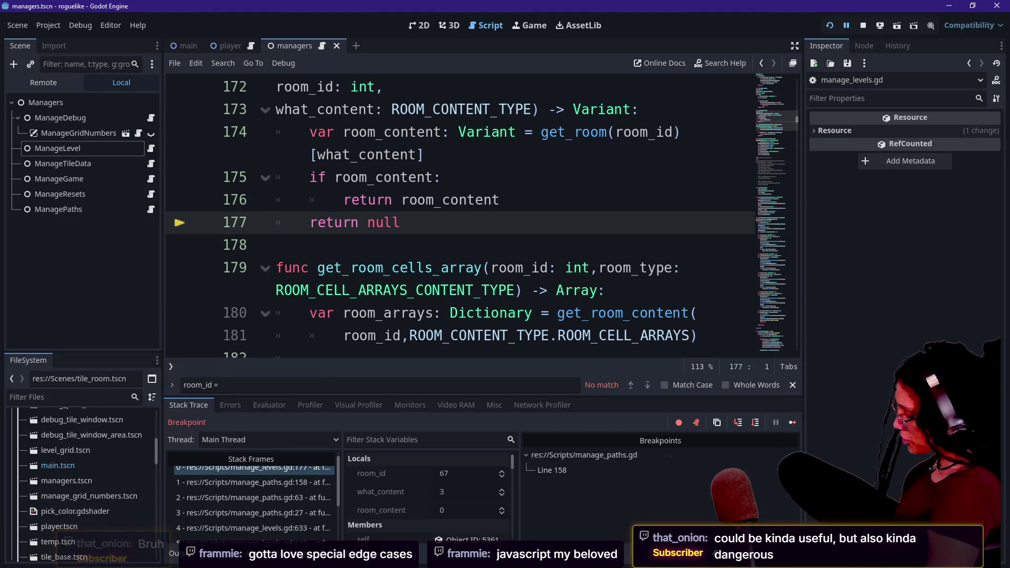
# - Review get_room_content's return lines, then jump to the calling frame at manage_paths.gd line 158
pyautogui.click(401, 223)
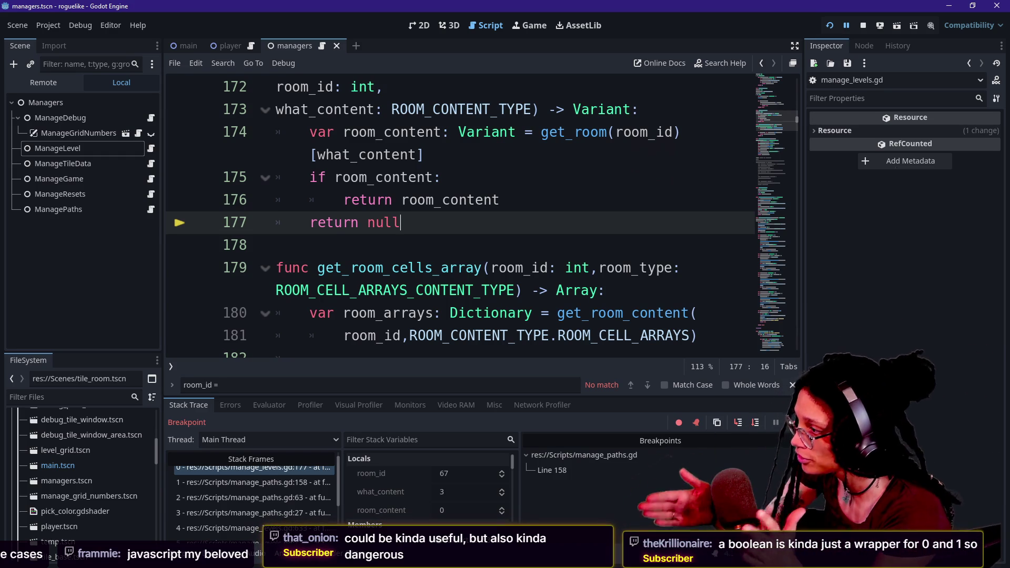
pyautogui.click(500, 200)
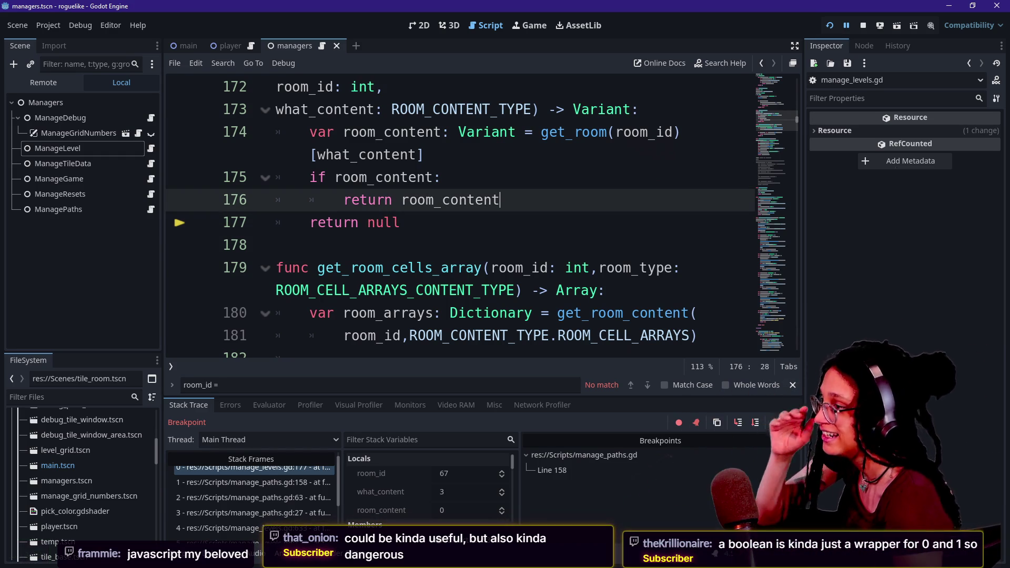
pyautogui.click(401, 223)
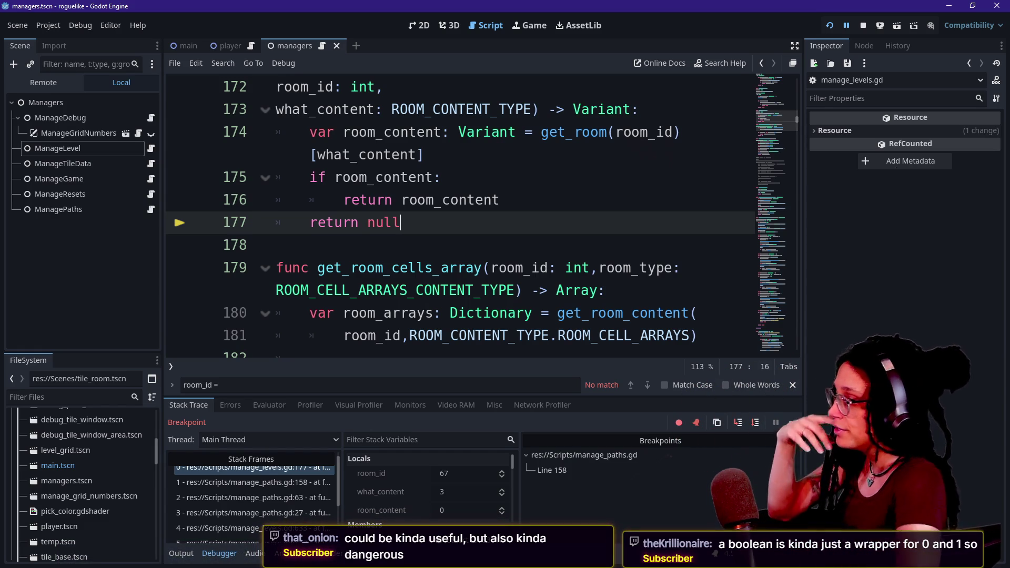
pyautogui.click(401, 200)
pyautogui.click(311, 246)
pyautogui.click(435, 200)
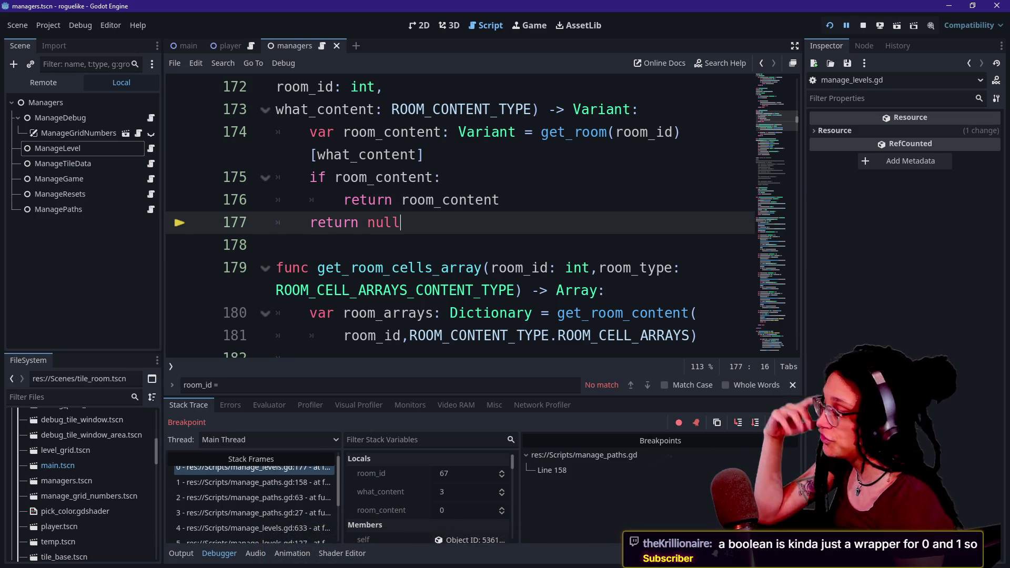
pyautogui.click(401, 178)
pyautogui.click(308, 483)
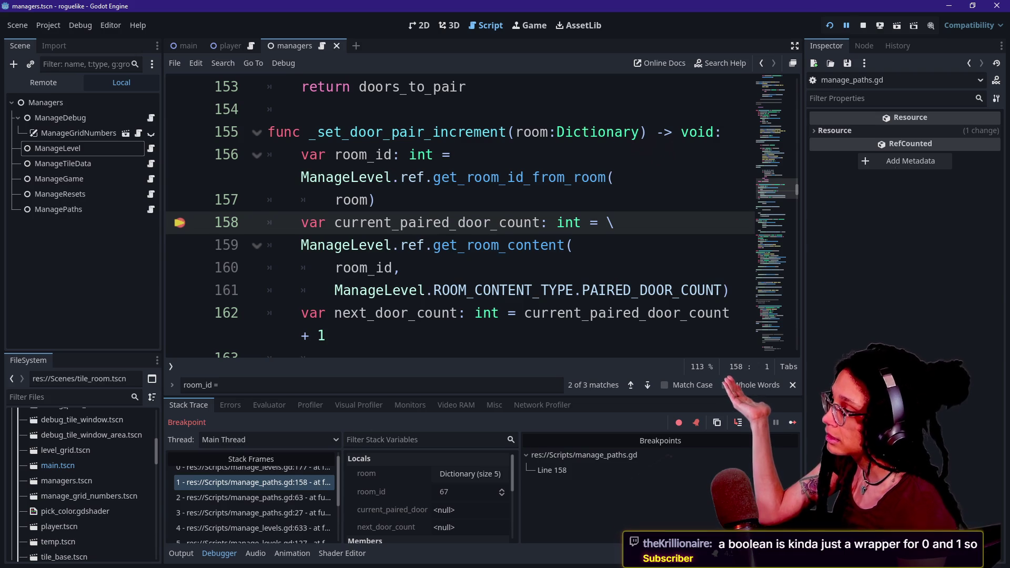
# - Change current_paired_door_count's type on line 158 from int to Variant
pyautogui.click(377, 200)
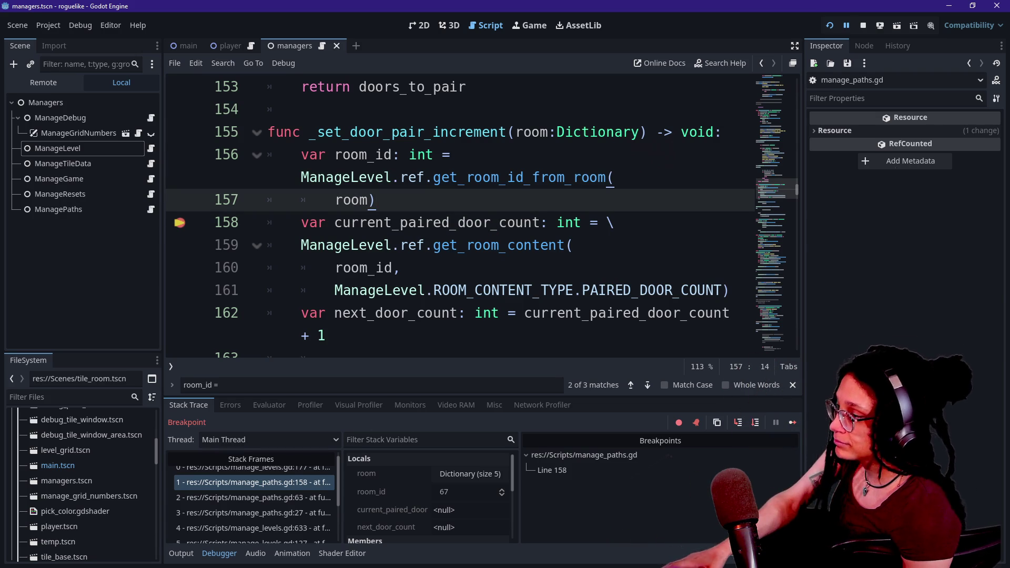
pyautogui.doubleClick(569, 223)
pyautogui.write('Varian')
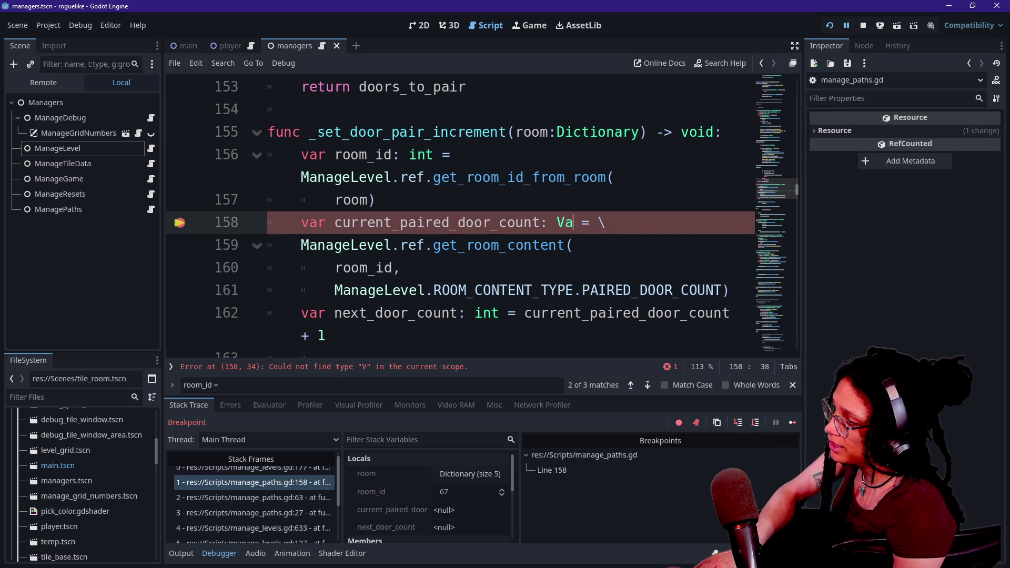
pyautogui.write('t')
pyautogui.click(614, 177)
# - Start an 'if current' line after the get_room_content call and hide the side docks
pyautogui.click(729, 291)
pyautogui.press('Return')
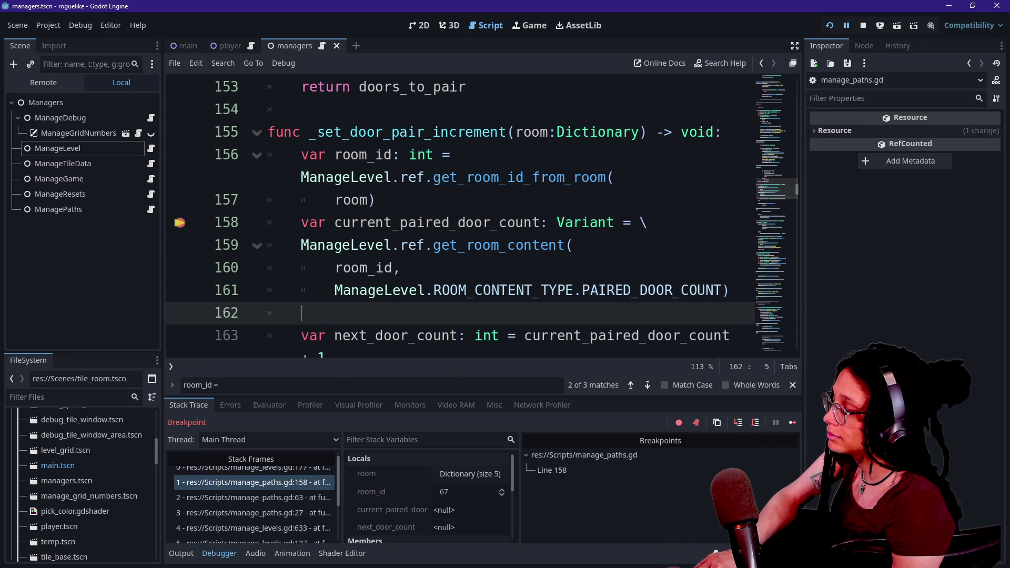
pyautogui.write('if current')
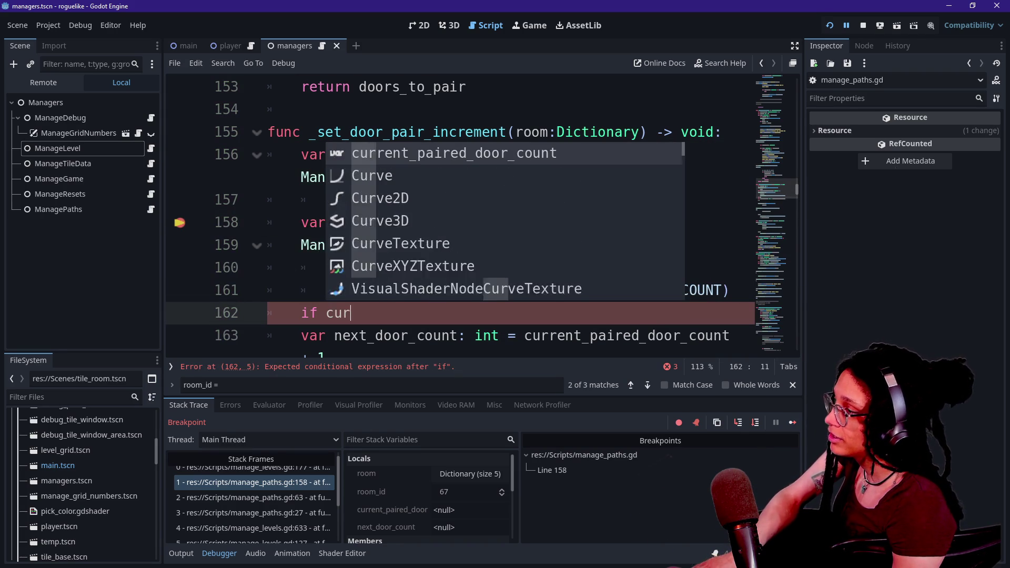
pyautogui.hotkey('ctrl', 'shift', 'F11')
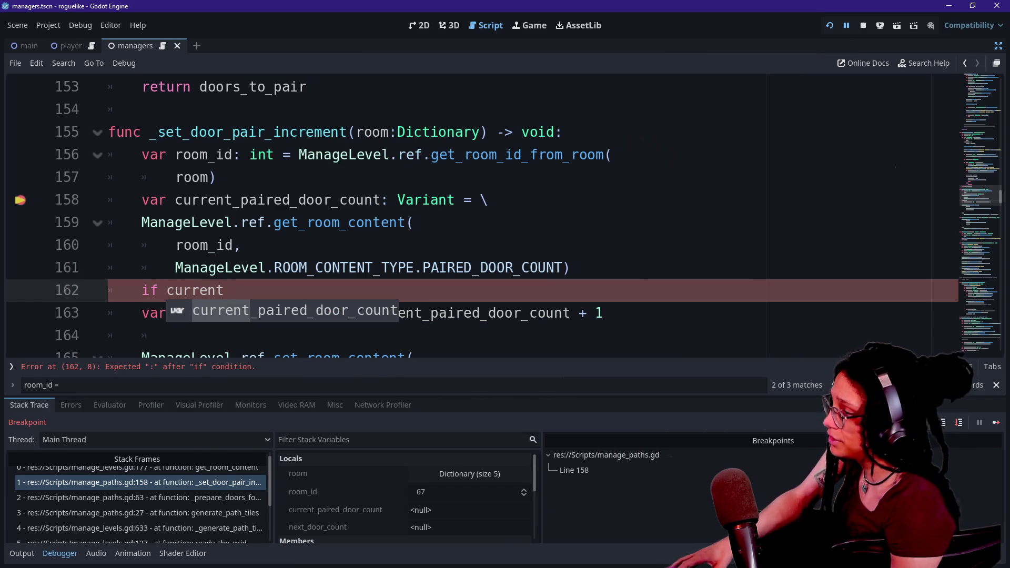
# - Enlarge the code text and complete the if condition to current_paired_door_count
pyautogui.press('Escape')
pyautogui.hotkey('ctrl', '=')
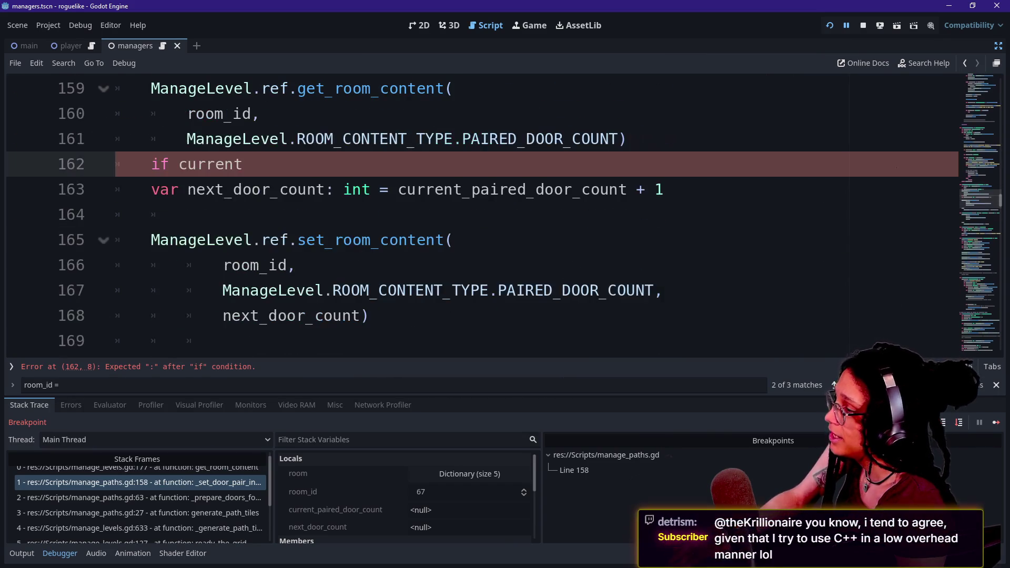
pyautogui.scroll(3, 474, 211)
pyautogui.scroll(-2, 474, 210)
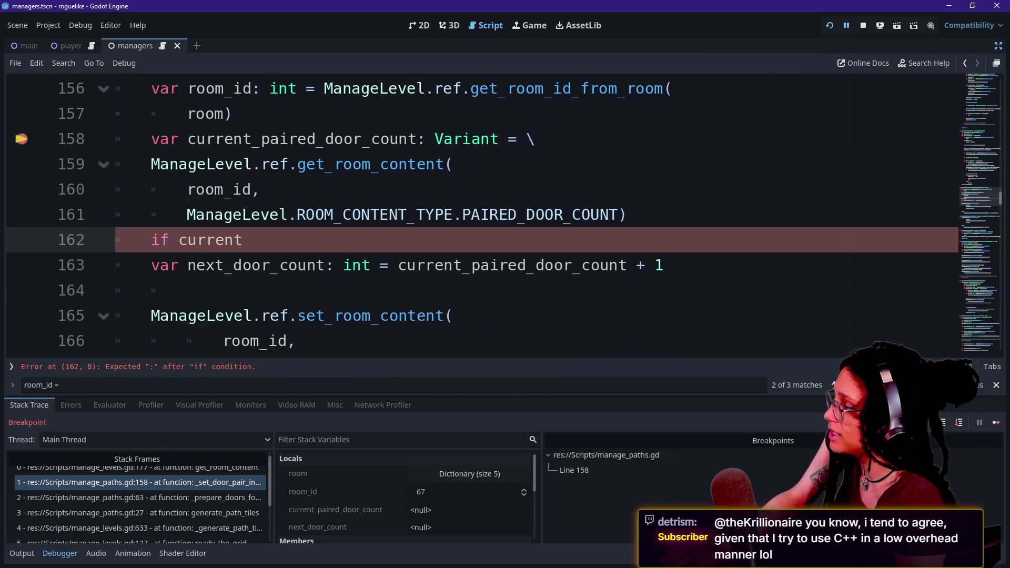
pyautogui.moveTo(585, 265)
pyautogui.write('_')
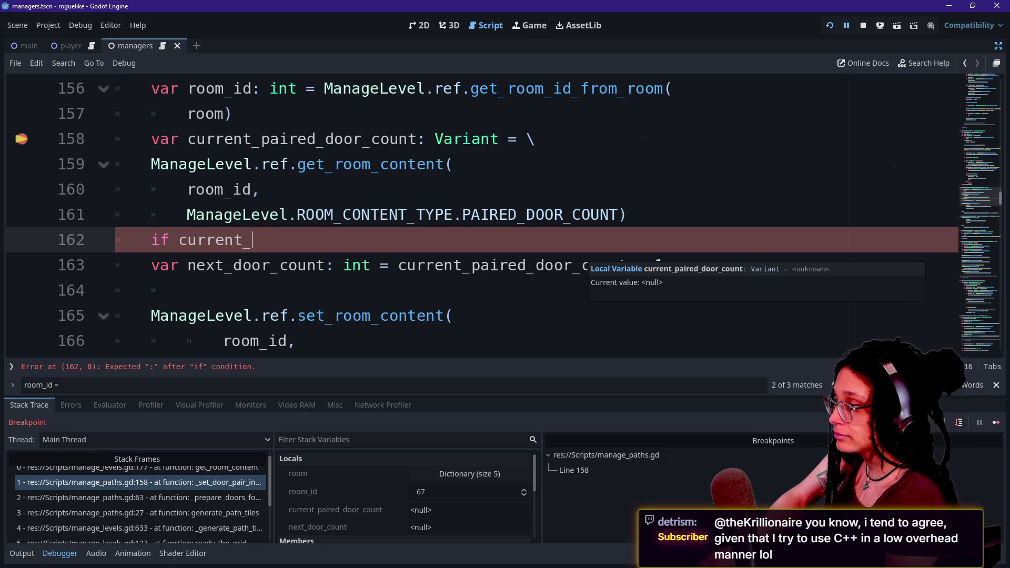
pyautogui.write('paired')
pyautogui.press('Return')
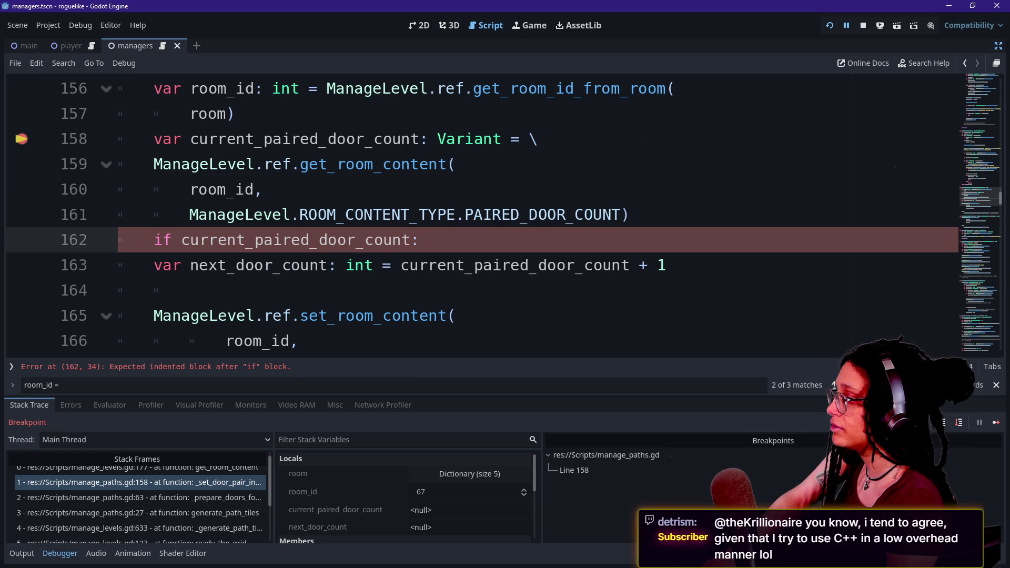
pyautogui.press('Return')
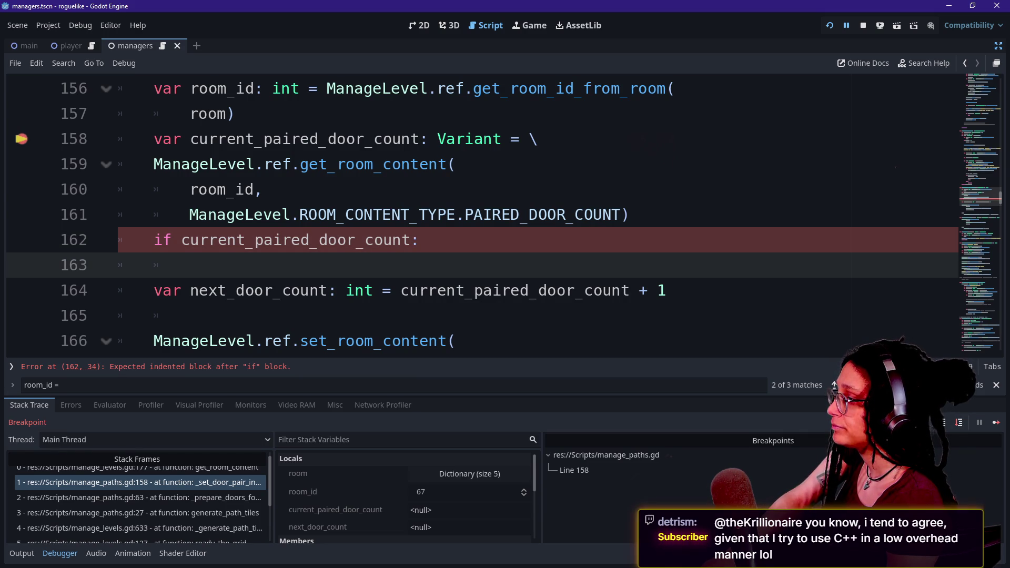
# - Rewrite the condition as 'if current_paired_door_count:' and open an indented body line
pyautogui.click(181, 240)
pyautogui.write('not')
pyautogui.write('current')
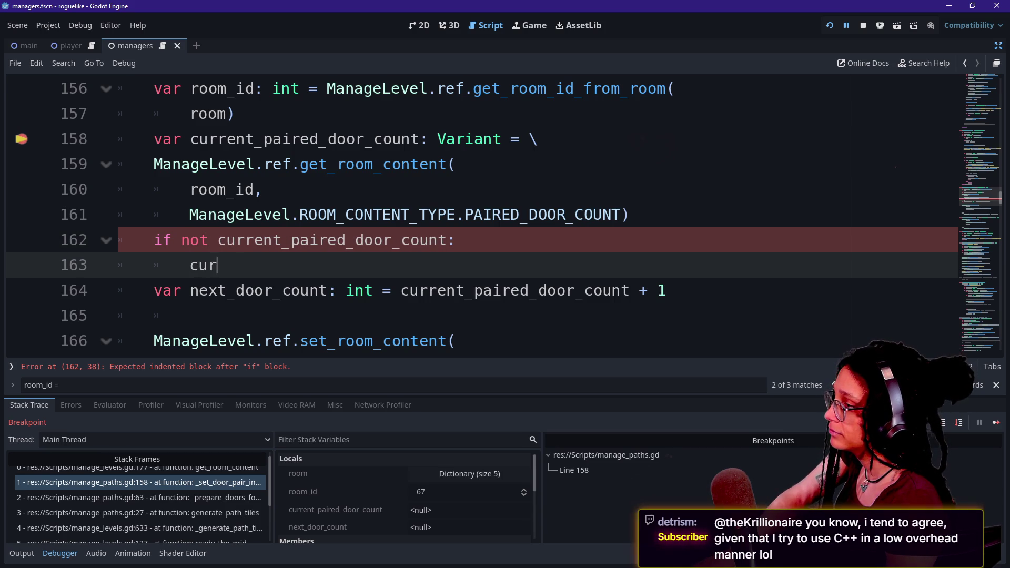
pyautogui.press('BackSpace')
pyautogui.press('BackSpace')
pyautogui.press('BackSpace')
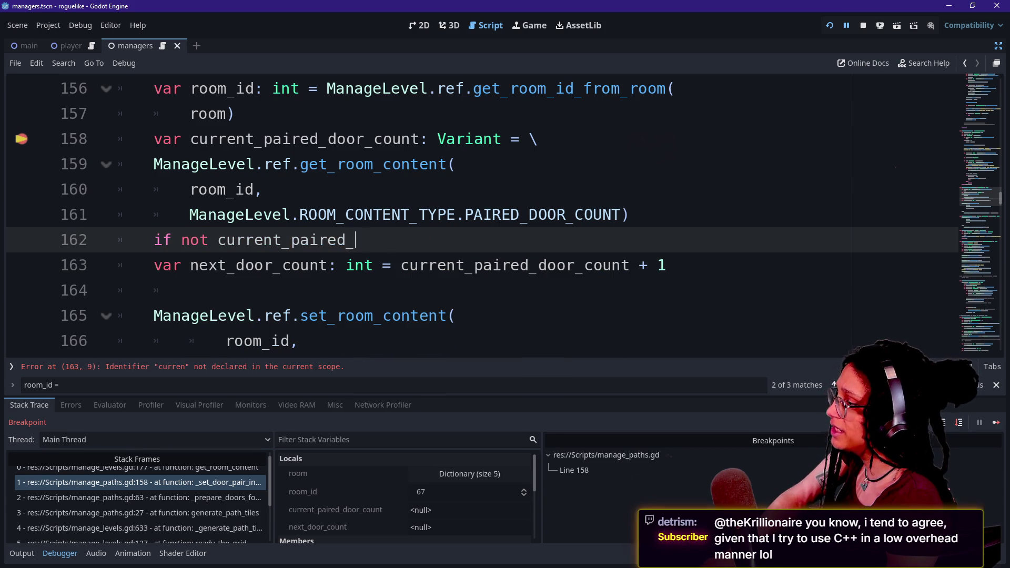
pyautogui.write('cu')
pyautogui.press('Return')
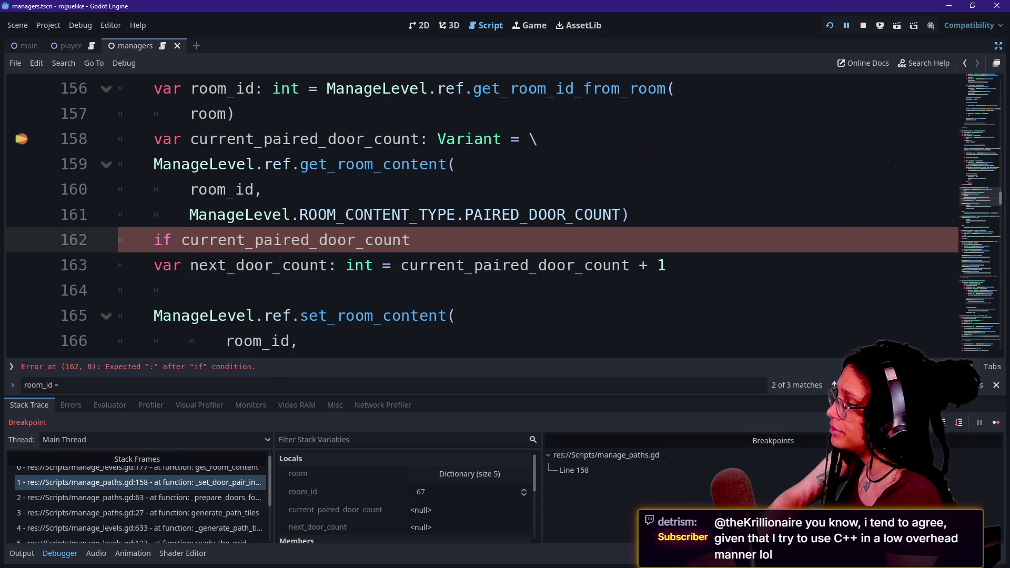
pyautogui.write(':')
pyautogui.press('Return')
# - In the if body, assign current_paired_door_count = current_paired_door_count as int
pyautogui.write('current_')
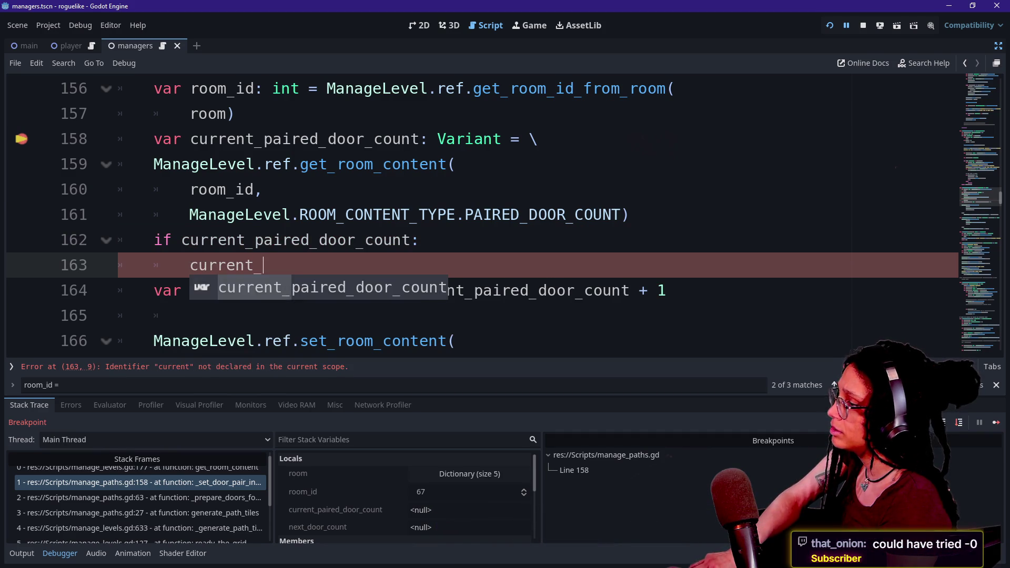
pyautogui.press('Return')
pyautogui.write('= cur')
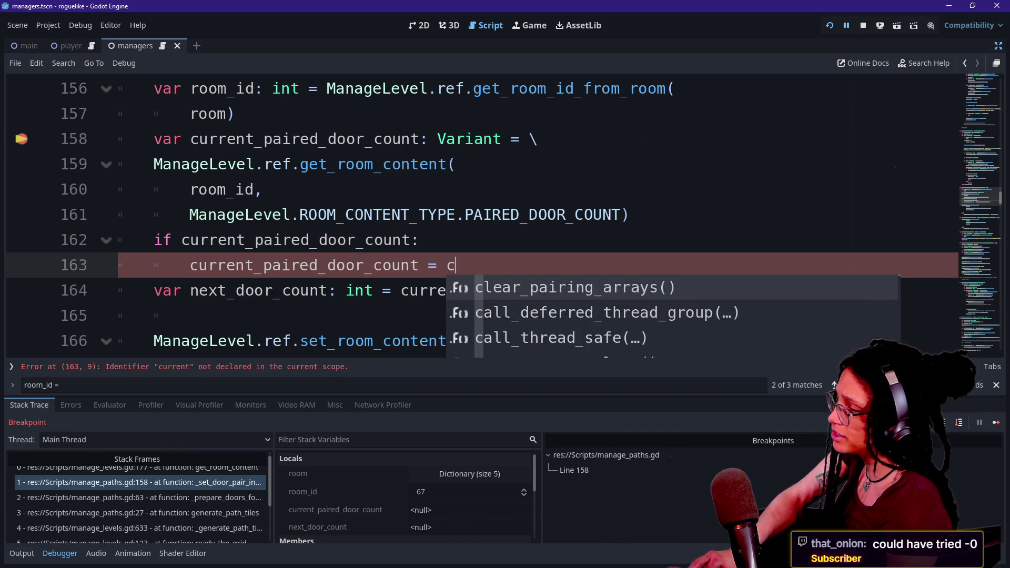
pyautogui.press('Return')
pyautogui.write('as int')
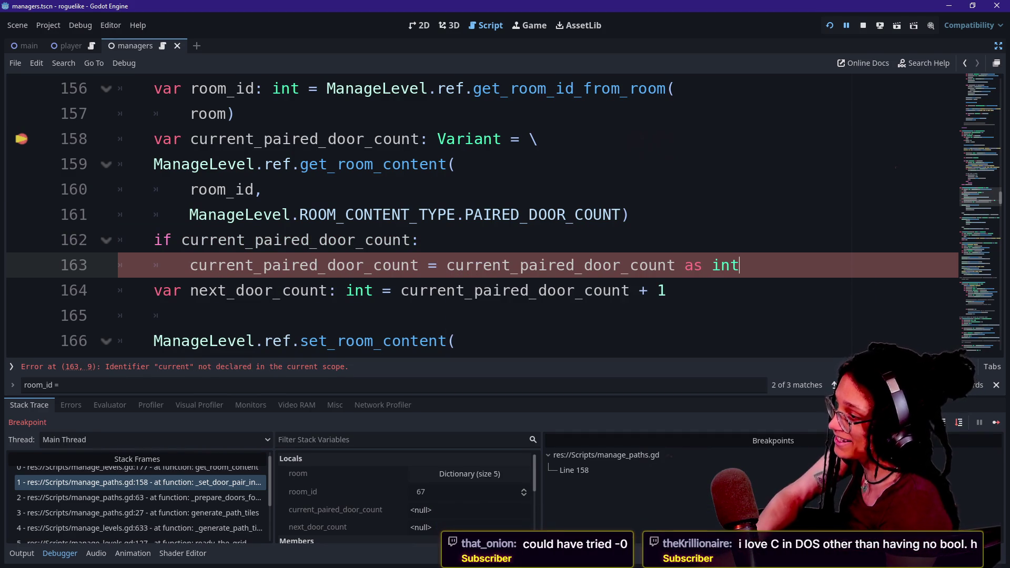
pyautogui.press('Escape')
pyautogui.press('BackSpace')
pyautogui.press('BackSpace')
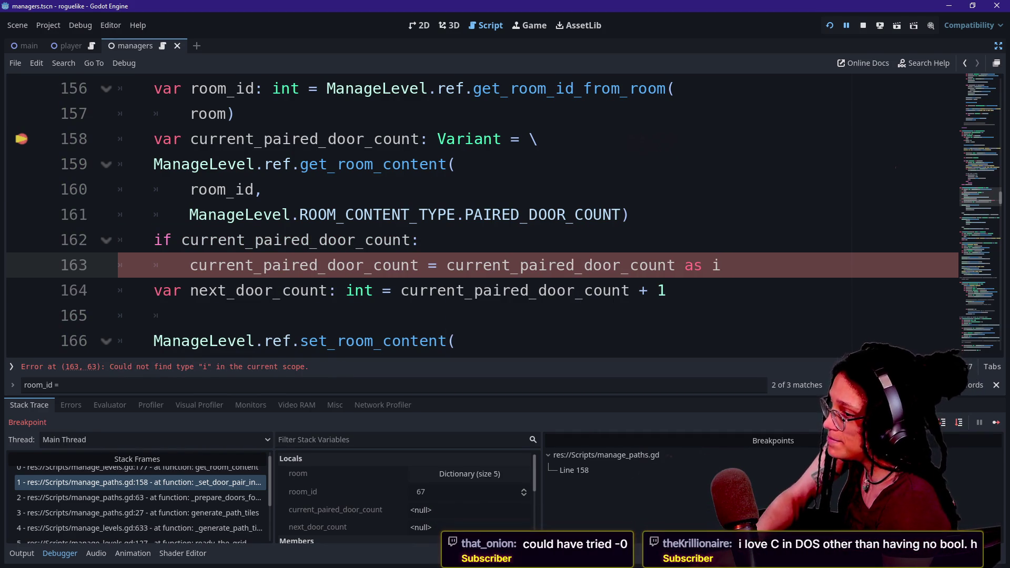
pyautogui.write('nt')
pyautogui.press('Return')
# - Add an else branch setting current_paired_door_count = 0 as int
pyautogui.press('BackSpace')
pyautogui.write('el')
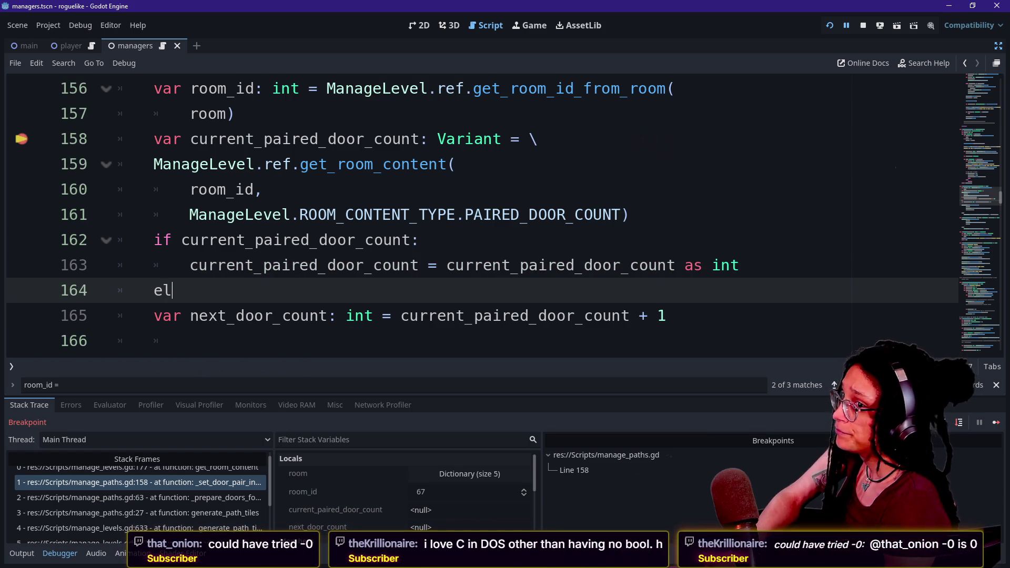
pyautogui.write('se:')
pyautogui.press('Return')
pyautogui.write('current_')
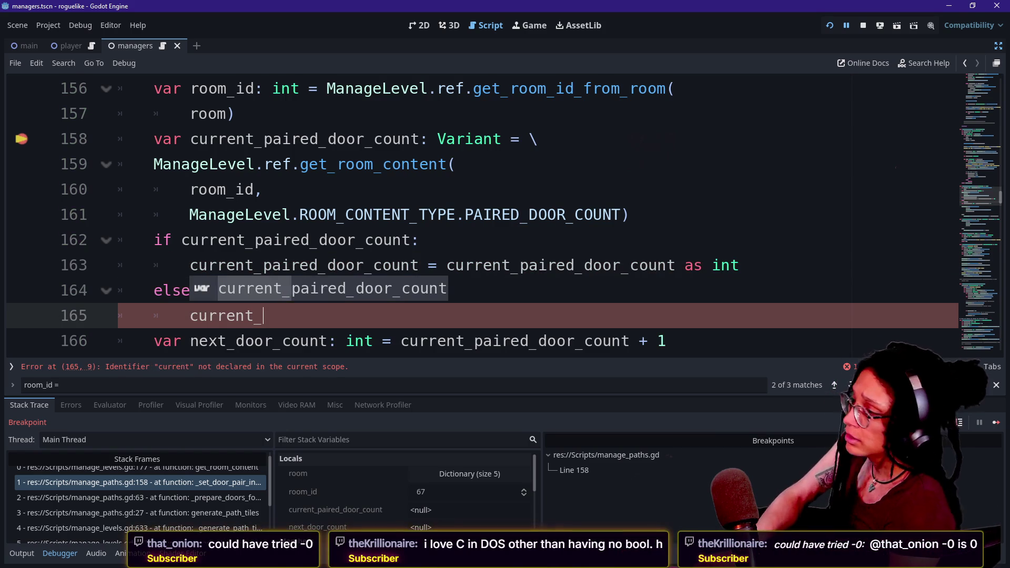
pyautogui.press('Return')
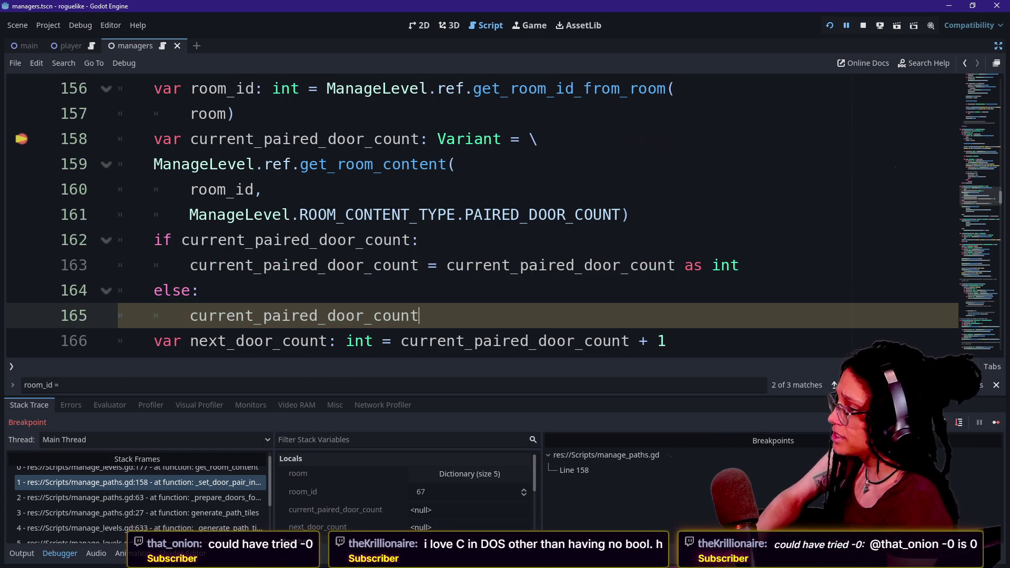
pyautogui.write('= 0 ')
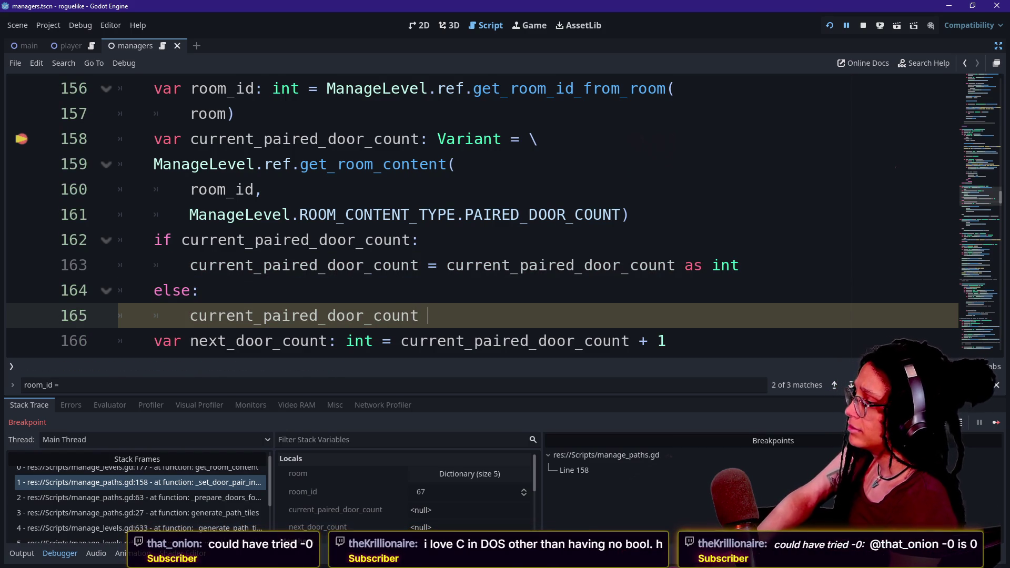
pyautogui.write('as int')
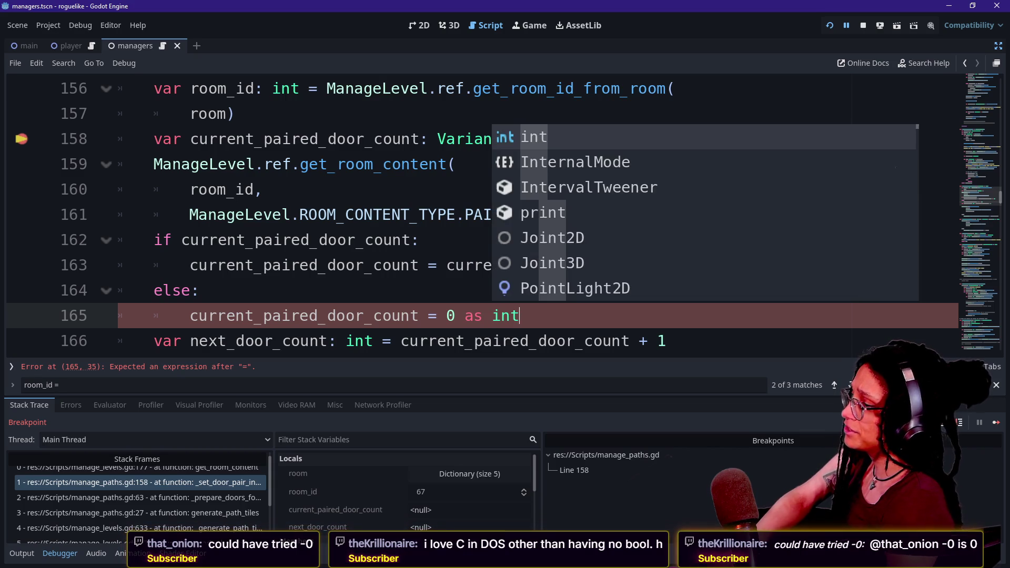
pyautogui.click(337, 265)
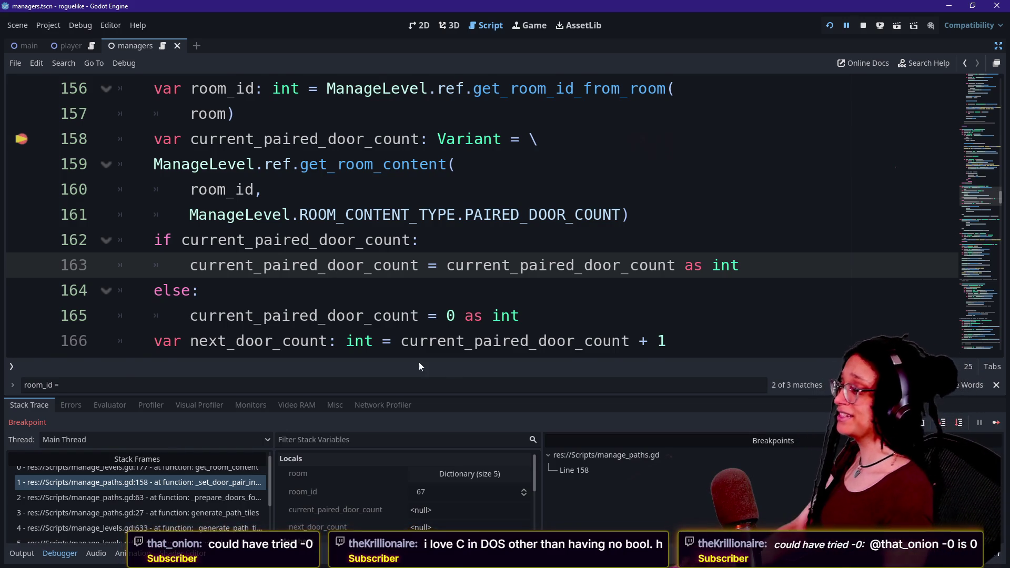
pyautogui.hotkey('alt', 'Tab')
# - Set the GDScript.Live test integer to -0 and run it, confirming it prints falsy
pyautogui.press('BackSpace')
pyautogui.write('--')
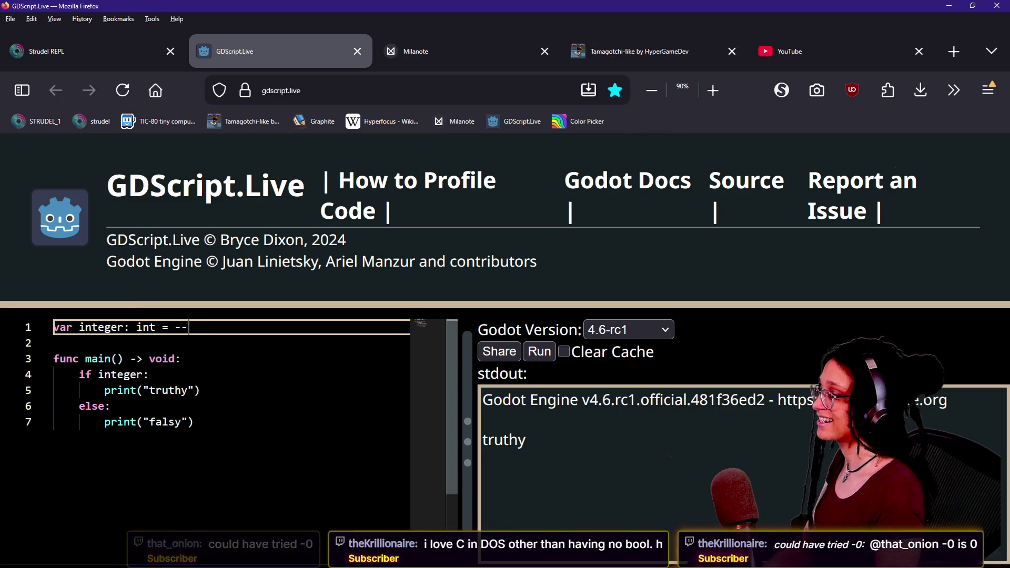
pyautogui.press('BackSpace')
pyautogui.write('0')
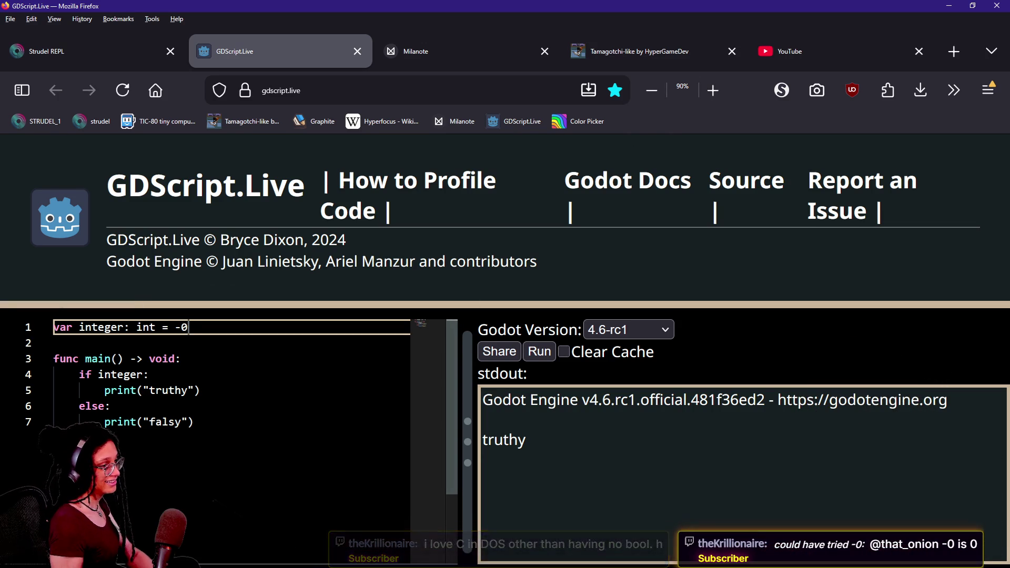
pyautogui.click(542, 354)
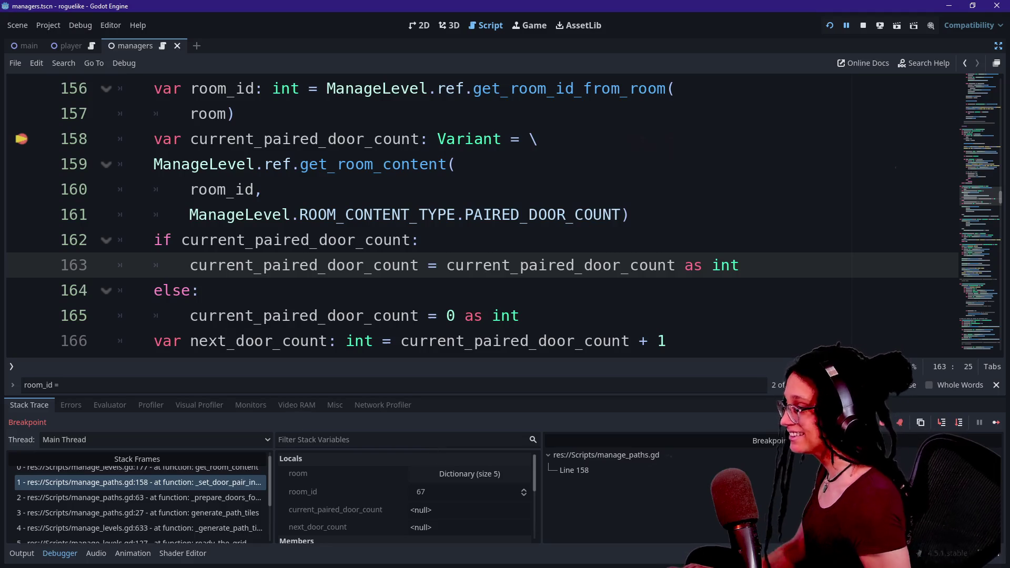
pyautogui.click(200, 291)
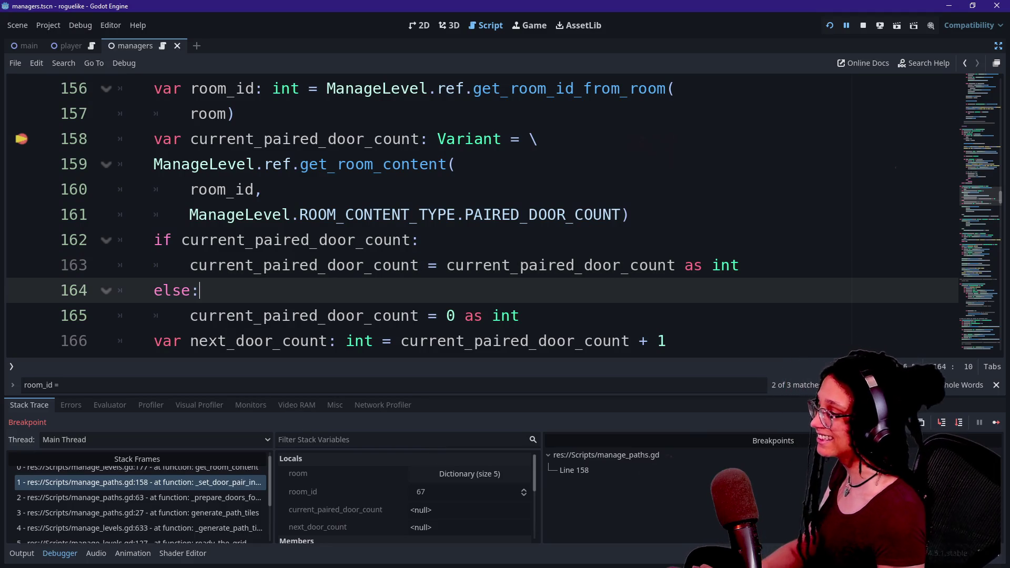
# - Remove the line 158 breakpoint, save the script, and restart the project
pyautogui.press('Up')
pyautogui.press('Up')
pyautogui.click(365, 240)
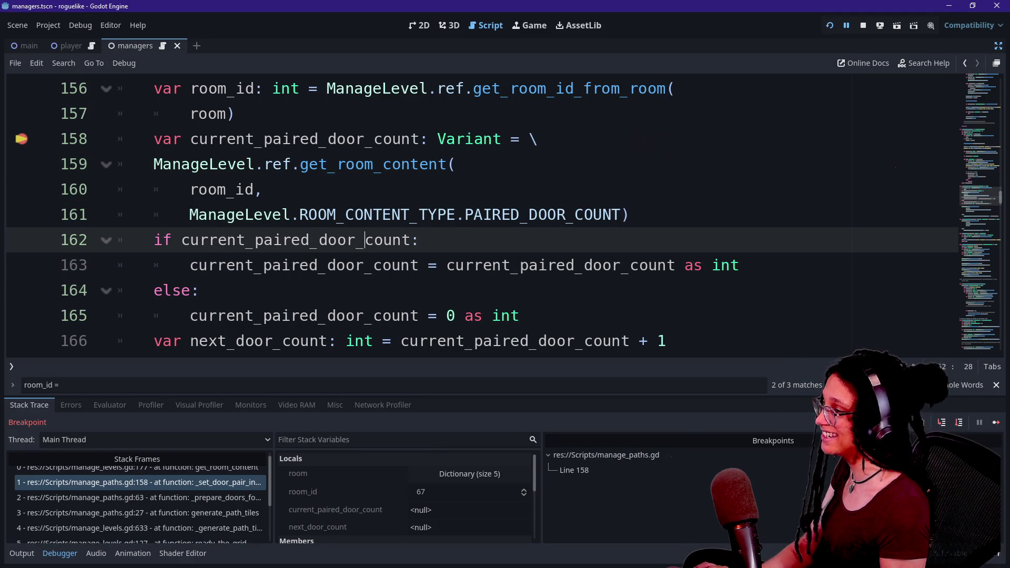
pyautogui.keyDown('shift'); pyautogui.click(20, 139); pyautogui.keyUp('shift')
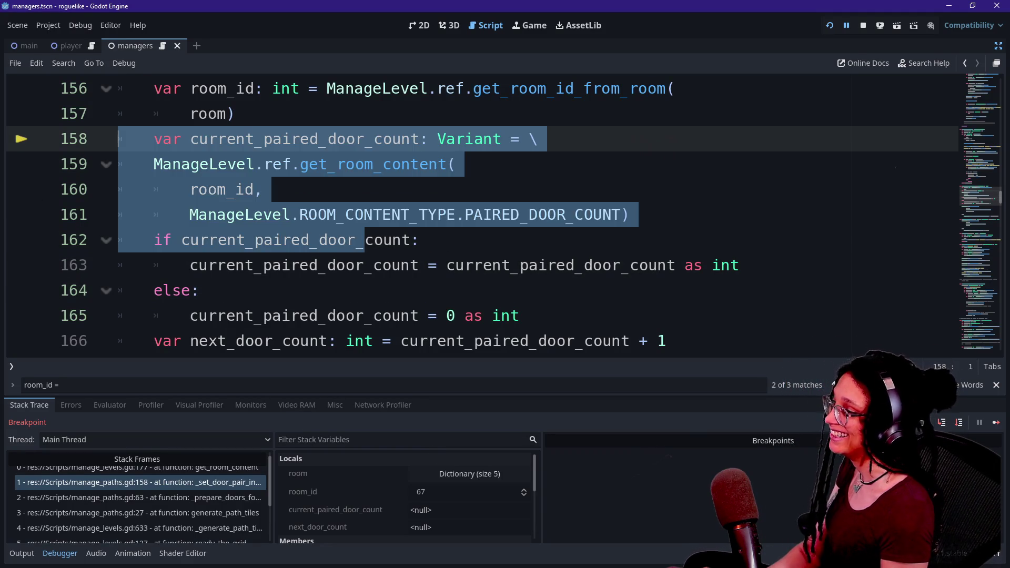
pyautogui.click(369, 290)
pyautogui.hotkey('ctrl', 's')
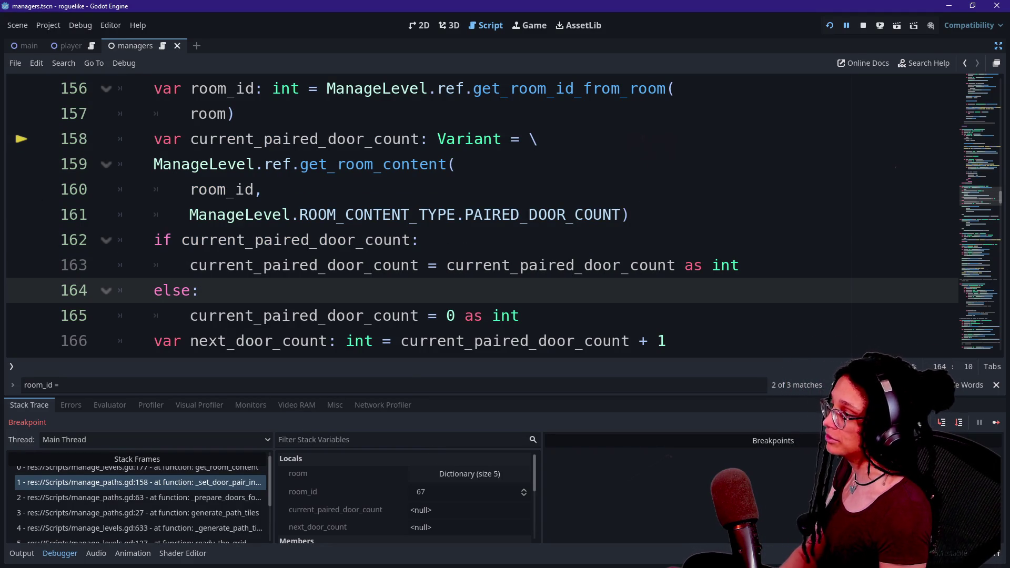
pyautogui.click(826, 26)
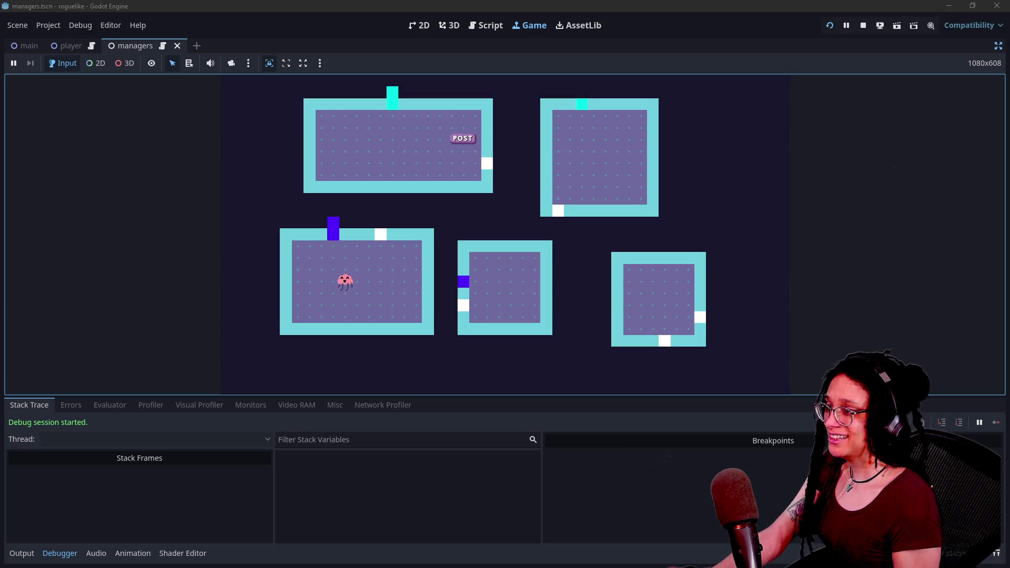
# - Restore the editor docks and inspect the running ManageTileData, ManageDebug and ManageLevel nodes
pyautogui.click(998, 46)
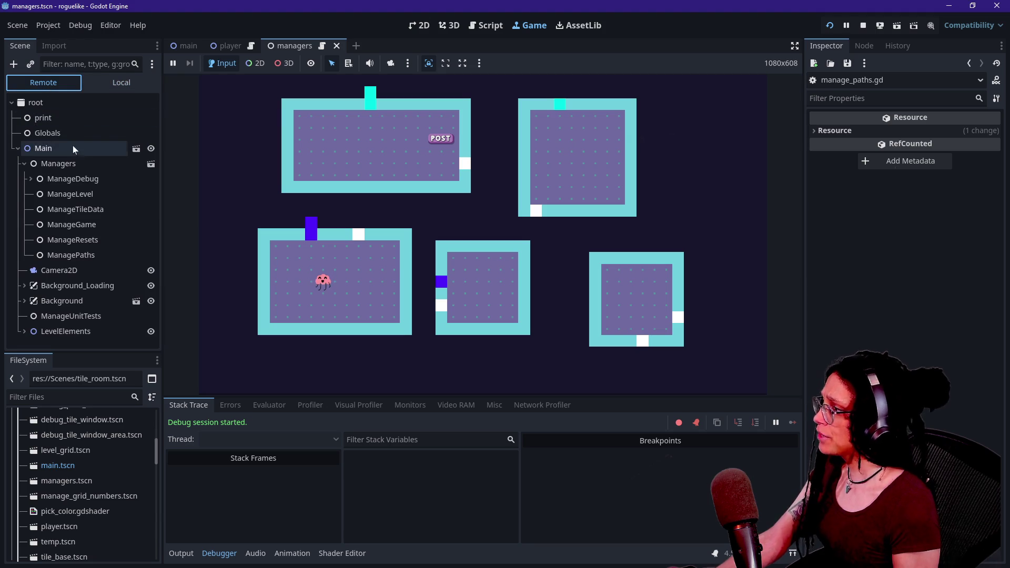
pyautogui.click(85, 210)
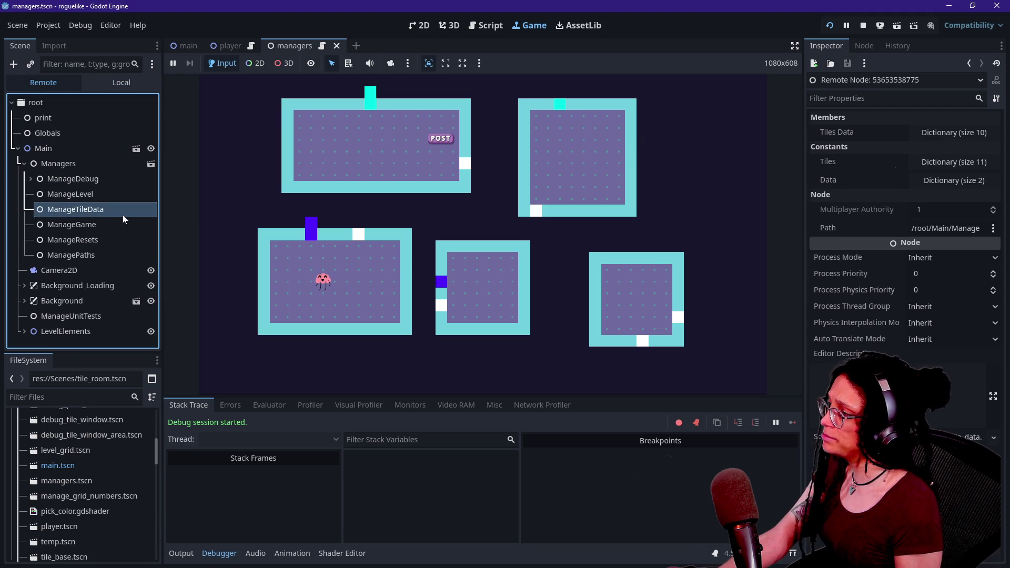
pyautogui.click(31, 178)
pyautogui.click(84, 195)
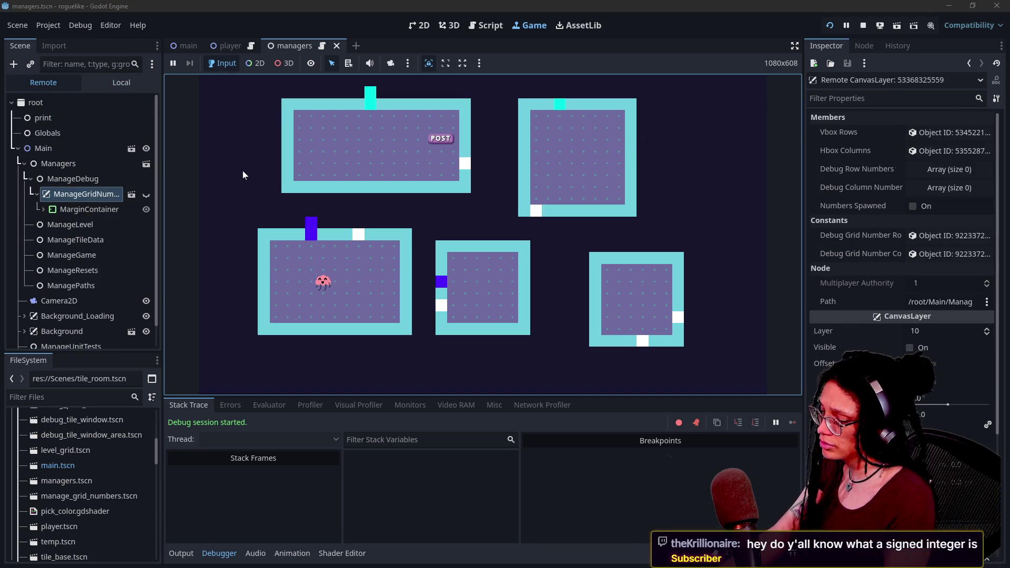
pyautogui.click(66, 224)
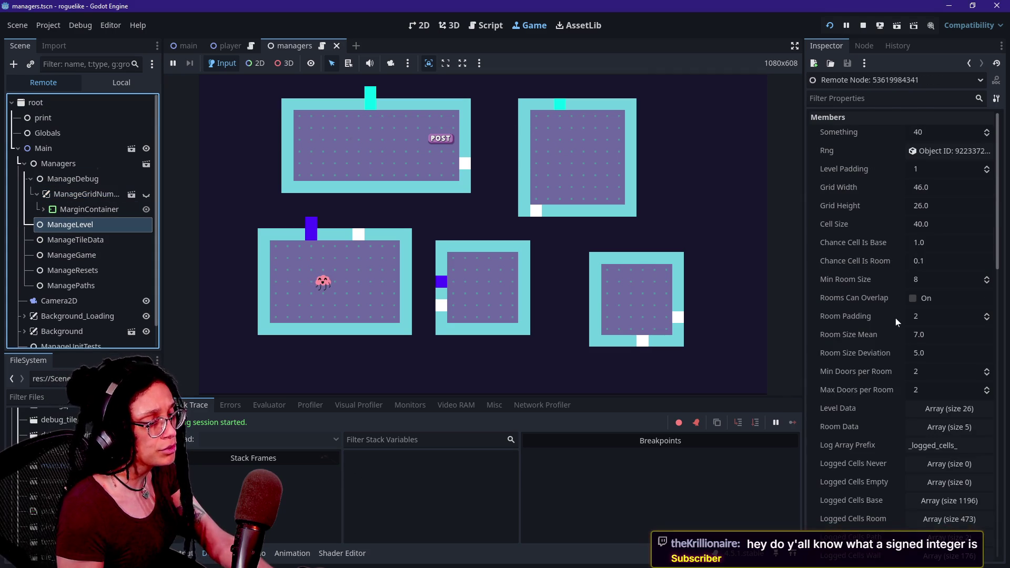
# - Expand and review ManageLevel's five Room Data dictionaries, then inspect the ManagePaths node
pyautogui.scroll(-5, 896, 318)
pyautogui.click(948, 148)
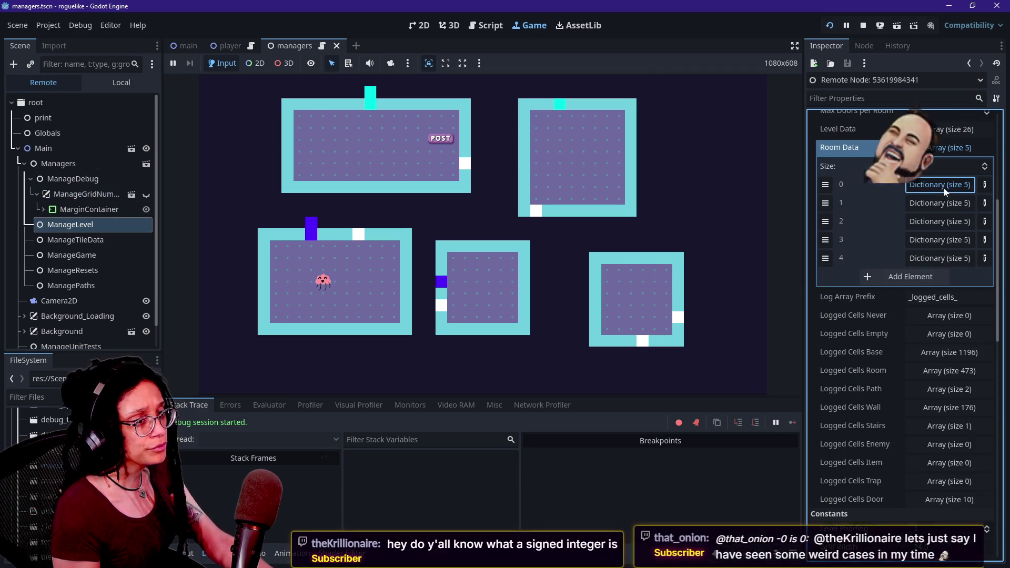
pyautogui.click(945, 184)
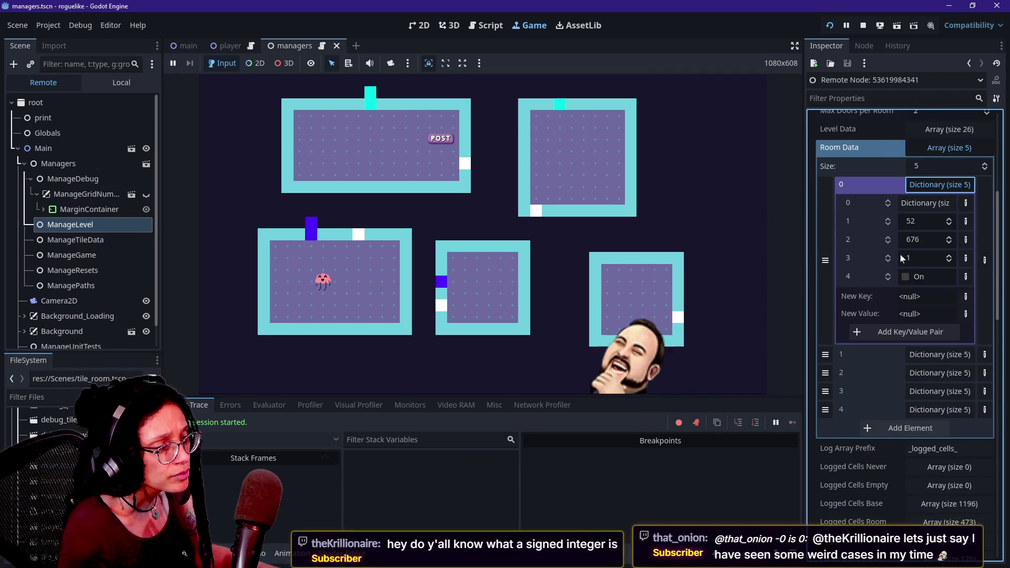
pyautogui.click(929, 185)
pyautogui.click(930, 204)
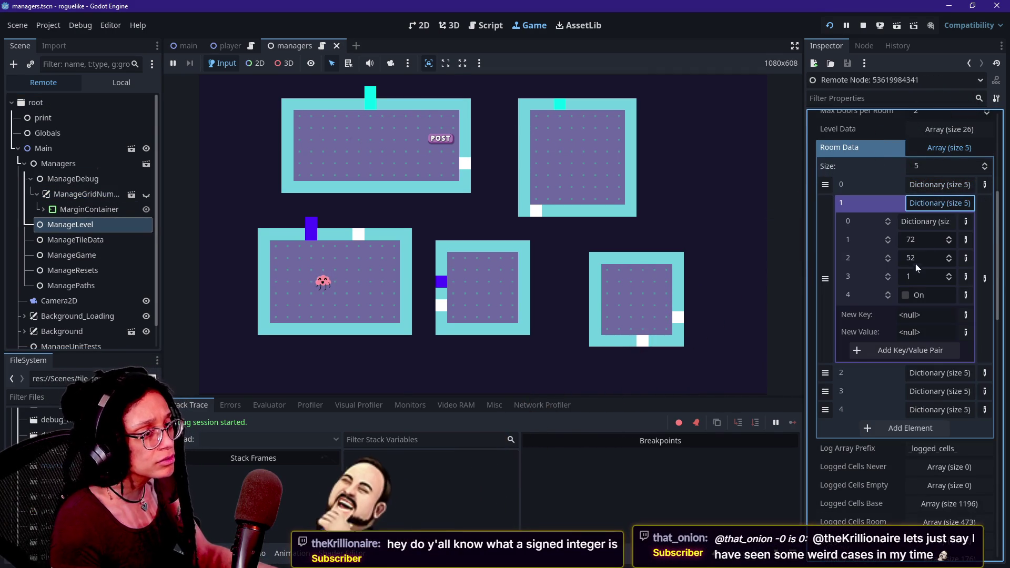
pyautogui.click(934, 203)
pyautogui.click(937, 221)
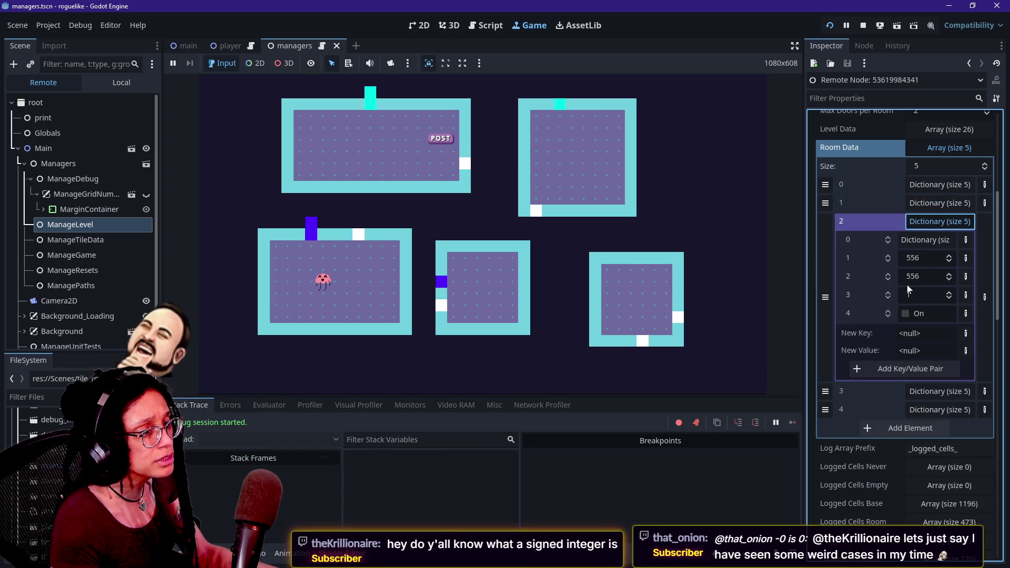
pyautogui.click(940, 221)
pyautogui.click(939, 240)
pyautogui.click(939, 240)
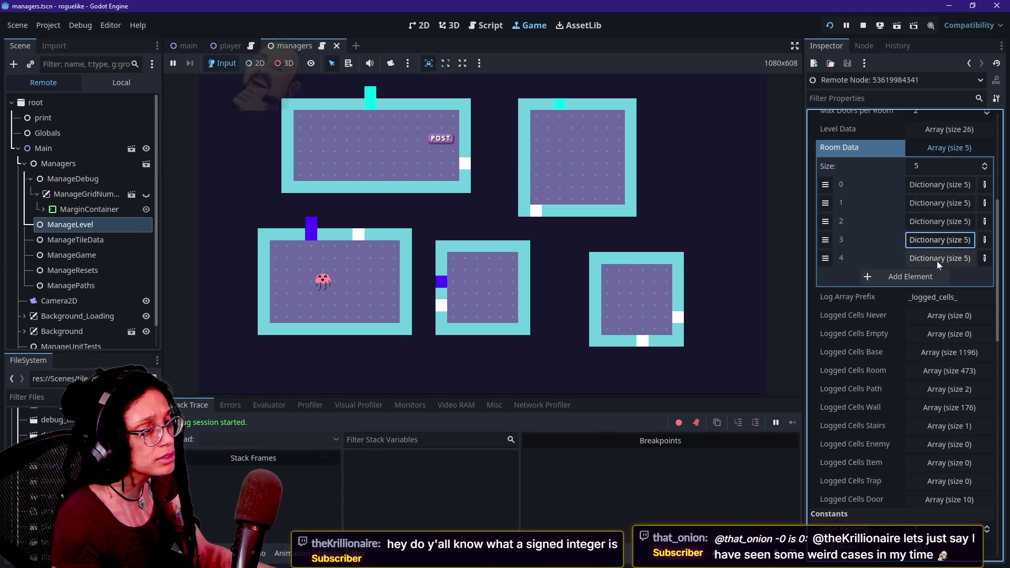
pyautogui.click(941, 258)
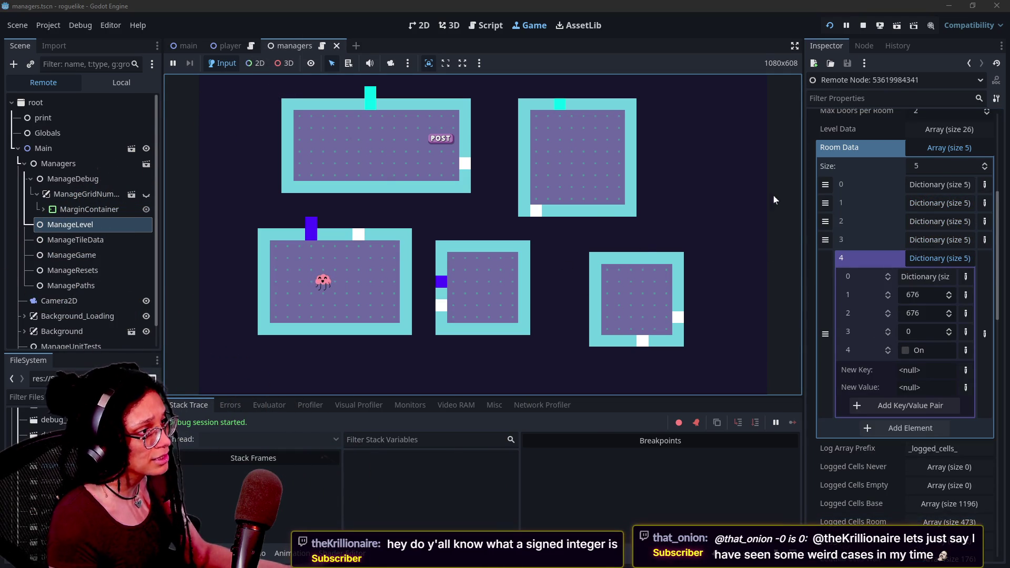
pyautogui.click(941, 259)
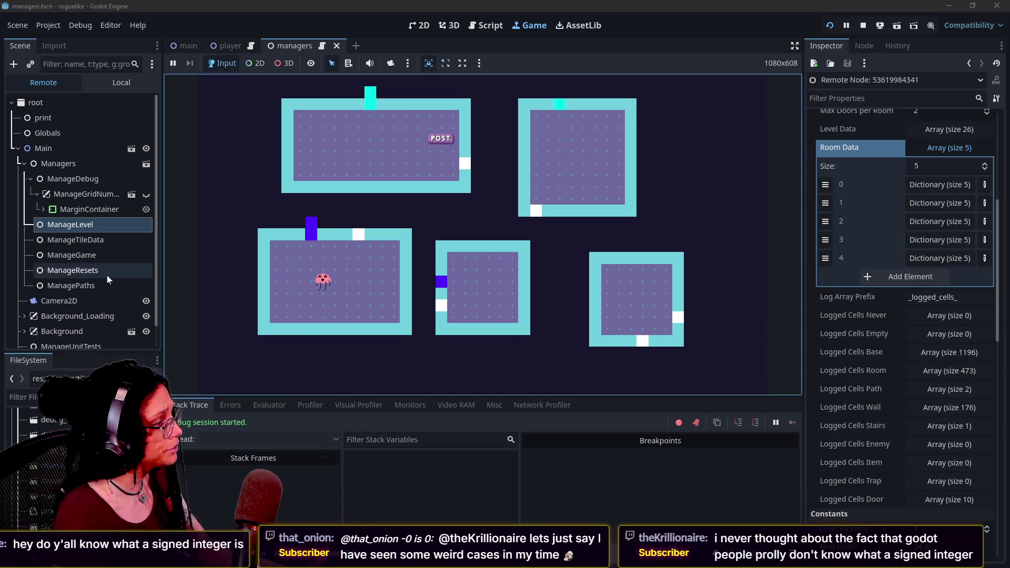
pyautogui.click(102, 286)
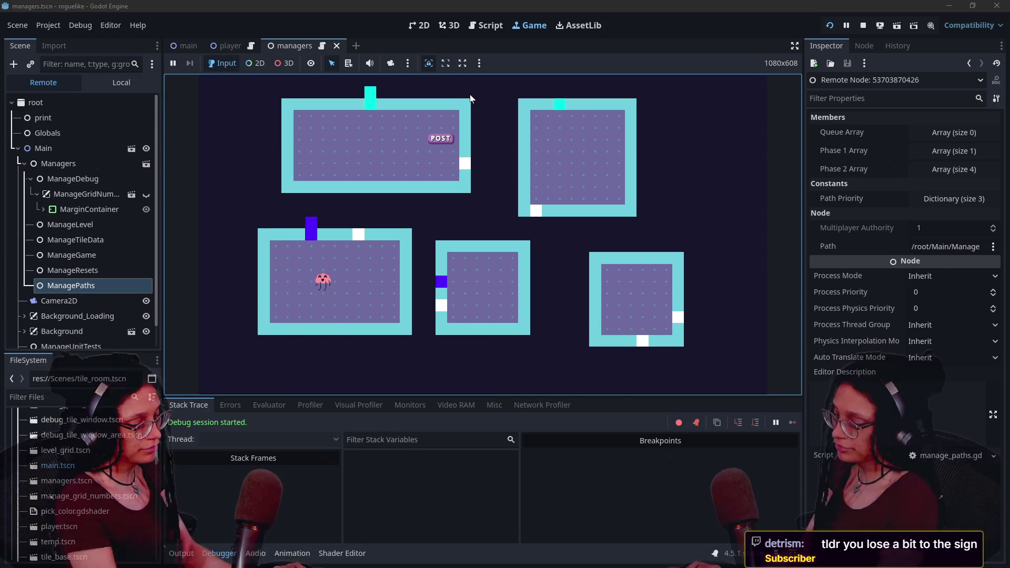
# - Enlarge the script area and review the paired-door lookup on lines 160–163
pyautogui.click(487, 25)
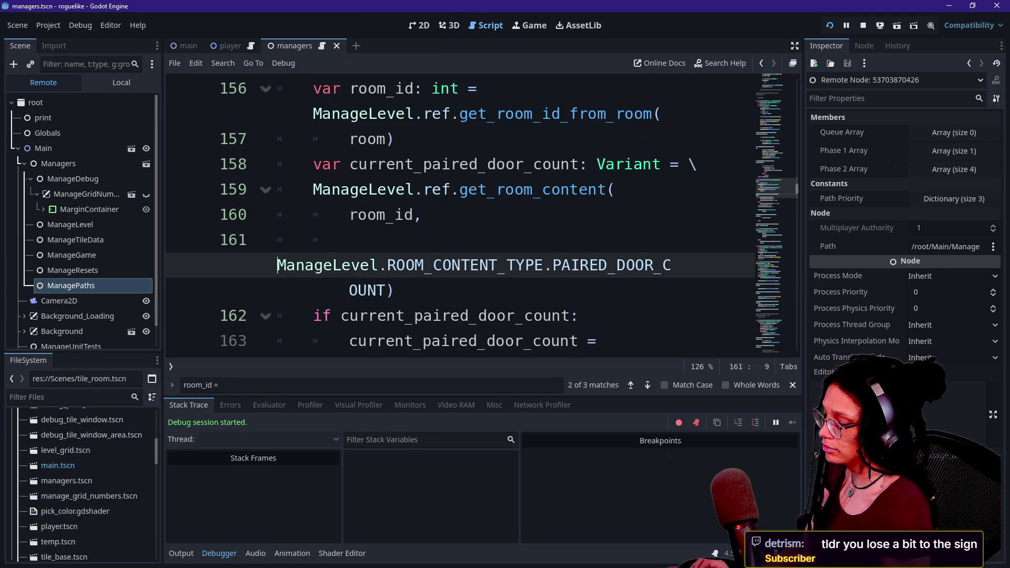
pyautogui.hotkey('ctrl', 'j')
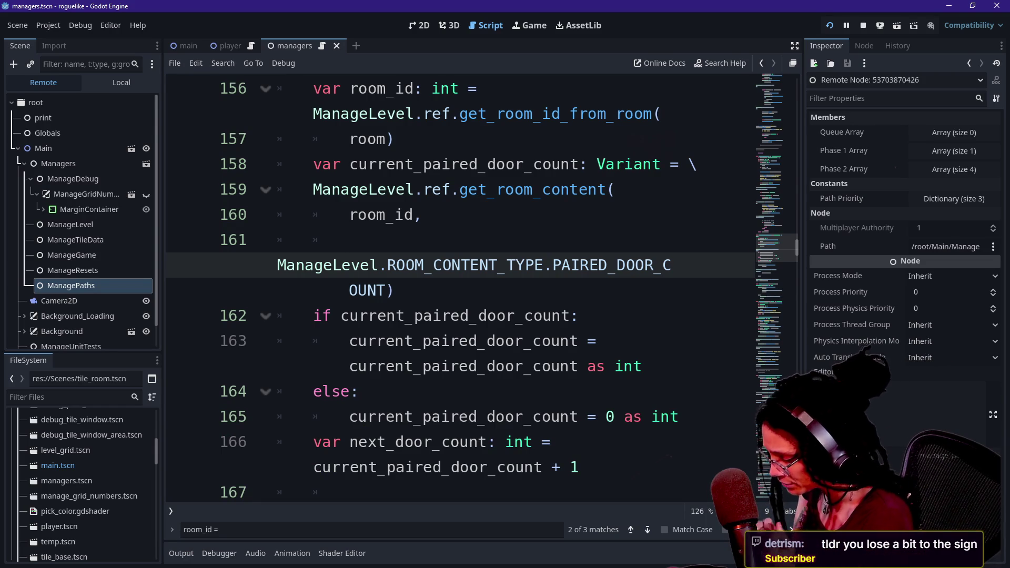
pyautogui.click(423, 214)
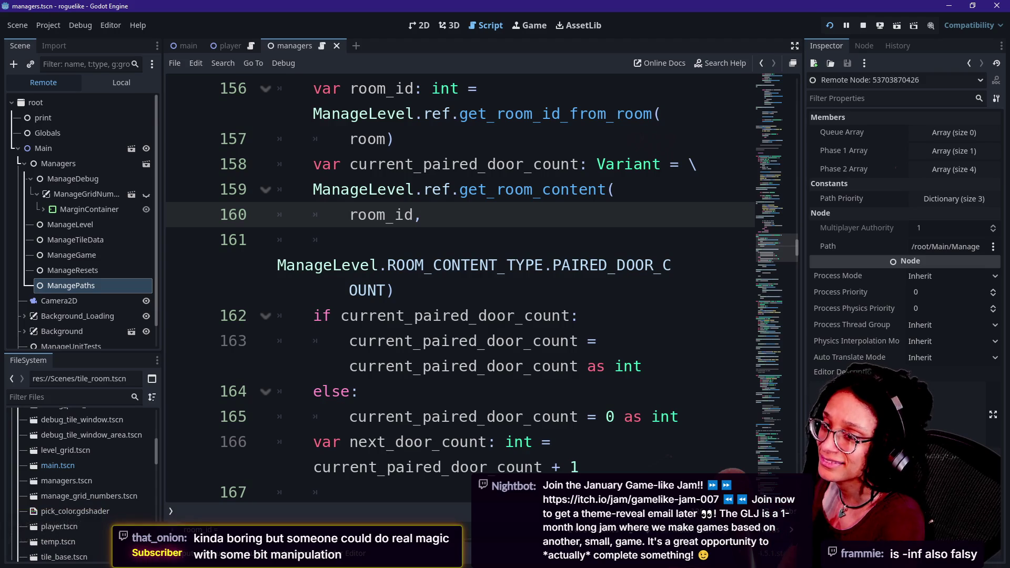
pyautogui.moveTo(277, 265); pyautogui.dragTo(411, 366)
pyautogui.click(410, 367)
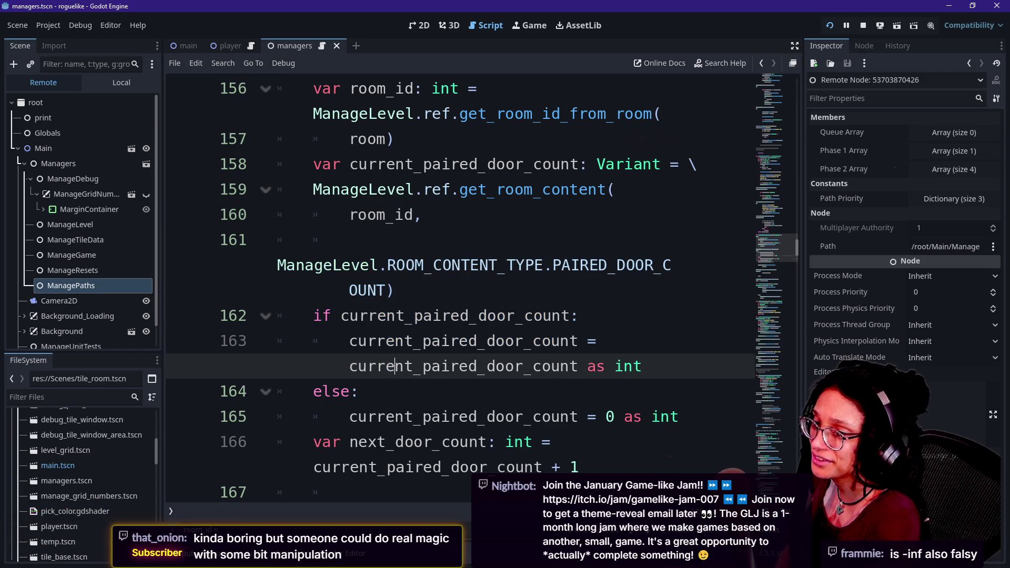
pyautogui.click(396, 291)
pyautogui.hotkey('alt', 'Tab')
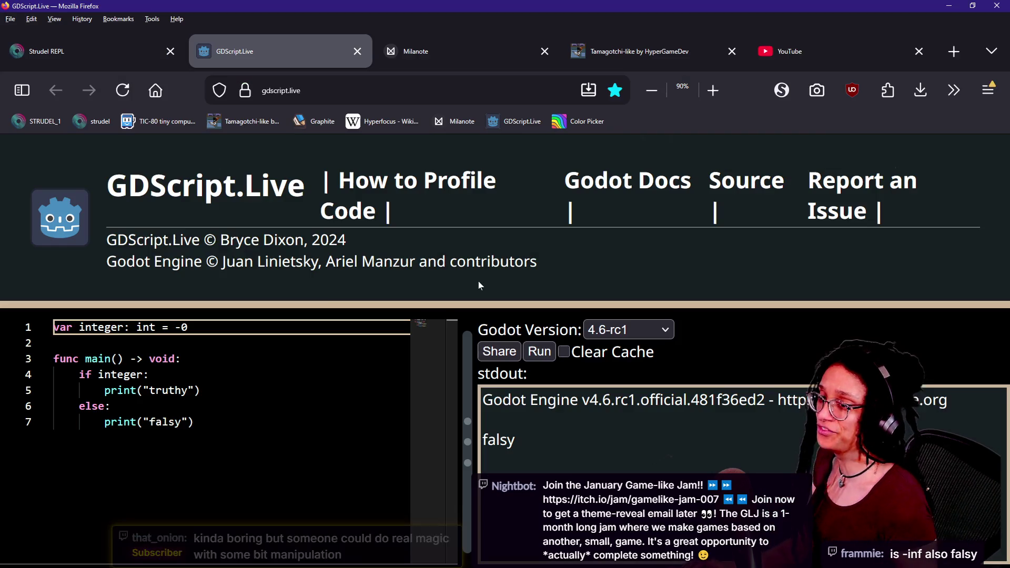
# - Change the test variable to float -INF and run it
pyautogui.press('BackSpace')
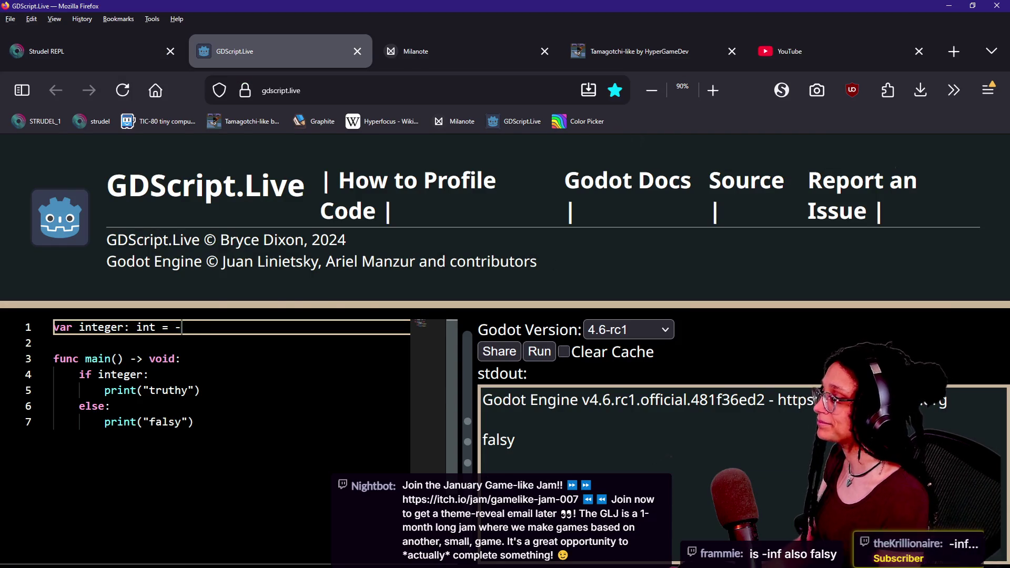
pyautogui.write('inf')
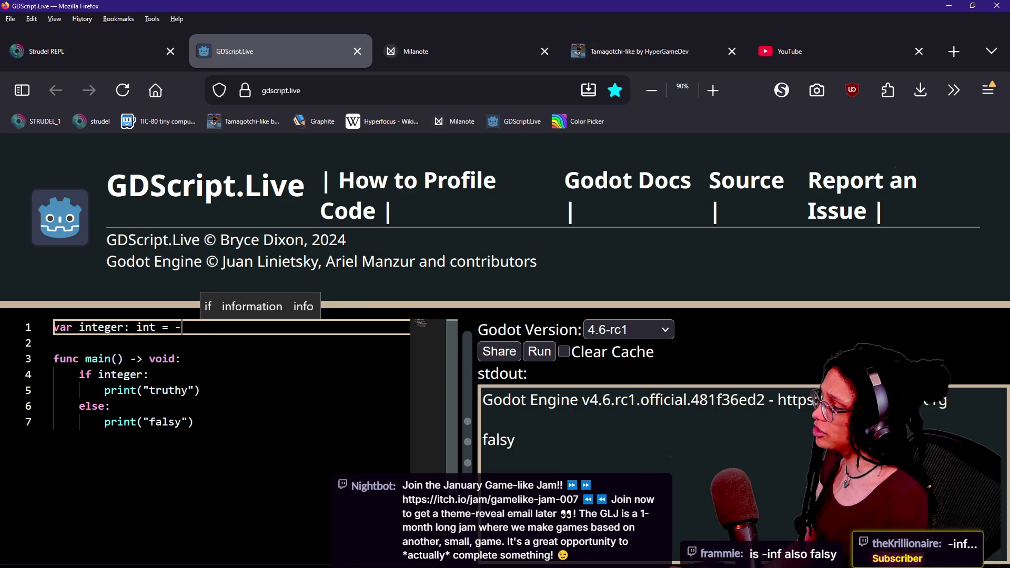
pyautogui.write('INF')
pyautogui.doubleClick(146, 327)
pyautogui.write('fl')
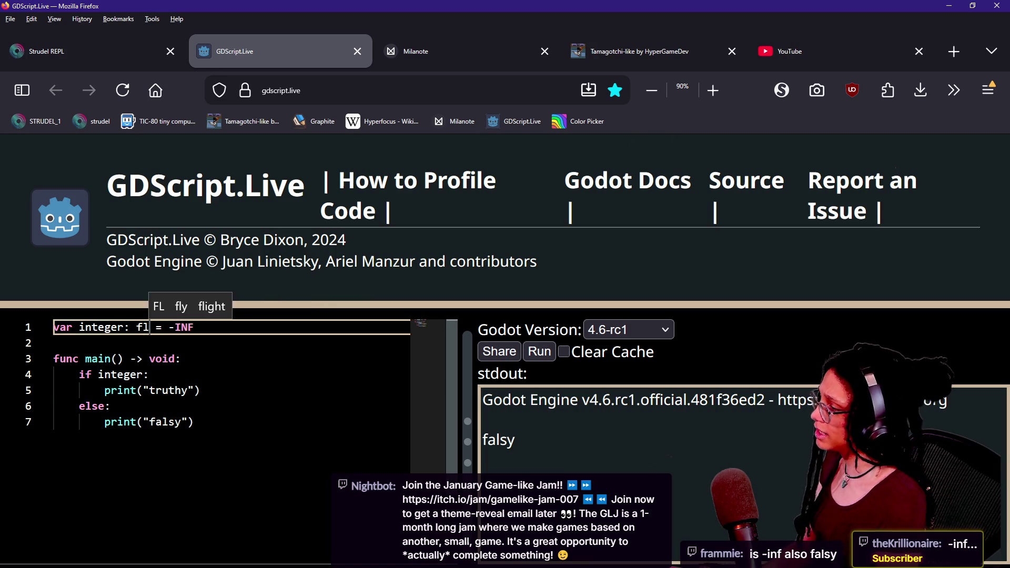
pyautogui.write('oat')
pyautogui.doubleClick(120, 374)
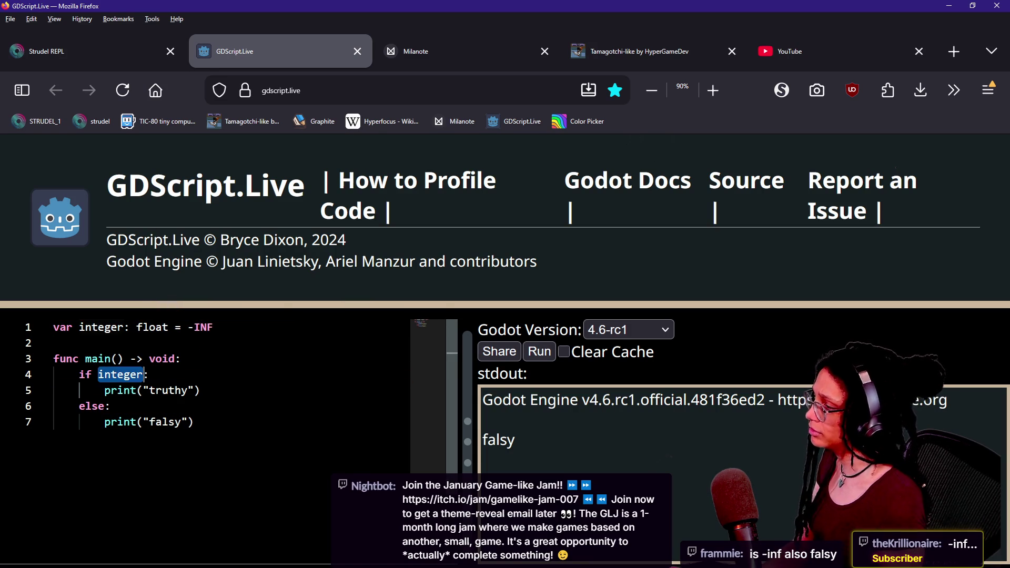
pyautogui.click(122, 327)
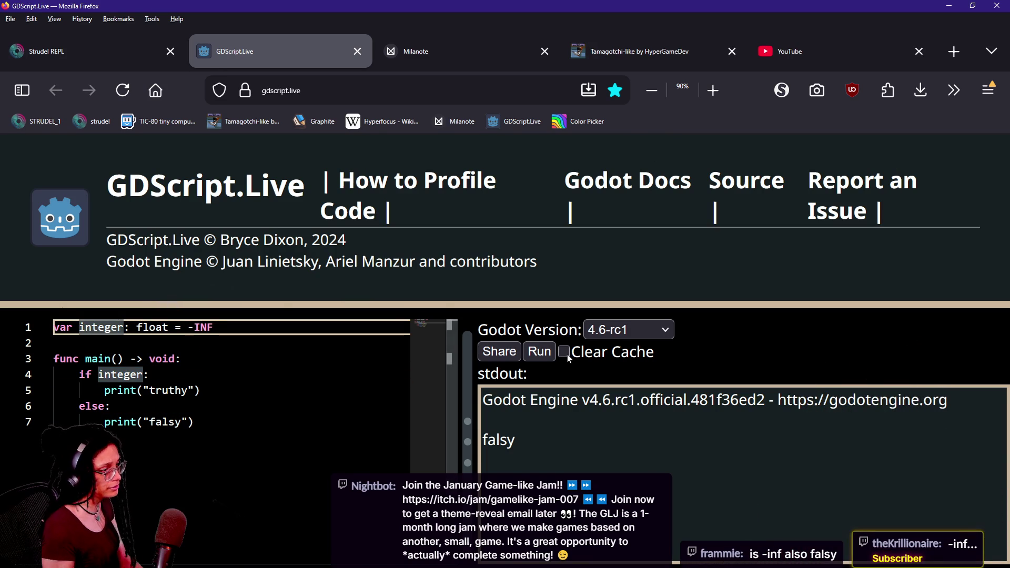
pyautogui.click(553, 356)
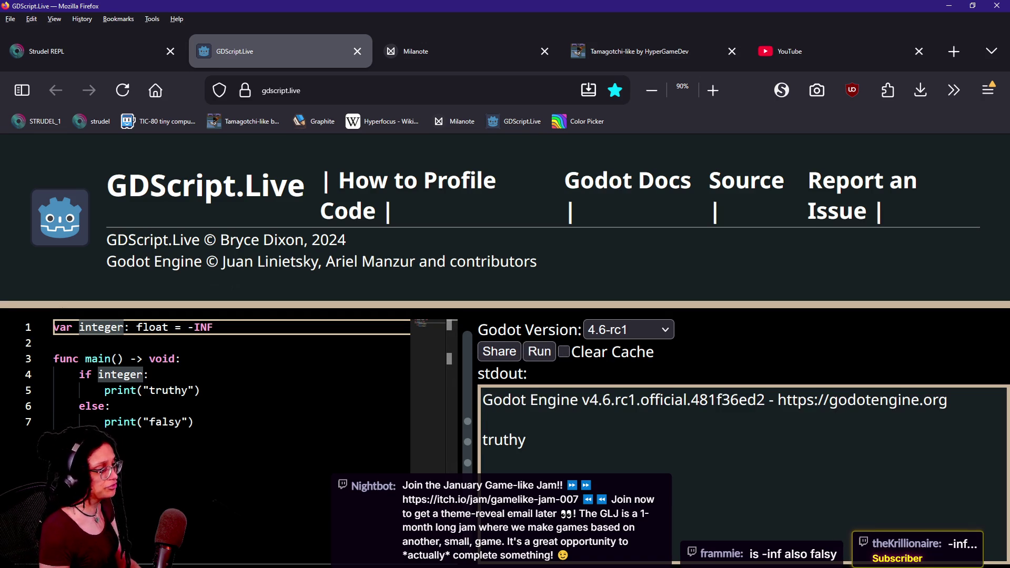
# - Make the truthy print output str(integer) and run again, showing -inftruthy
pyautogui.click(201, 328)
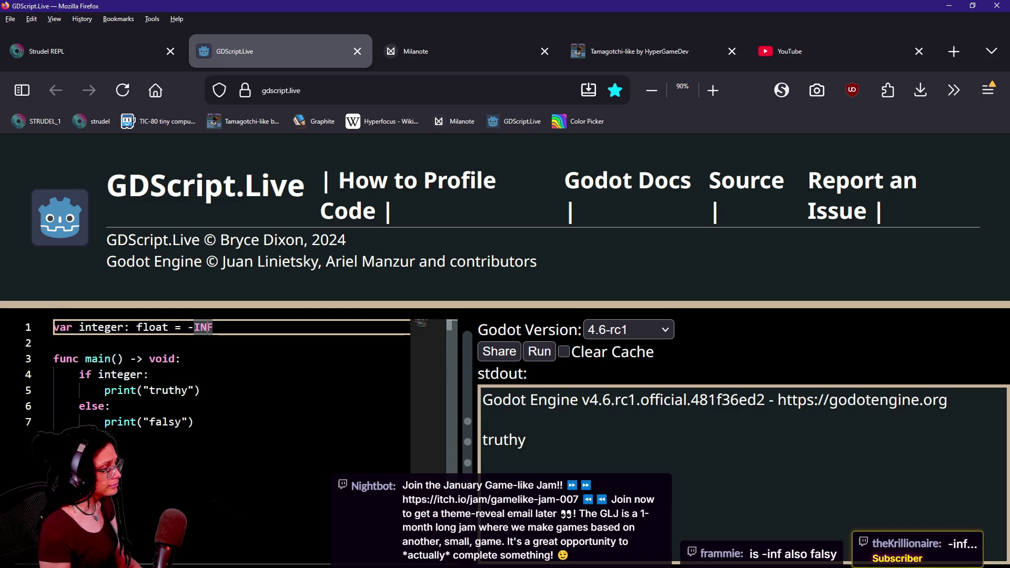
pyautogui.click(189, 327)
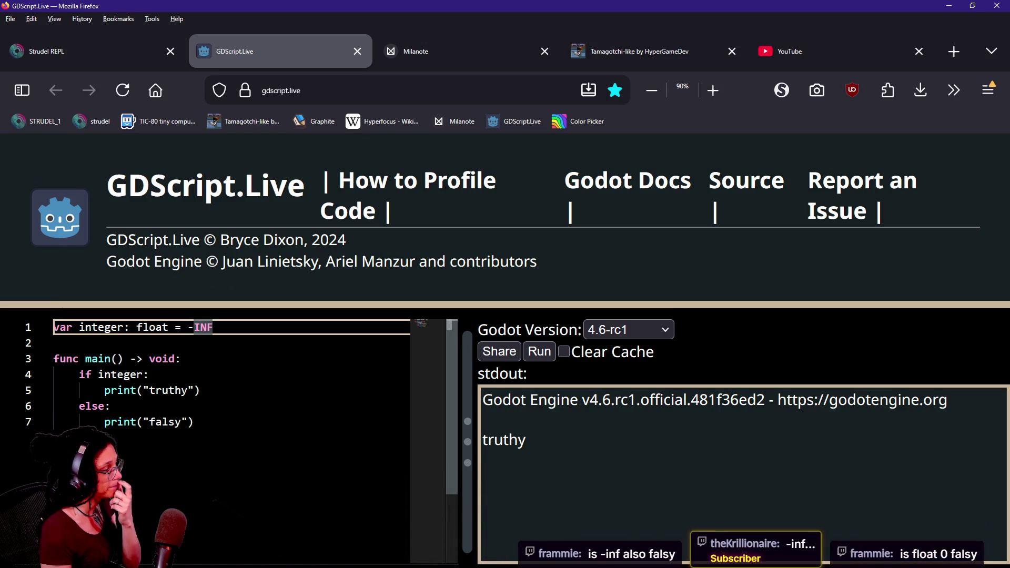
pyautogui.click(168, 422)
pyautogui.doubleClick(168, 390)
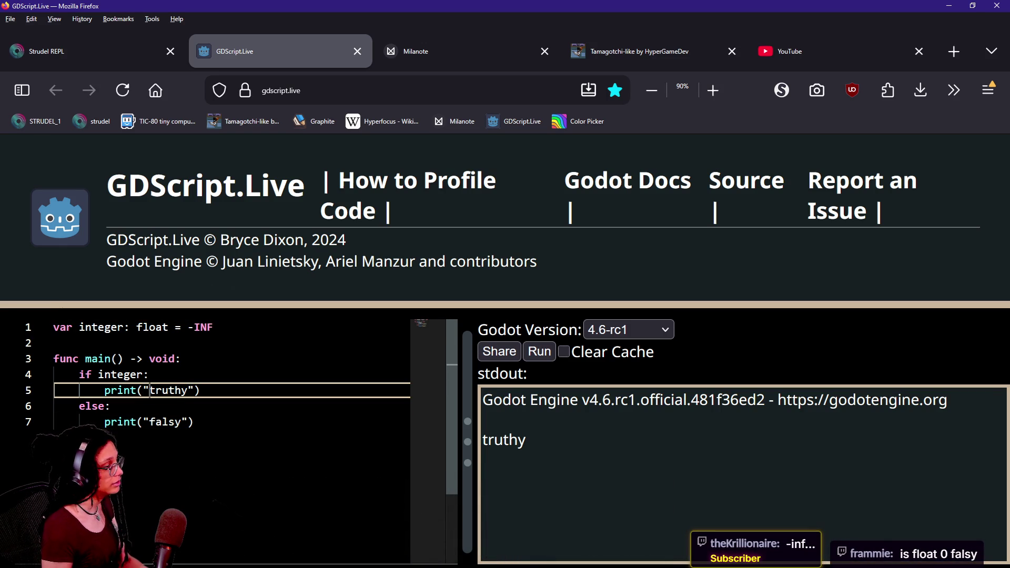
pyautogui.write('str(integer),')
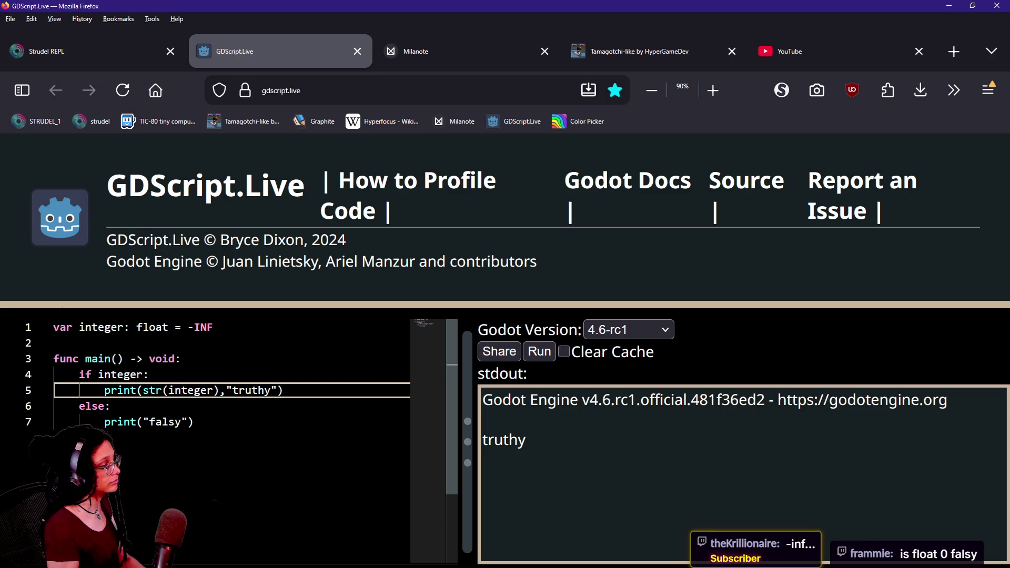
pyautogui.click(541, 353)
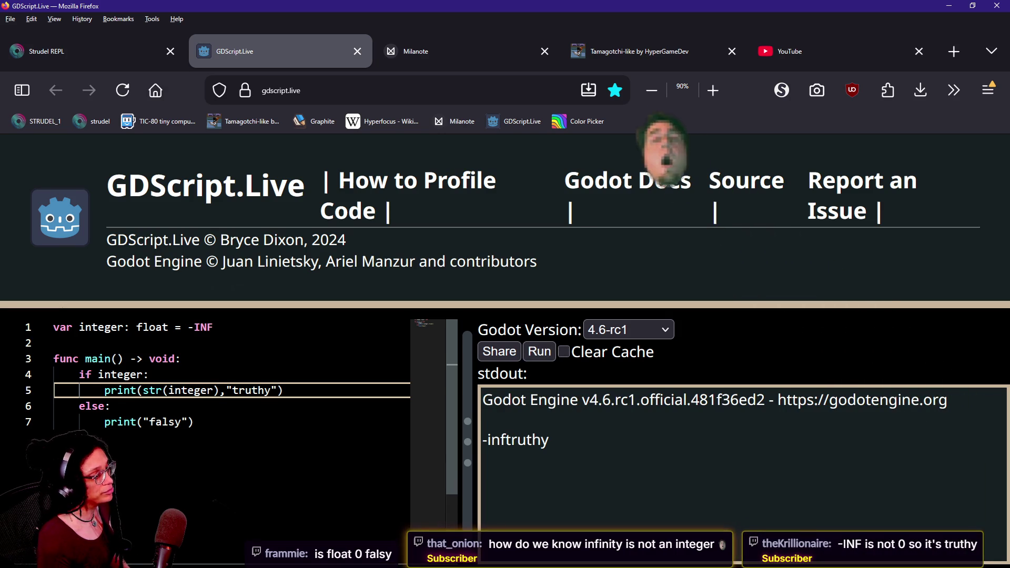
pyautogui.moveTo(483, 440); pyautogui.dragTo(511, 440)
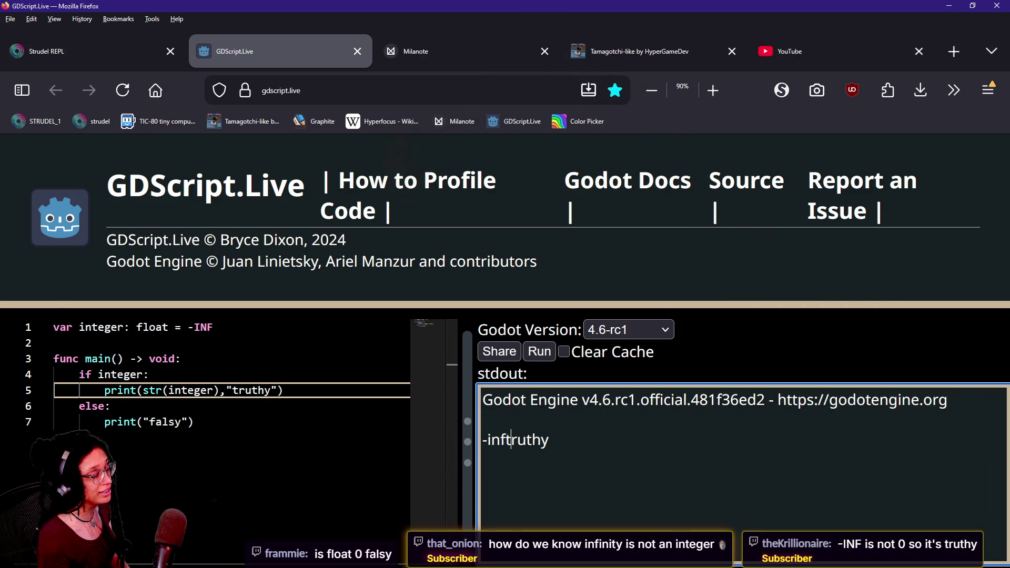
# - Replace the -INF test value on line 1 with 0.0
pyautogui.click(55, 343)
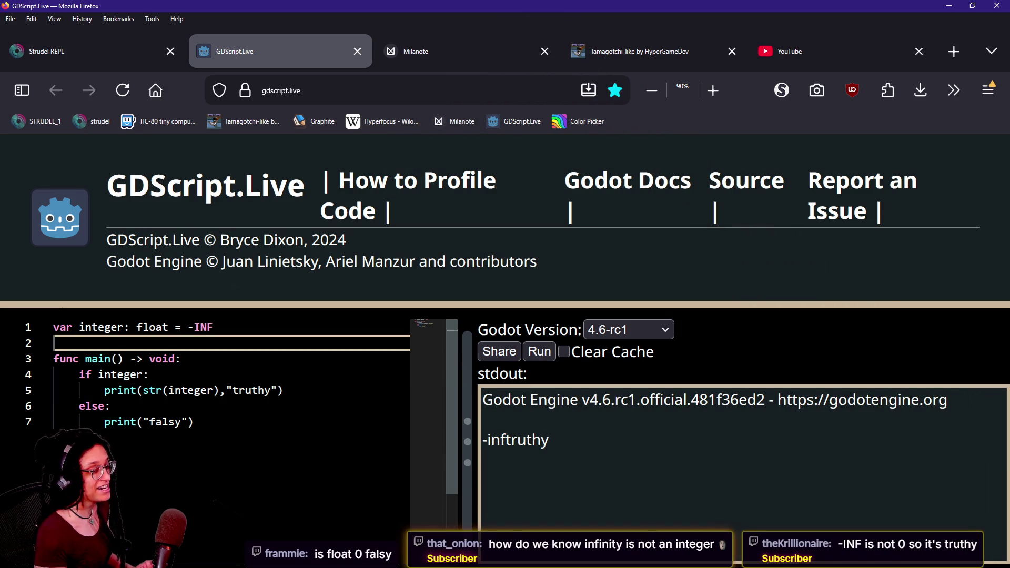
pyautogui.click(213, 327)
pyautogui.press('BackSpace')
pyautogui.press('BackSpace')
pyautogui.press('BackSpace')
pyautogui.write('0.0')
pyautogui.click(195, 422)
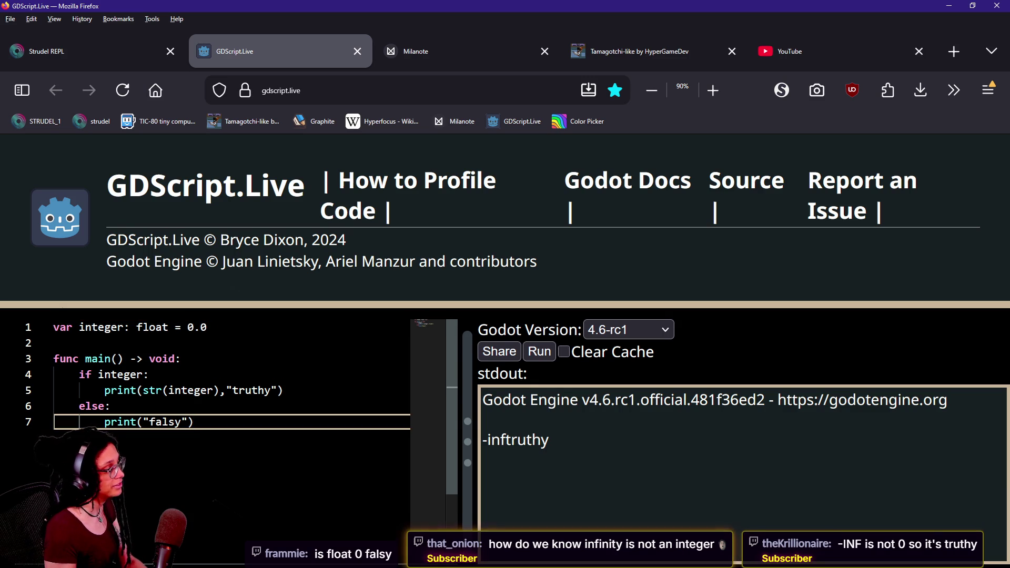
# - Remove str(integer) from the line 5 print and run the test with 0.0
pyautogui.moveTo(143, 391); pyautogui.dragTo(199, 391)
pyautogui.press('BackSpace')
pyautogui.press('Delete')
pyautogui.click(540, 351)
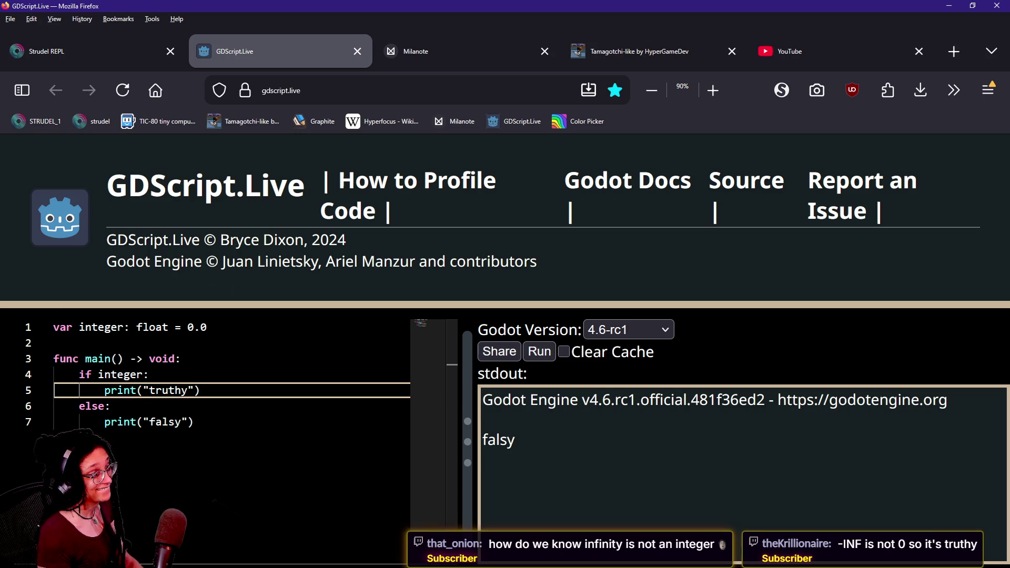
# - Set the float to -1. then -1.0, running each, both reporting truthy
pyautogui.doubleClick(197, 328)
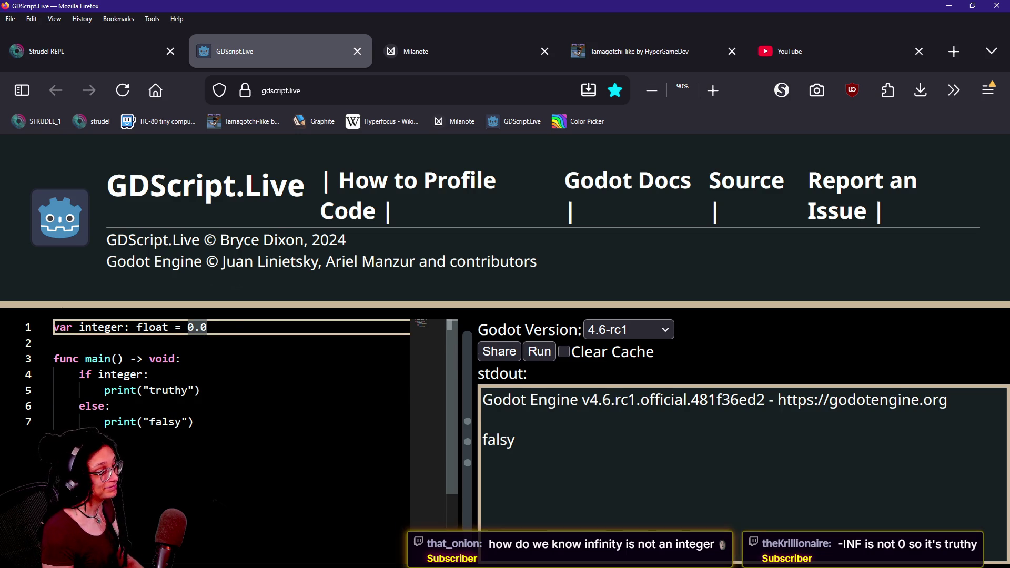
pyautogui.write('-.')
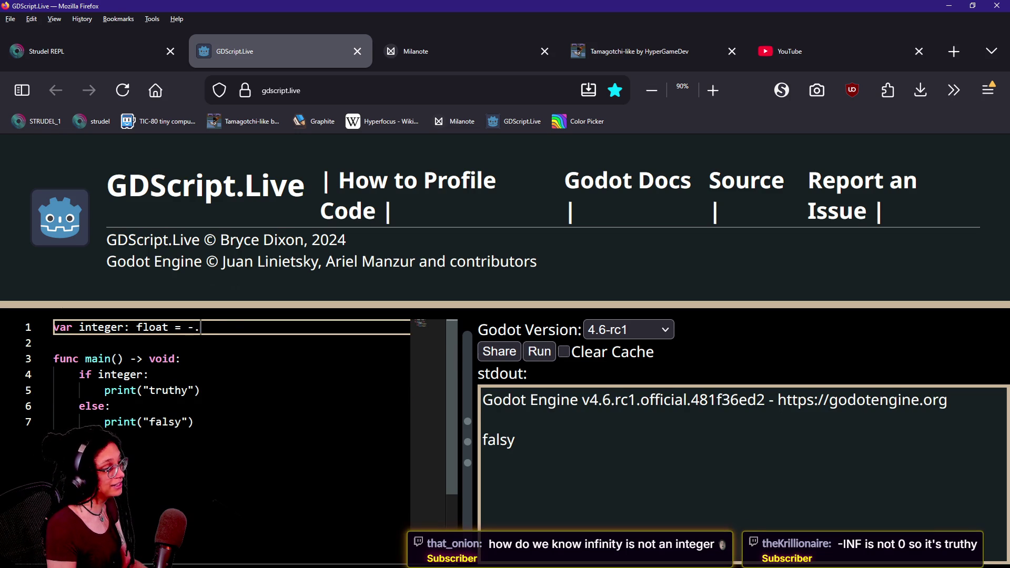
pyautogui.press('Left')
pyautogui.write('1')
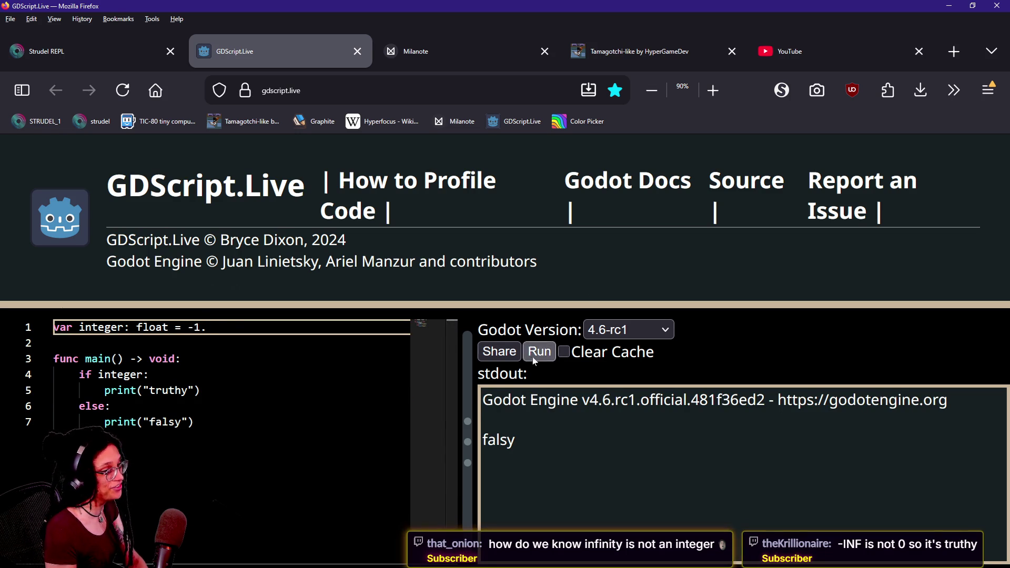
pyautogui.click(534, 359)
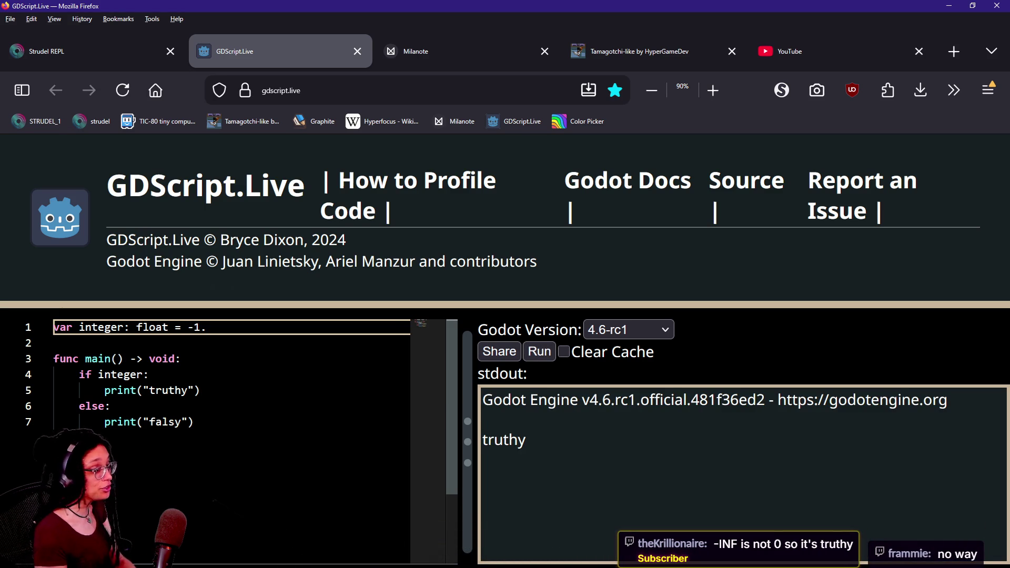
pyautogui.write('0')
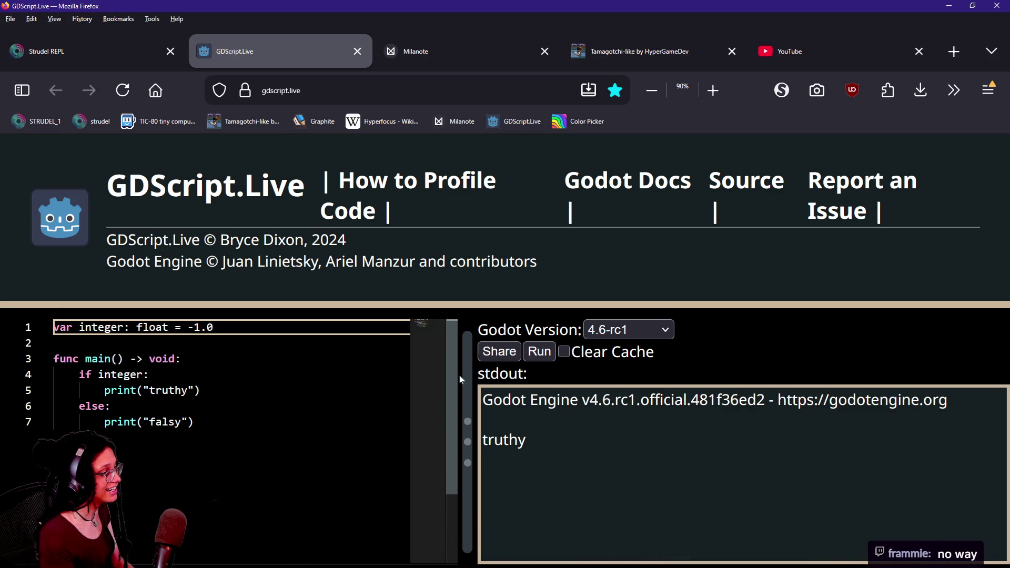
pyautogui.click(526, 355)
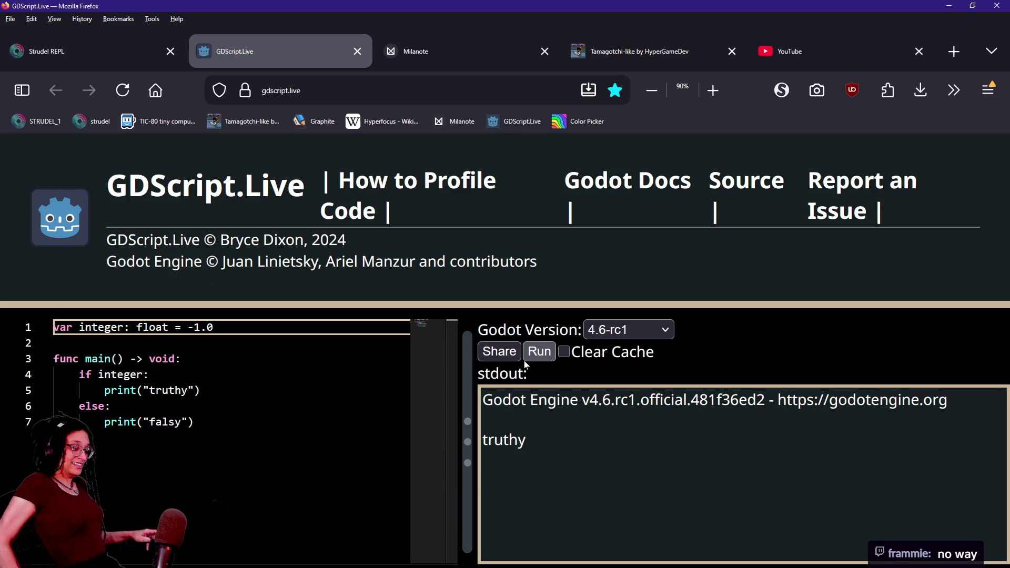
# - Retype the test variable as int -1 and run it, confirming it still prints truthy
pyautogui.doubleClick(203, 327)
pyautogui.doubleClick(152, 327)
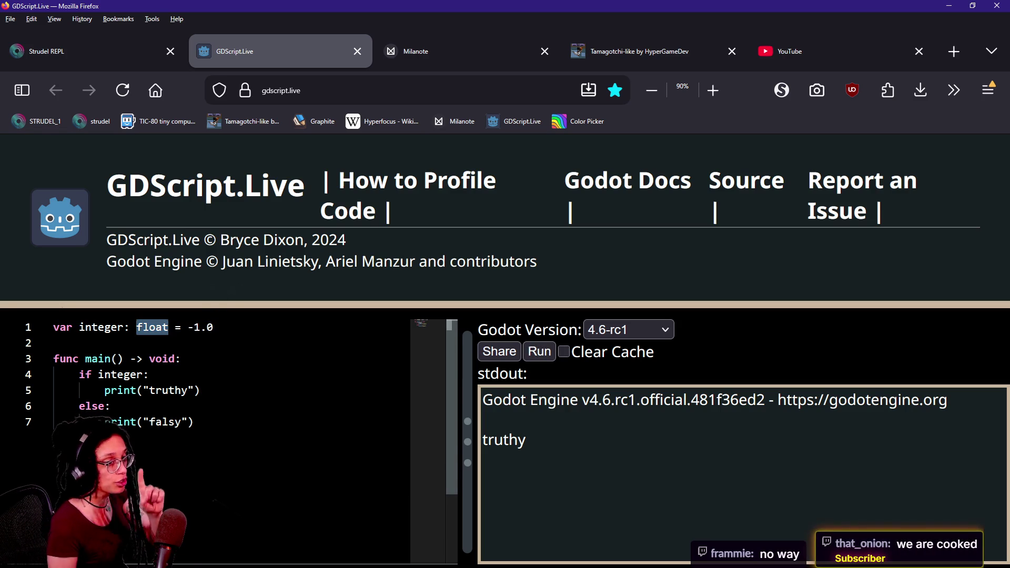
pyautogui.press('BackSpace')
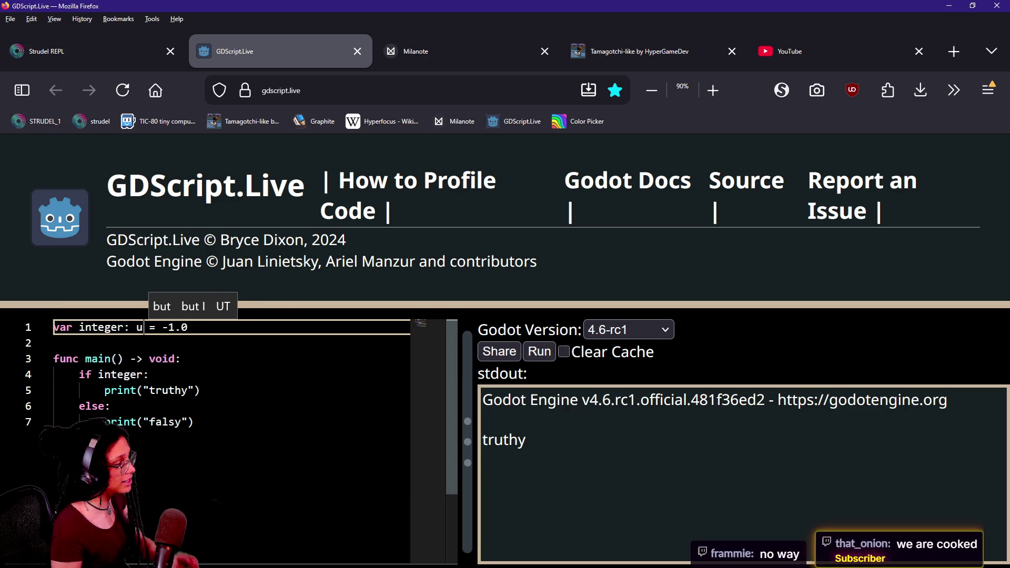
pyautogui.write('int')
pyautogui.click(201, 327)
pyautogui.press('BackSpace')
pyautogui.click(539, 352)
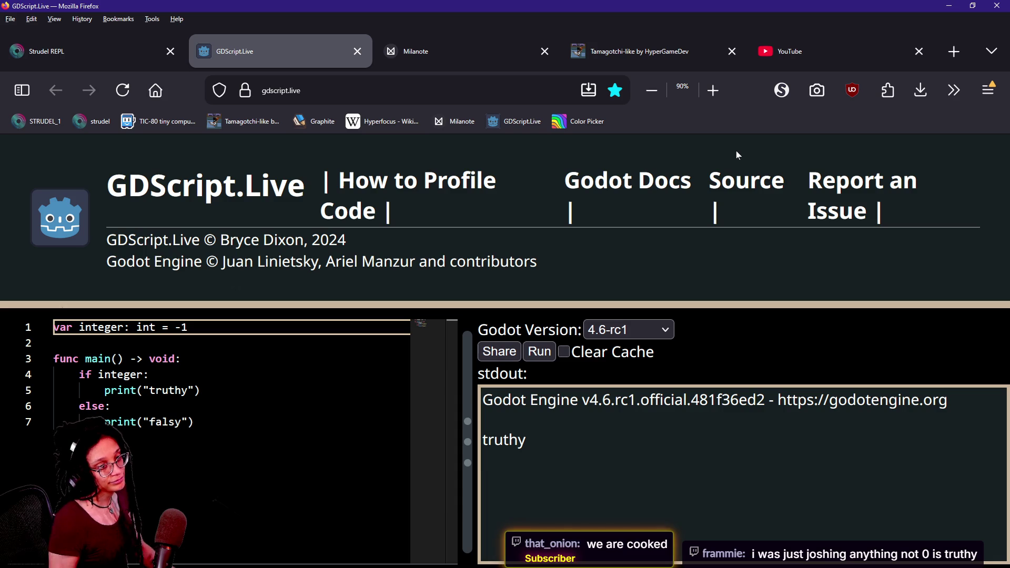
pyautogui.hotkey('alt', 'Tab')
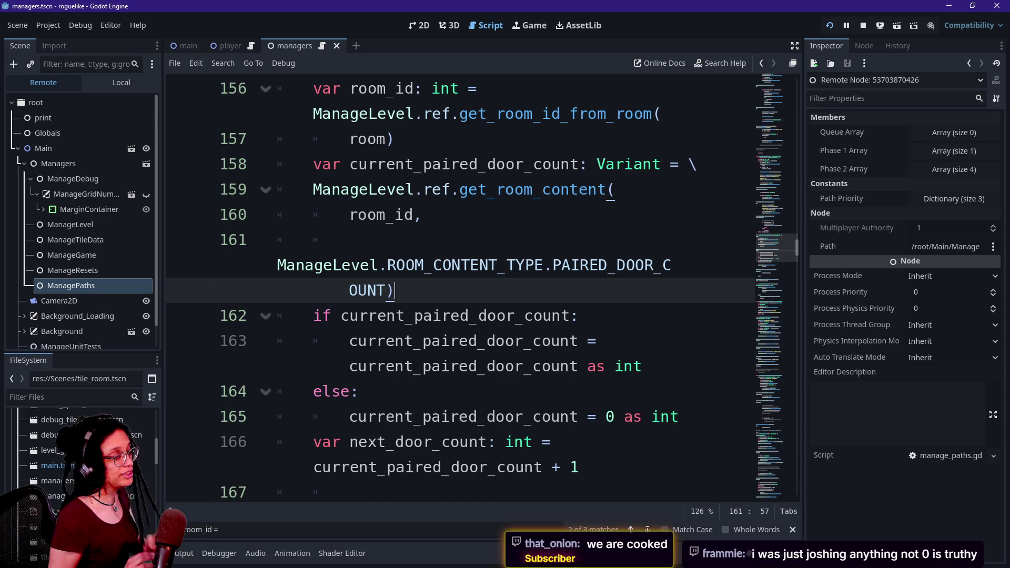
# - Widen the script editor to full width and scroll through the door-pairing else branch
pyautogui.hotkey('ctrl', 'shift', 'F11')
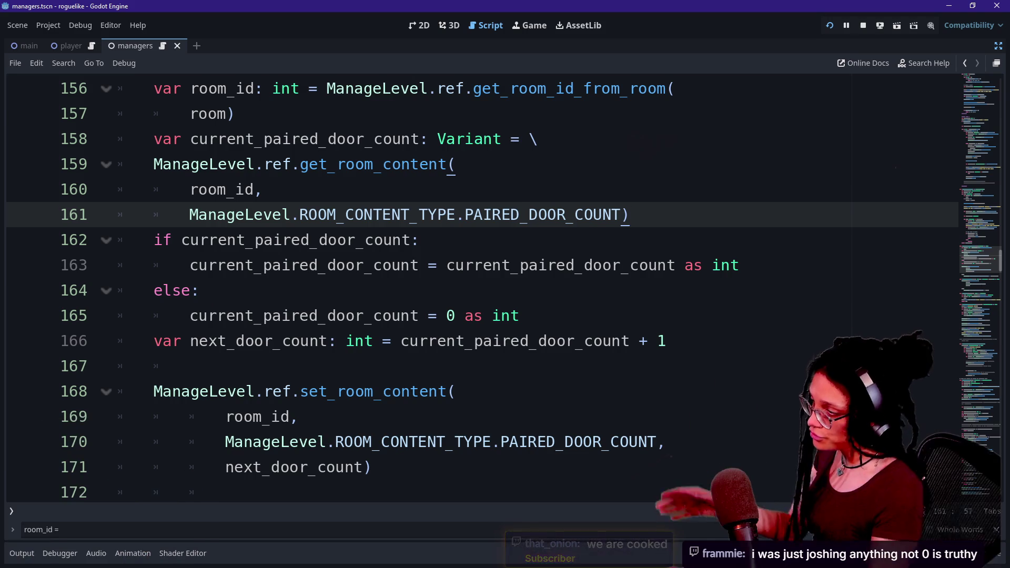
pyautogui.click(474, 315)
pyautogui.scroll(-1, 474, 315)
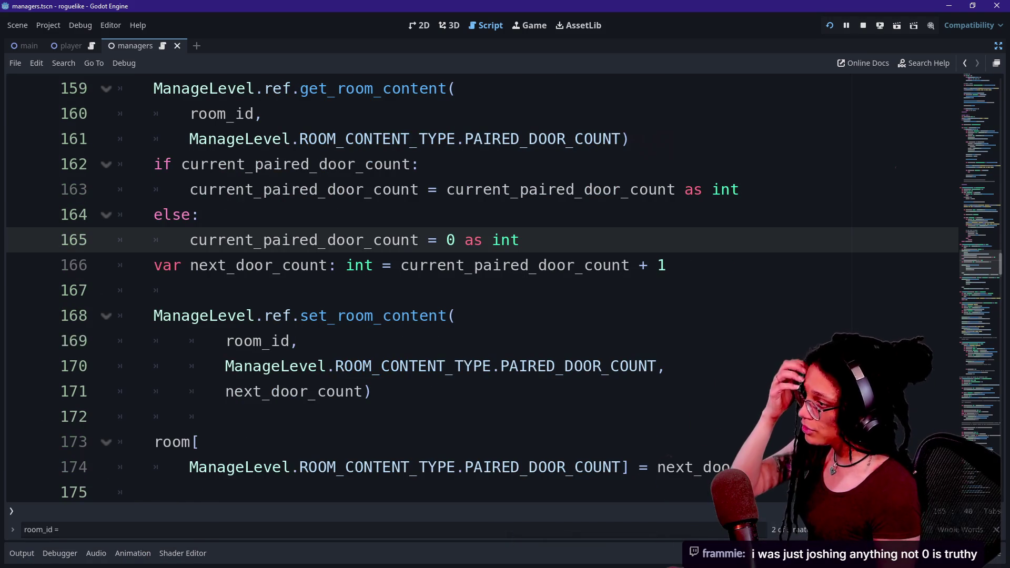
pyautogui.scroll(-1, 474, 316)
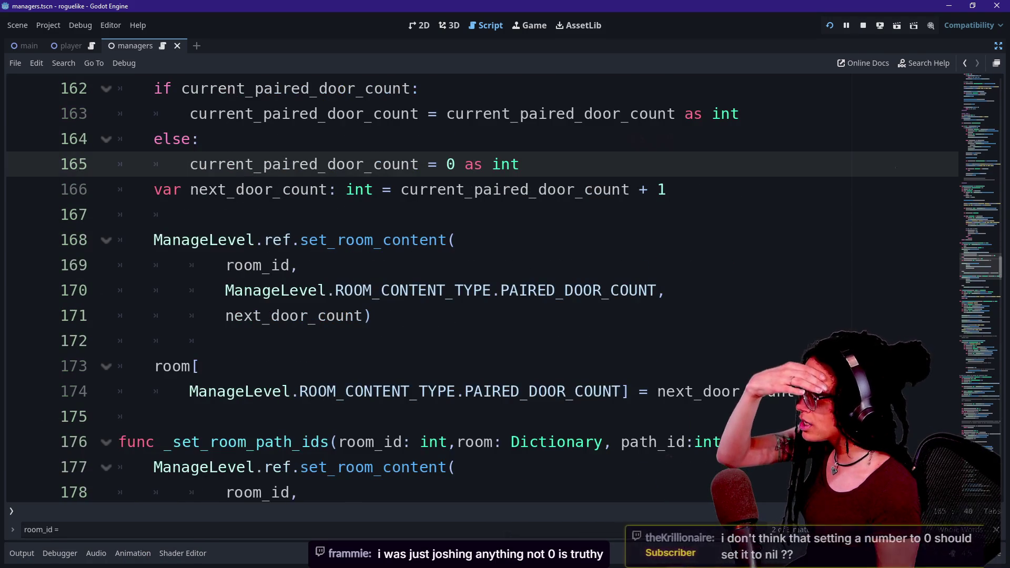
pyautogui.scroll(-3, 474, 316)
pyautogui.scroll(-1, 474, 316)
pyautogui.scroll(2, 474, 316)
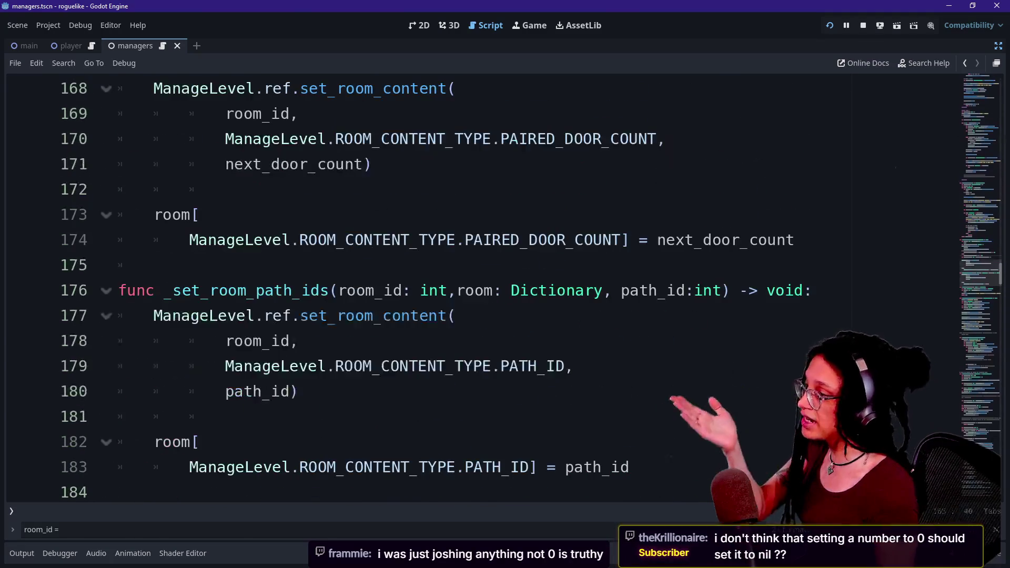
pyautogui.scroll(-5, 474, 316)
pyautogui.scroll(16, 474, 316)
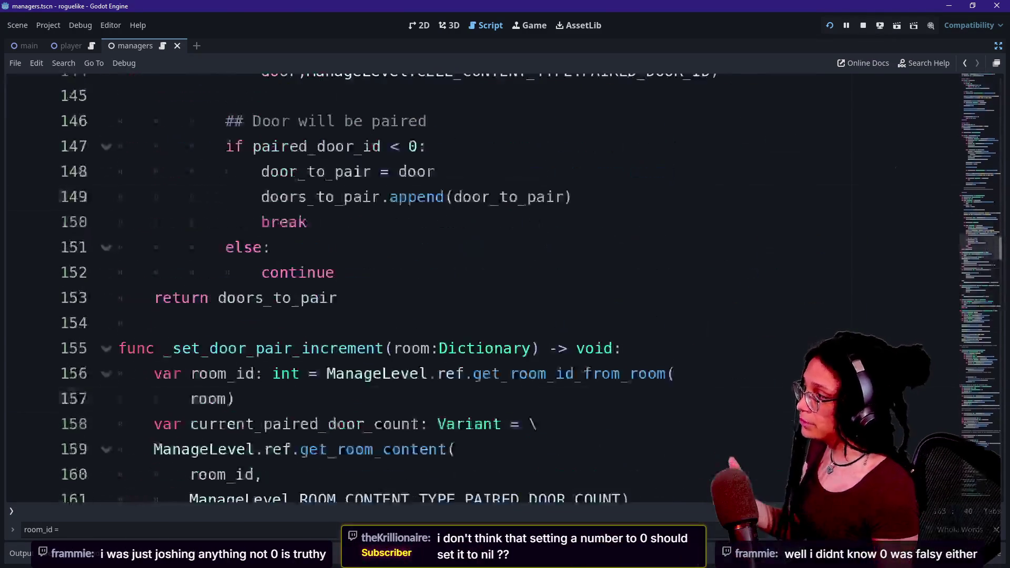
pyautogui.scroll(5, 474, 316)
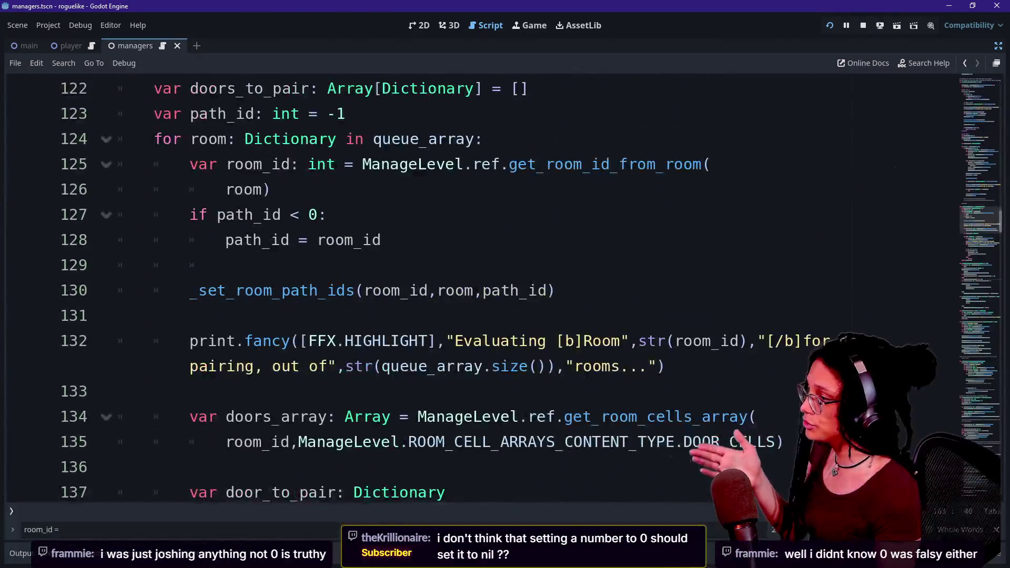
pyautogui.scroll(4, 473, 316)
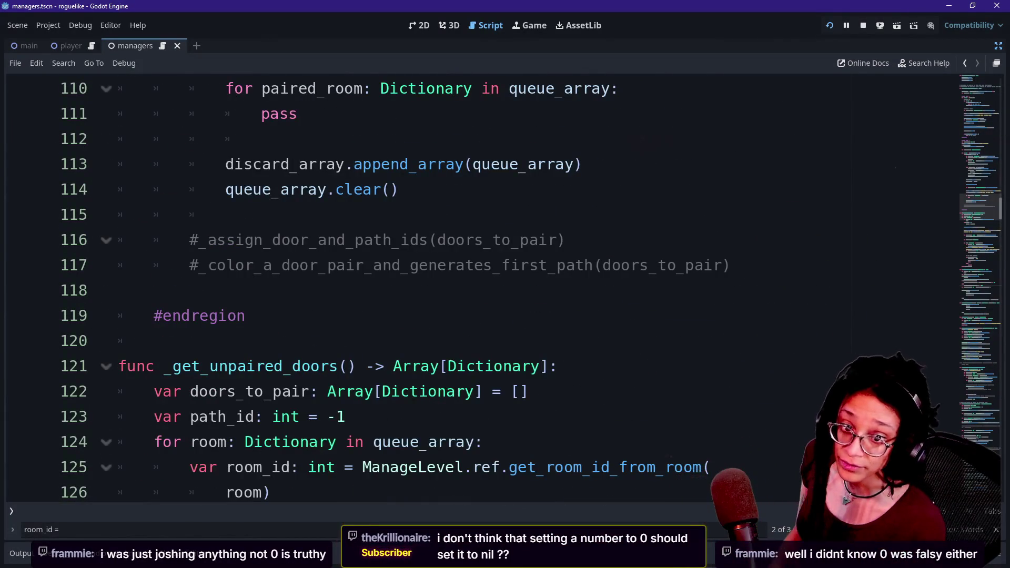
pyautogui.scroll(-13, 474, 316)
# - Scroll back to the 'Door will be paired' comment near the paired-door count code
pyautogui.click(266, 393)
pyautogui.scroll(5, 473, 316)
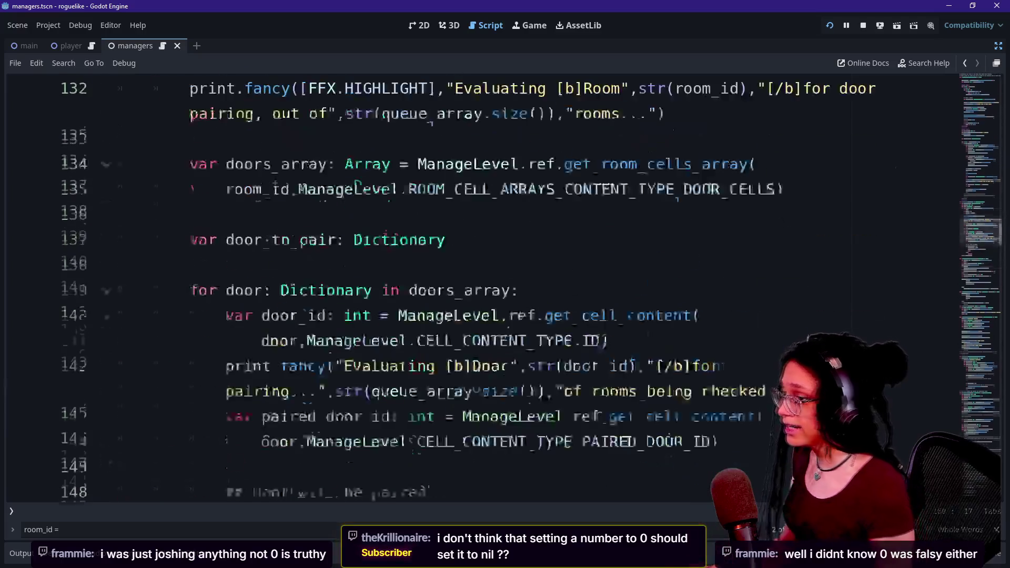
pyautogui.scroll(-18, 474, 315)
pyautogui.scroll(8, 474, 316)
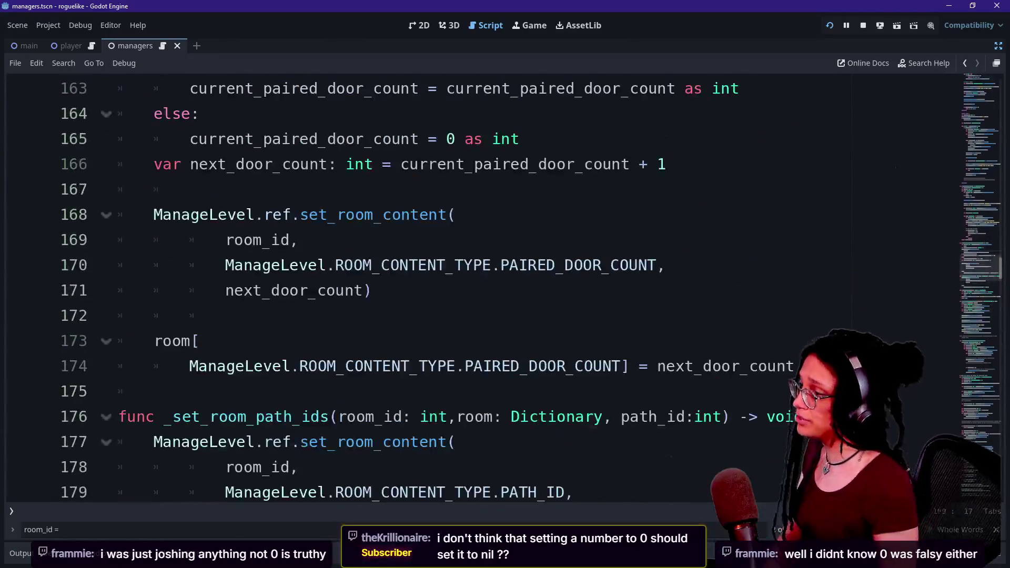
pyautogui.scroll(9, 473, 315)
pyautogui.click(428, 341)
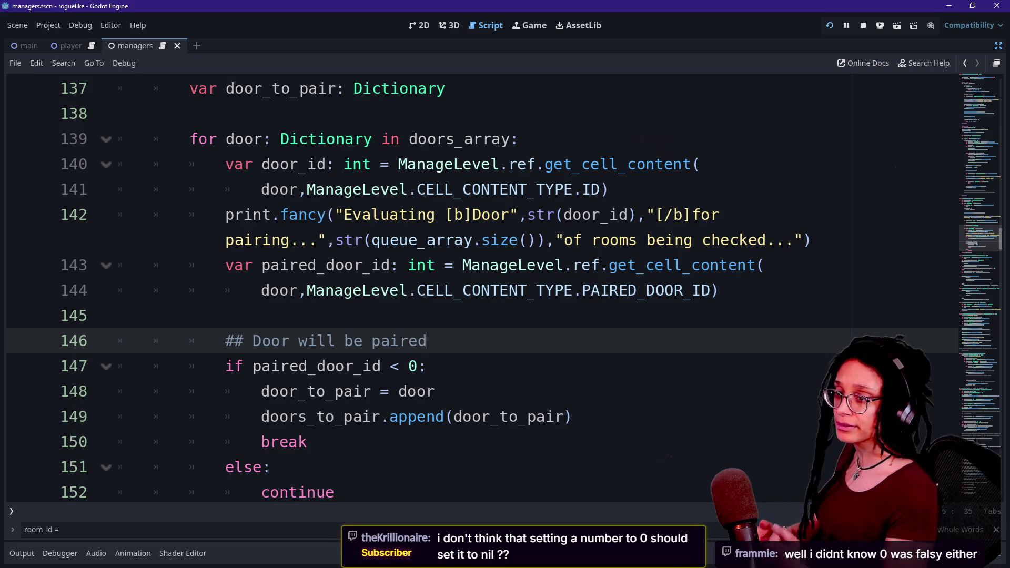
# - Review the paired_door_id declaration lines, then jump to the get_cell_content definition
pyautogui.click(436, 265)
pyautogui.press('Down')
pyautogui.press('Up')
pyautogui.press('Up')
pyautogui.press('Up')
pyautogui.press('Down')
pyautogui.press('Down')
pyautogui.press('Down')
pyautogui.press('Down')
pyautogui.press('Down')
pyautogui.press('Down')
pyautogui.press('Up')
pyautogui.press('Up')
pyautogui.press('Up')
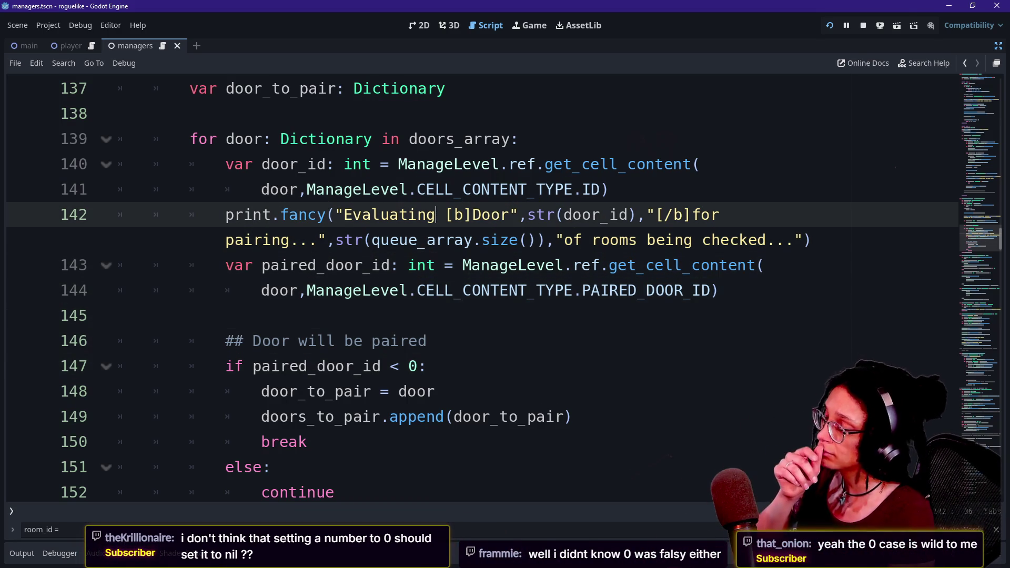
pyautogui.press('Down')
pyautogui.press('Down')
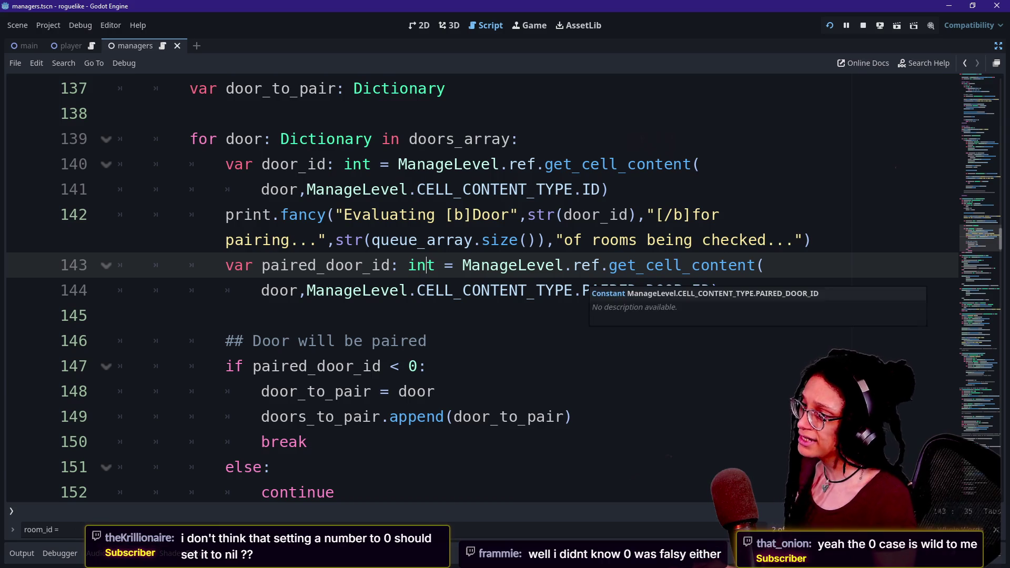
pyautogui.keyDown('ctrl'); pyautogui.click(614, 165); pyautogui.keyUp('ctrl')
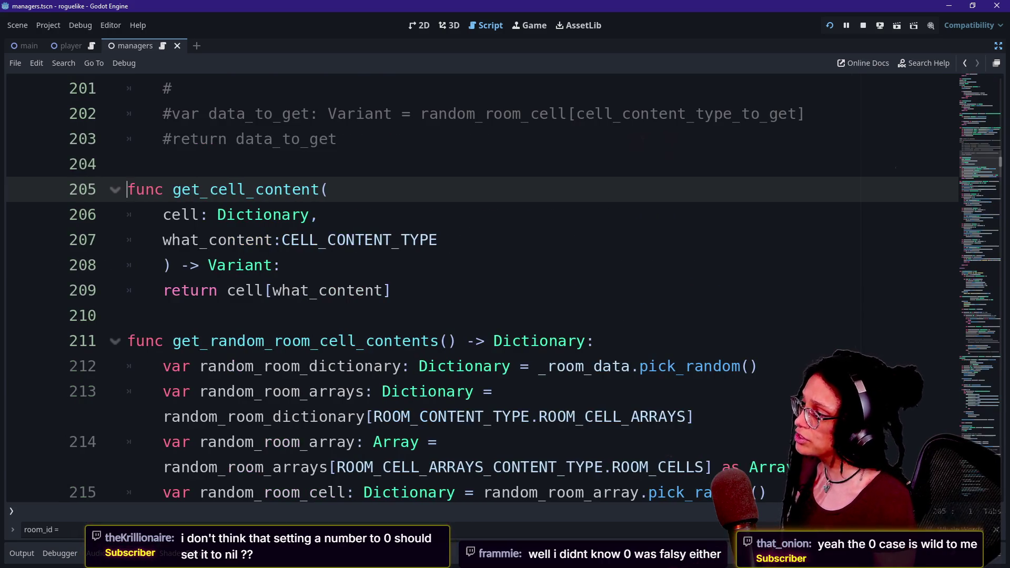
# - Search the script for 'get_room_content('
pyautogui.scroll(3, 473, 290)
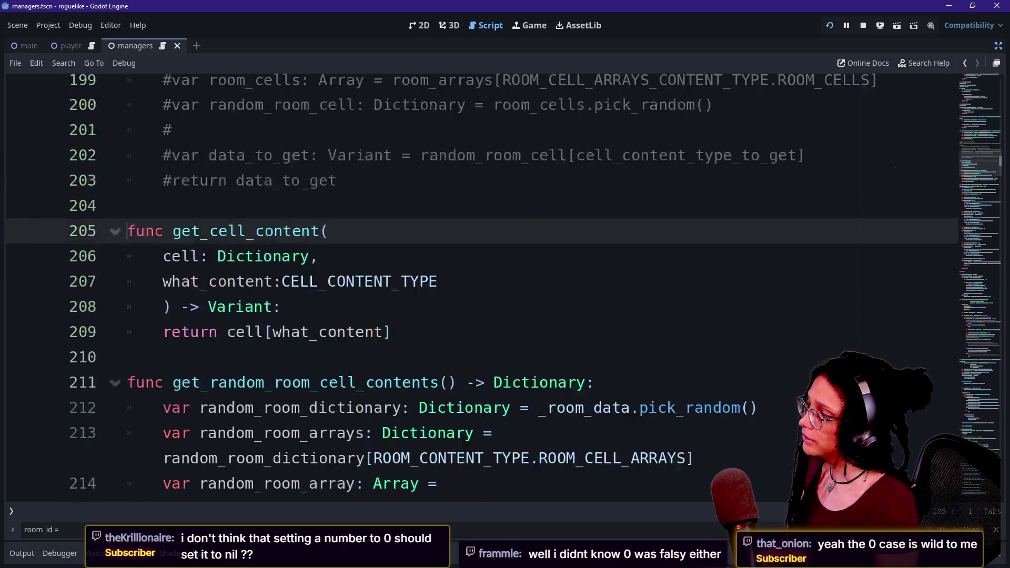
pyautogui.scroll(-8, 474, 290)
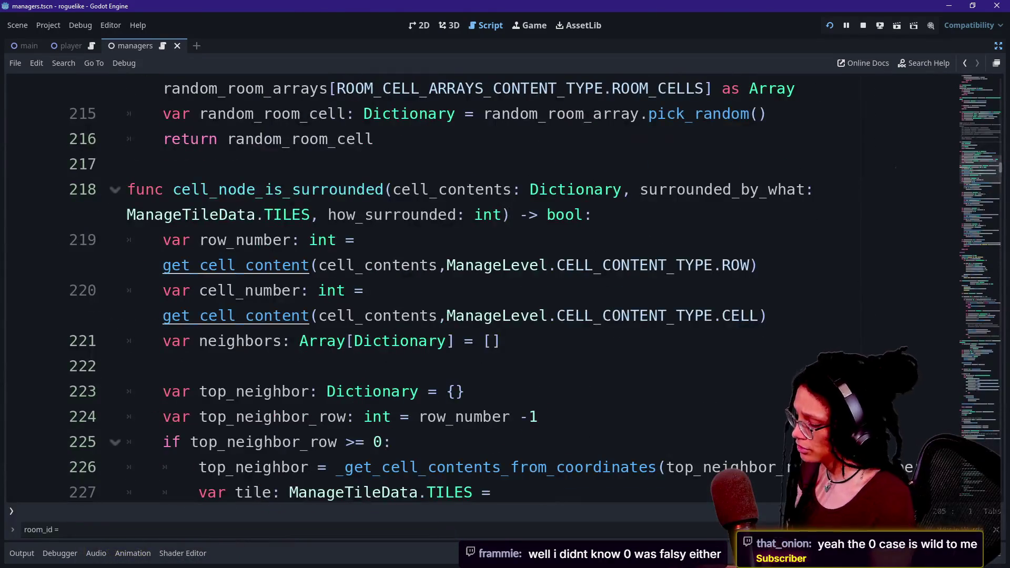
pyautogui.hotkey('ctrl', 'f')
pyautogui.write('gt_room')
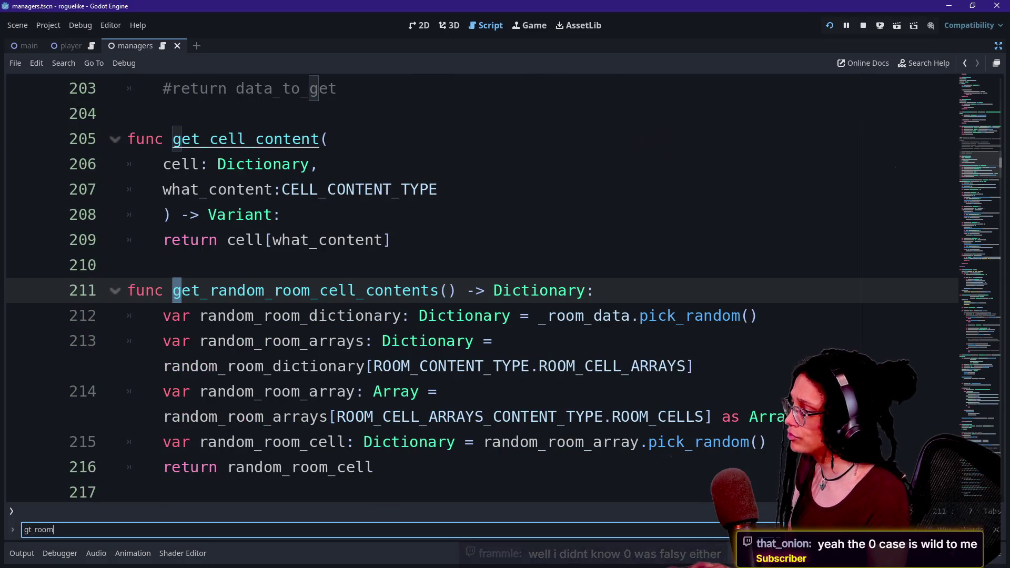
pyautogui.write('get_ro')
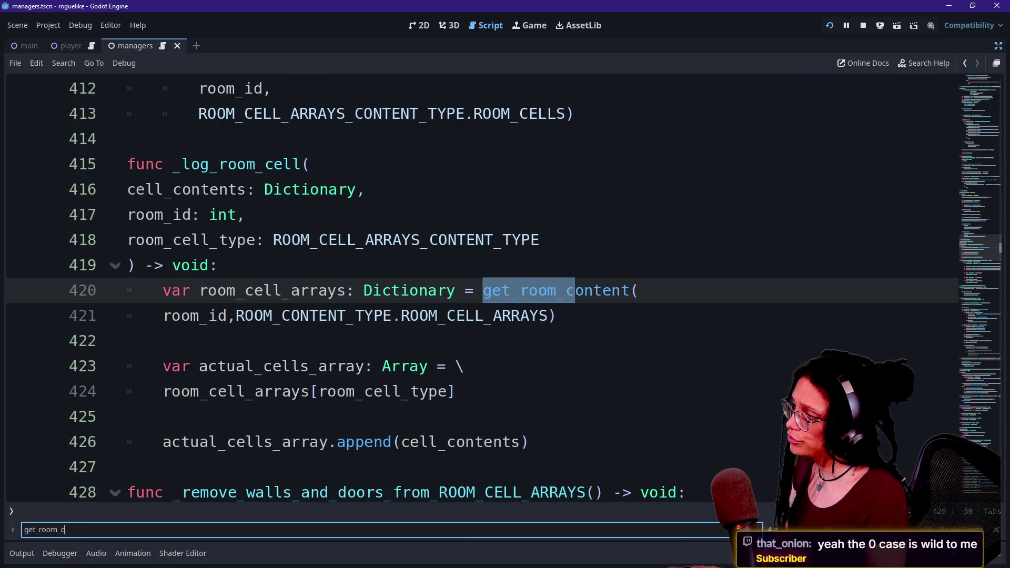
pyautogui.write('ell_con')
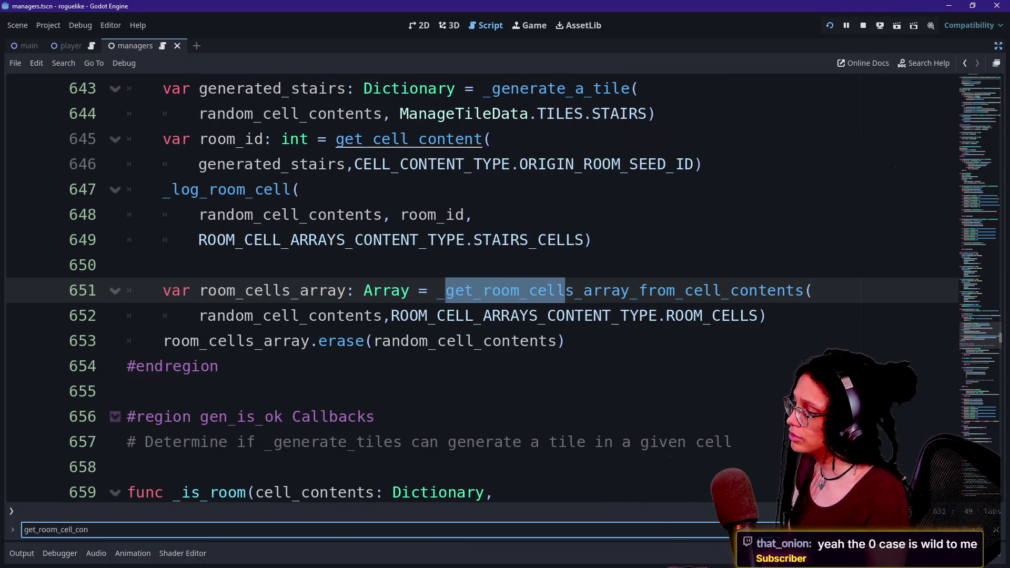
pyautogui.press('BackSpace')
pyautogui.press('BackSpace')
pyautogui.press('BackSpace')
pyautogui.press('BackSpace')
pyautogui.press('BackSpace')
pyautogui.press('BackSpace')
pyautogui.press('BackSpace')
pyautogui.write('ontent_')
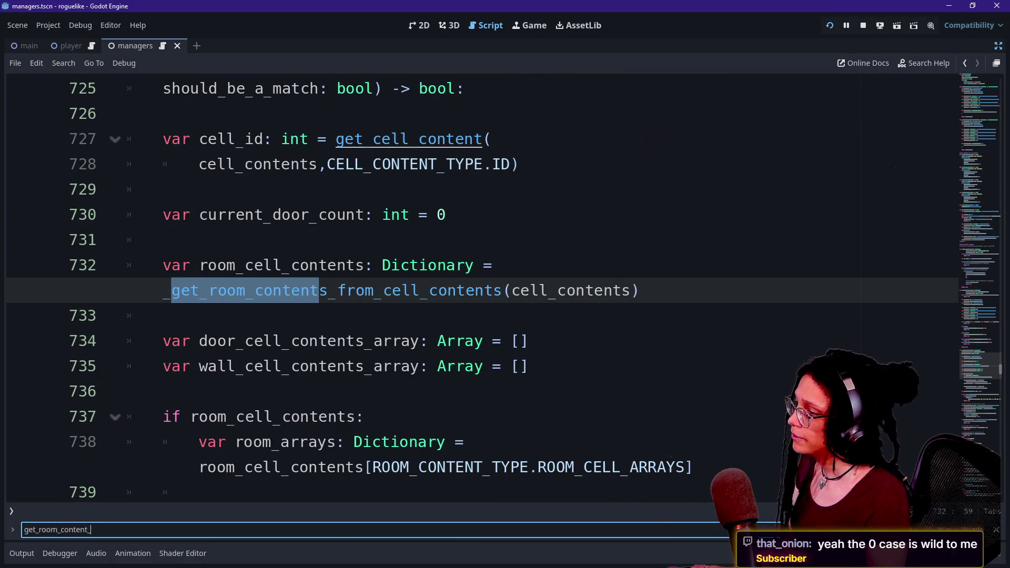
pyautogui.press('BackSpace')
pyautogui.write('(')
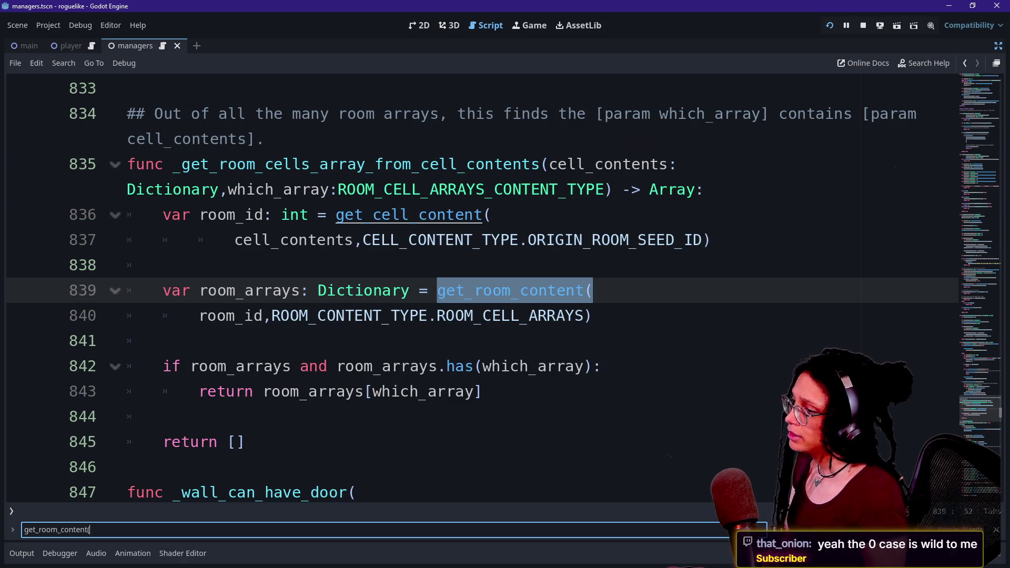
# - Inspect the get_room_content definition, including its room_content check and return null
pyautogui.keyDown('ctrl'); pyautogui.click(516, 296); pyautogui.keyUp('ctrl')
pyautogui.scroll(-1, 474, 290)
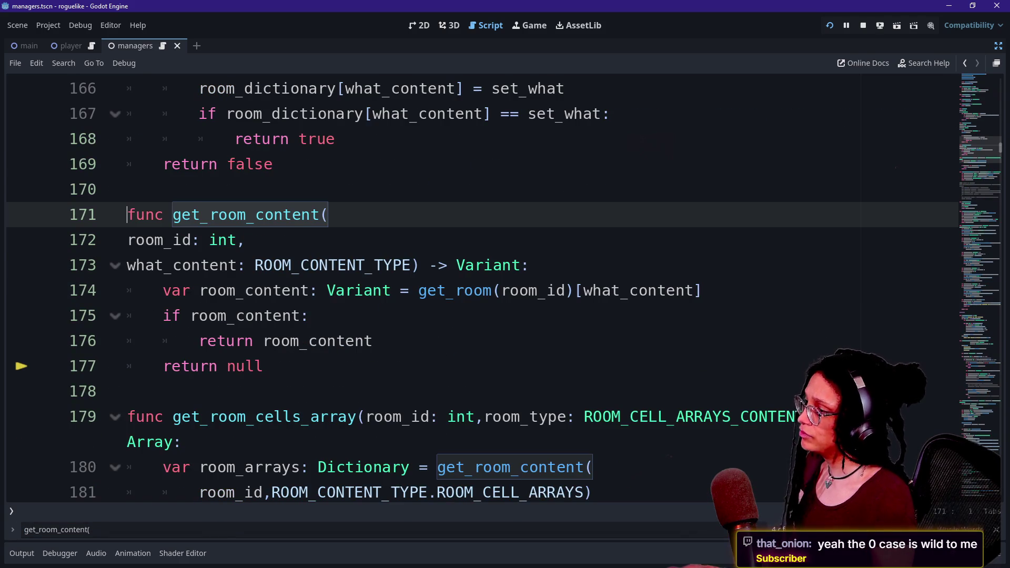
pyautogui.moveTo(163, 366); pyautogui.dragTo(264, 366)
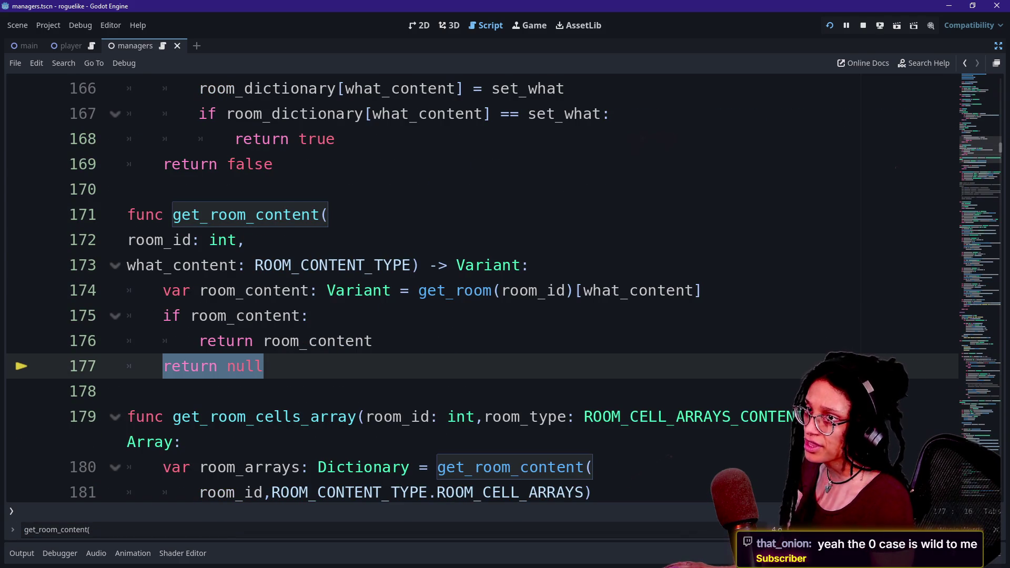
pyautogui.moveTo(309, 315)
pyautogui.mouseDown()
pyautogui.moveTo(127, 316)
pyautogui.moveTo(310, 316)
pyautogui.mouseUp()
# - Go back and reopen manage_levels.gd from the project file list
pyautogui.hotkey('alt', 'Left')
pyautogui.hotkey('alt', 'Left')
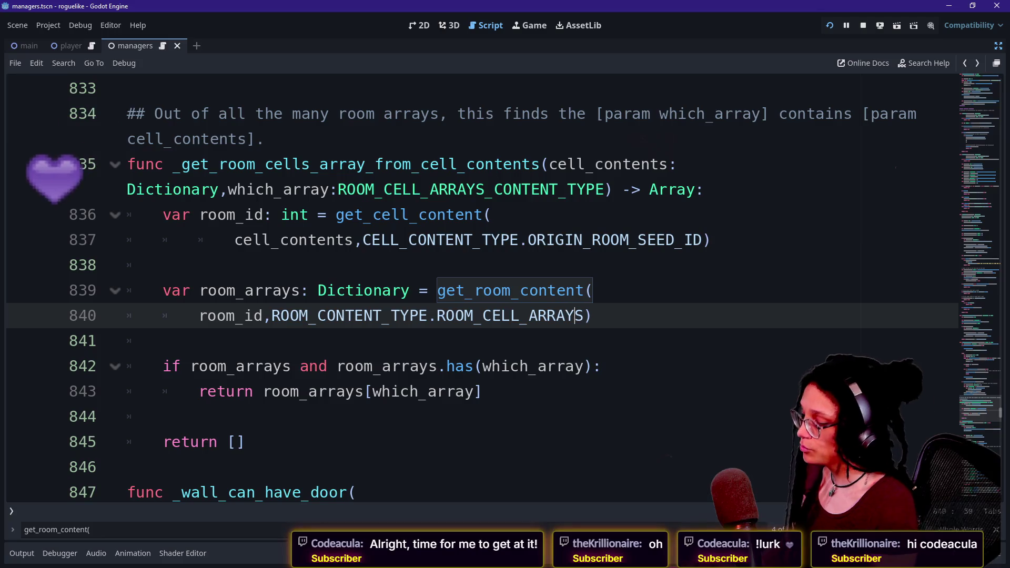
pyautogui.hotkey('shift', 'alt', 'o')
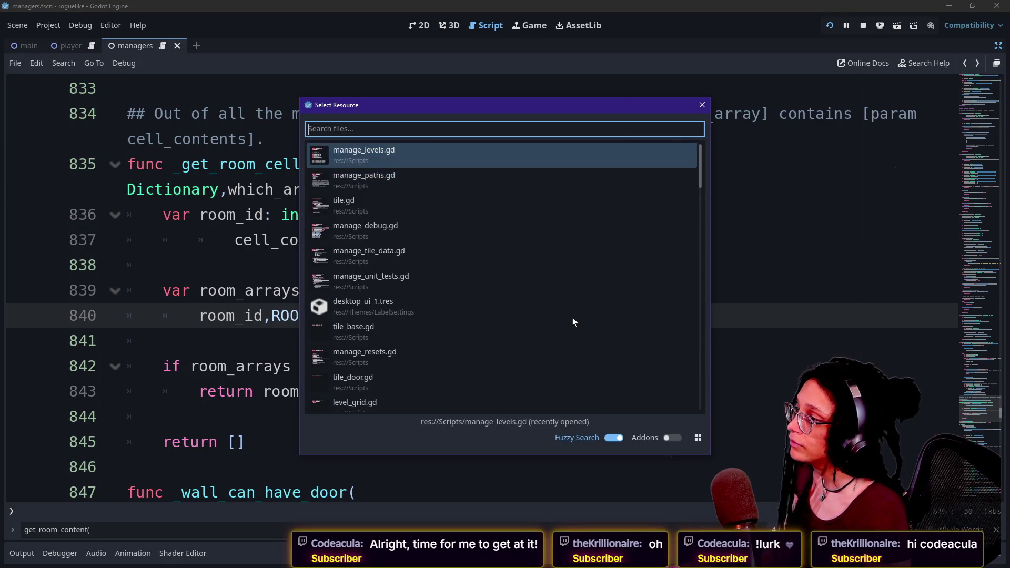
pyautogui.press('Return')
pyautogui.click(572, 316)
pyautogui.scroll(-3, 573, 317)
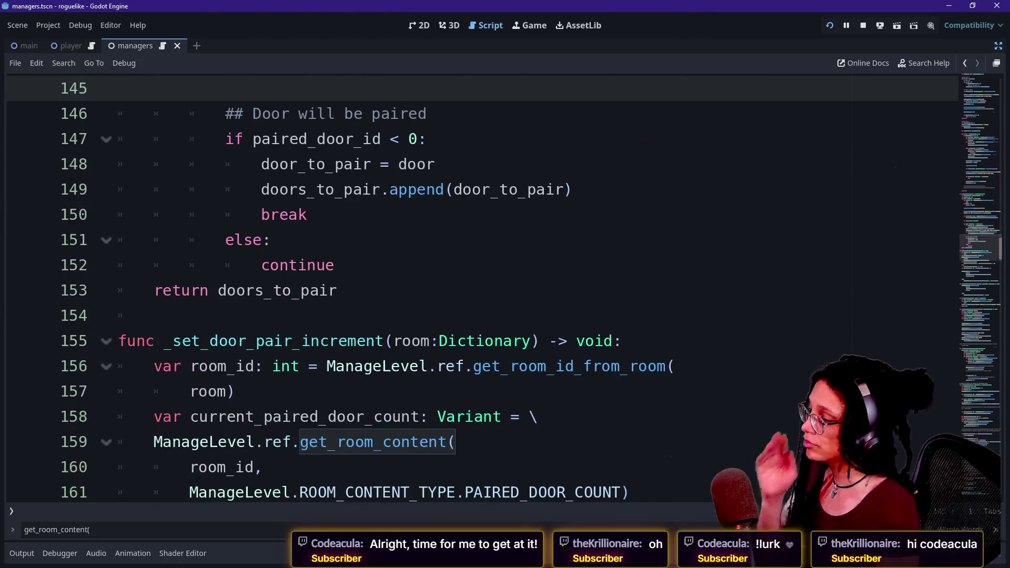
# - Step through the door-pairing loop lines around its return and continue statements
pyautogui.press('Down')
pyautogui.press('Up')
pyautogui.press('Up')
pyautogui.press('Up')
pyautogui.press('Down')
pyautogui.press('Down')
pyautogui.press('Down')
pyautogui.press('Up')
pyautogui.press('Down')
pyautogui.press('Down')
pyautogui.press('Down')
pyautogui.press('Up')
pyautogui.press('Up')
pyautogui.press('Up')
pyautogui.press('Up')
pyautogui.press('Up')
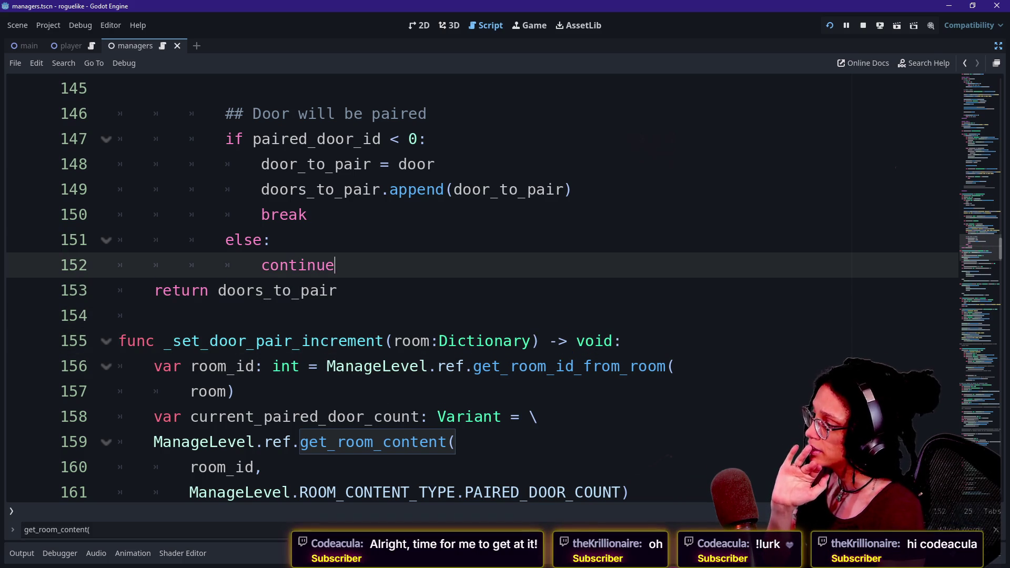
pyautogui.press('Down')
pyautogui.press('Down')
pyautogui.press('Down')
pyautogui.press('Up')
pyautogui.press('Up')
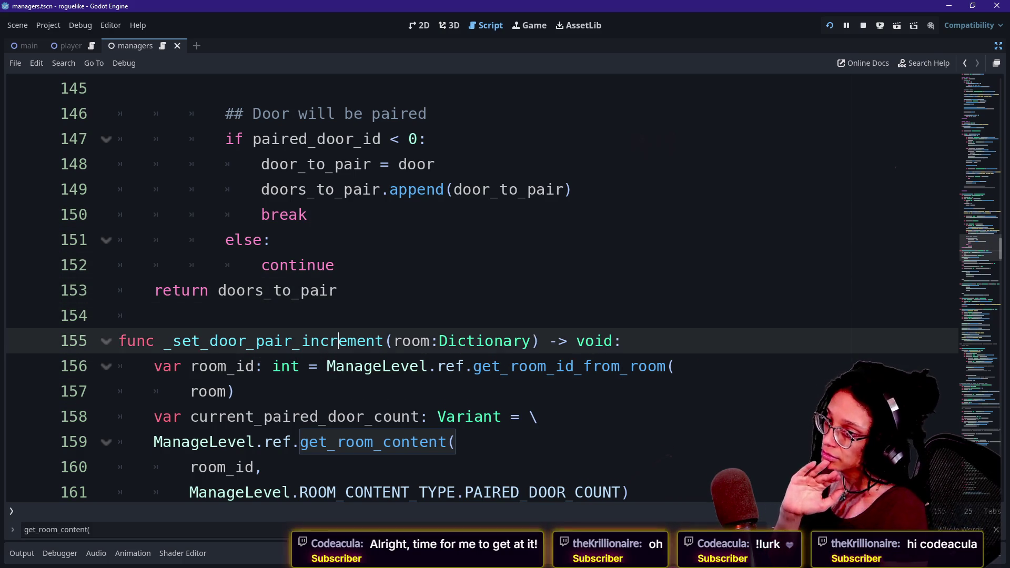
pyautogui.press('Down')
pyautogui.press('Down')
pyautogui.press('Down')
pyautogui.press('Down')
pyautogui.press('Up')
pyautogui.press('Down')
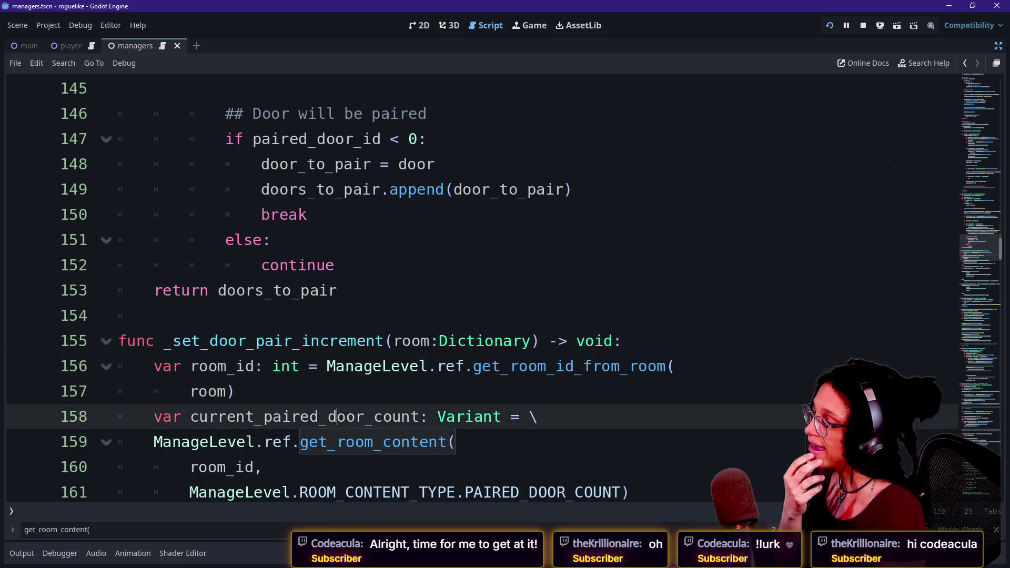
pyautogui.press('Up')
pyautogui.press('Up')
pyautogui.press('Up')
pyautogui.press('Up')
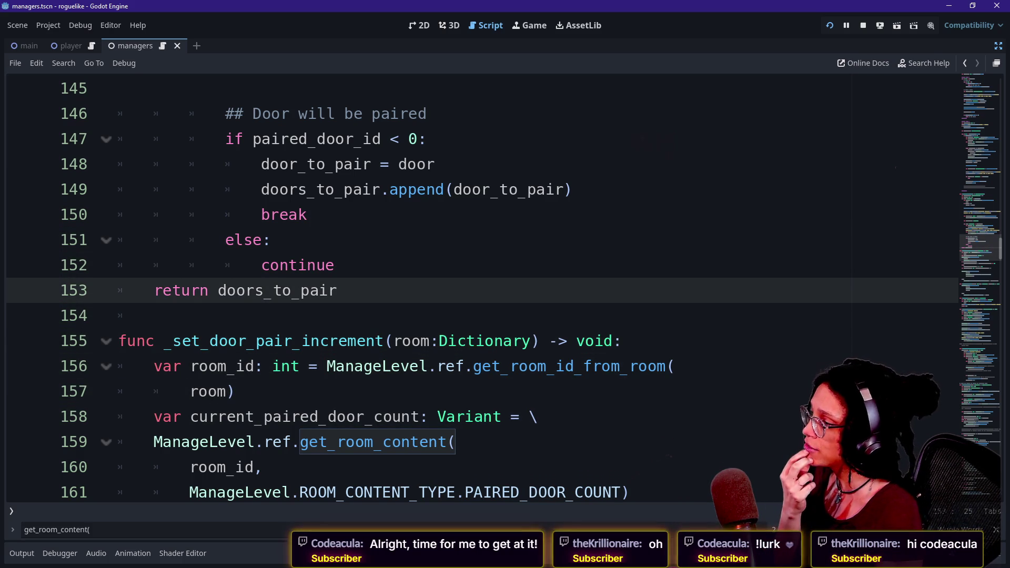
pyautogui.press('Down')
pyautogui.press('Down')
pyautogui.press('Up')
pyautogui.press('Up')
pyautogui.press('Up')
pyautogui.press('Down')
pyautogui.press('Up')
pyautogui.press('Up')
pyautogui.press('Down')
pyautogui.press('Down')
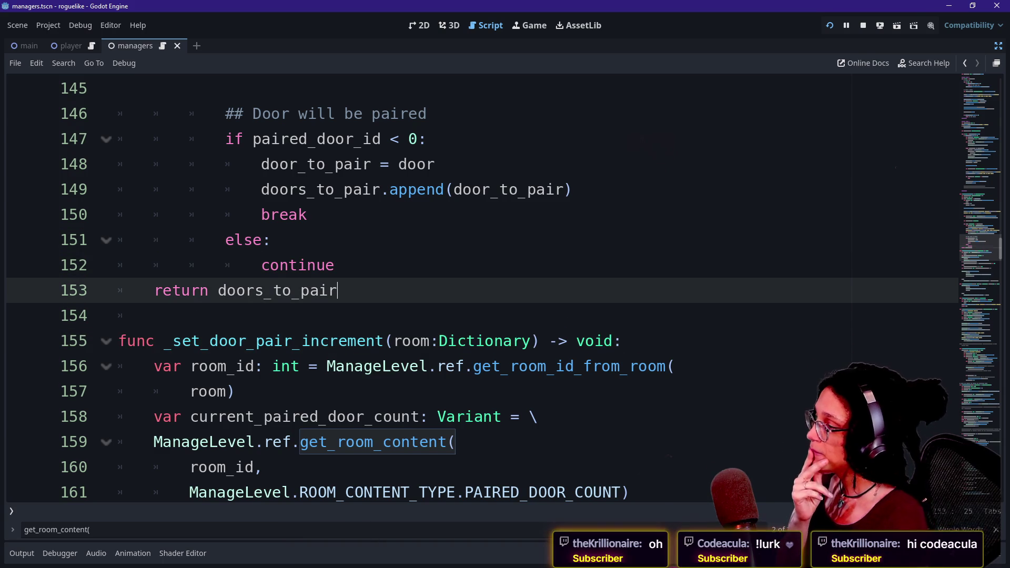
pyautogui.click(501, 417)
pyautogui.press('Up')
pyautogui.press('Up')
pyautogui.press('Up')
pyautogui.press('Down')
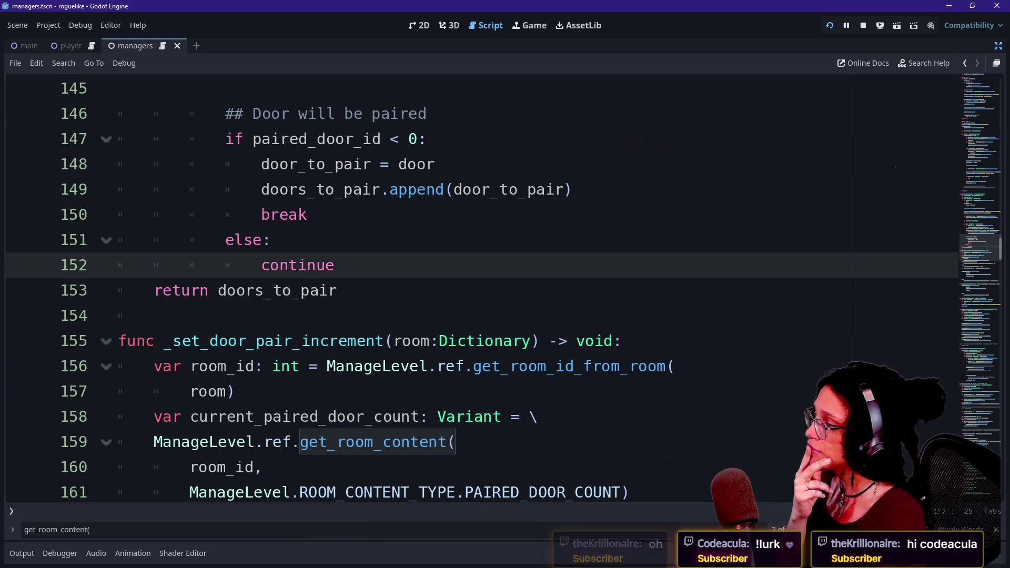
# - Scroll down to look over _pick_room and the _assign_door_and_path_ids function
pyautogui.scroll(-2, 474, 289)
pyautogui.scroll(-8, 474, 290)
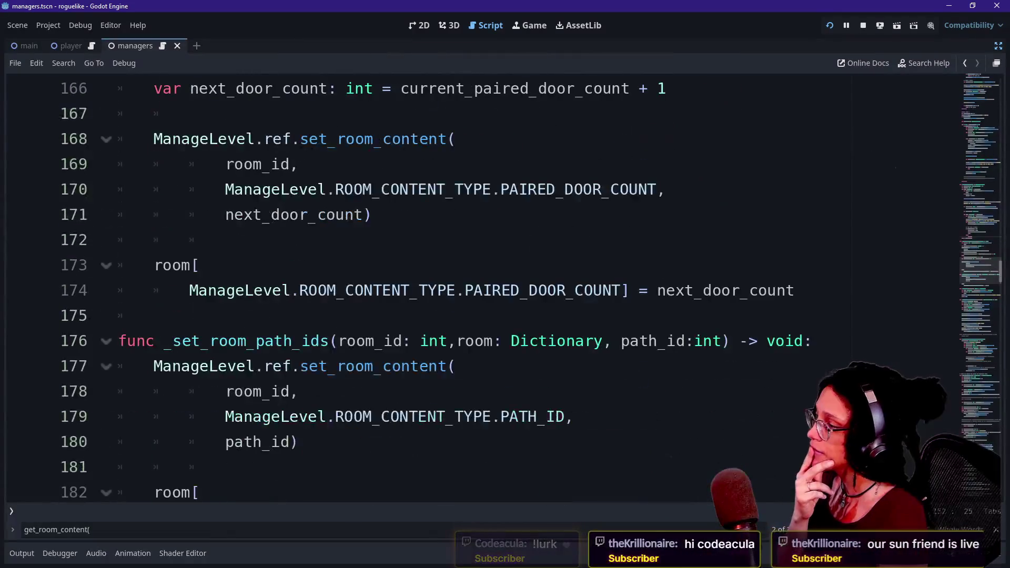
pyautogui.scroll(-3, 474, 290)
pyautogui.click(254, 315)
pyautogui.click(612, 366)
pyautogui.moveTo(509, 417); pyautogui.dragTo(676, 291)
pyautogui.tripleClick(368, 139)
pyautogui.click(254, 315)
pyautogui.click(119, 341)
pyautogui.moveTo(687, 367); pyautogui.dragTo(437, 391)
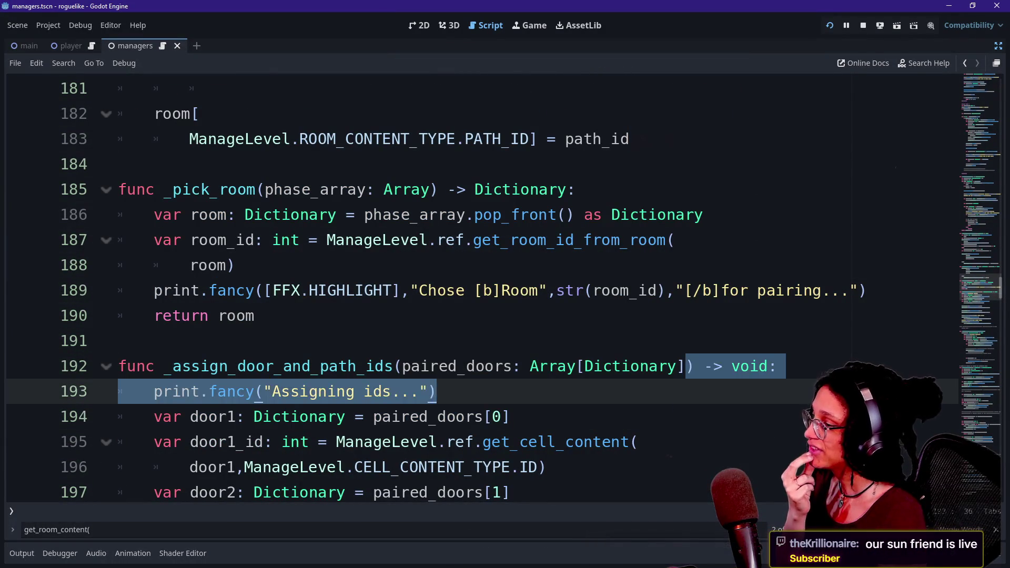
pyautogui.press('Down')
pyautogui.press('Down')
pyautogui.press('Down')
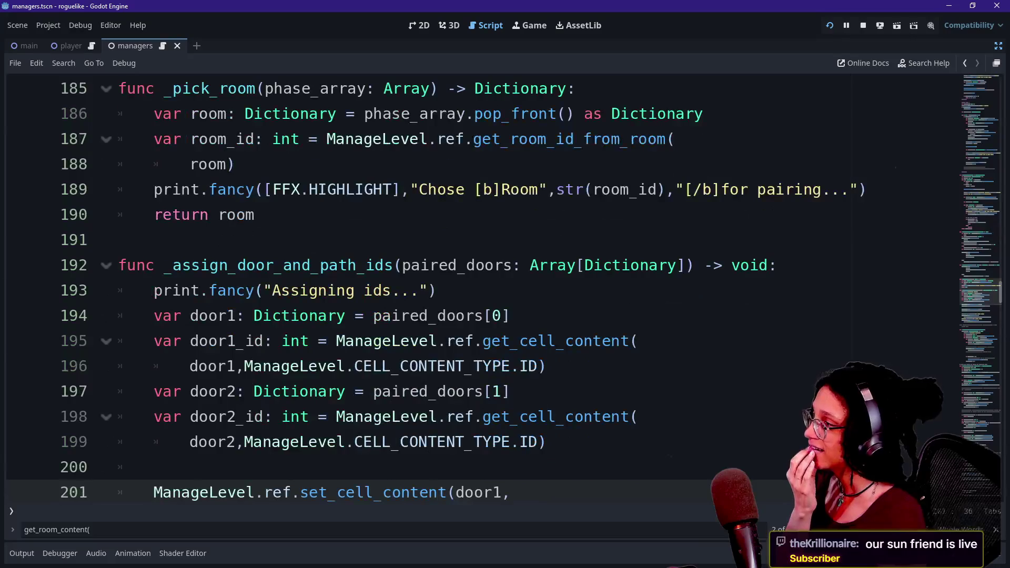
# - Scroll back up to the door-pairing loop in _get_unpaired_doors
pyautogui.scroll(1, 473, 290)
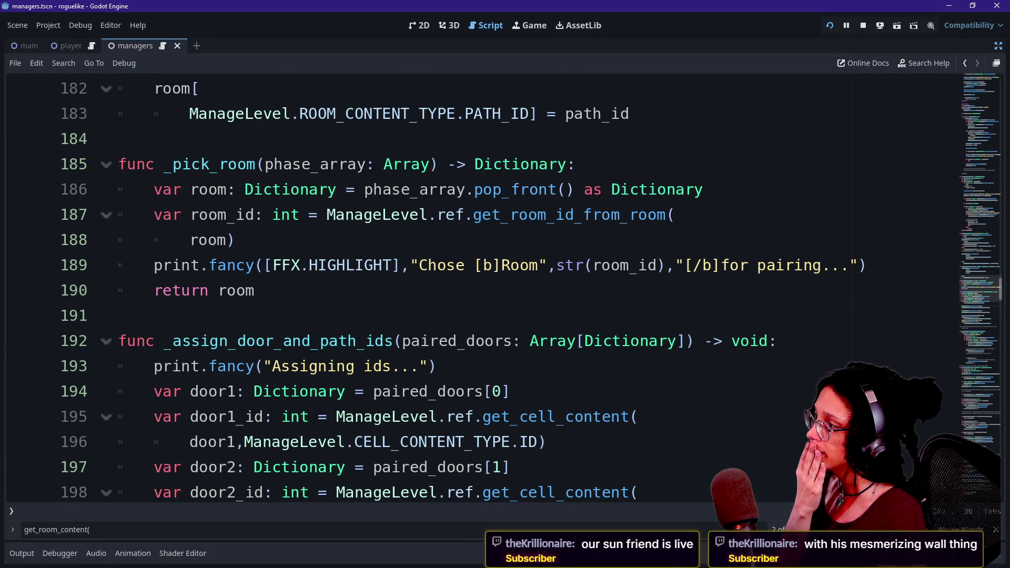
pyautogui.scroll(15, 473, 290)
pyautogui.scroll(-3, 473, 289)
pyautogui.scroll(4, 474, 289)
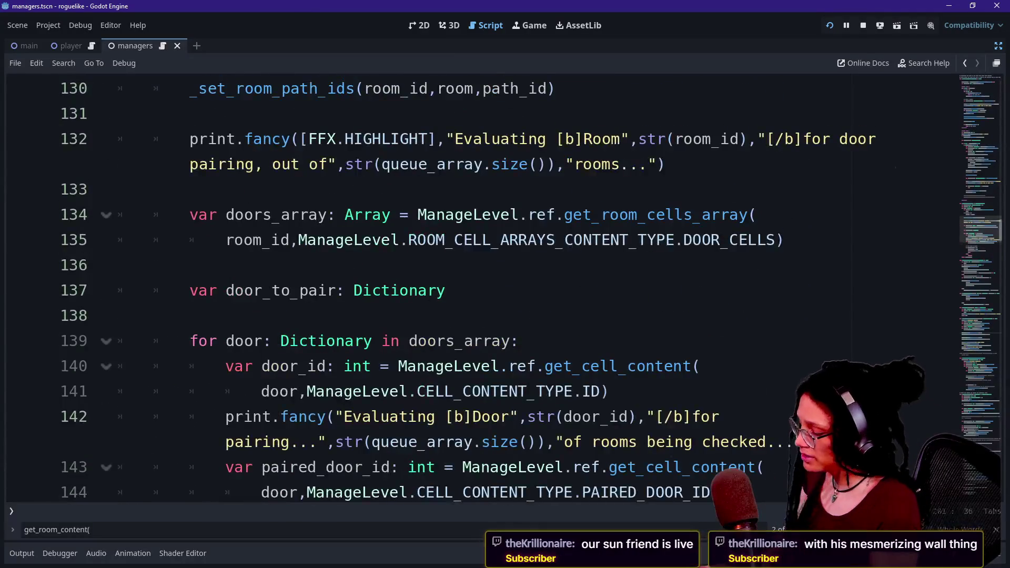
# - Find 'inc' and add an empty line after the _set_door_pair_increment call
pyautogui.hotkey('ctrl', 'f')
pyautogui.write('inc')
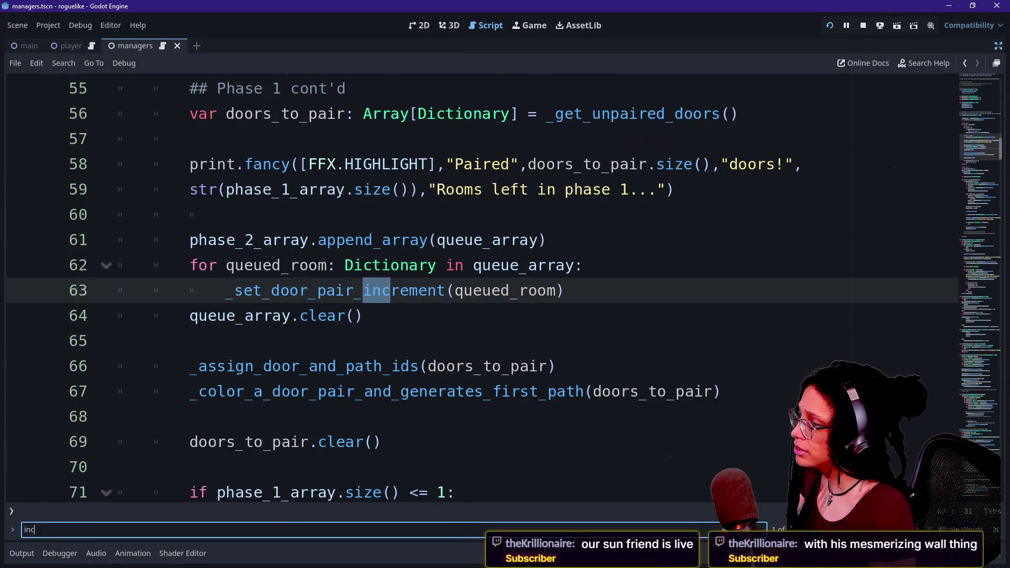
pyautogui.click(434, 340)
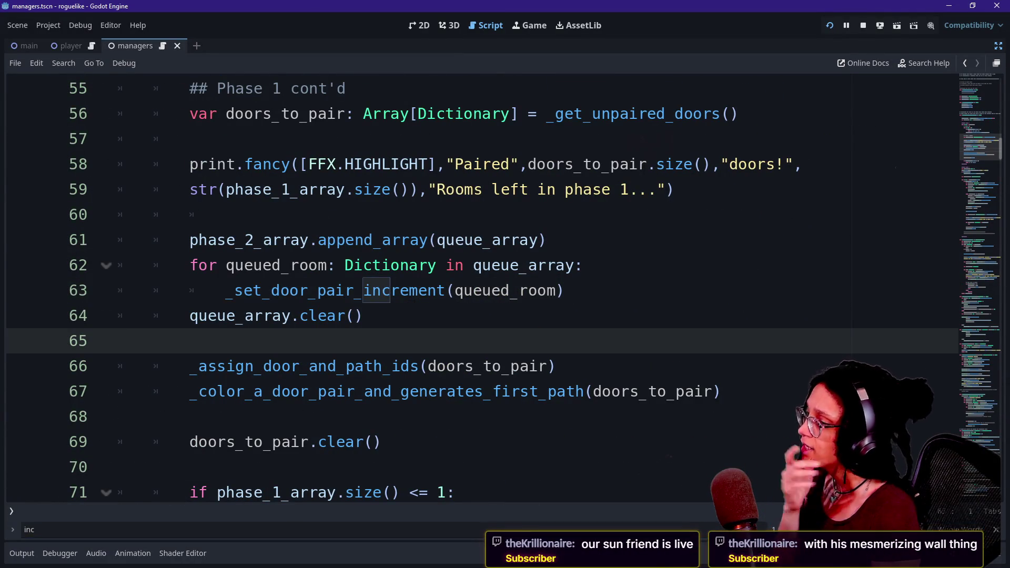
pyautogui.click(566, 290)
pyautogui.press('Return')
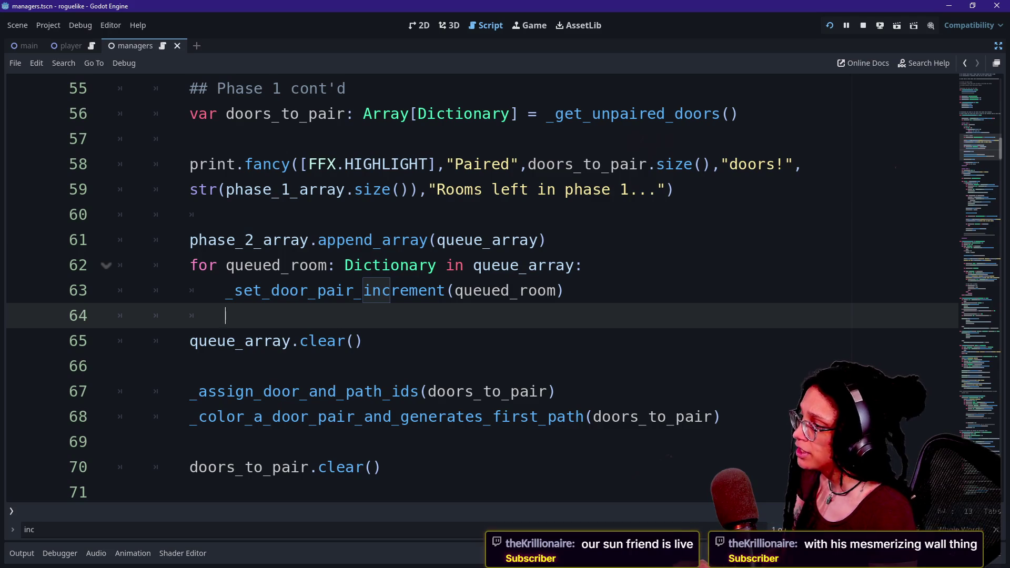
pyautogui.click(528, 291)
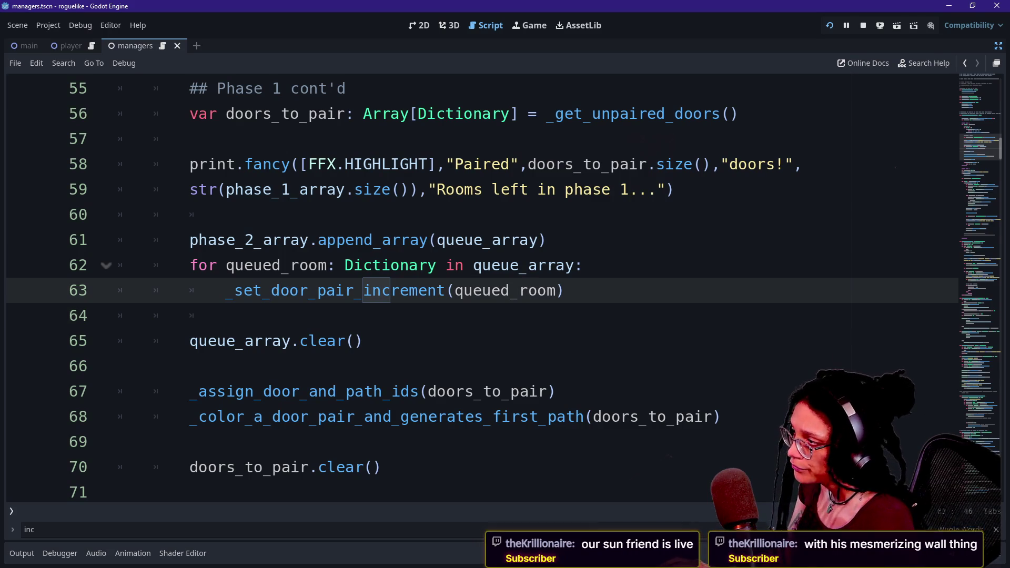
pyautogui.click(253, 341)
pyautogui.click(224, 316)
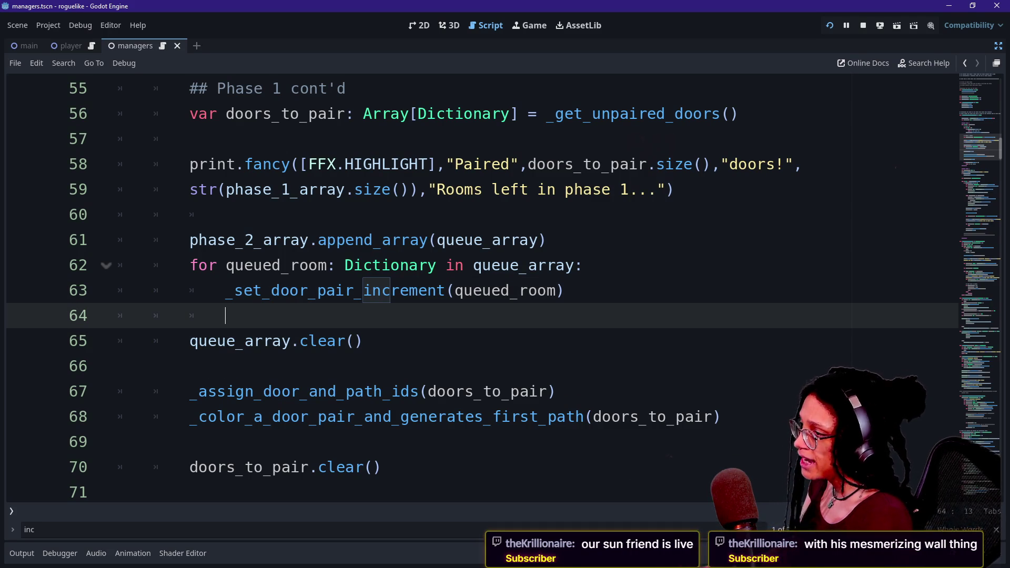
# - Start an 'if queued_room' line and above it declare 'var queued_room_paired_count: int = \'
pyautogui.write('if ')
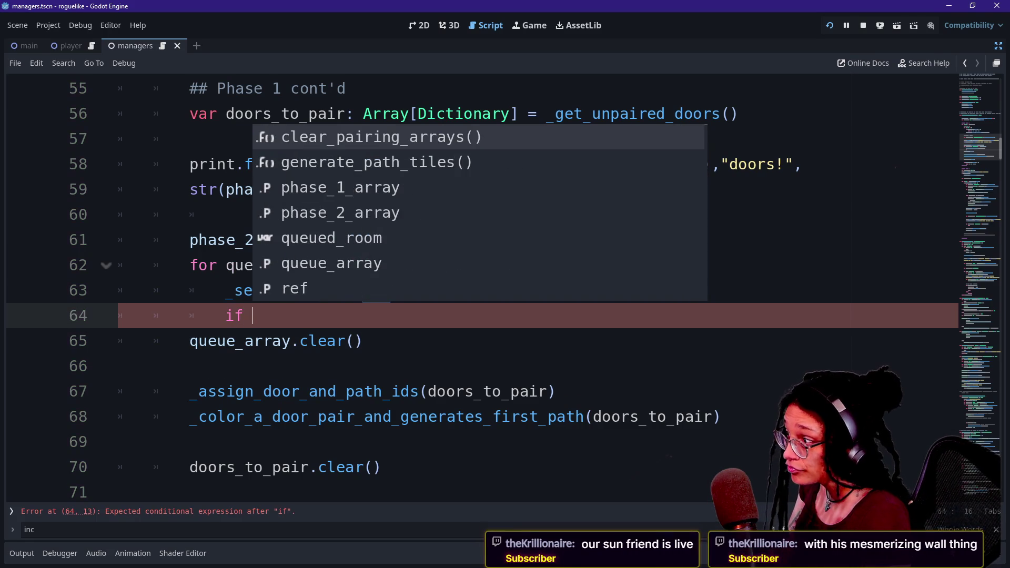
pyautogui.write('queued_')
pyautogui.press('Return')
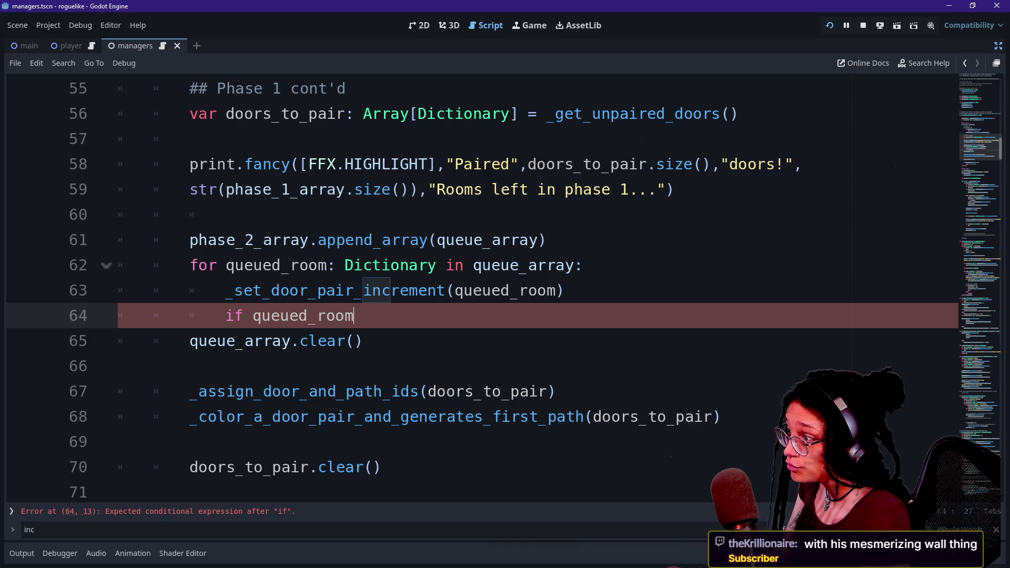
pyautogui.hotkey('ctrl', 'shift', 'Return')
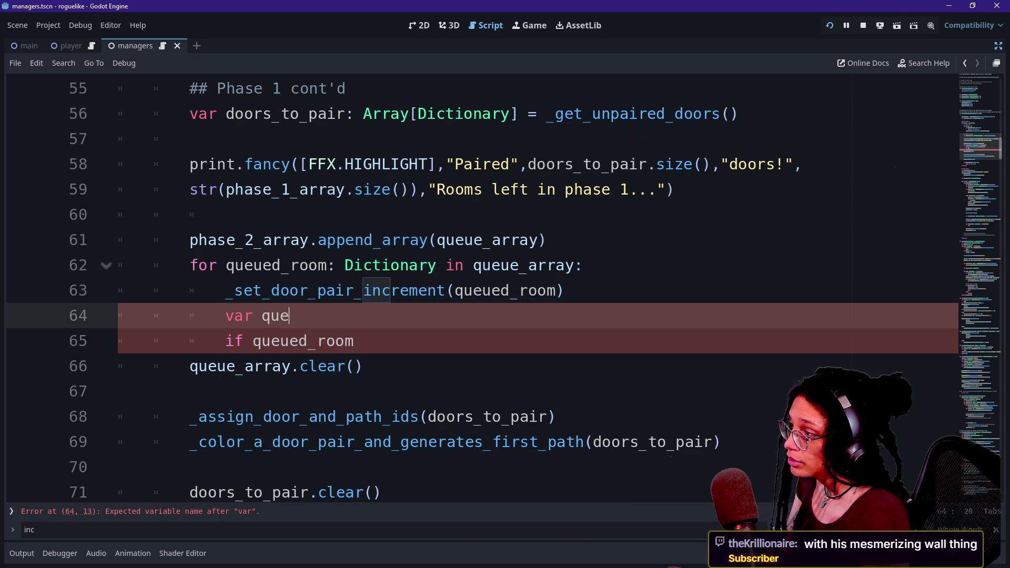
pyautogui.write('ued_room')
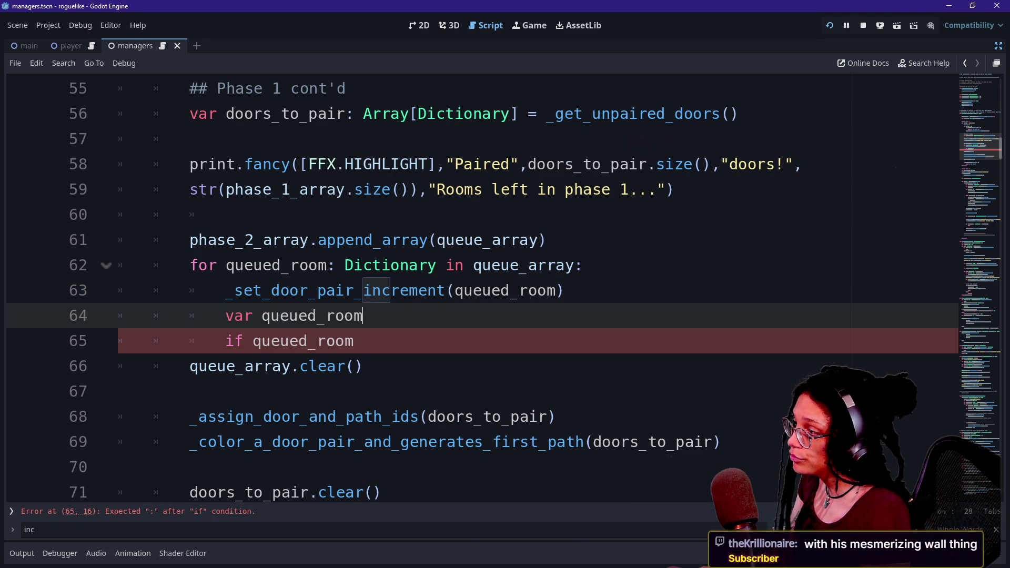
pyautogui.write('_inc')
pyautogui.press('BackSpace')
pyautogui.press('BackSpace')
pyautogui.press('BackSpace')
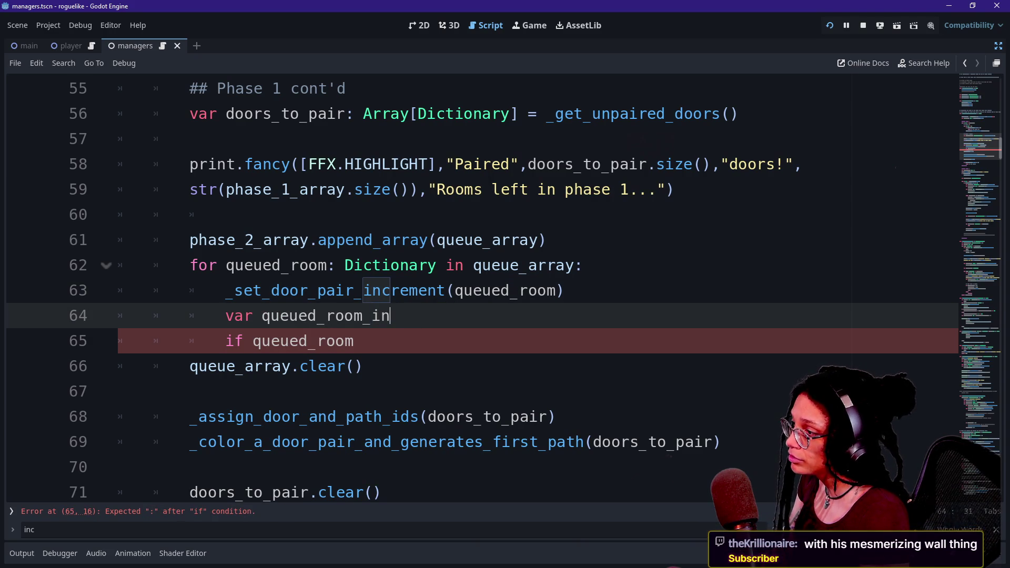
pyautogui.write('paired_cou')
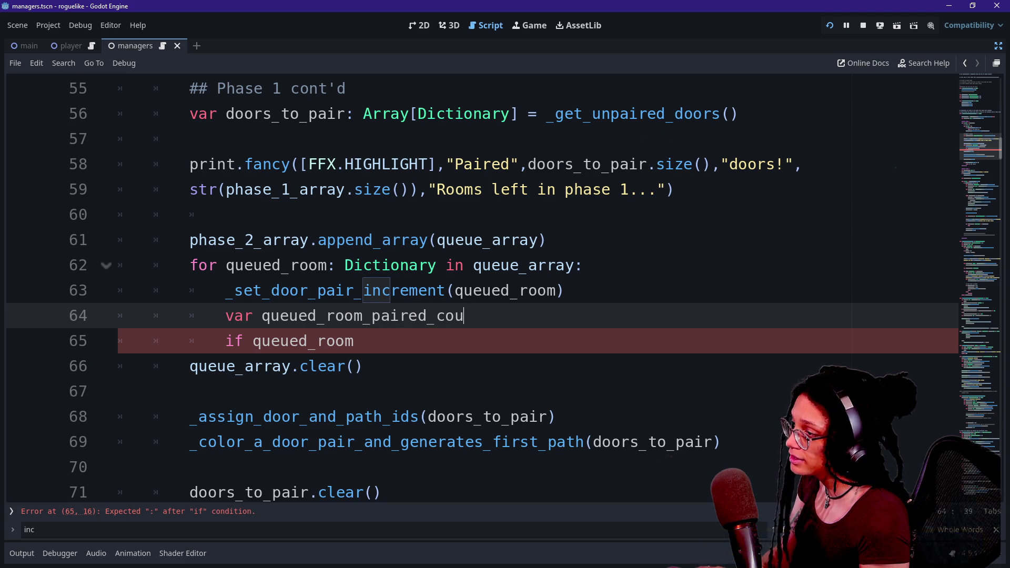
pyautogui.write('nt: int =')
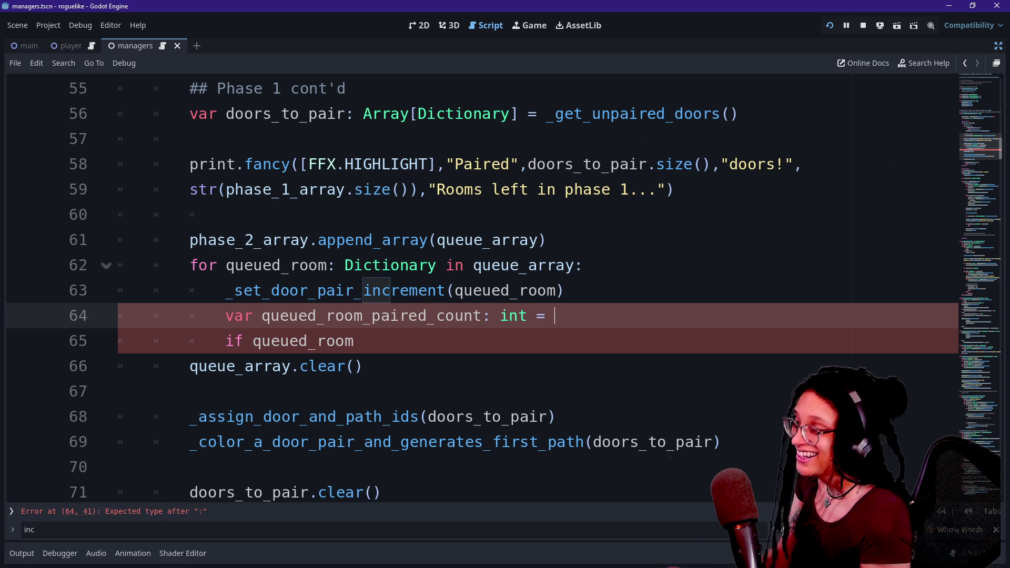
pyautogui.hotkey('ctrl', 'space')
pyautogui.write('\\')
pyautogui.press('Return')
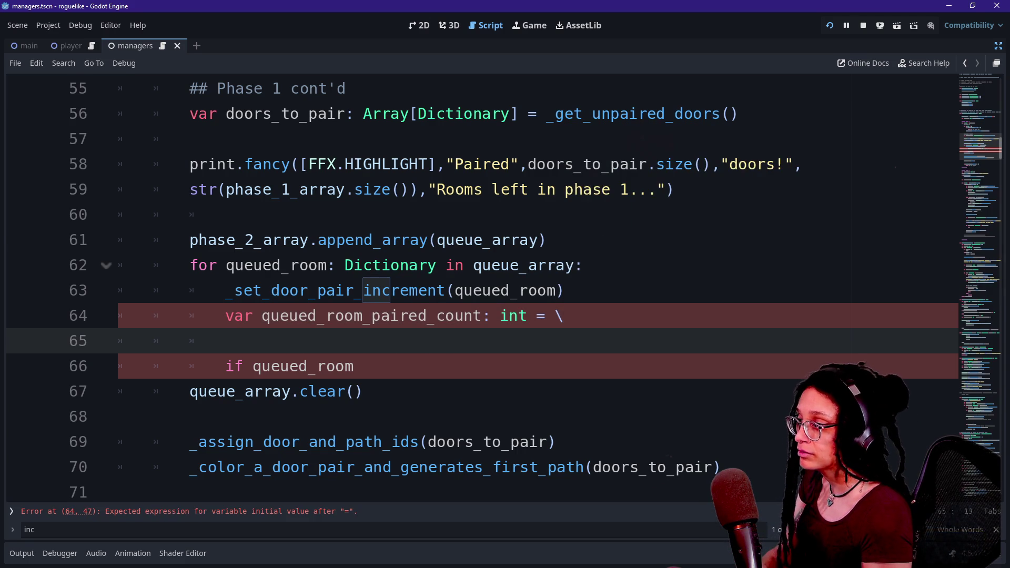
# - Continue the declaration on the next line with ManageLevel.ref
pyautogui.write('Ma')
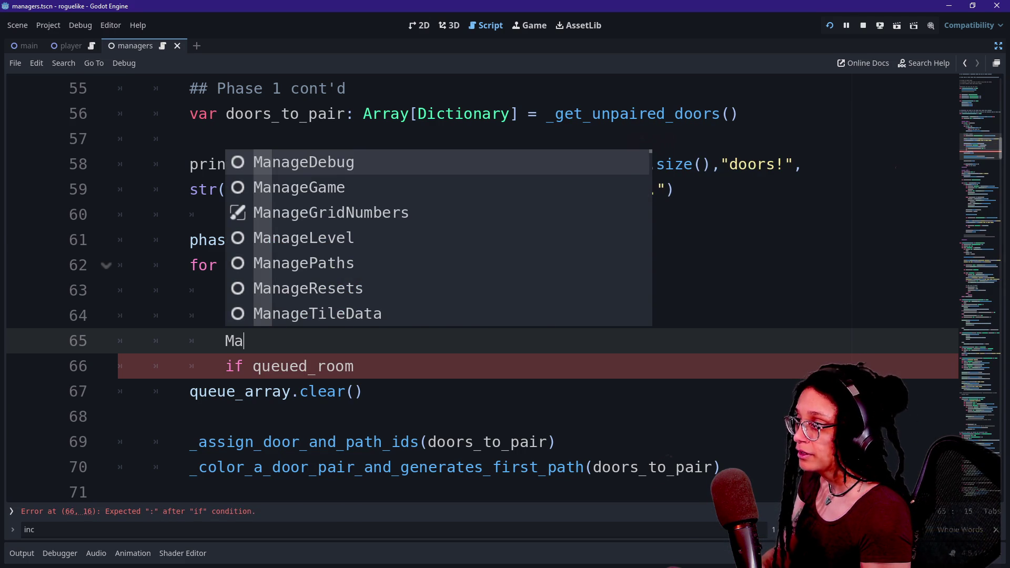
pyautogui.press('BackSpace')
pyautogui.press('BackSpace')
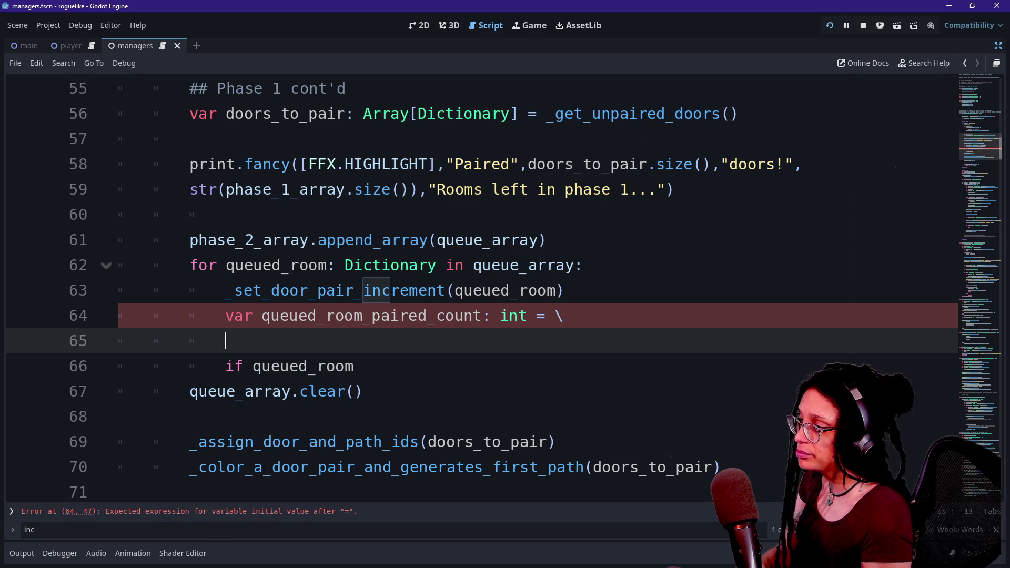
pyautogui.write('Manage')
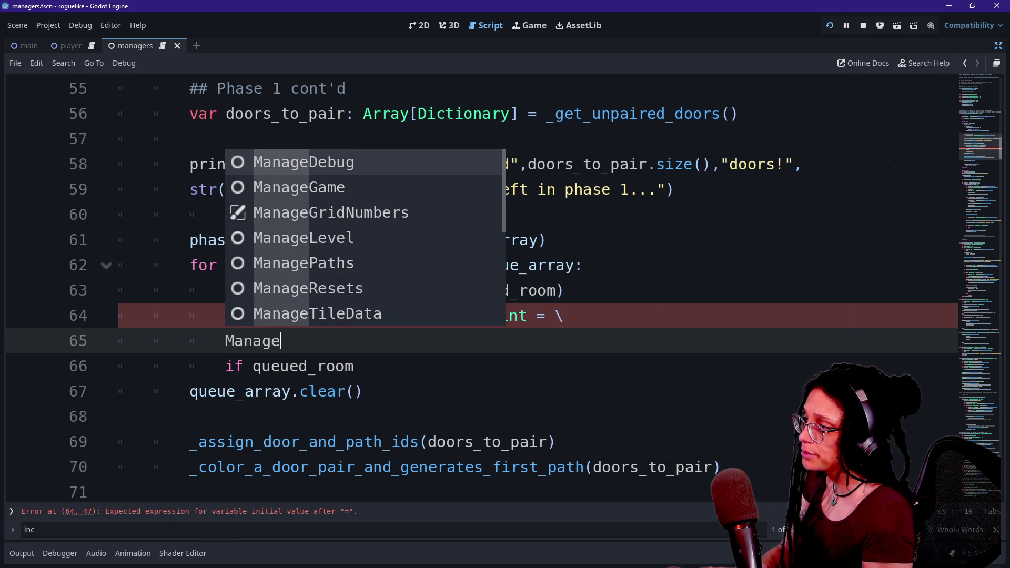
pyautogui.press('Down')
pyautogui.press('Down')
pyautogui.press('Down')
pyautogui.press('Return')
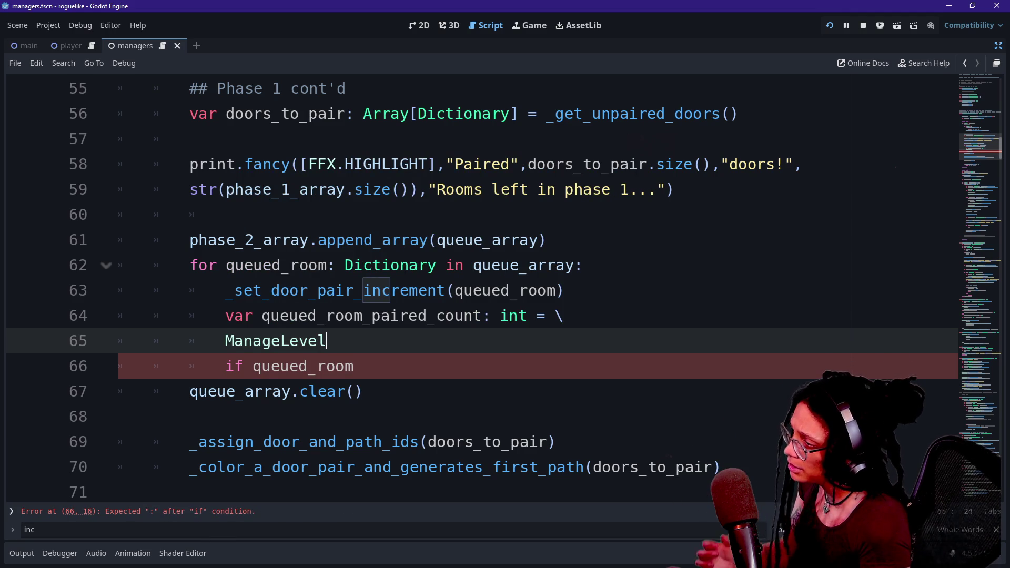
pyautogui.write('.')
pyautogui.press('Down')
pyautogui.press('Up')
pyautogui.press('Down')
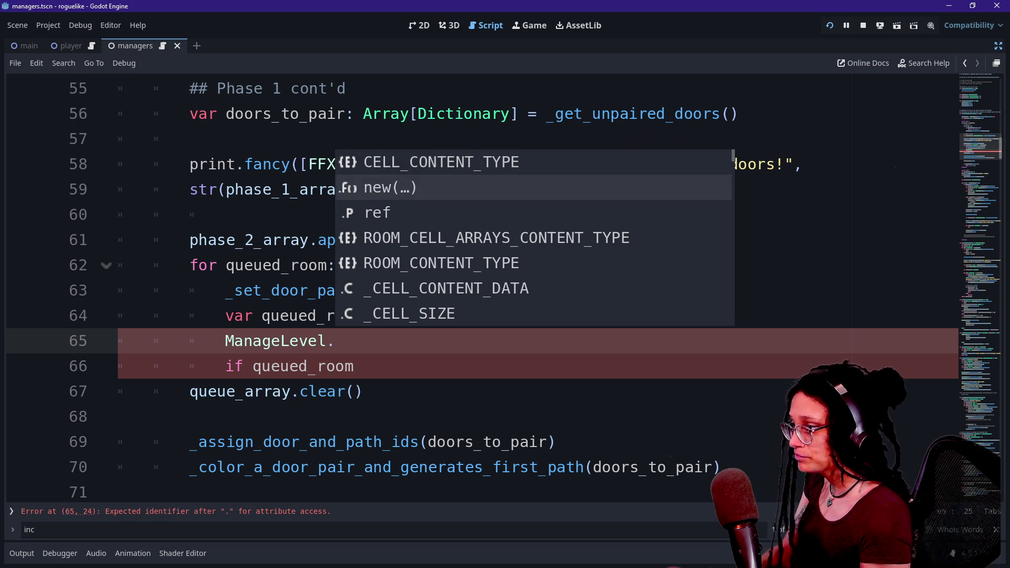
pyautogui.press('Down')
pyautogui.press('Return')
# - Append a get_room_content( call with room_id as its argument
pyautogui.write('.get')
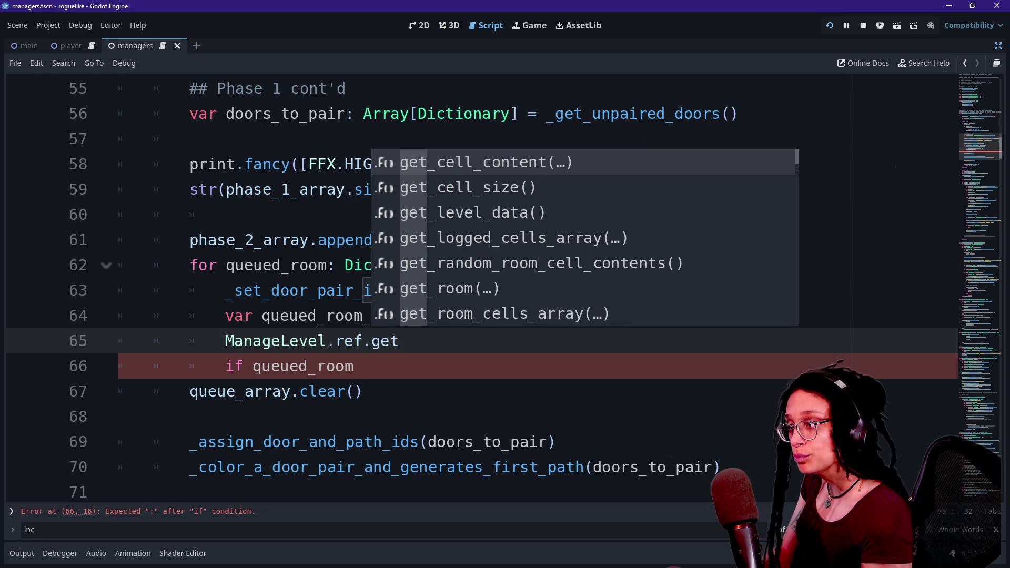
pyautogui.write('_room')
pyautogui.press('Down')
pyautogui.press('Down')
pyautogui.press('Return')
pyautogui.write("'")
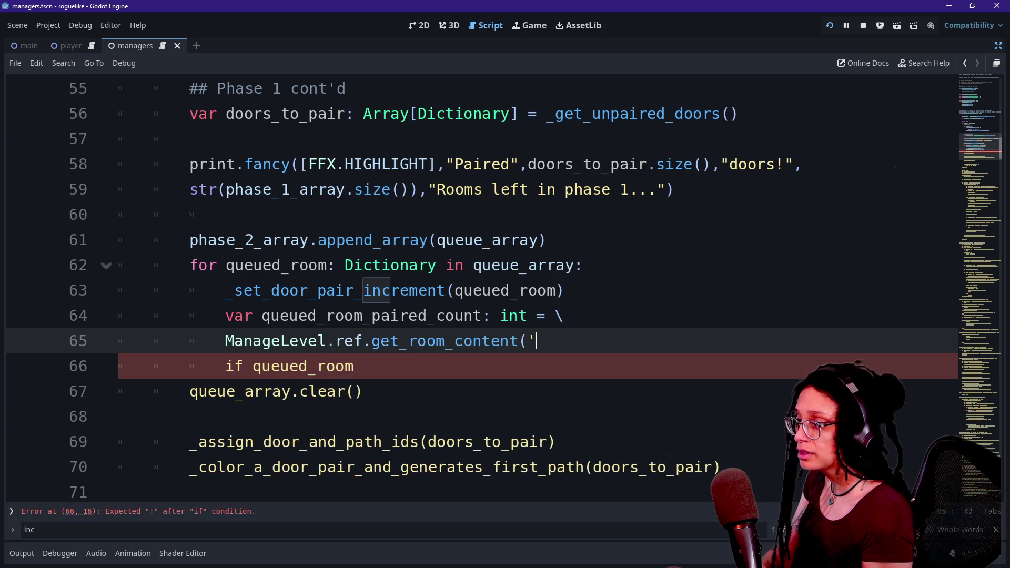
pyautogui.press('BackSpace')
pyautogui.press('Return')
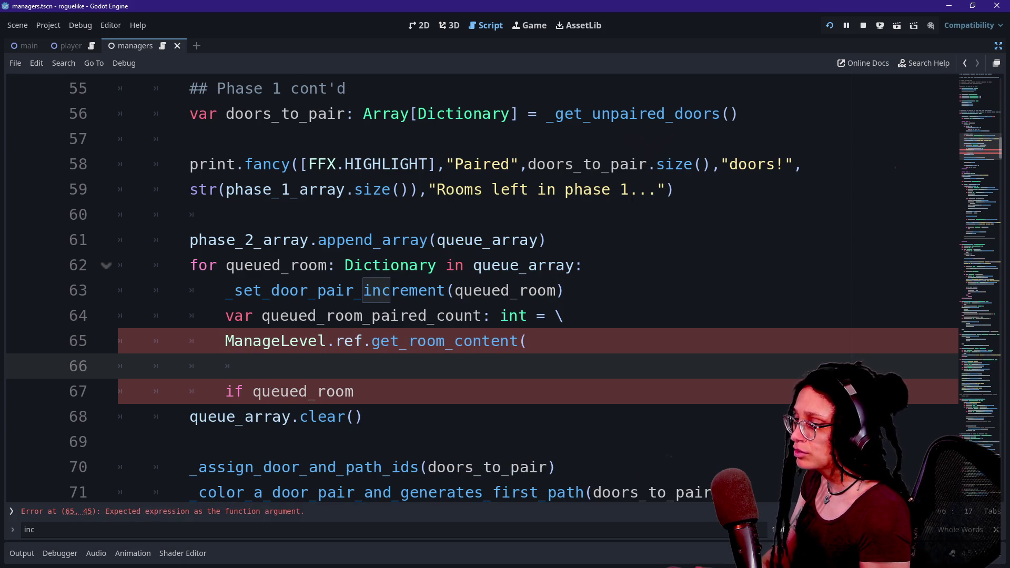
pyautogui.write('room_id')
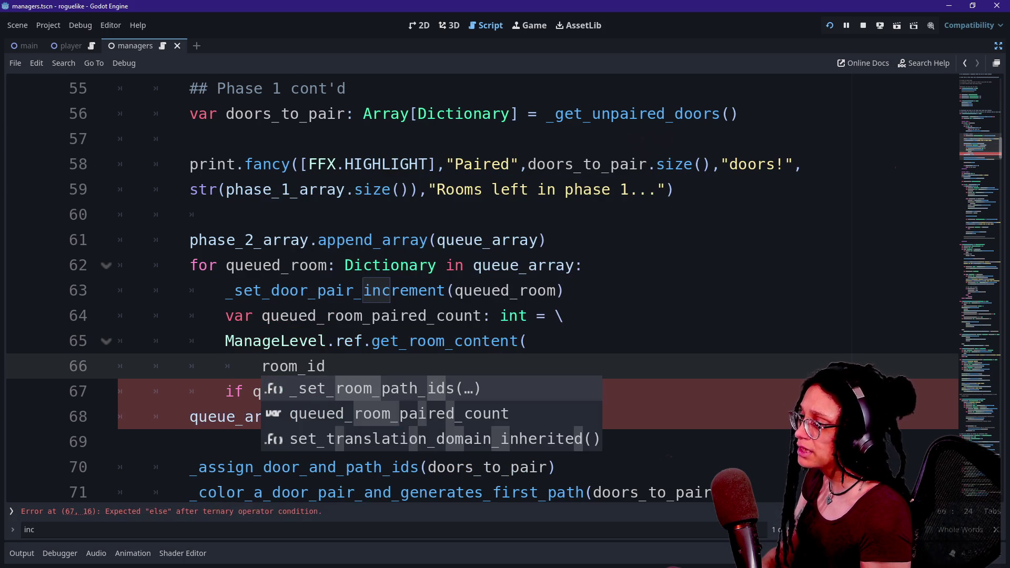
# - Select and delete the get_room_content call lines
pyautogui.hotkey('shift', 'Up')
pyautogui.hotkey('shift', 'Home')
pyautogui.press('BackSpace')
# - Assign queued_room[ManageLevel.ROOM_CONTENT_TYPE.PAIRED_DOOR_COUNT) to queued_room_paired_count using autocomplete
pyautogui.write('queued_ro')
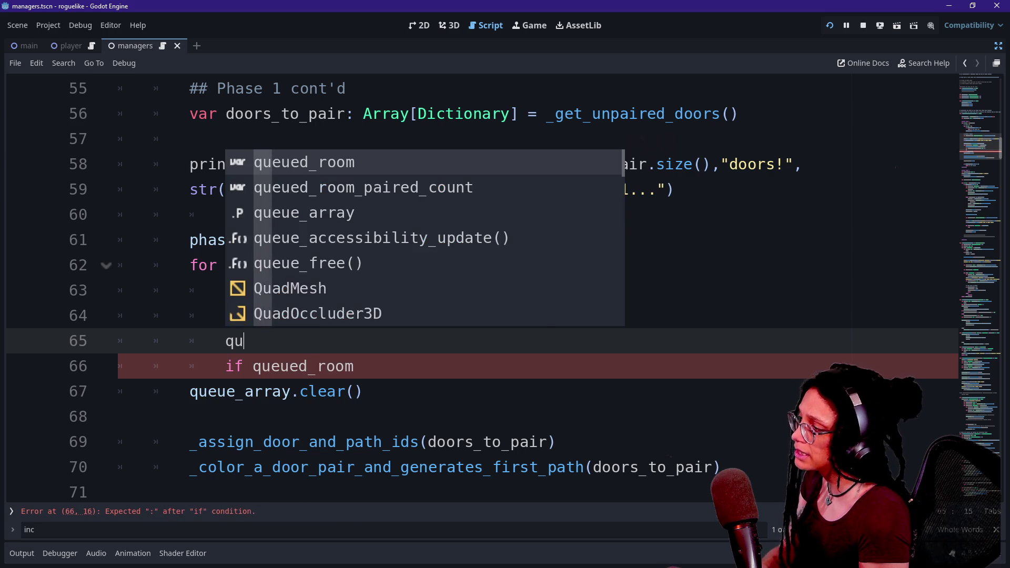
pyautogui.press('BackSpace')
pyautogui.press('BackSpace')
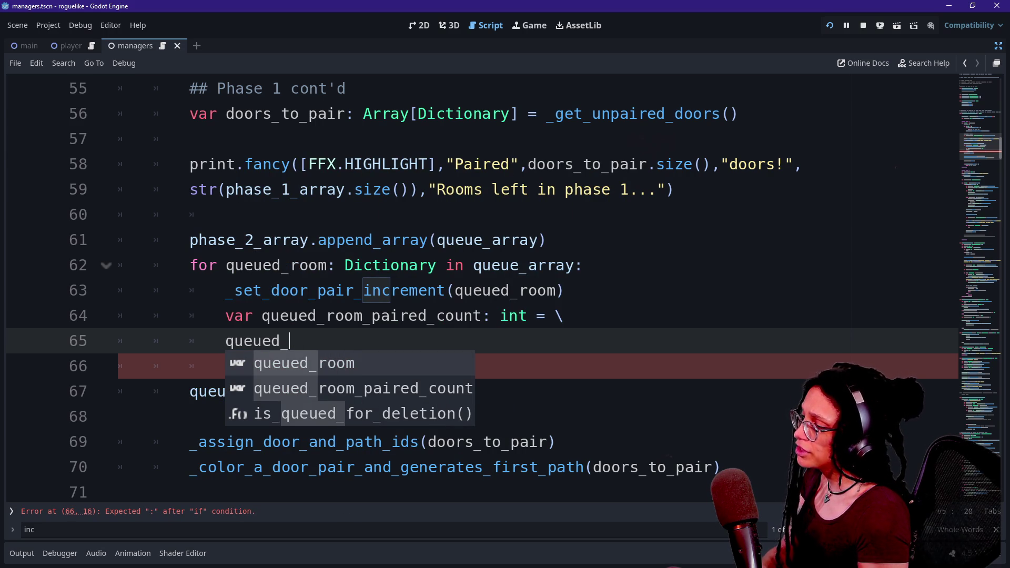
pyautogui.write('room]')
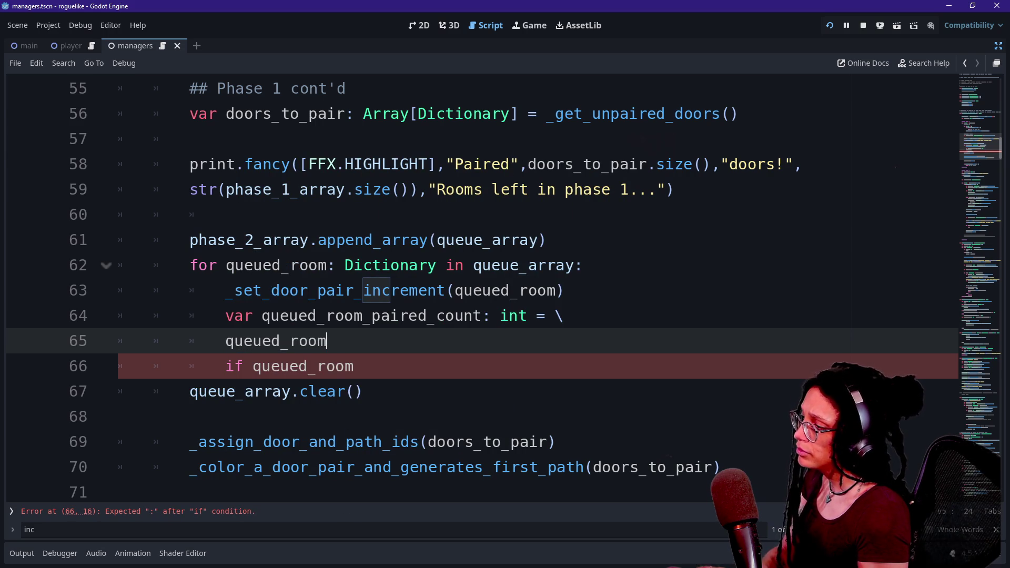
pyautogui.write('anage')
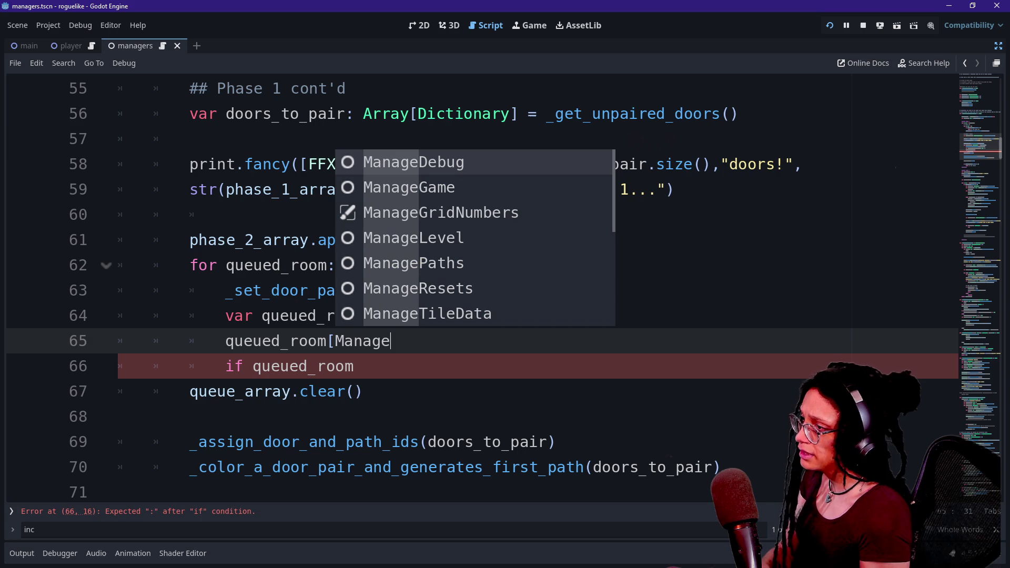
pyautogui.write('Lev')
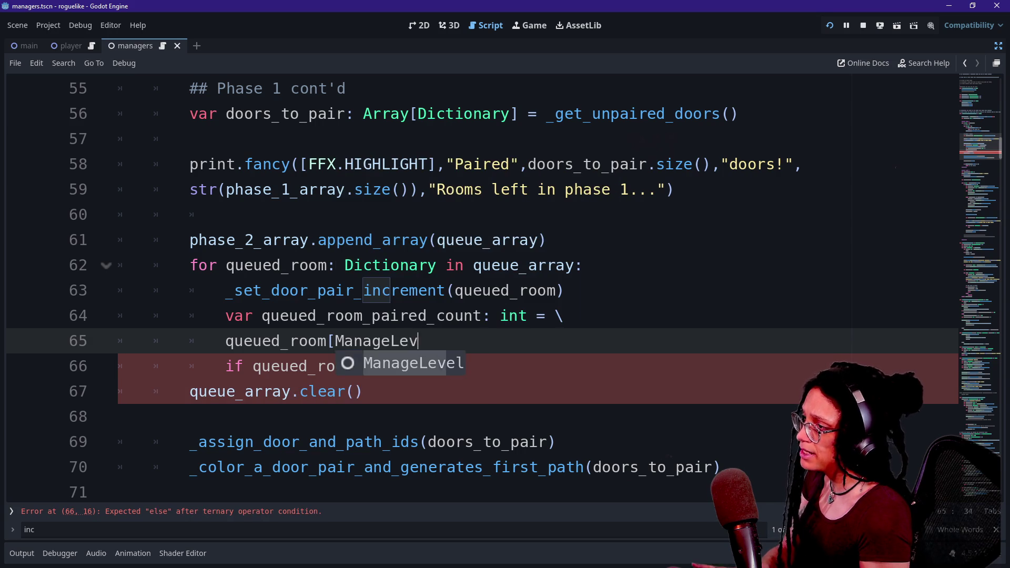
pyautogui.write('el')
pyautogui.press('Return')
pyautogui.press('BackSpace')
pyautogui.press('BackSpace')
pyautogui.press('BackSpace')
pyautogui.press('BackSpace')
pyautogui.write('.ROO')
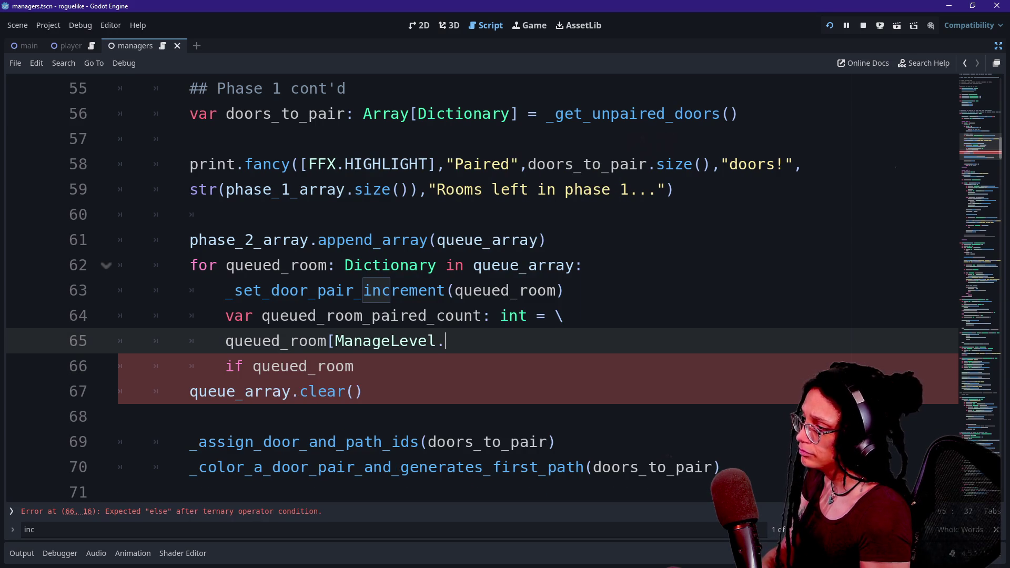
pyautogui.press('Return')
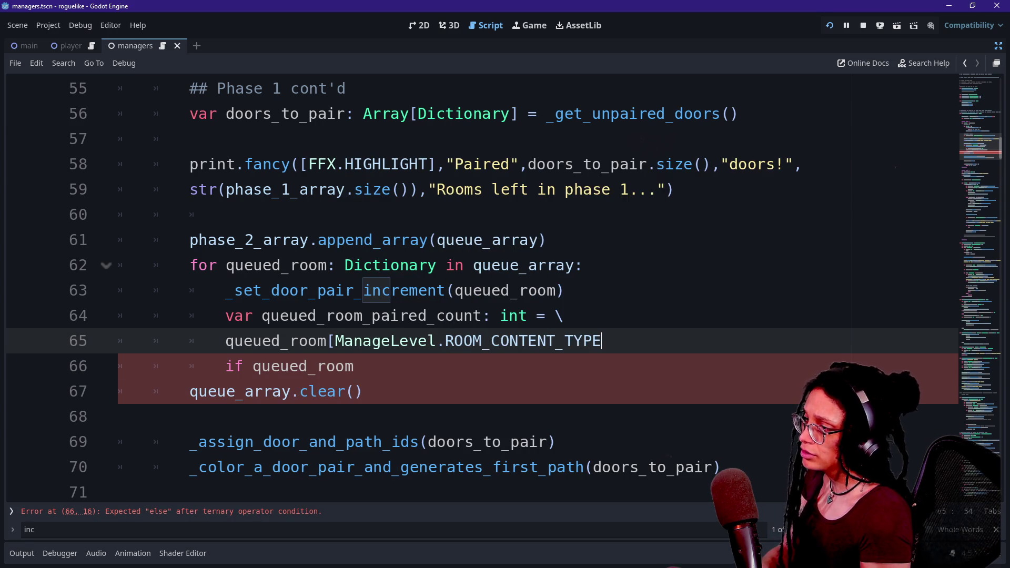
pyautogui.press('Down')
pyautogui.press('Down')
pyautogui.press('Down')
pyautogui.press('Return')
pyautogui.write(')')
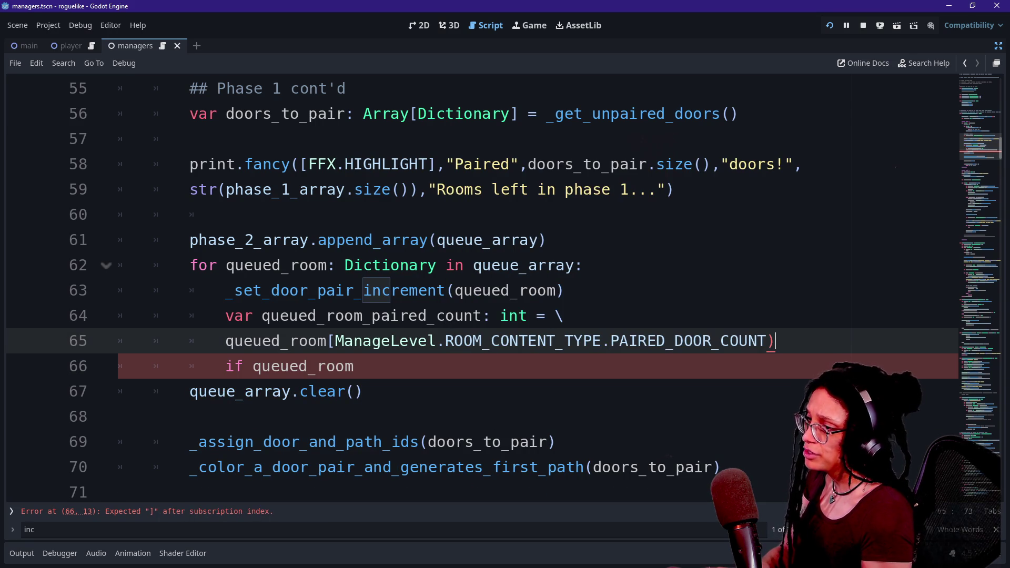
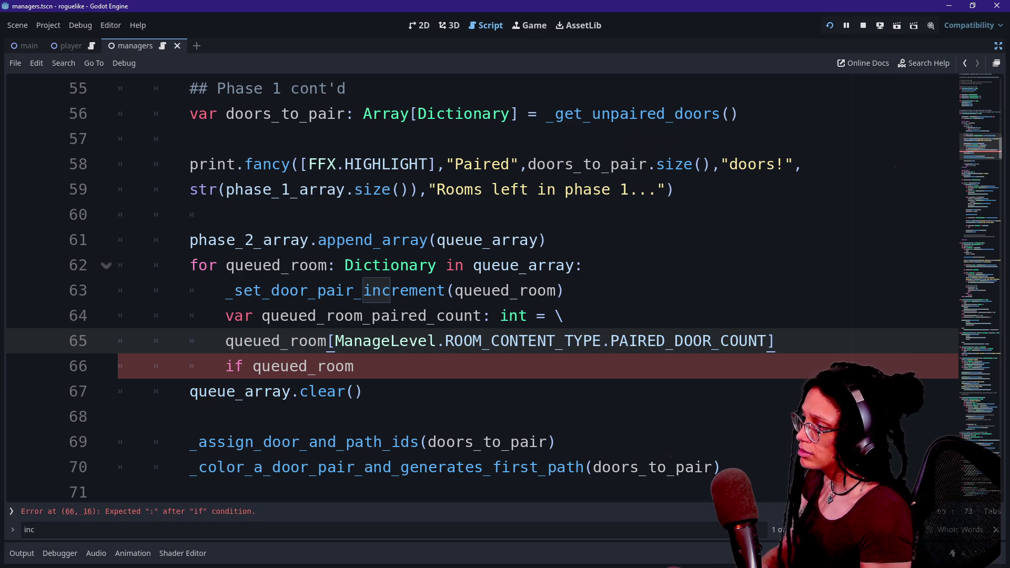
# - Indent line 65 and complete the condition 'if queued_room_paired_count >= 2:'
pyautogui.press('Tab')
pyautogui.click(355, 366)
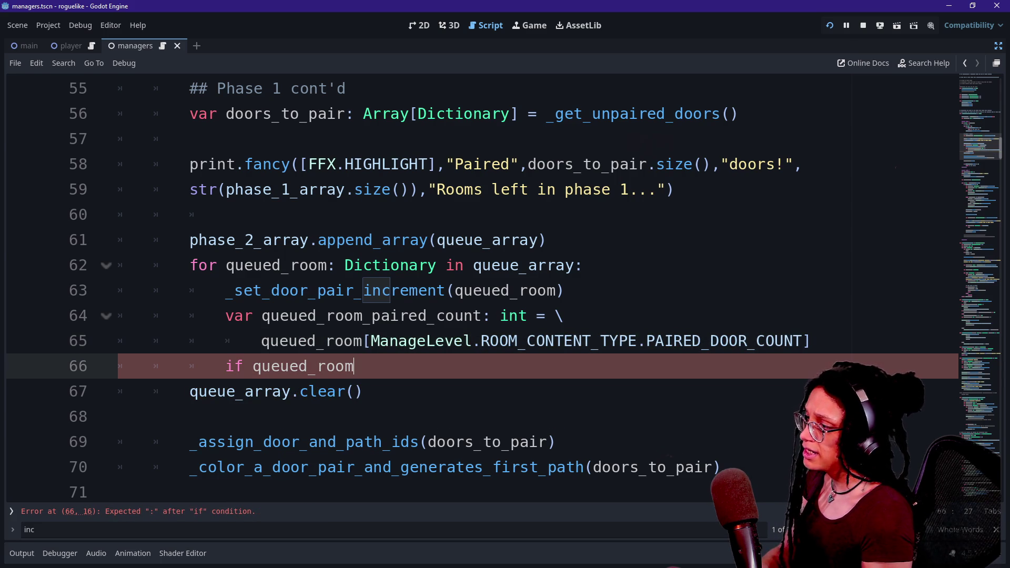
pyautogui.write('_pair')
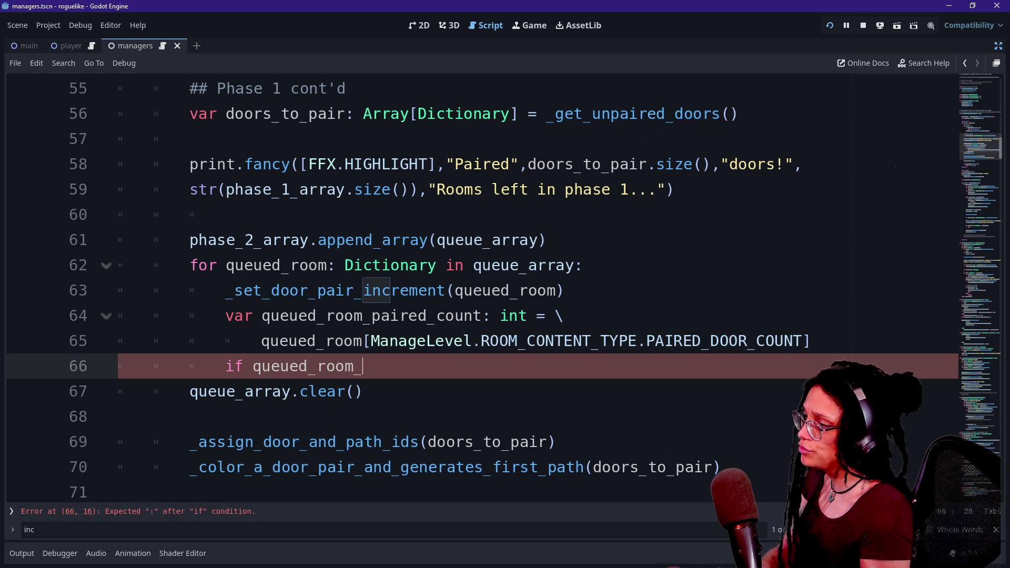
pyautogui.press('Return')
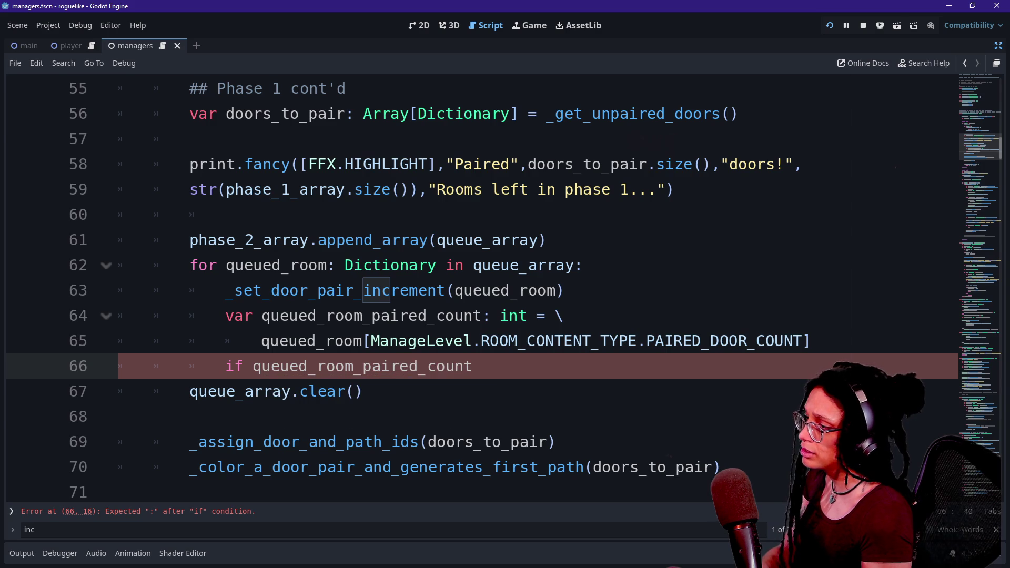
pyautogui.press('BackSpace')
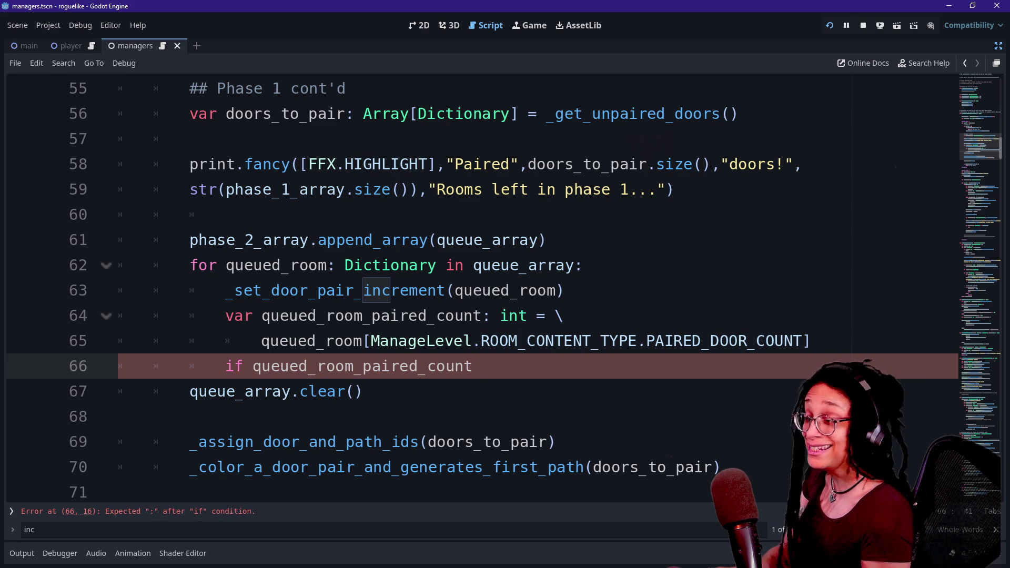
pyautogui.write('>=2:')
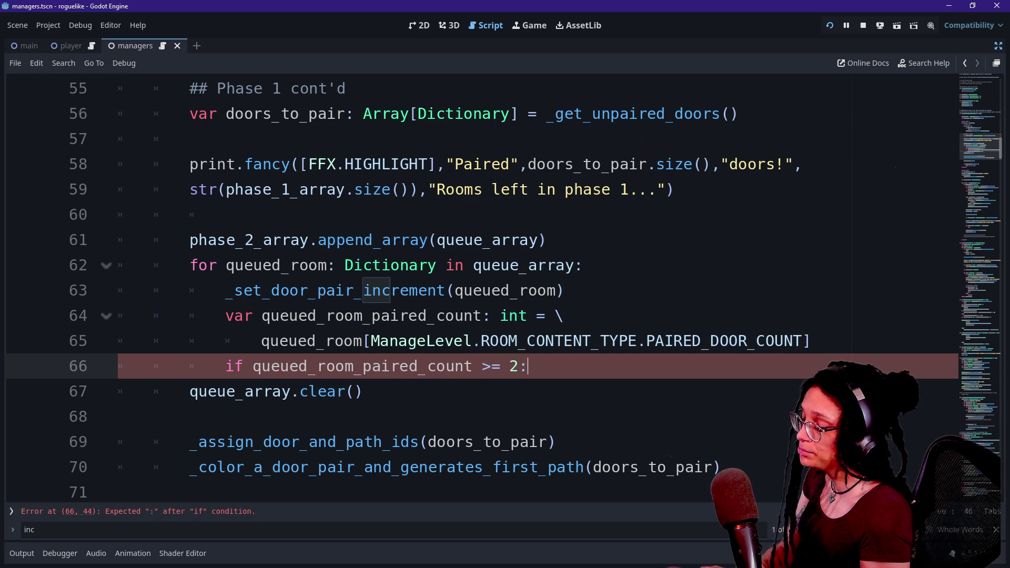
pyautogui.press('Return')
# - Move queue_array.clear() into the if body and change it to queue_array.erase(queued_room)
pyautogui.scroll(-1, 474, 290)
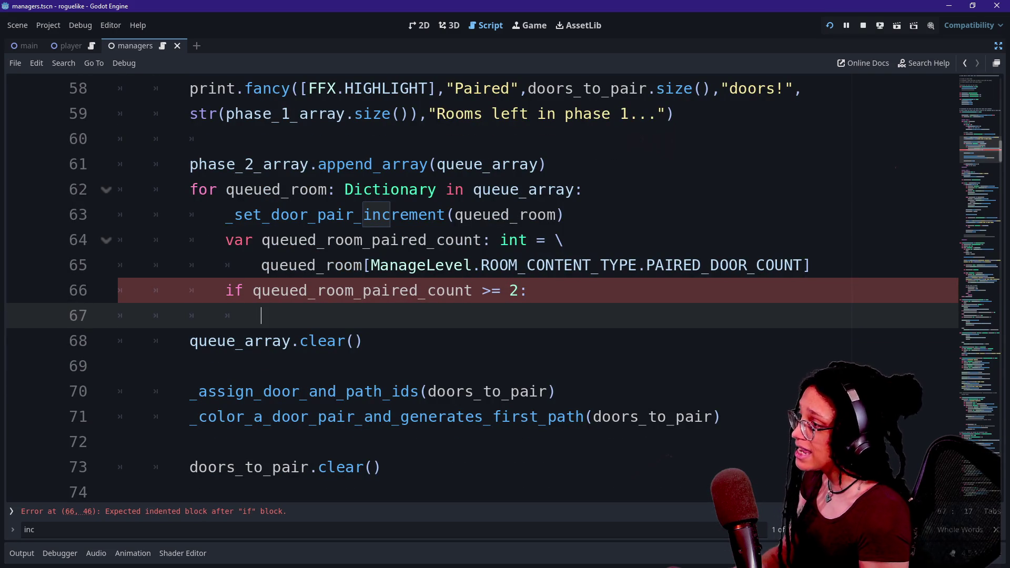
pyautogui.moveTo(190, 341); pyautogui.dragTo(362, 341)
pyautogui.click(197, 341)
pyautogui.press('Home')
pyautogui.press('BackSpace')
pyautogui.press('BackSpace')
pyautogui.press('BackSpace')
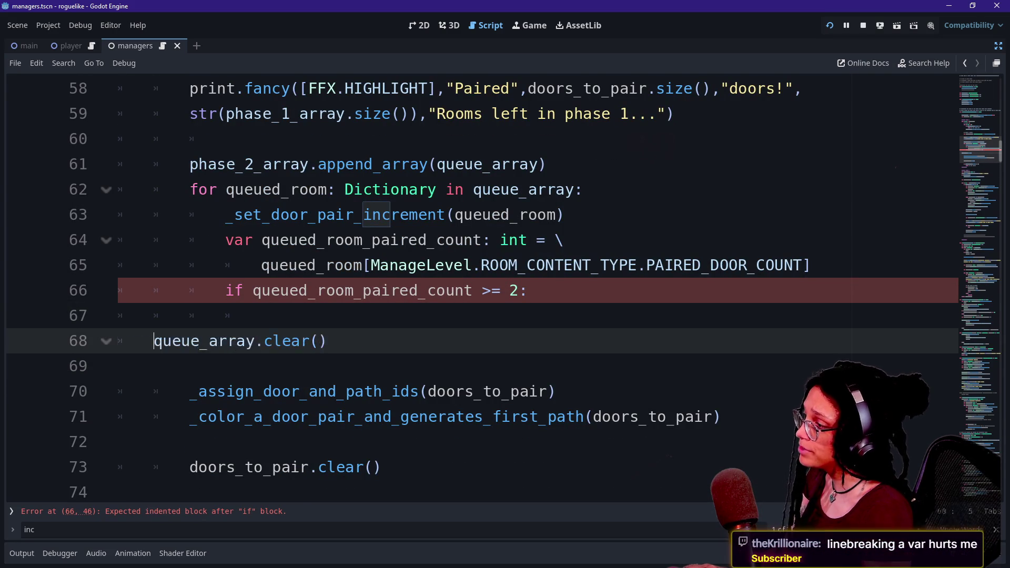
pyautogui.press('End')
pyautogui.press('BackSpace')
pyautogui.press('BackSpace')
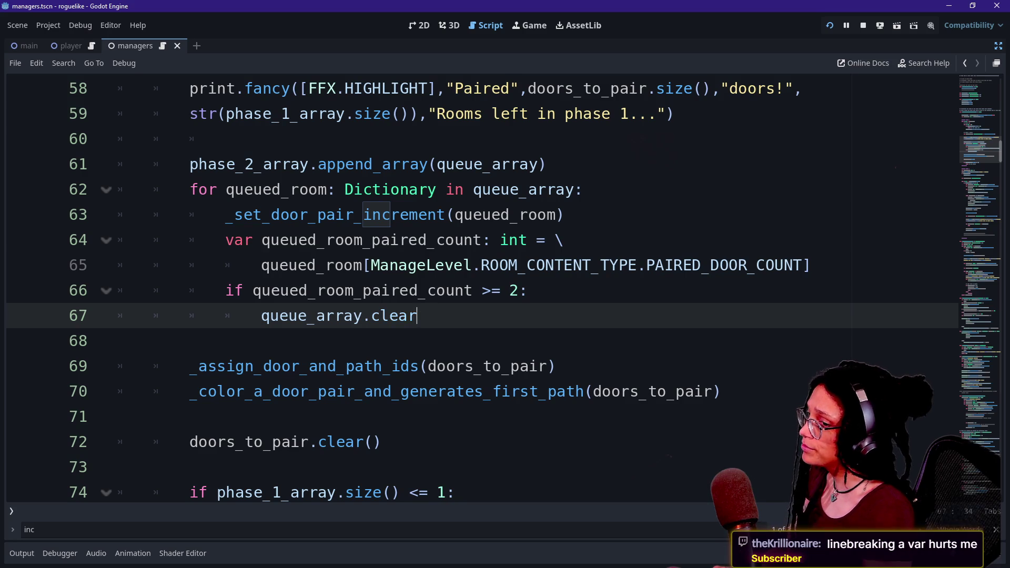
pyautogui.write('erase(')
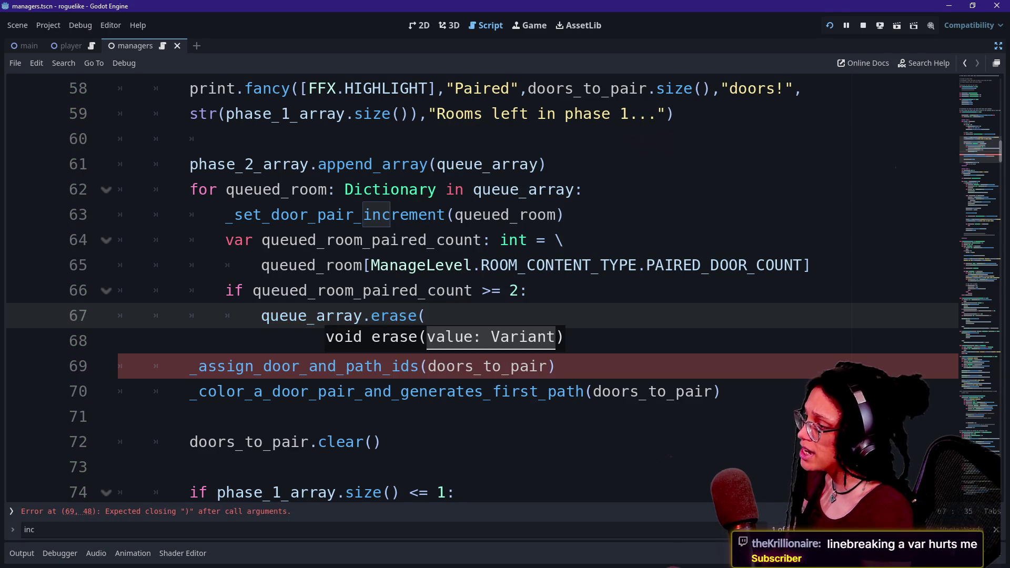
pyautogui.write('queued')
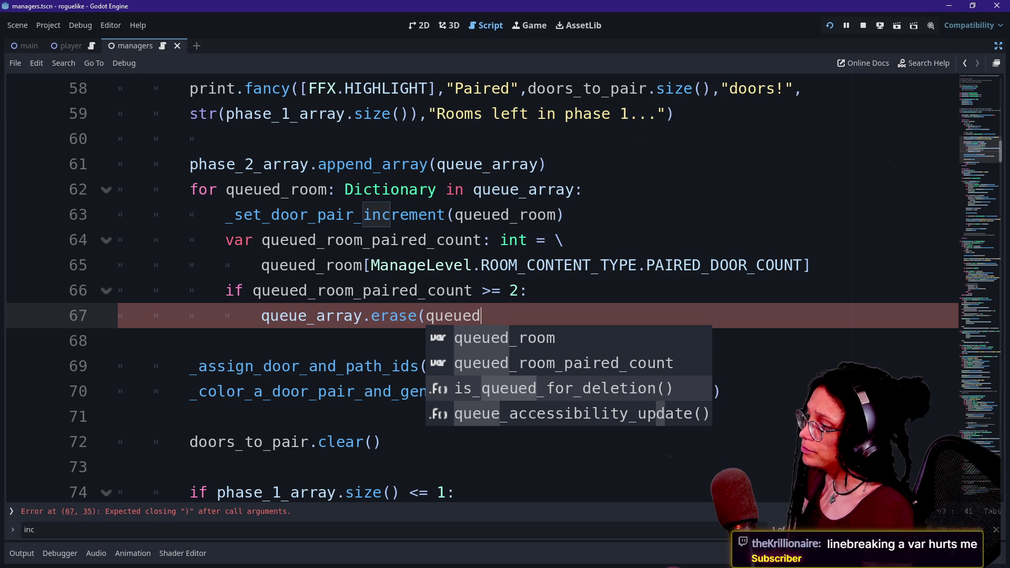
pyautogui.press('Return')
pyautogui.moveTo(225, 265); pyautogui.dragTo(335, 290)
pyautogui.click(535, 316)
pyautogui.click(118, 341)
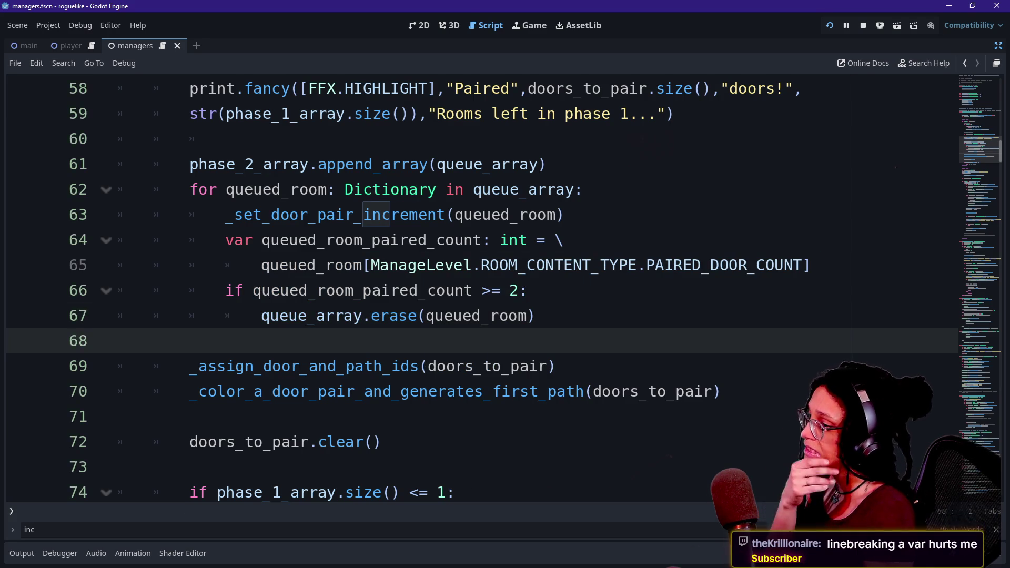
pyautogui.click(535, 315)
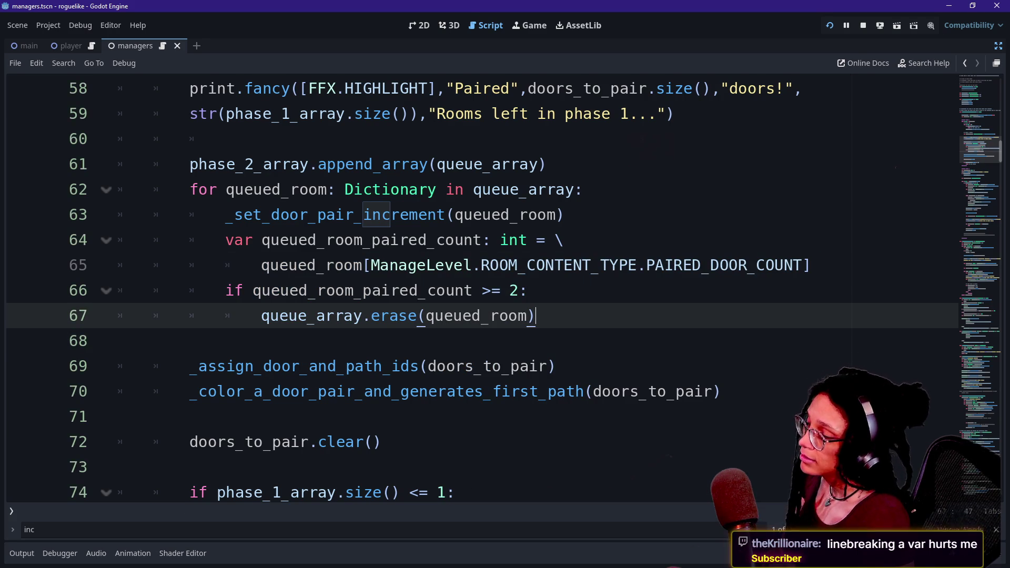
pyautogui.scroll(7, 473, 290)
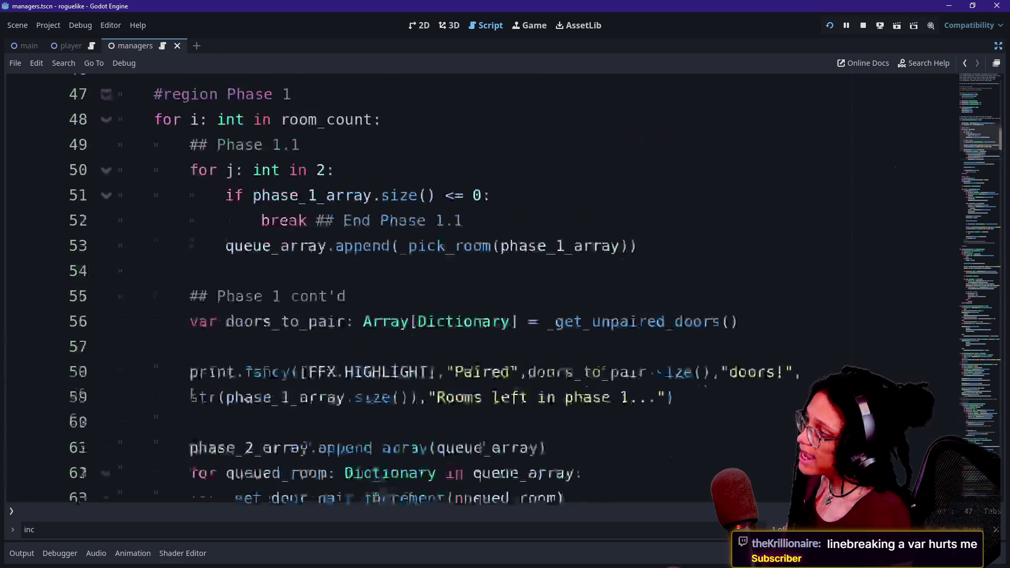
# - Review the queued-room loop, then delete its header and condition lines above the erase call
pyautogui.scroll(-2, 473, 289)
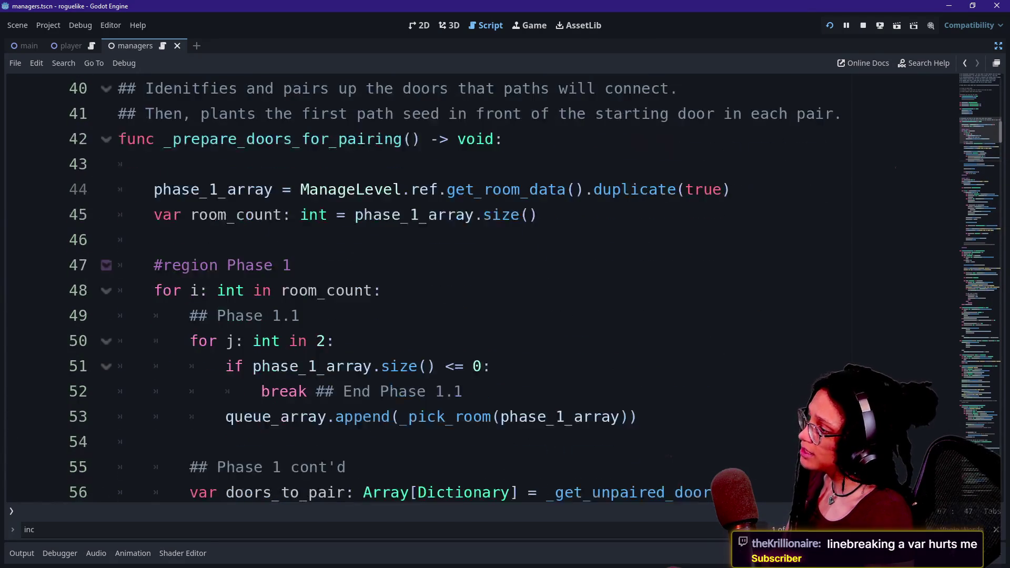
pyautogui.scroll(5, 474, 289)
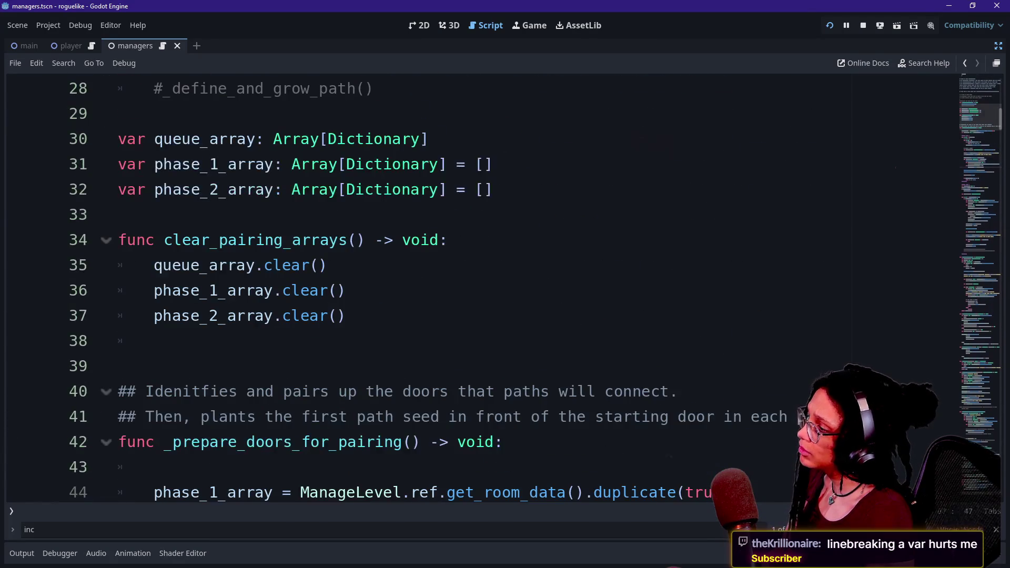
pyautogui.scroll(-9, 473, 289)
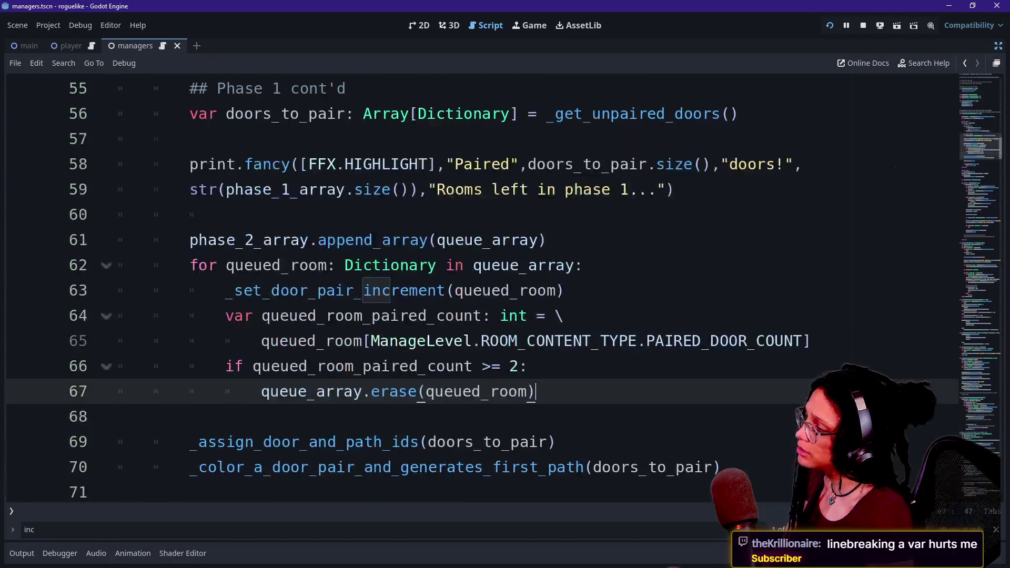
pyautogui.scroll(1, 474, 290)
pyautogui.scroll(-1, 474, 289)
pyautogui.click(319, 266)
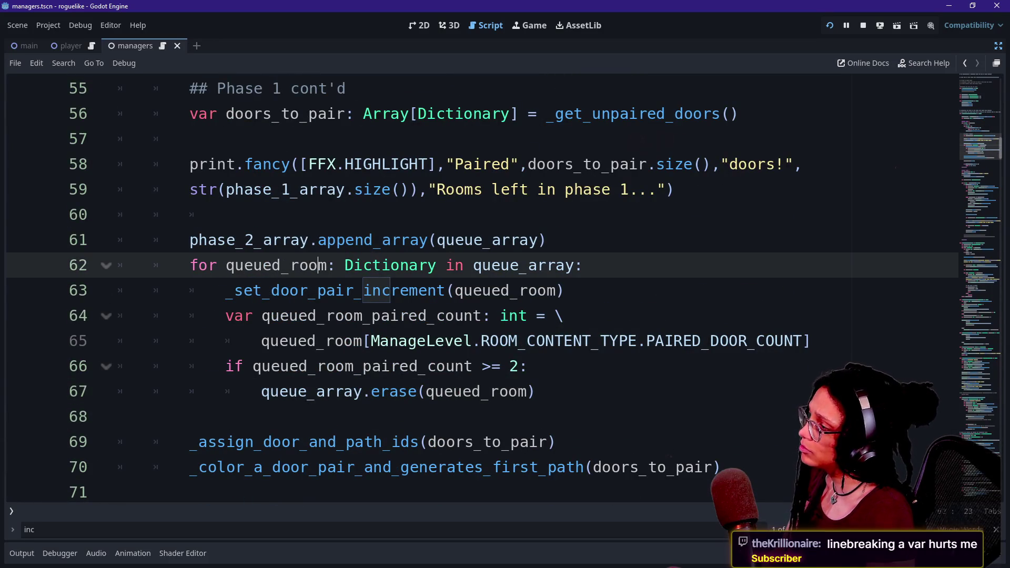
pyautogui.scroll(1, 504, 287)
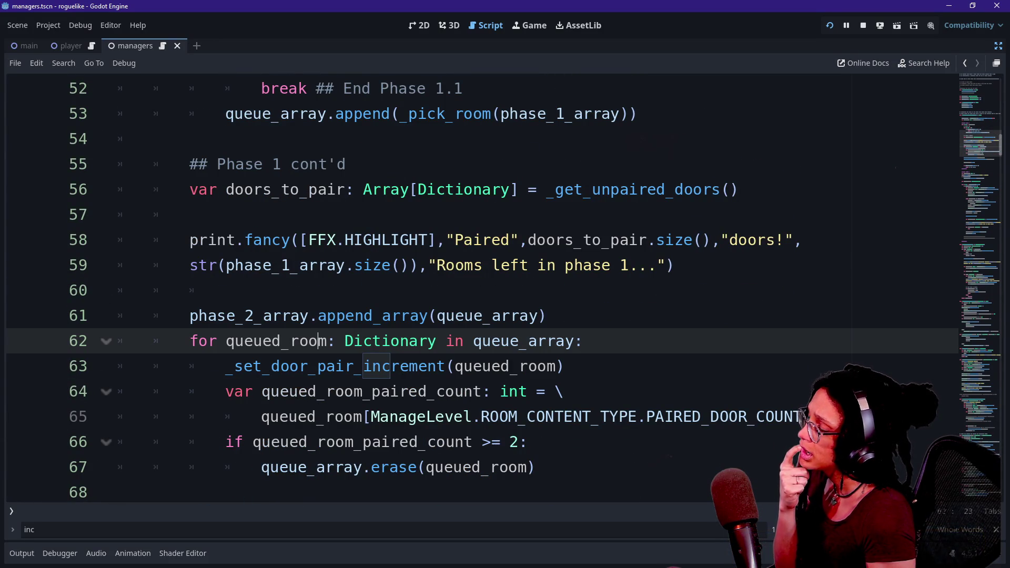
pyautogui.scroll(-2, 474, 289)
pyautogui.click(536, 316)
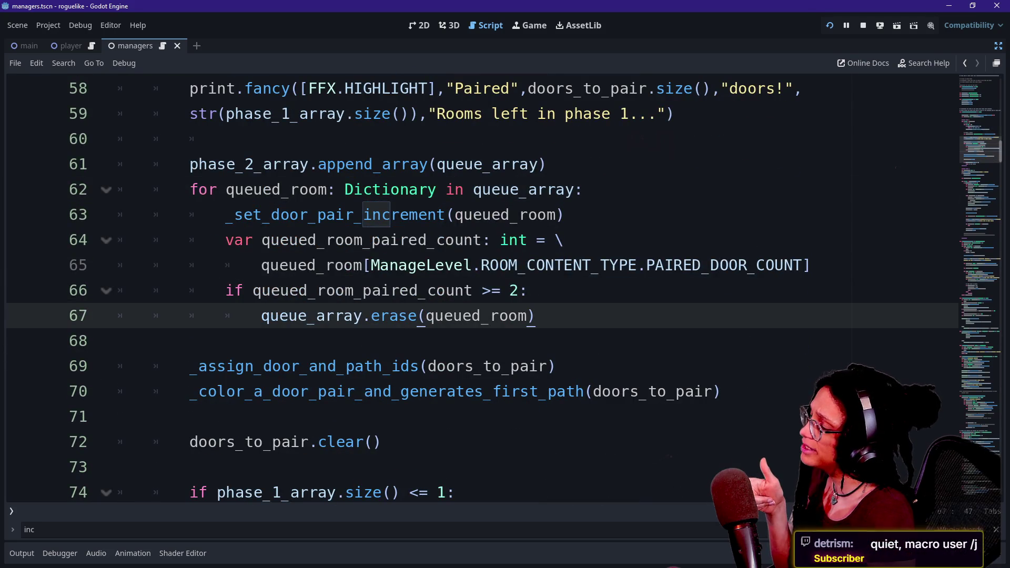
pyautogui.moveTo(535, 316)
pyautogui.mouseDown()
pyautogui.moveTo(121, 190)
pyautogui.moveTo(548, 164)
pyautogui.mouseUp()
pyautogui.moveTo(527, 291)
pyautogui.mouseDown()
pyautogui.moveTo(654, 265)
pyautogui.moveTo(548, 164)
pyautogui.mouseUp()
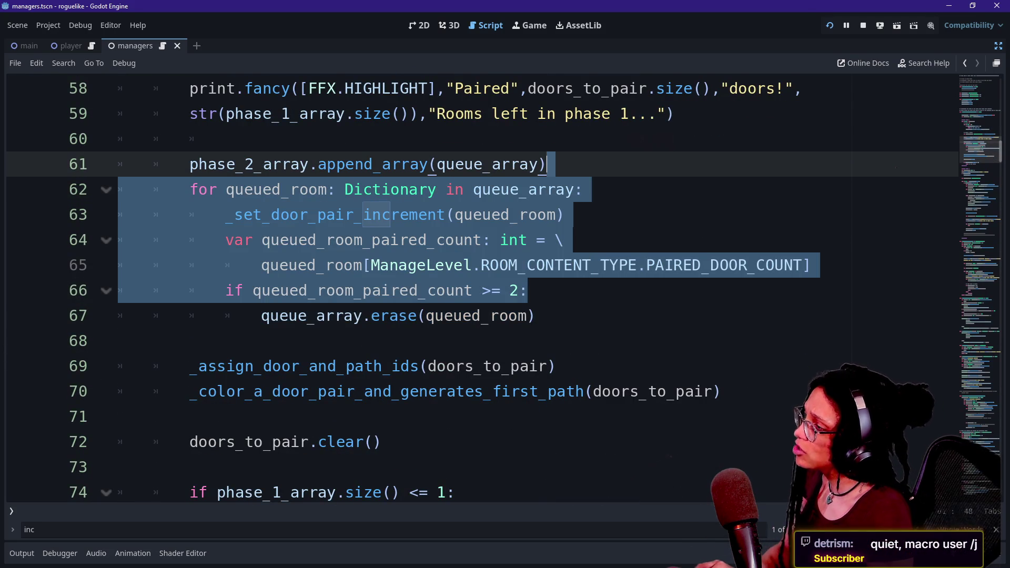
pyautogui.press('Delete')
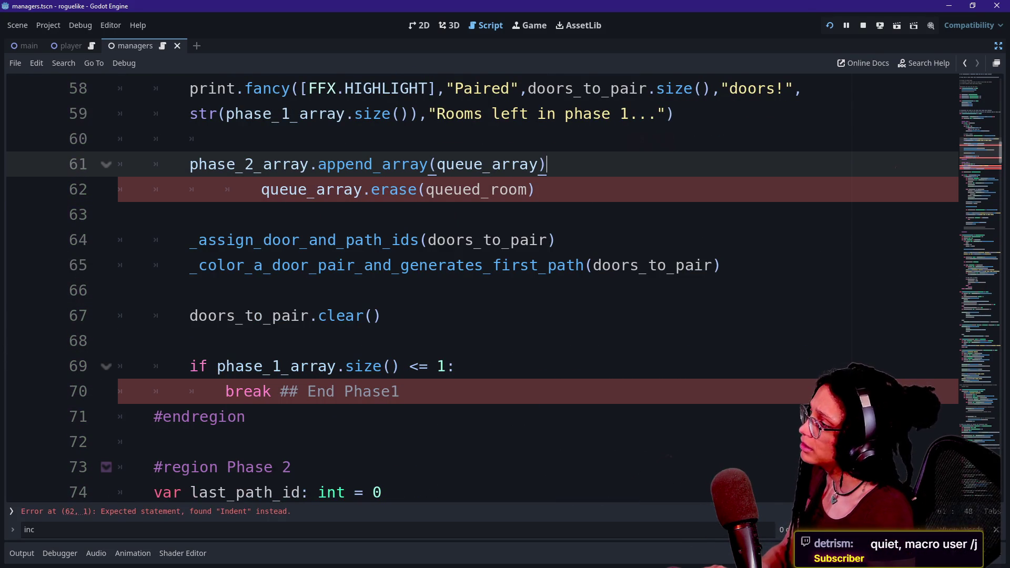
pyautogui.press('Down')
pyautogui.press('Home')
pyautogui.press('BackSpace')
pyautogui.press('BackSpace')
pyautogui.press('Return')
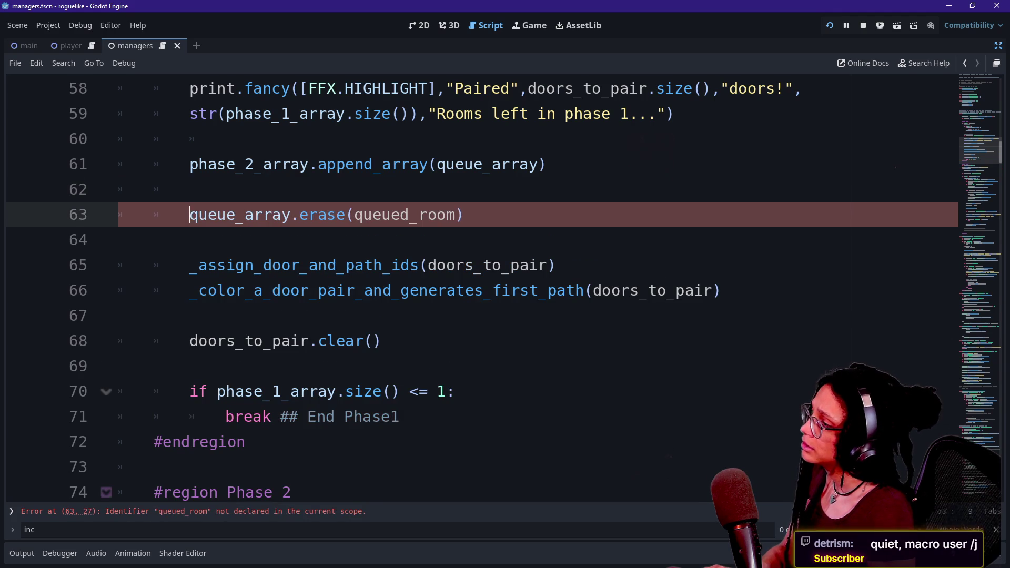
# - Undo and redo the loop deletion until only the erase call remains, with a blank line above
pyautogui.hotkey('ctrl', 'z')
pyautogui.hotkey('ctrl', 'z')
pyautogui.hotkey('ctrl', 'z')
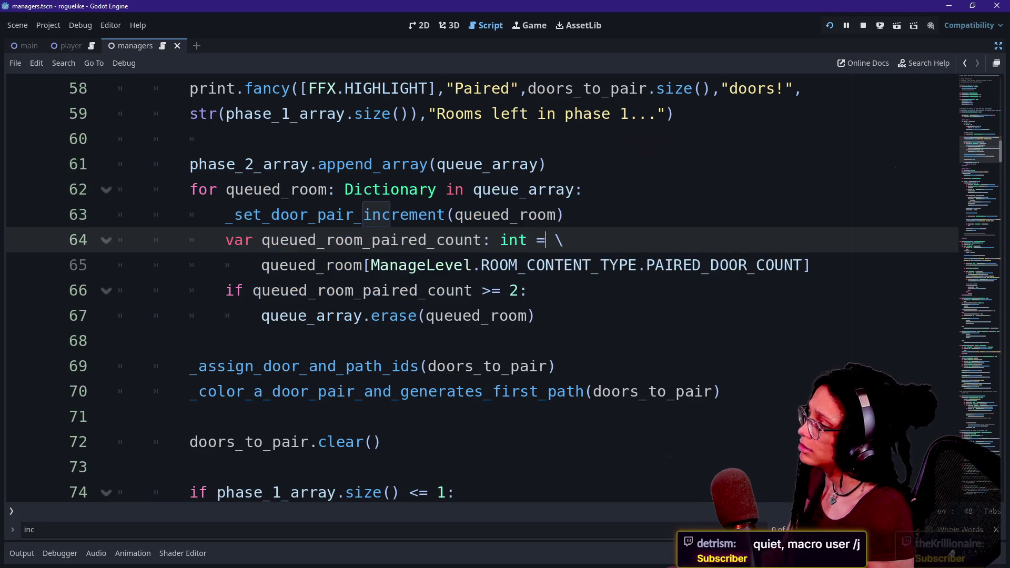
pyautogui.press('Return')
pyautogui.press('Return')
pyautogui.write('c')
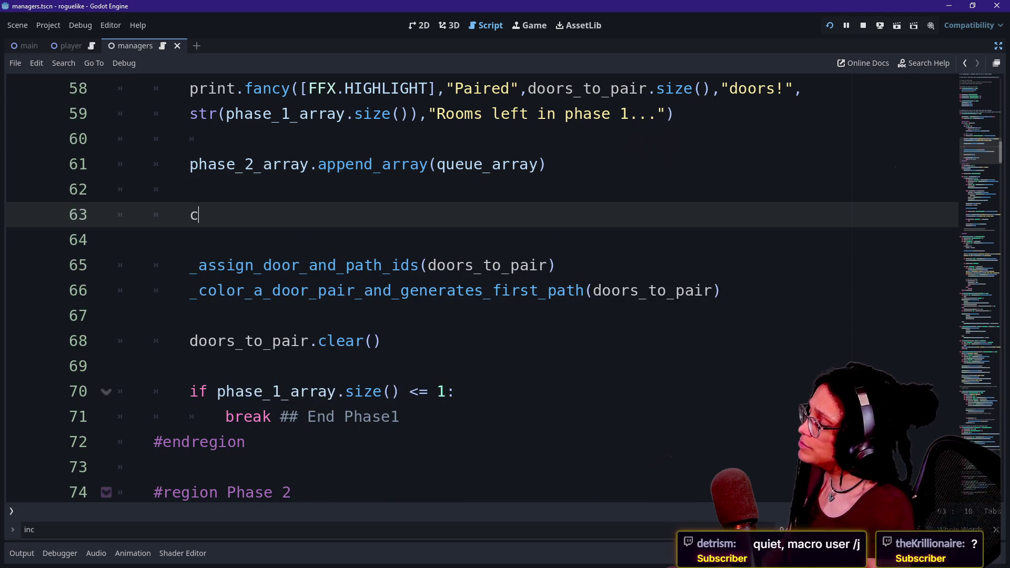
pyautogui.press('BackSpace')
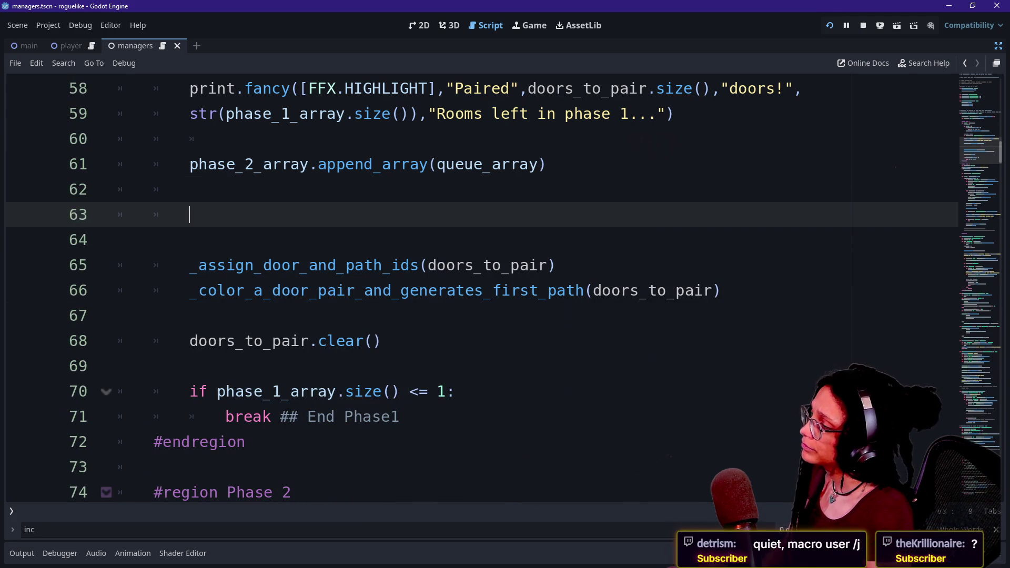
pyautogui.press('BackSpace')
pyautogui.press('BackSpace')
pyautogui.press('BackSpace')
pyautogui.hotkey('ctrl', 'z')
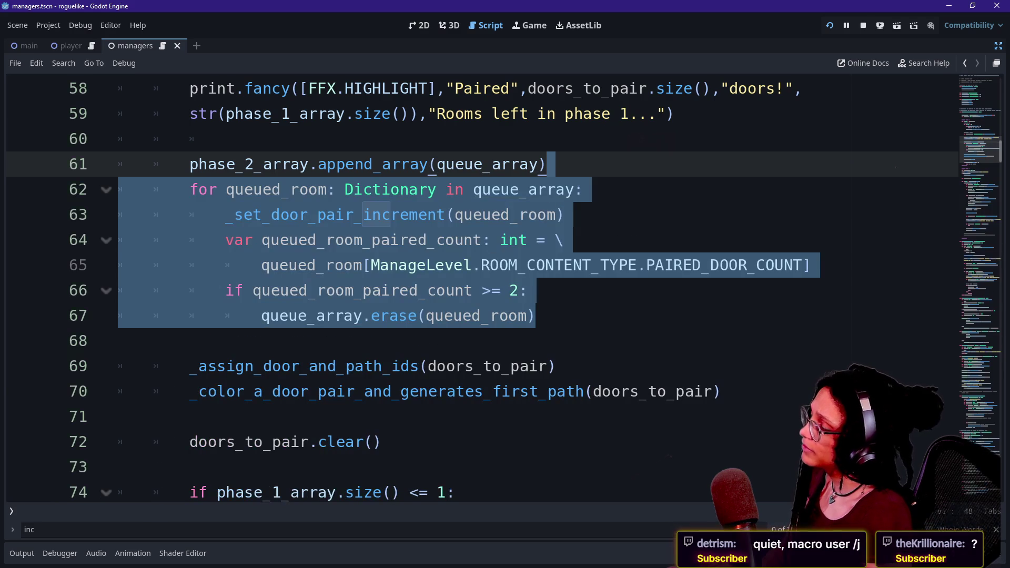
pyautogui.hotkey('ctrl', 'z')
pyautogui.hotkey('ctrl', 'shift', 'z')
pyautogui.hotkey('ctrl', 'z')
pyautogui.hotkey('ctrl', 'z')
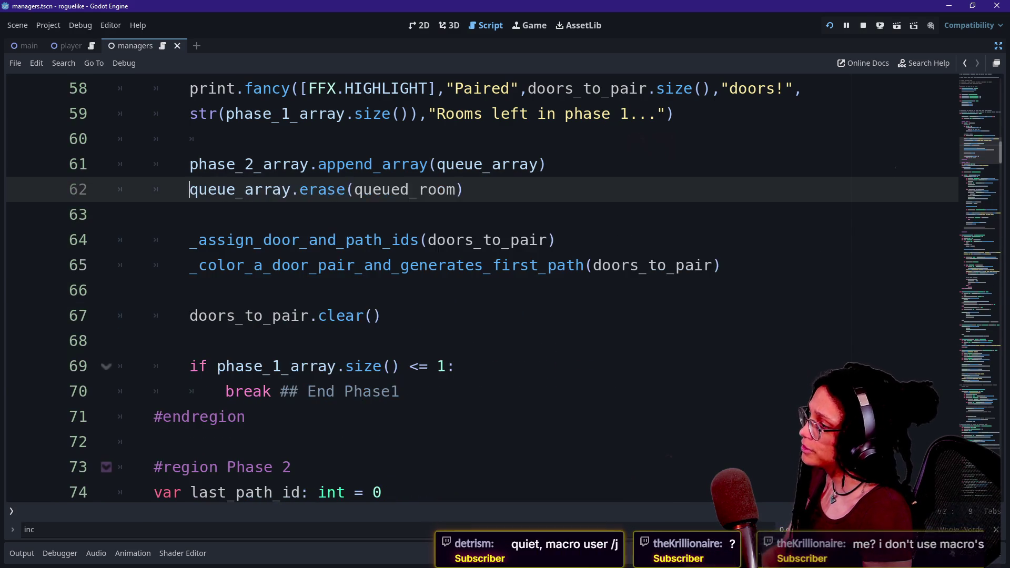
pyautogui.press('Return')
# - Change the erase call on line 63 to queue_array.clear()
pyautogui.click(299, 215)
pyautogui.press('Delete')
pyautogui.press('Delete')
pyautogui.press('Delete')
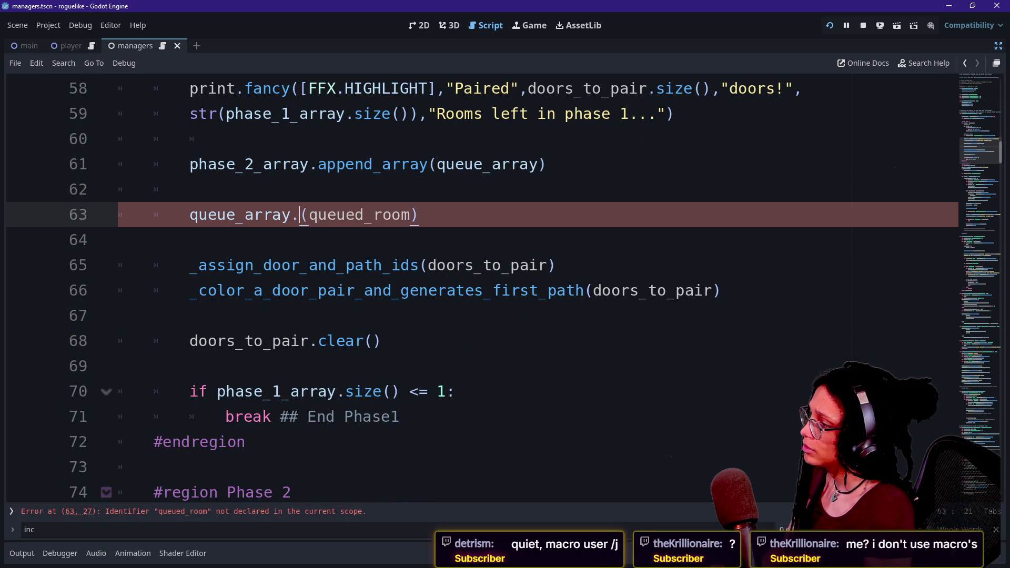
pyautogui.press('Delete')
pyautogui.press('Delete')
pyautogui.press('Delete')
pyautogui.write('cle')
pyautogui.press('Return')
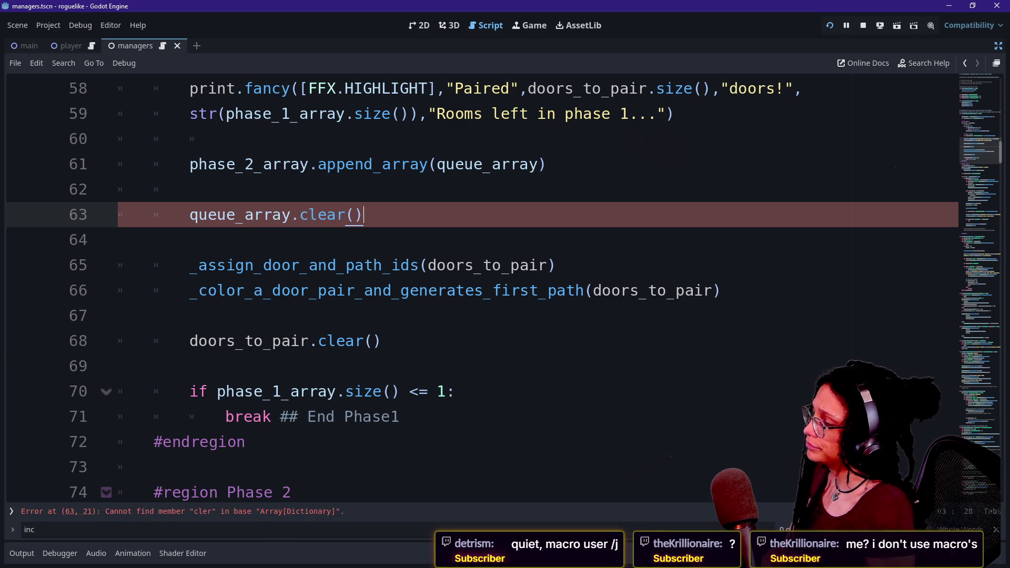
pyautogui.click(282, 341)
pyautogui.scroll(-14, 474, 289)
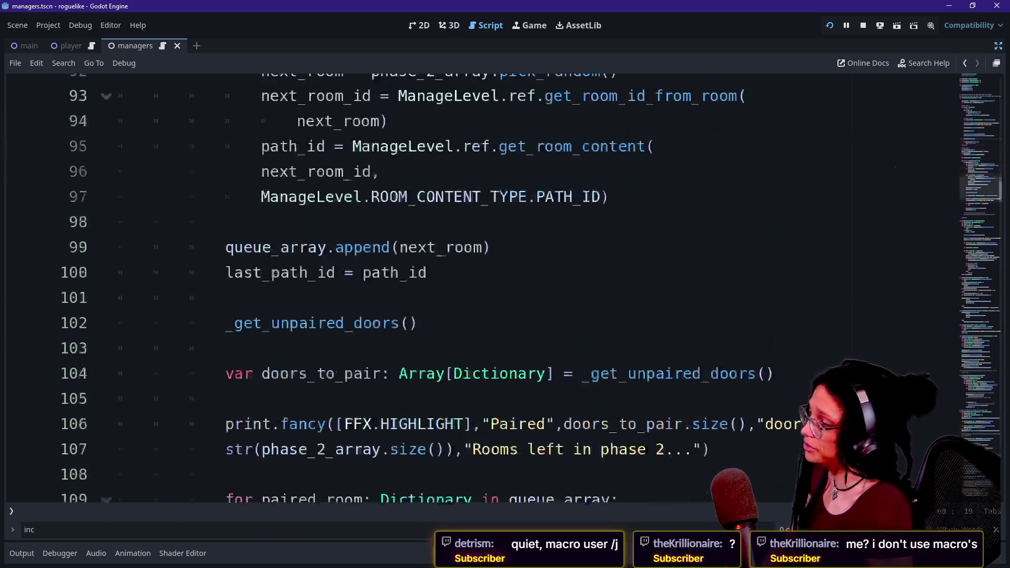
# - Try pasting the queued_room loop below the paired_room loop, then undo it
pyautogui.doubleClick(279, 341)
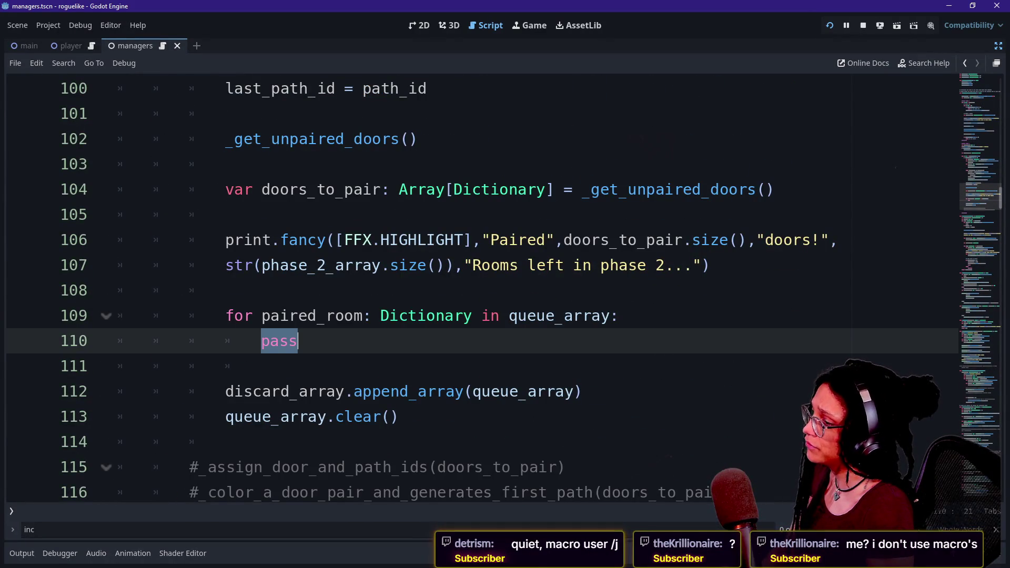
pyautogui.rightClick(283, 331)
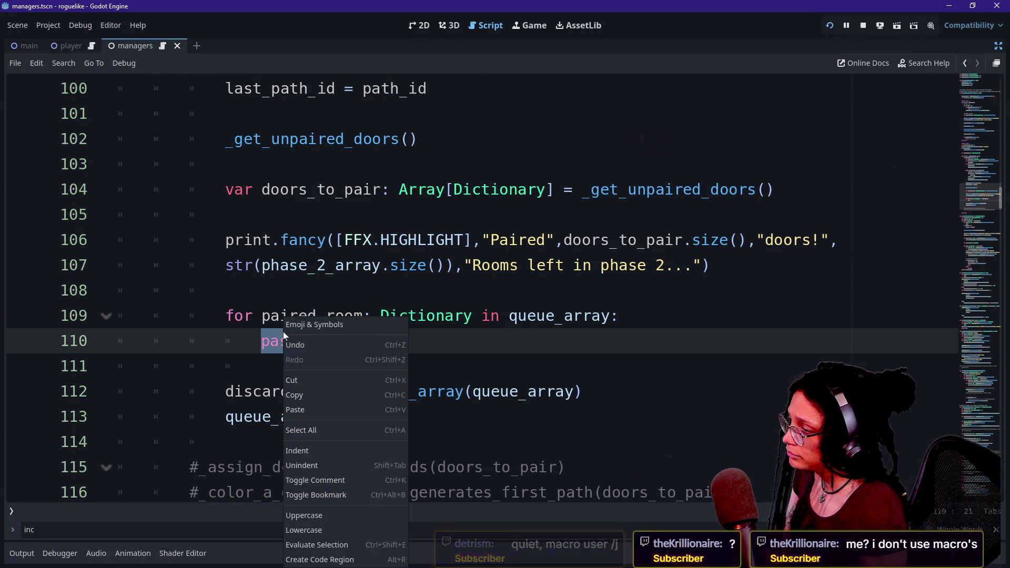
pyautogui.click(201, 458)
pyautogui.click(410, 417)
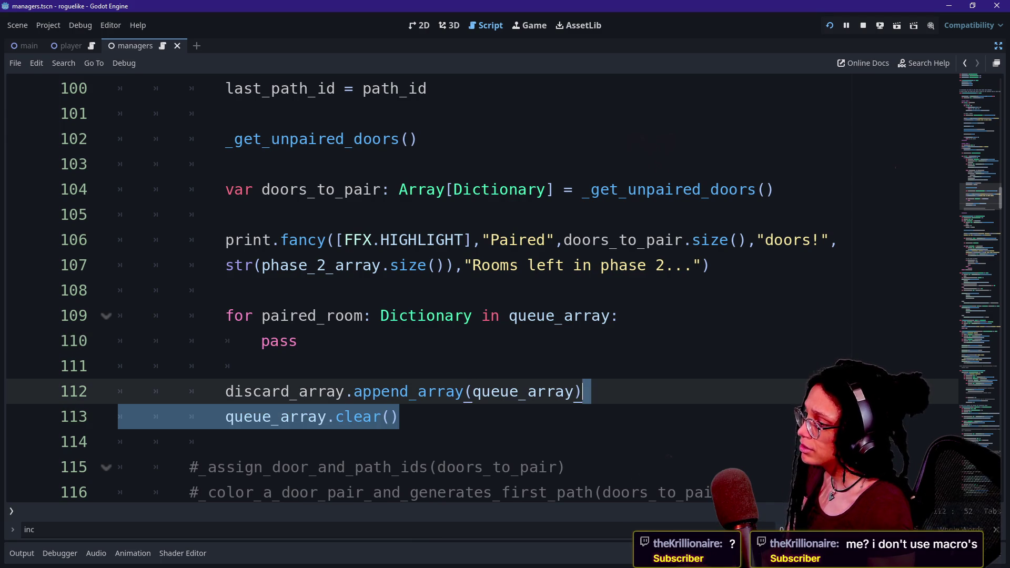
pyautogui.press('Escape')
pyautogui.scroll(1, 473, 289)
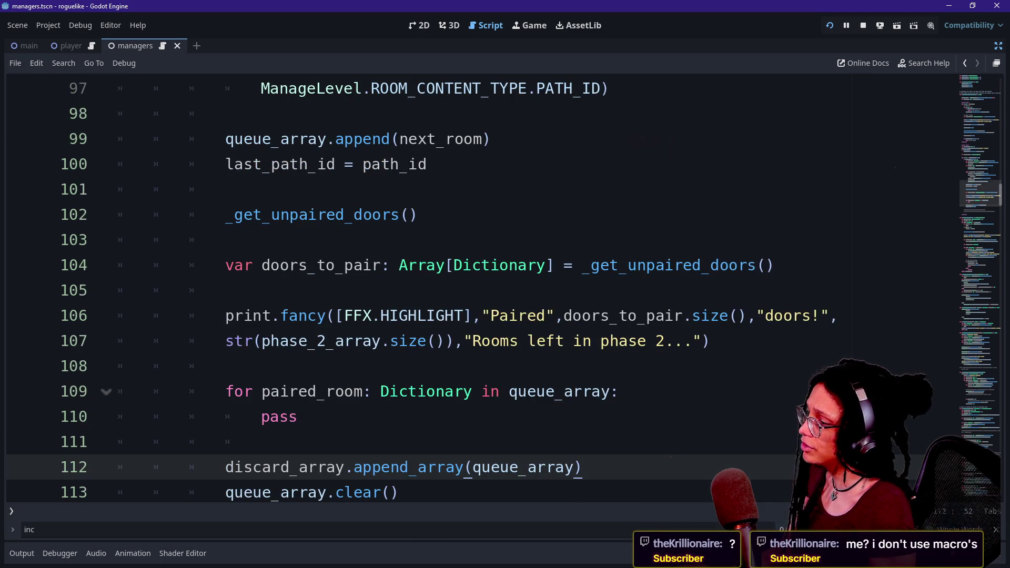
pyautogui.scroll(-1, 473, 290)
pyautogui.click(261, 366)
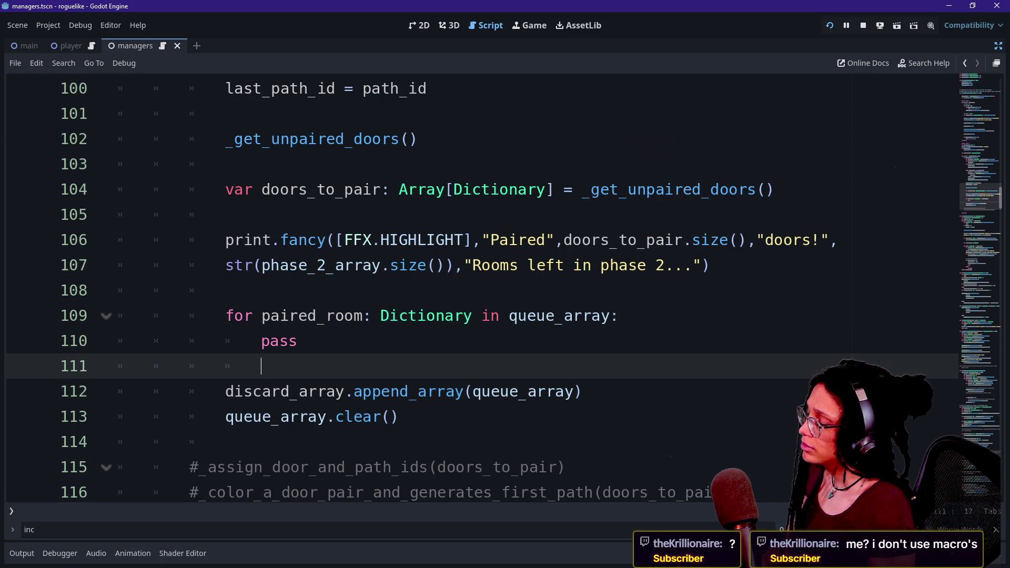
pyautogui.hotkey('ctrl', 'z')
pyautogui.scroll(-2, 474, 289)
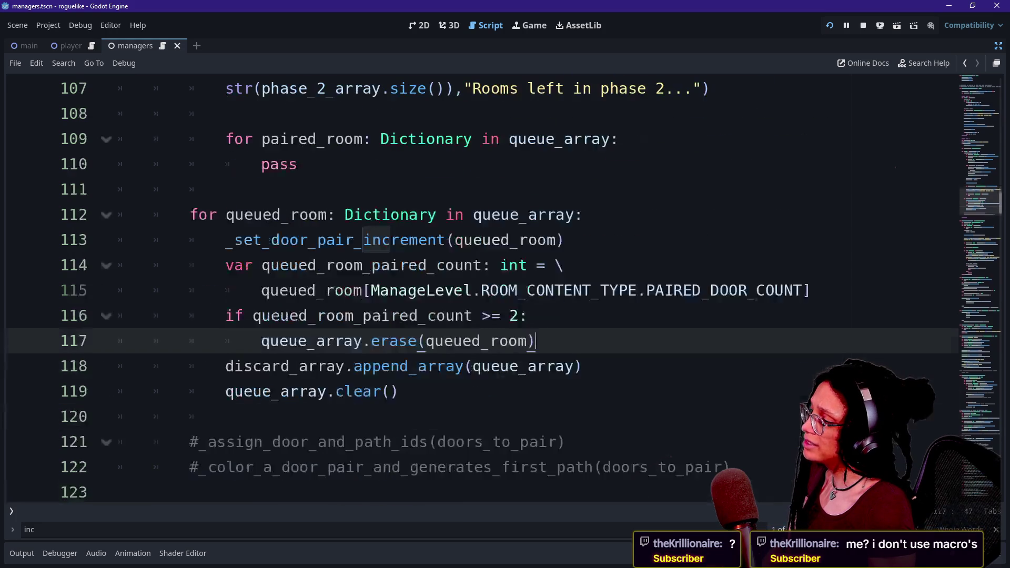
pyautogui.hotkey('ctrl', 'shift', 'z')
# - Delete the var discard_array declaration and its leftover blank line
pyautogui.moveTo(582, 215); pyautogui.dragTo(226, 189)
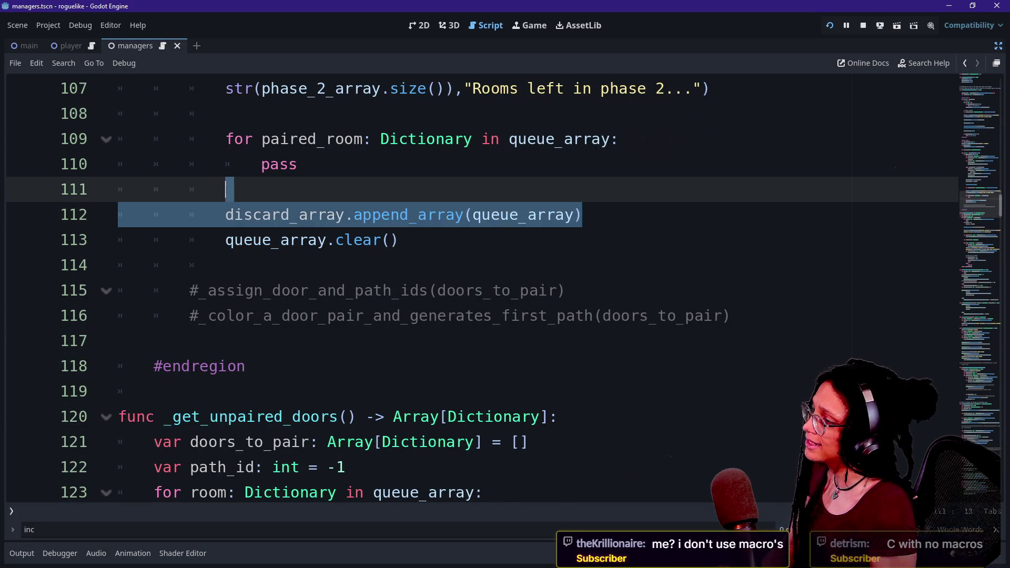
pyautogui.scroll(10, 474, 290)
pyautogui.click(485, 165)
pyautogui.hotkey('shift', 'Home')
pyautogui.press('BackSpace')
pyautogui.press('BackSpace')
# - Replace the discard_array and clear lines with the queued_room loop, indented one level
pyautogui.press('BackSpace')
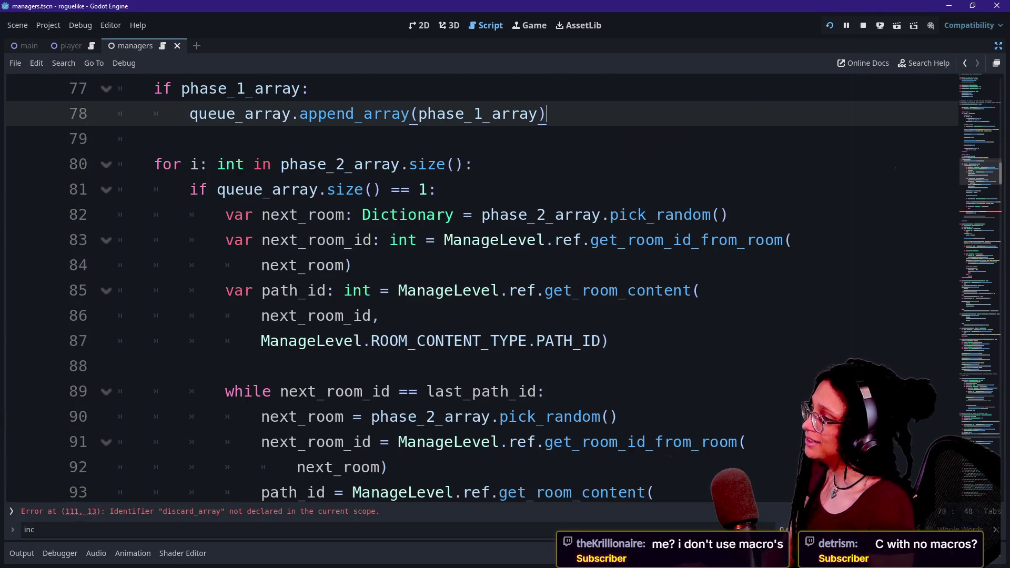
pyautogui.scroll(-1, 474, 289)
pyautogui.scroll(-5, 473, 289)
pyautogui.click(225, 467)
pyautogui.hotkey('shift', 'Down')
pyautogui.press('BackSpace')
pyautogui.write('for queued_room: Dictionary in queue_array: \t\t\t_set_door_pair_increment(queued_room) \t\t\tvar queued_room_paired_count: int = \\ \t\t\t\tqueued_room[ManageLevel.ROOM_CONTENT_TYPE.PAIRED_DOOR_COUNT] \t\t\tif queued_room_paired_count >= 2: \t\t\t\tqueue_array.erase(queued_room)')
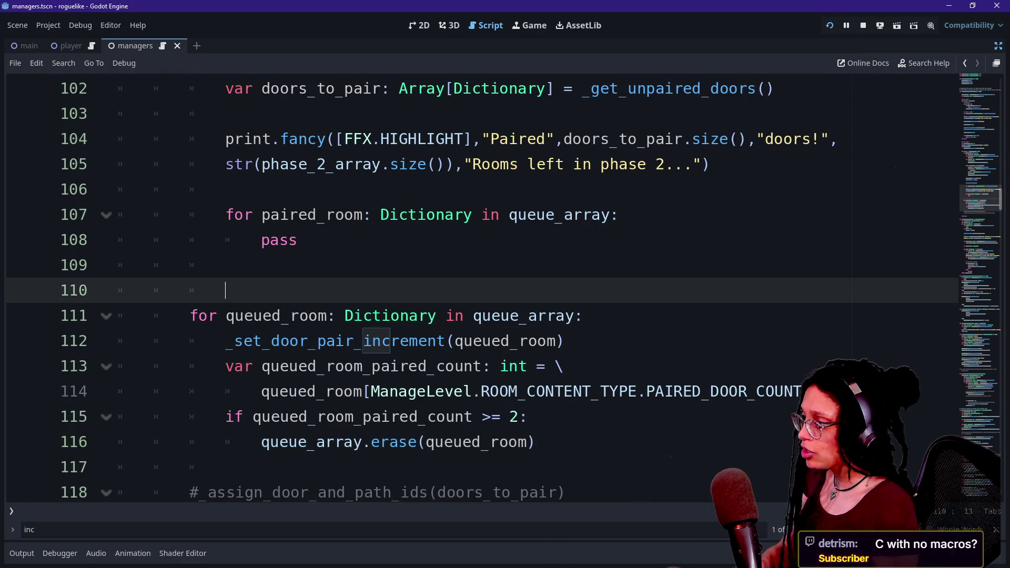
pyautogui.hotkey('ctrl', 'z')
pyautogui.hotkey('ctrl', 'z')
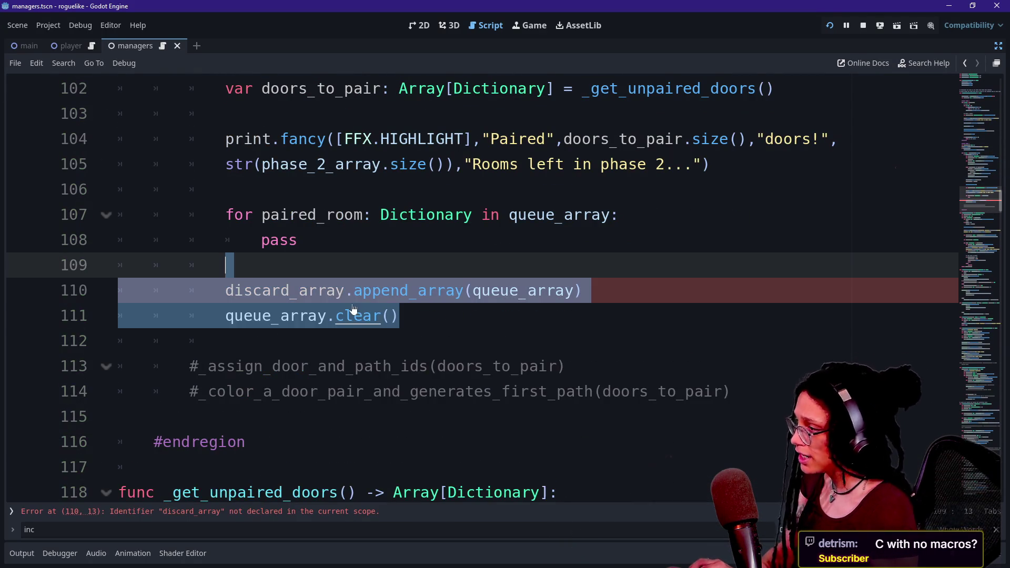
pyautogui.press('Down')
pyautogui.hotkey('shift', 'Down')
pyautogui.hotkey('shift', 'End')
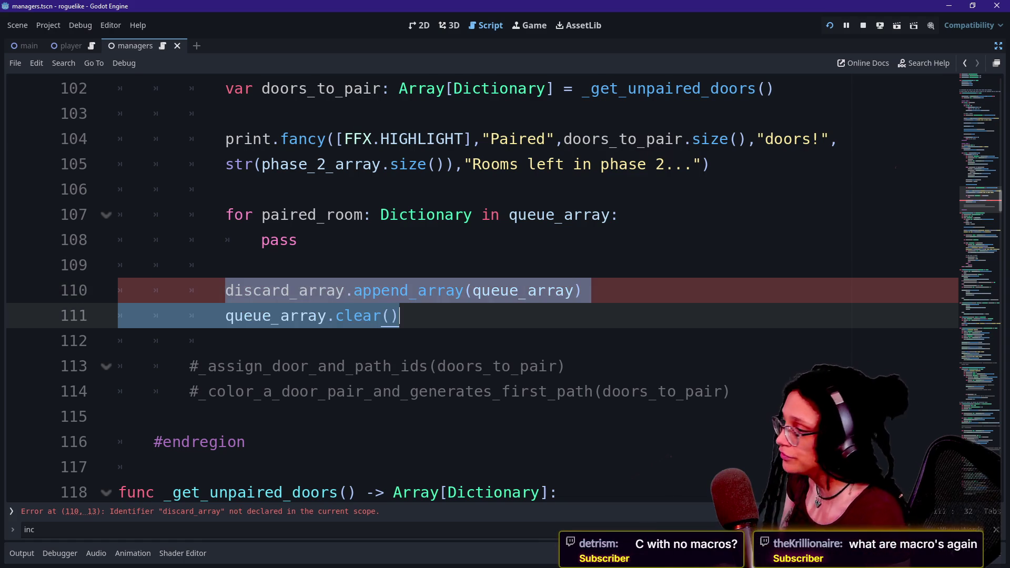
pyautogui.hotkey('ctrl', 'v')
pyautogui.hotkey('shift', 'Up')
pyautogui.hotkey('shift', 'Up')
pyautogui.hotkey('shift', 'Up')
pyautogui.press('Tab')
pyautogui.press('Up')
pyautogui.press('Up')
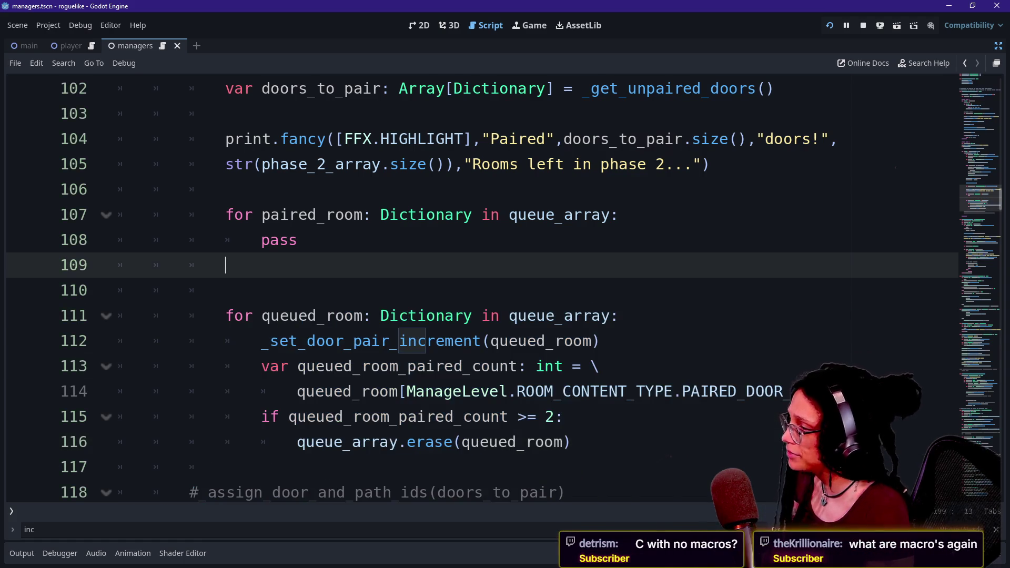
pyautogui.press('BackSpace')
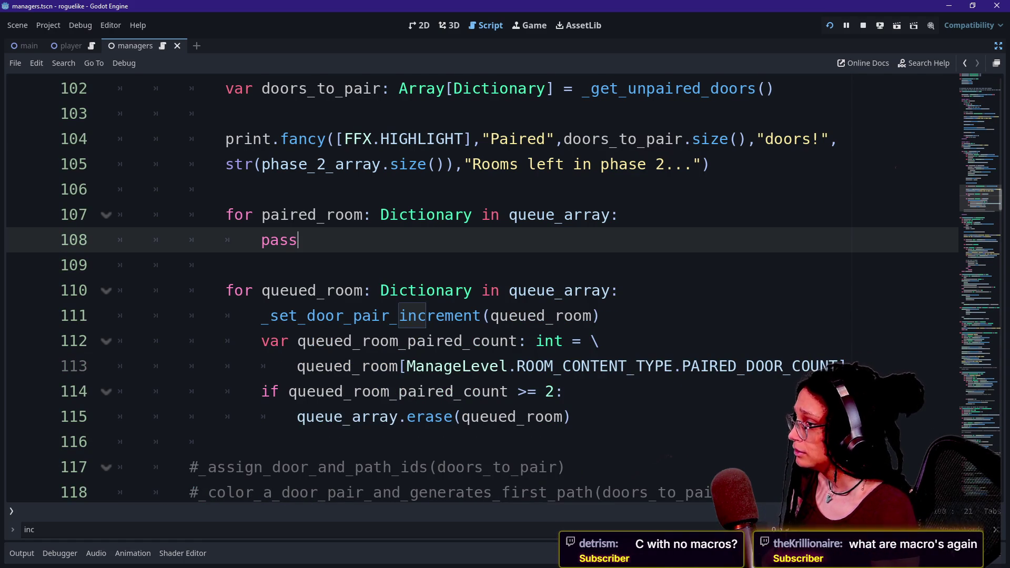
# - Delete the placeholder paired_room loop with its pass and the empty lines around it
pyautogui.hotkey('shift', 'Up')
pyautogui.press('BackSpace')
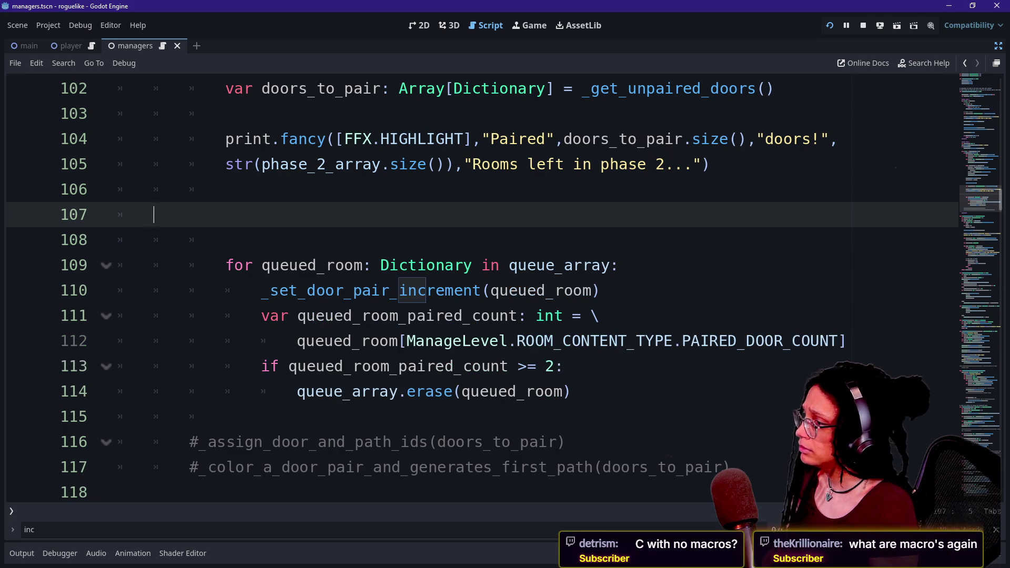
pyautogui.press('BackSpace')
pyautogui.press('BackSpace')
pyautogui.press('BackSpace')
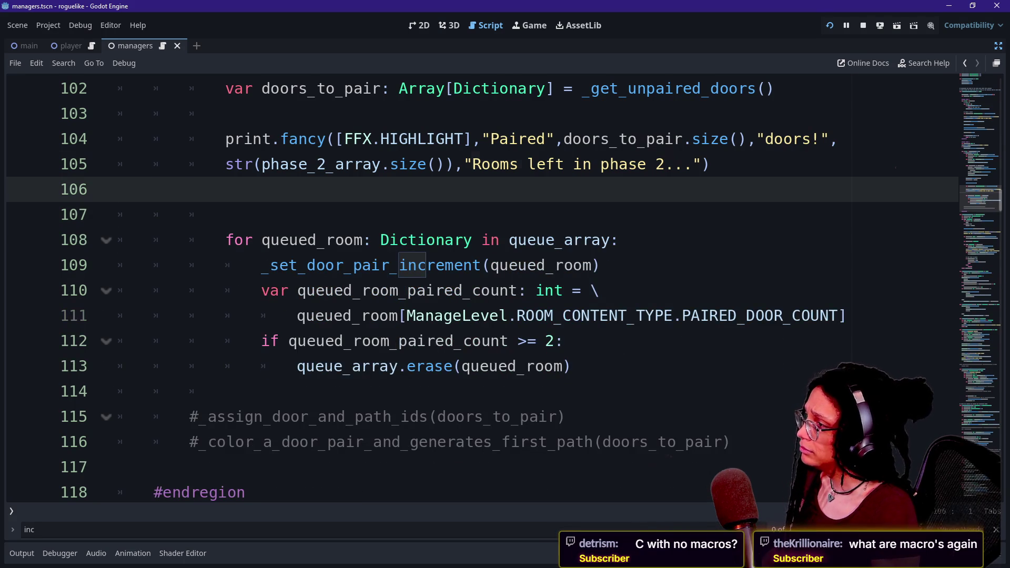
pyautogui.press('BackSpace')
# - Check the new erase loop and the Phase 2 for loop on line 80
pyautogui.click(600, 265)
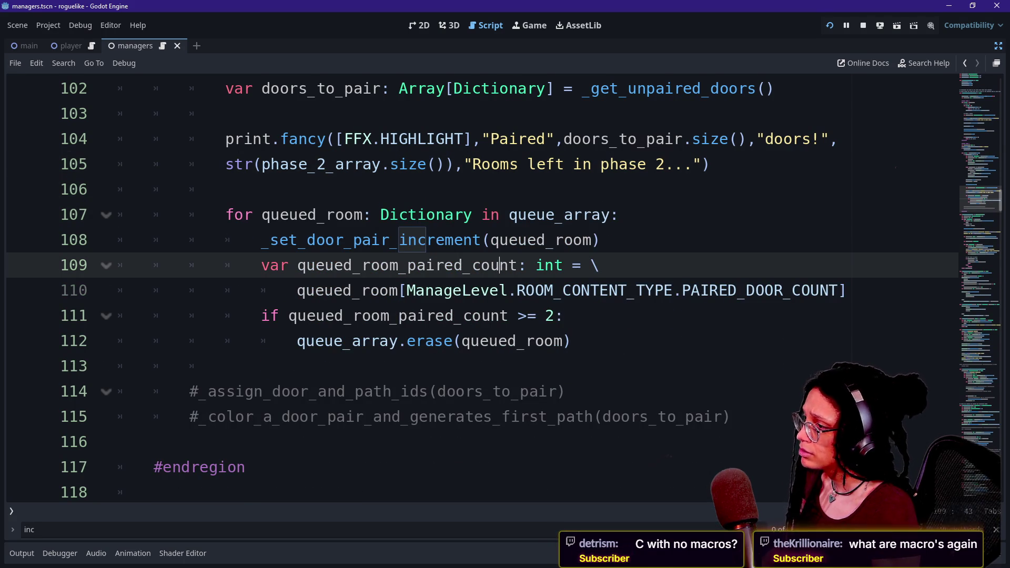
pyautogui.moveTo(463, 291); pyautogui.dragTo(463, 315)
pyautogui.click(565, 316)
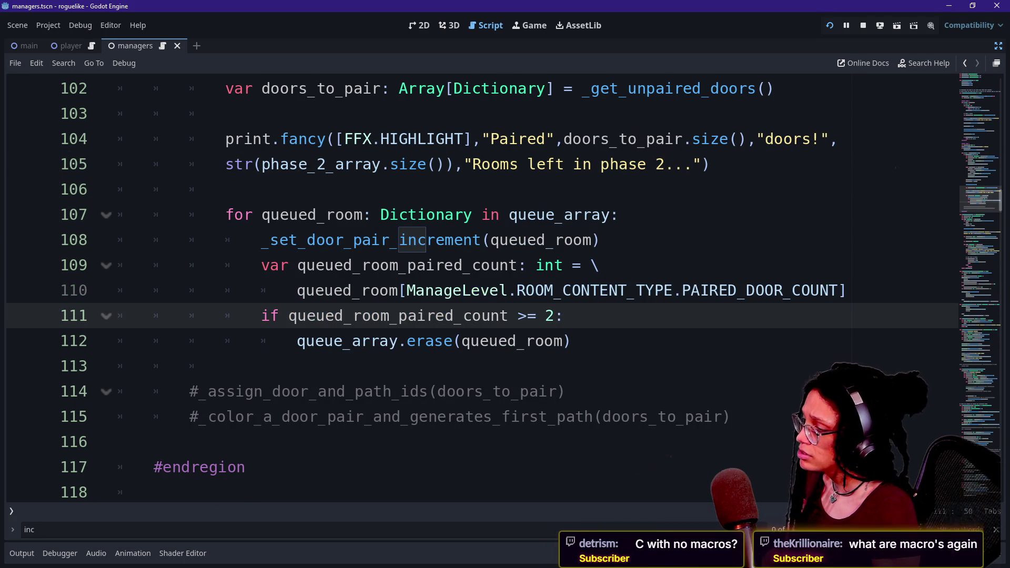
pyautogui.click(571, 341)
pyautogui.scroll(3, 474, 290)
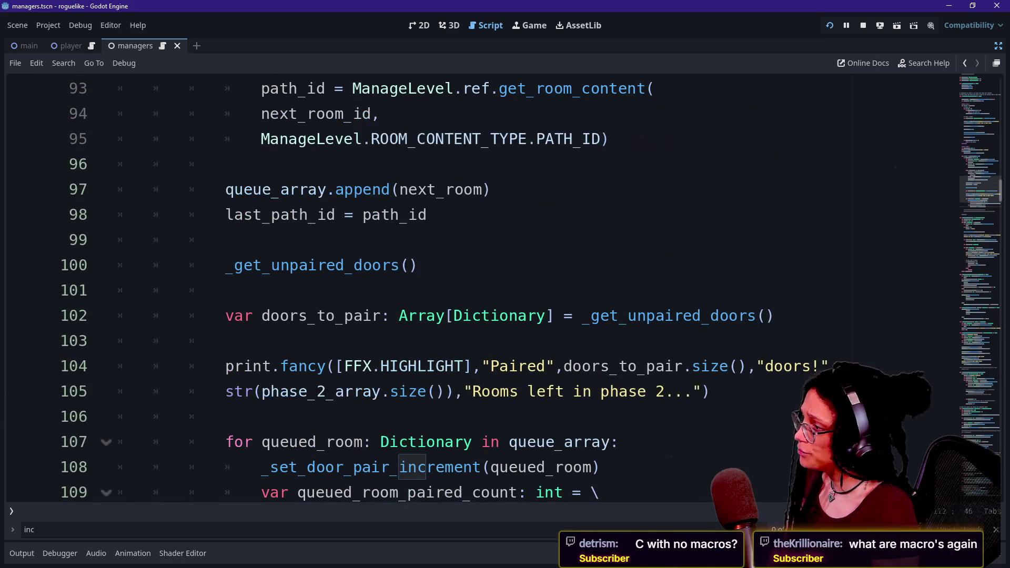
pyautogui.scroll(8, 473, 289)
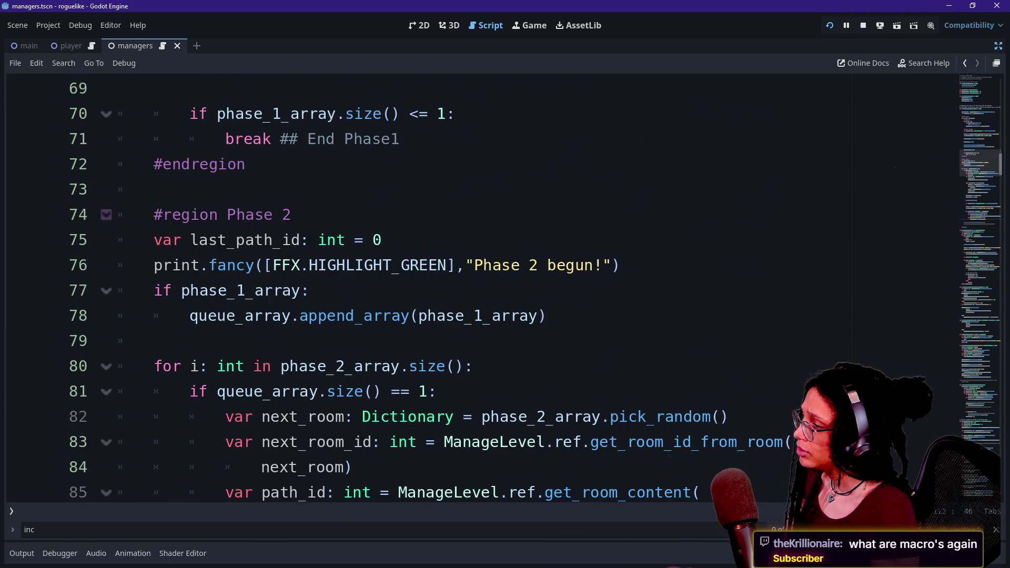
pyautogui.scroll(-1, 474, 289)
pyautogui.click(373, 316)
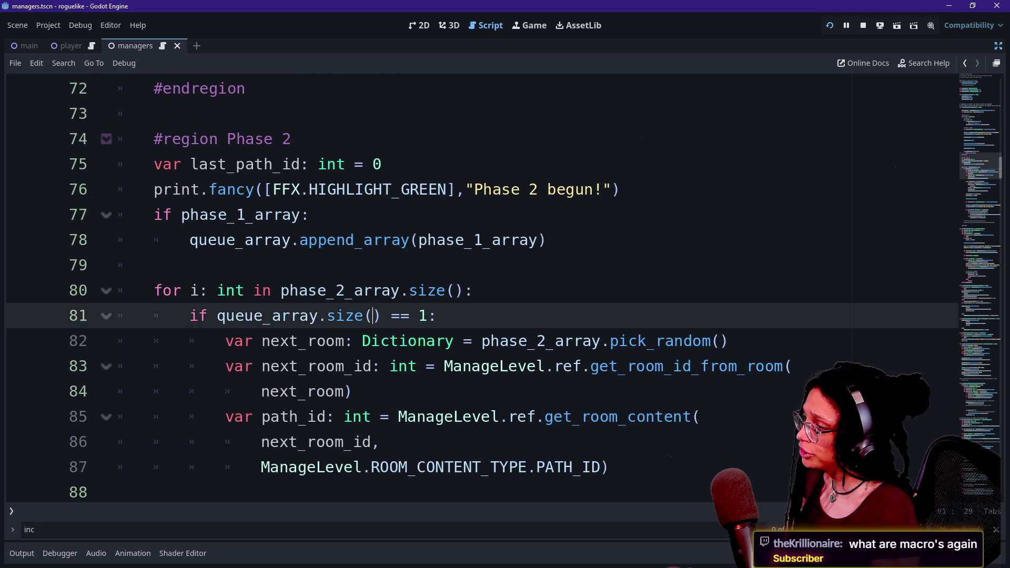
pyautogui.scroll(-10, 474, 289)
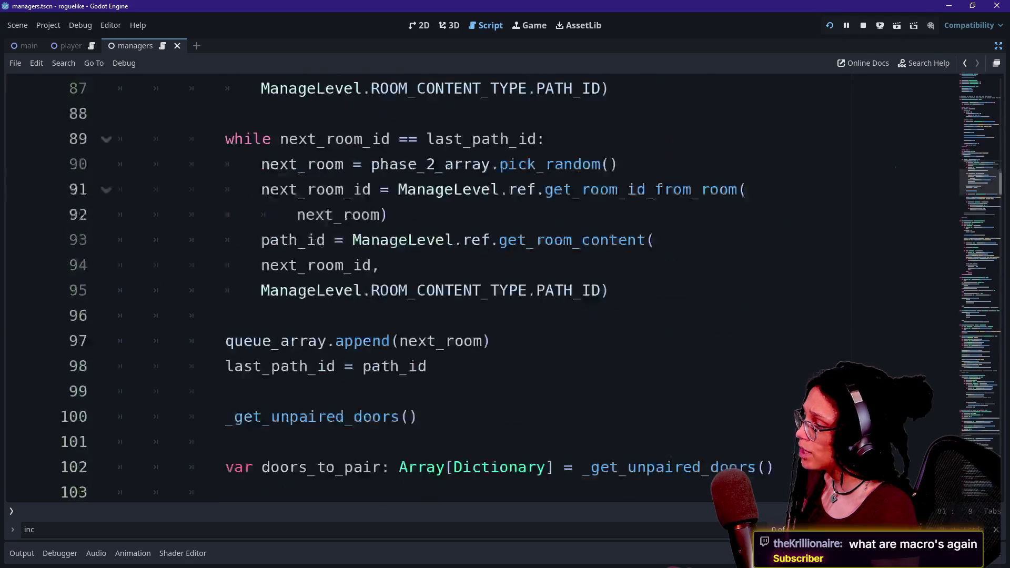
pyautogui.scroll(1, 474, 289)
pyautogui.scroll(-2, 474, 289)
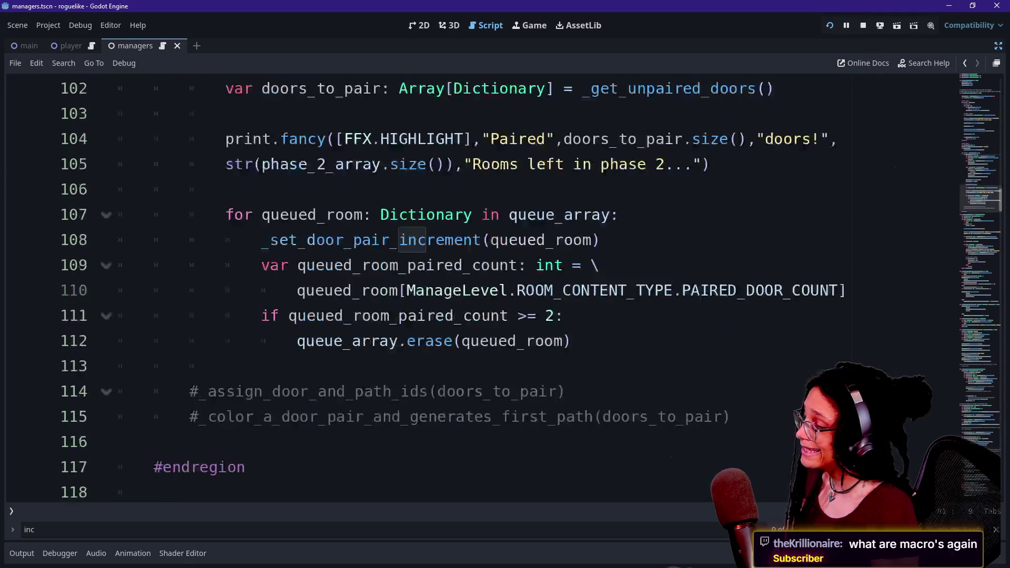
pyautogui.scroll(11, 473, 290)
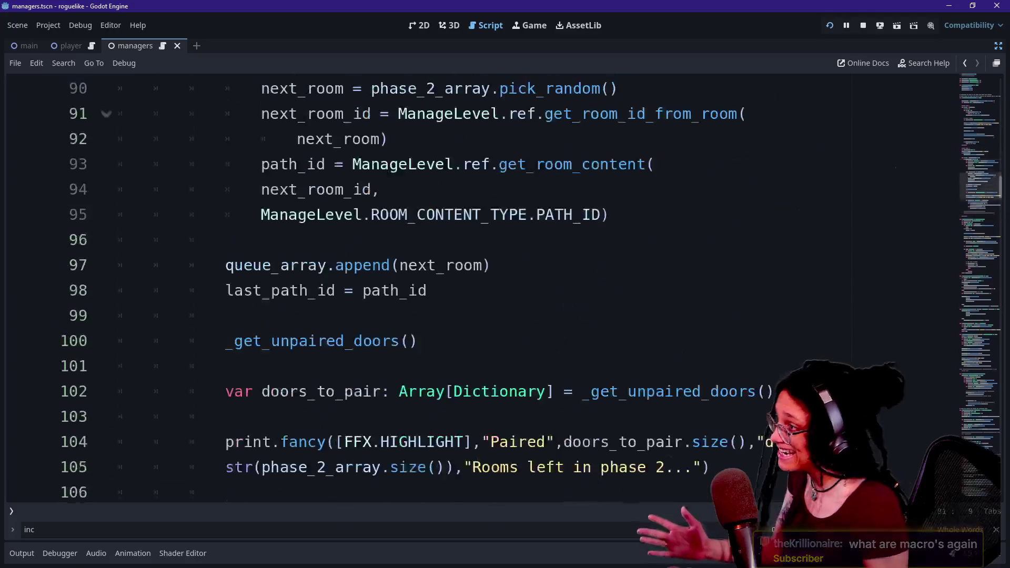
pyautogui.click(474, 290)
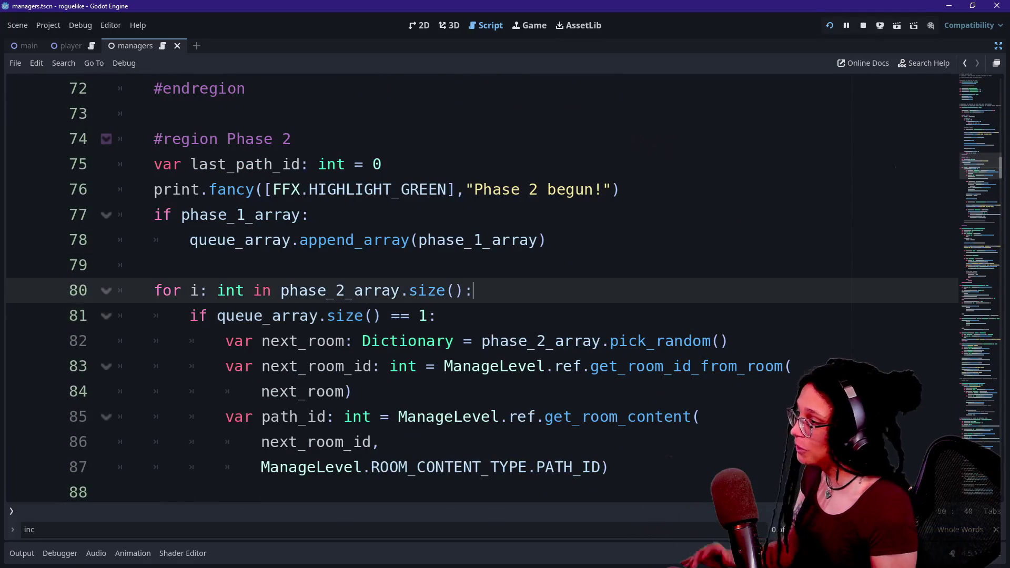
# - Add 'if queue_array.size() == 0:' under the for line with two blank indented lines
pyautogui.press('Return')
pyautogui.write('if queue_')
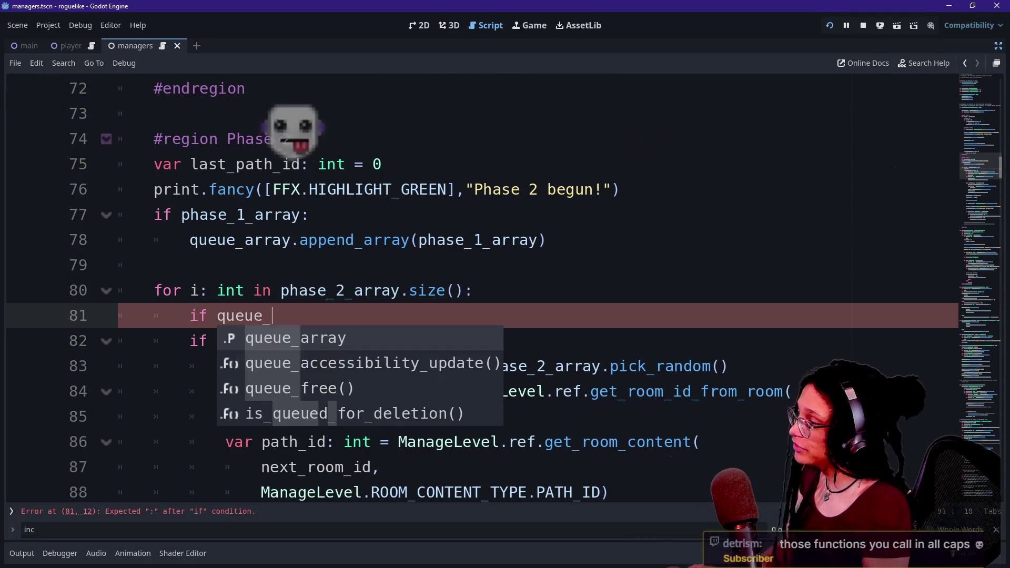
pyautogui.write('array.')
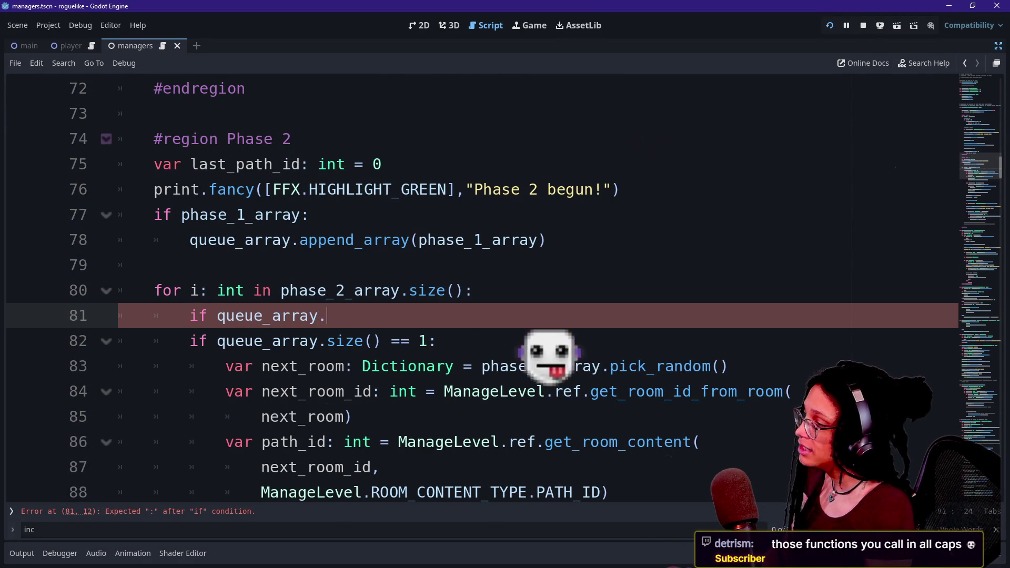
pyautogui.write('size() -- ')
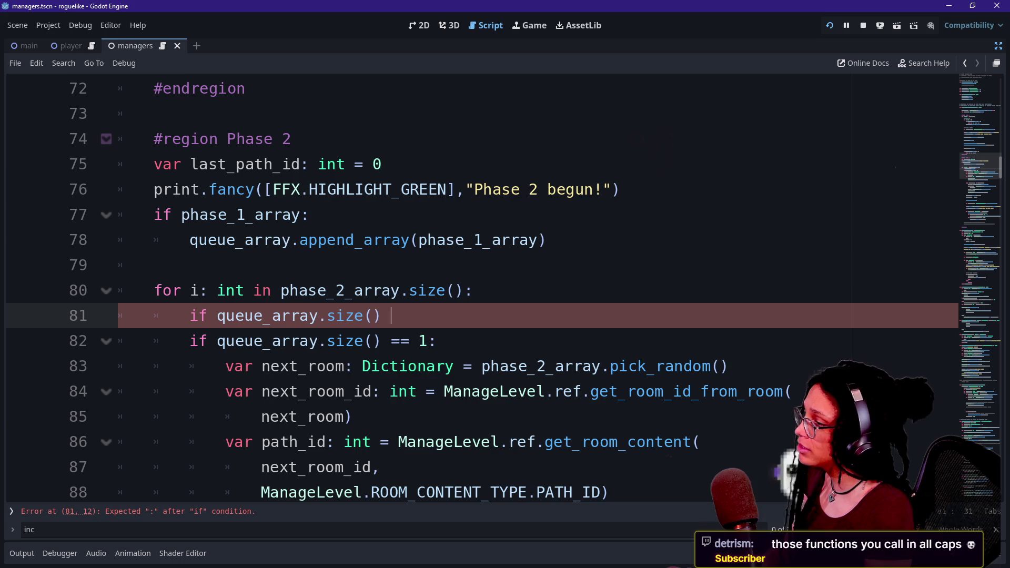
pyautogui.write(':')
pyautogui.press('Return')
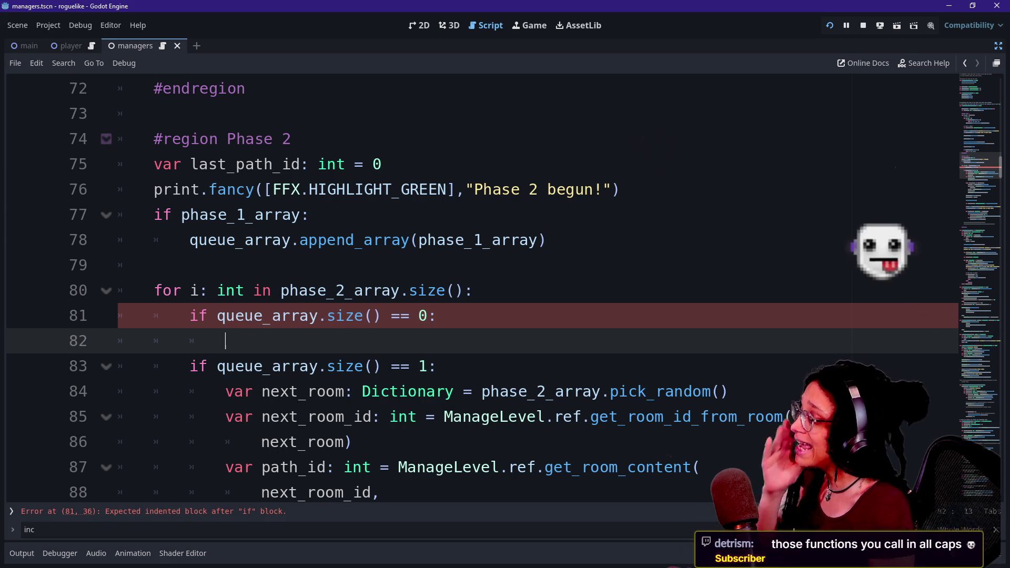
pyautogui.scroll(-1, 483, 286)
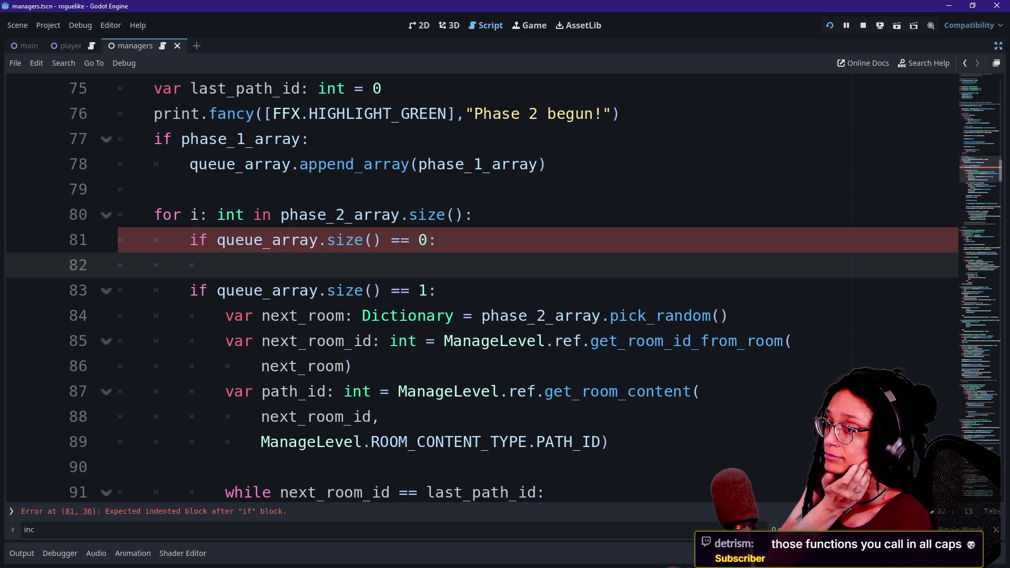
pyautogui.click(437, 240)
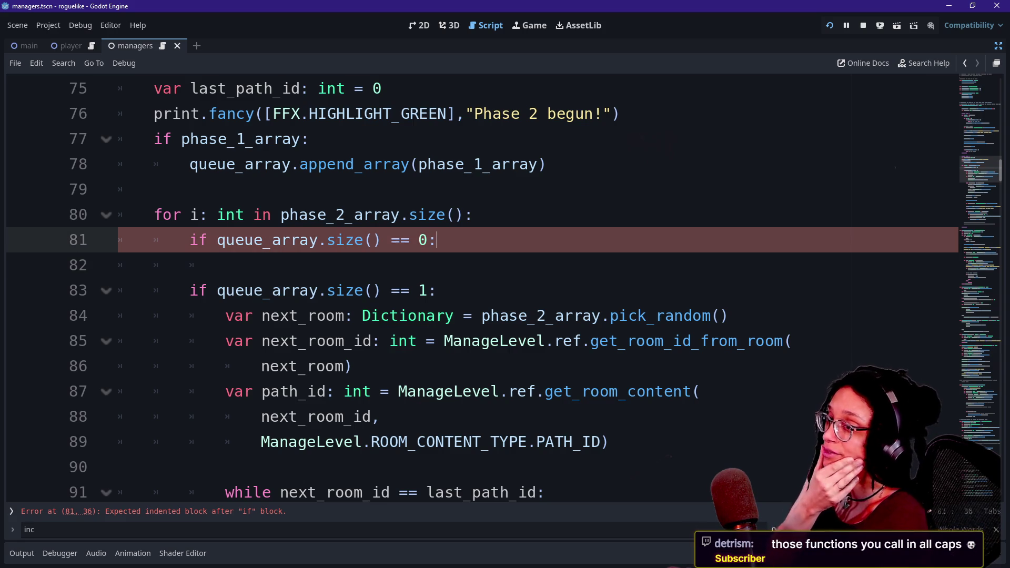
pyautogui.click(226, 265)
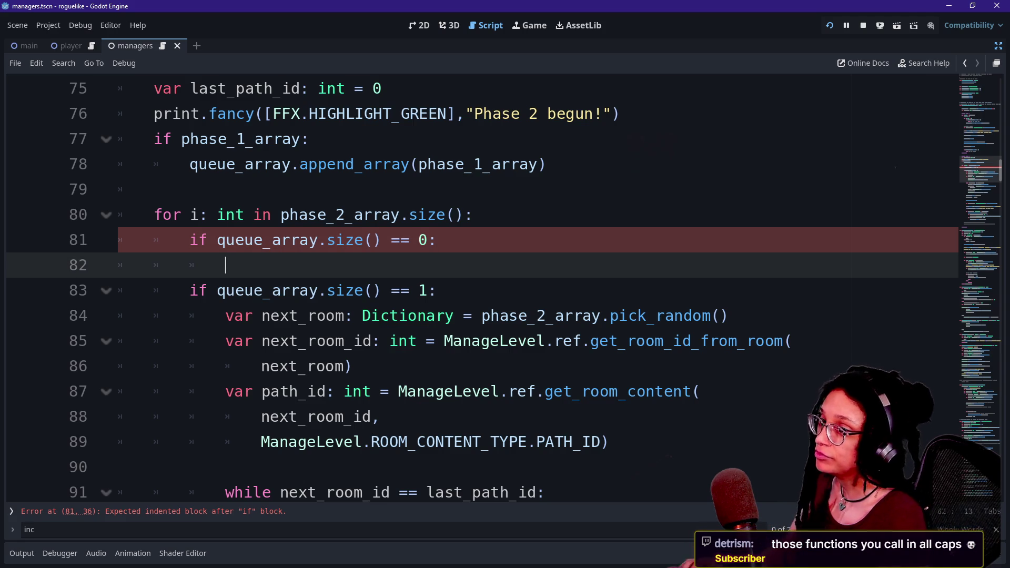
pyautogui.press('Return')
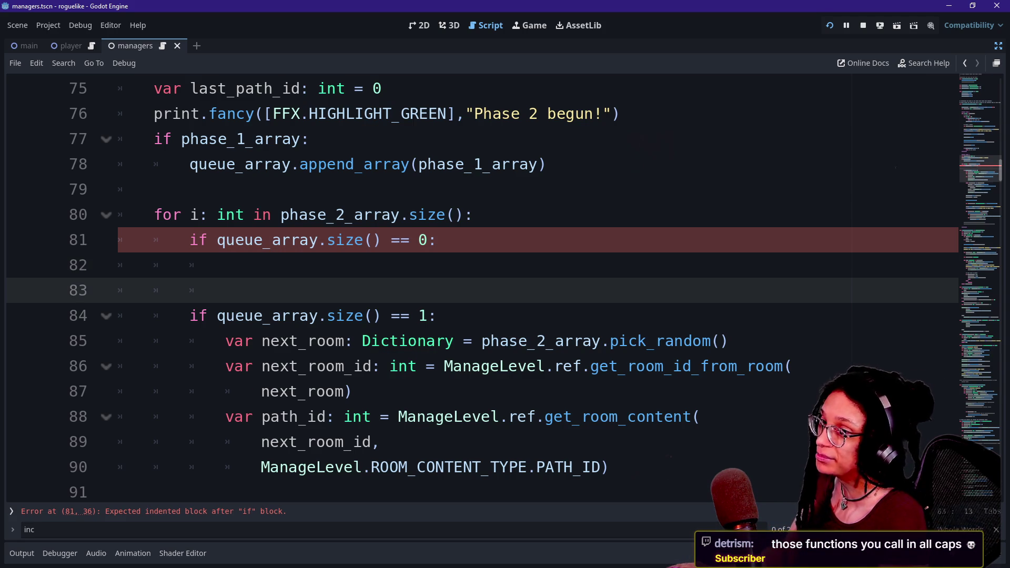
pyautogui.press('Up')
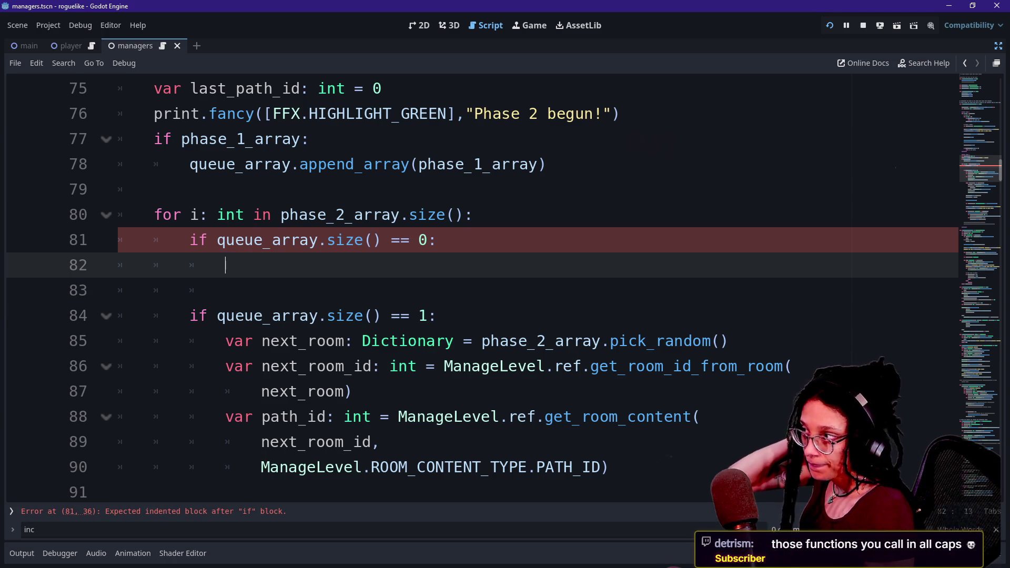
pyautogui.scroll(7, 504, 287)
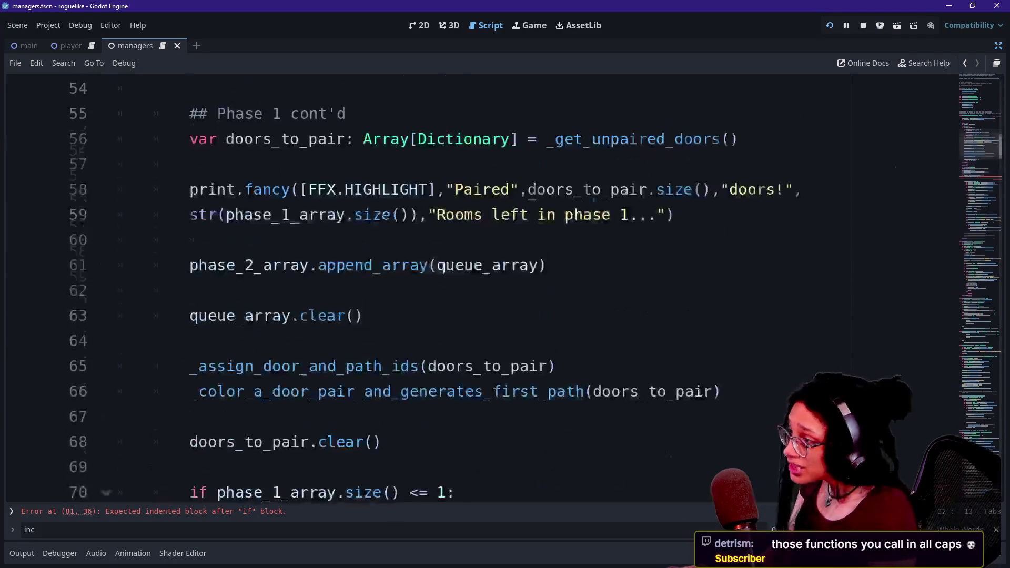
pyautogui.scroll(10, 505, 287)
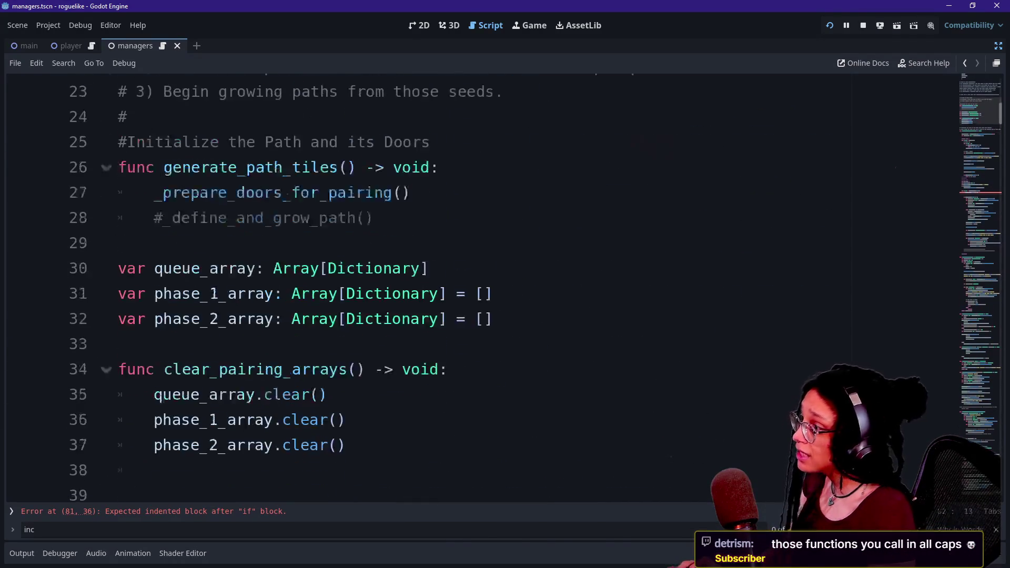
pyautogui.scroll(8, 504, 287)
pyautogui.scroll(-11, 505, 286)
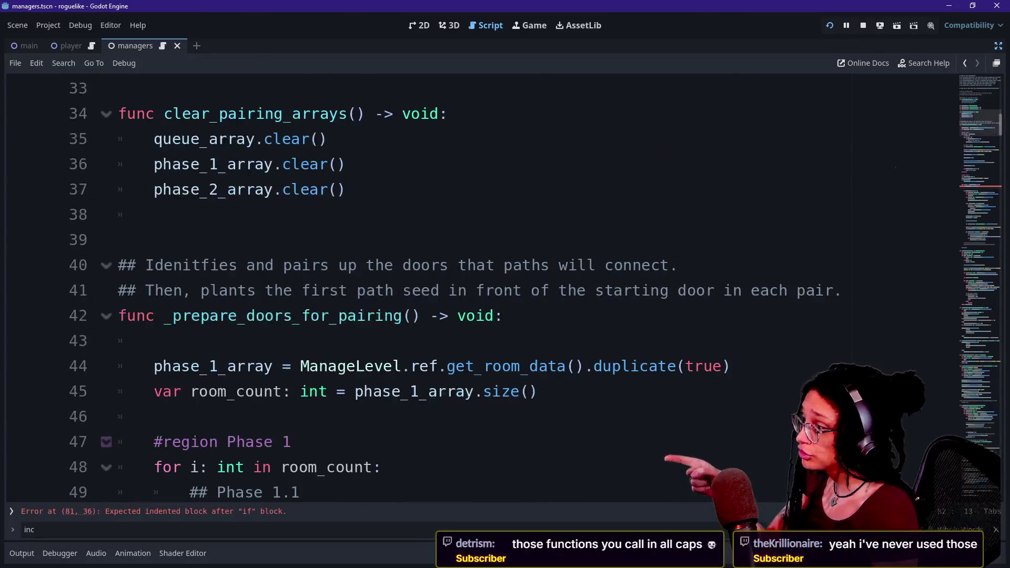
pyautogui.scroll(-2, 505, 287)
pyautogui.scroll(-1, 504, 287)
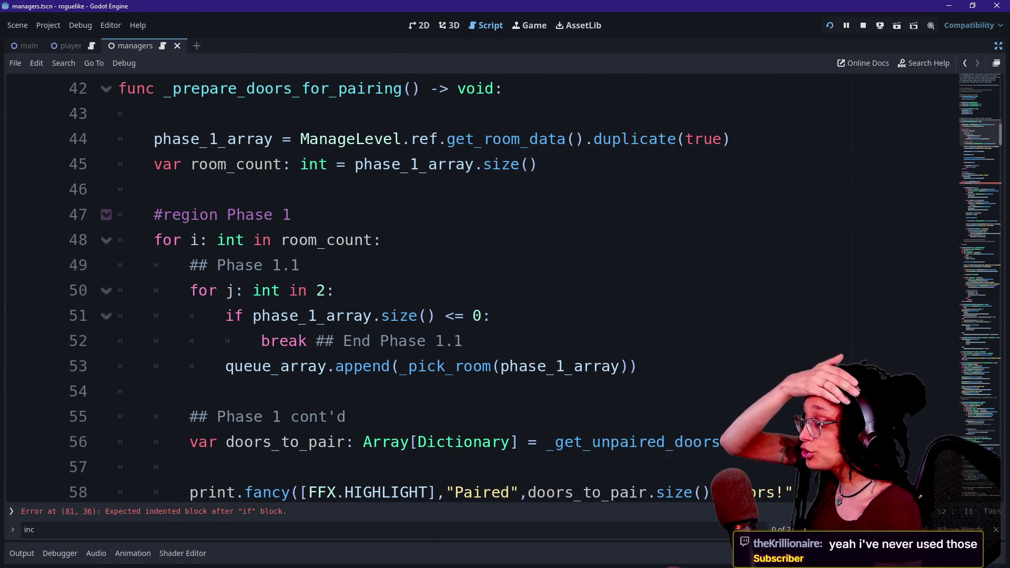
pyautogui.scroll(-1, 378, 304)
pyautogui.moveTo(378, 304)
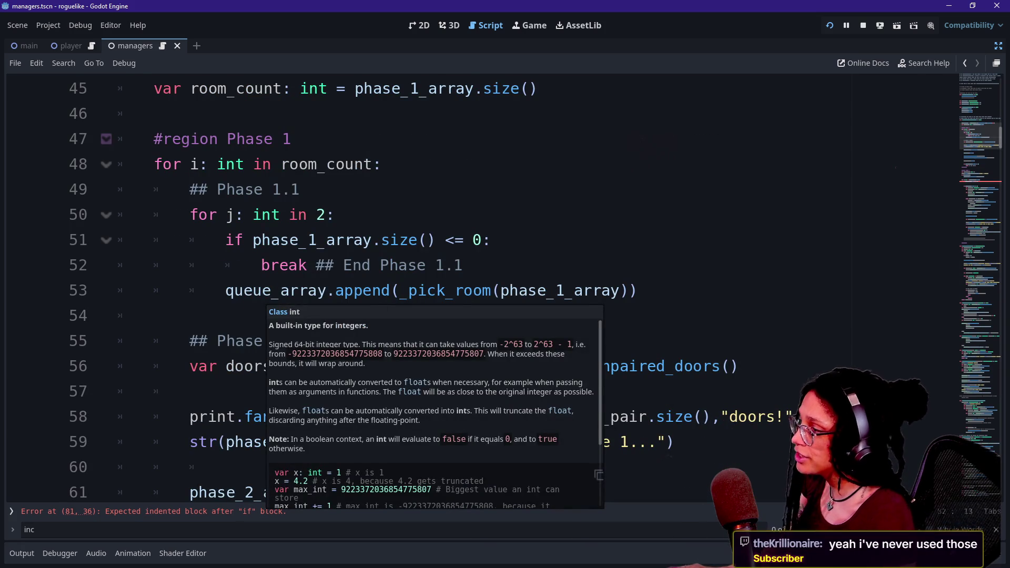
pyautogui.click(379, 292)
pyautogui.scroll(-1, 379, 292)
pyautogui.scroll(-2, 379, 292)
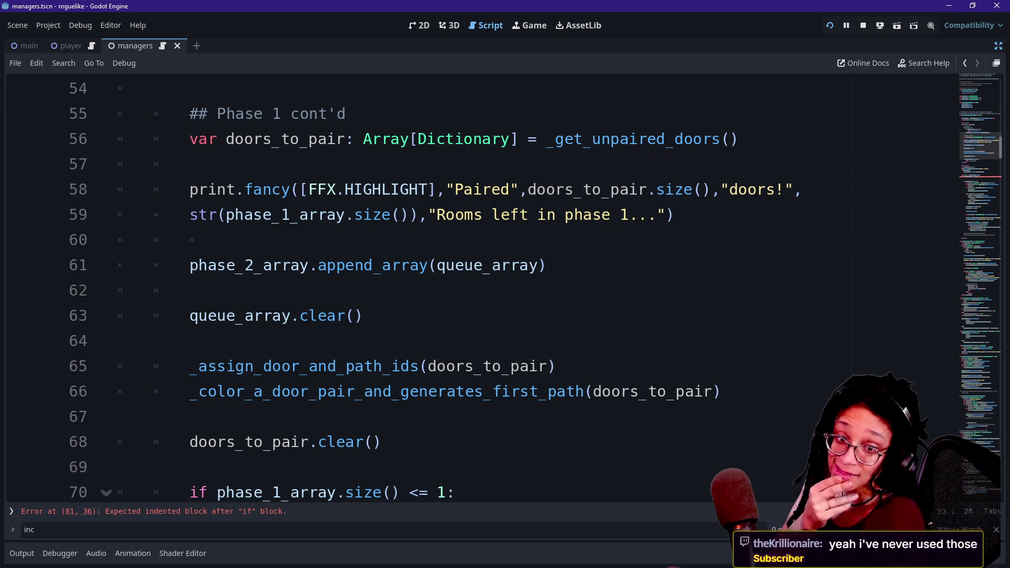
pyautogui.scroll(-4, 379, 293)
pyautogui.scroll(3, 379, 292)
pyautogui.scroll(-5, 379, 292)
pyautogui.scroll(8, 379, 292)
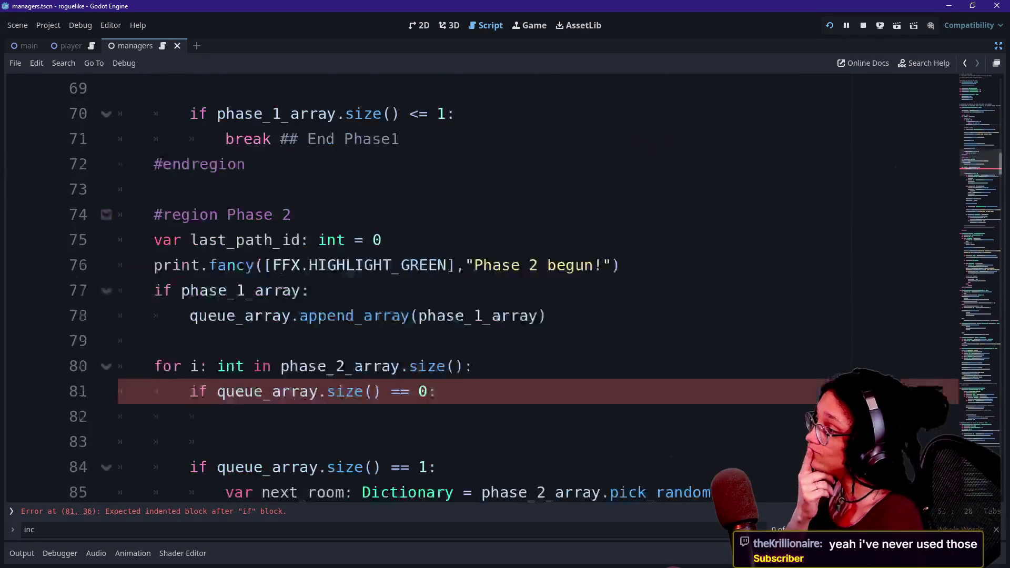
pyautogui.scroll(1, 363, 290)
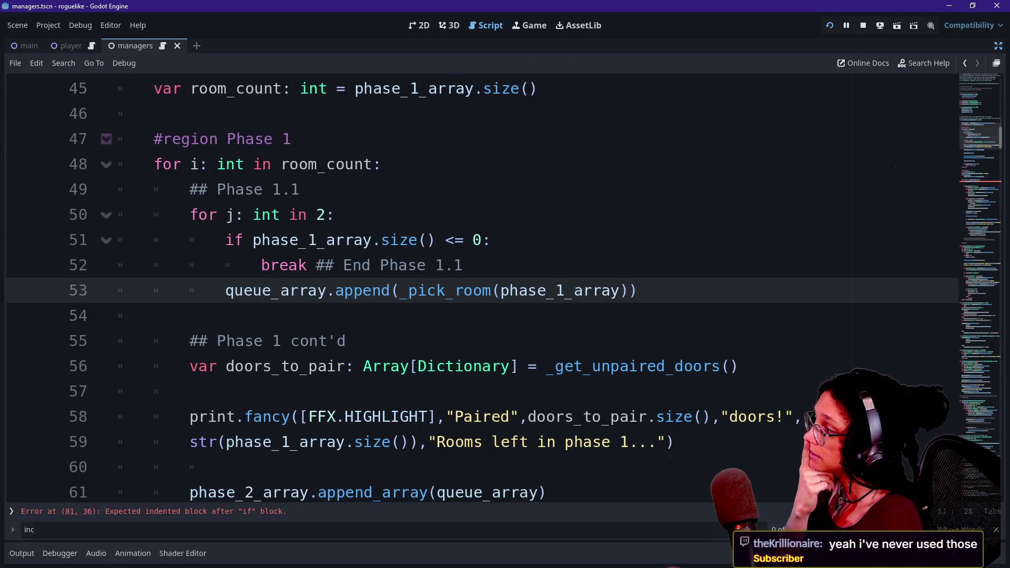
pyautogui.scroll(3, 363, 290)
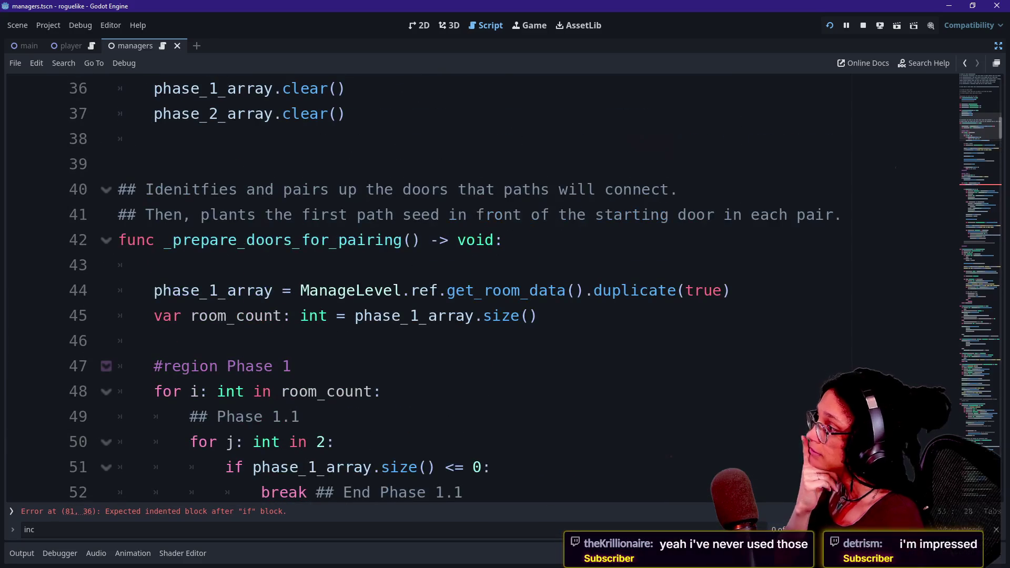
pyautogui.scroll(-1, 363, 291)
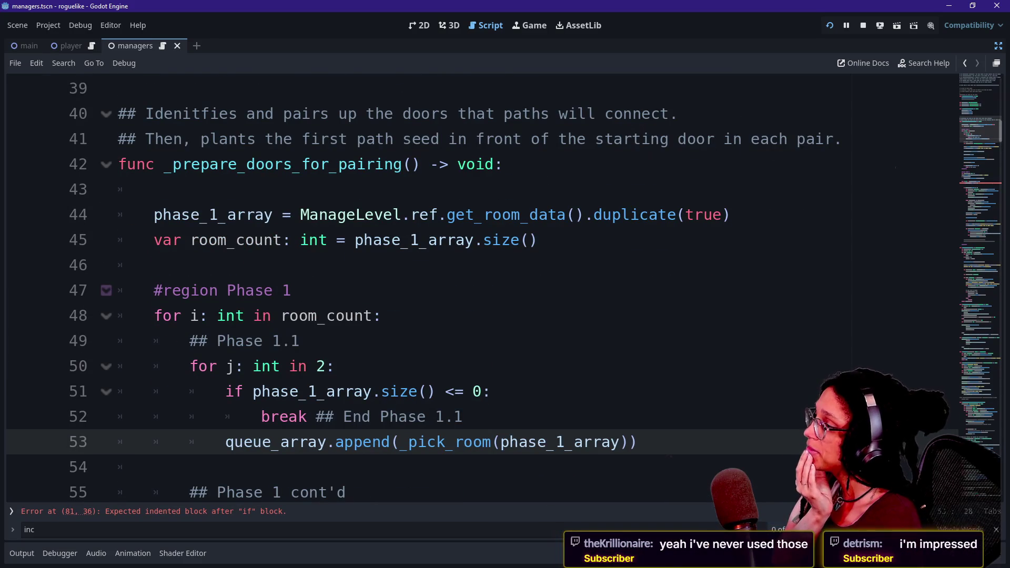
pyautogui.scroll(-2, 504, 303)
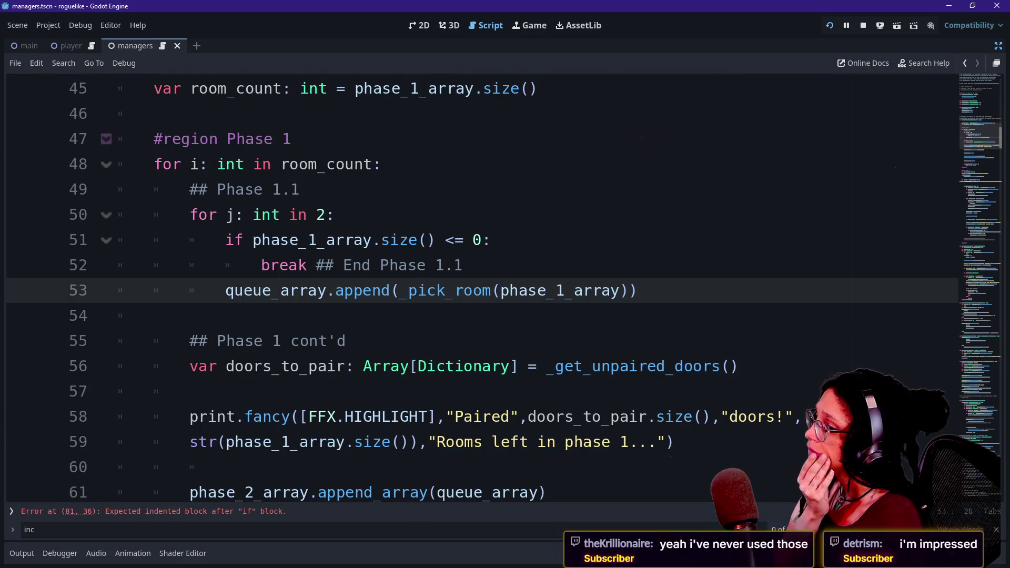
pyautogui.scroll(-1, 504, 302)
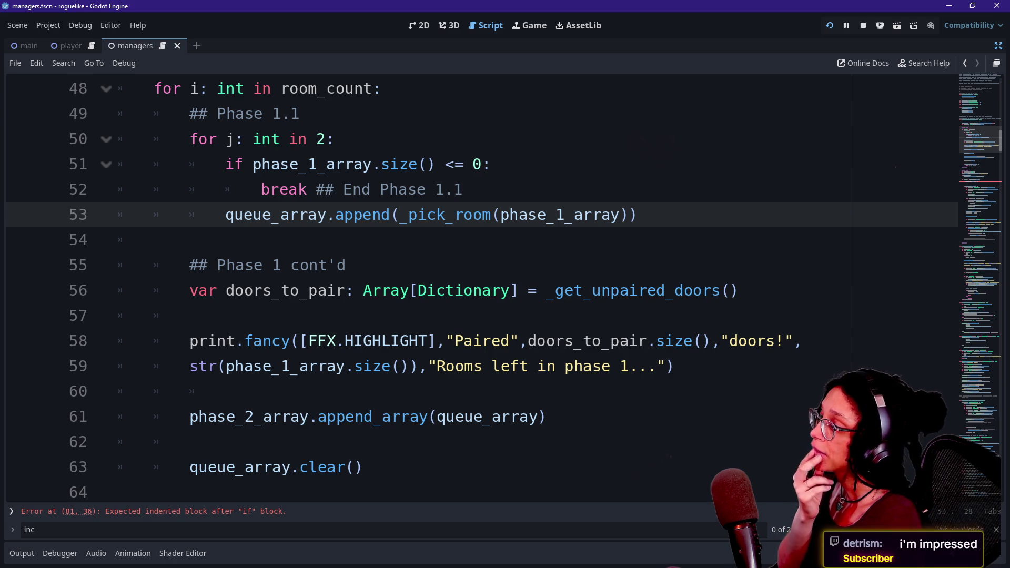
pyautogui.scroll(-2, 482, 290)
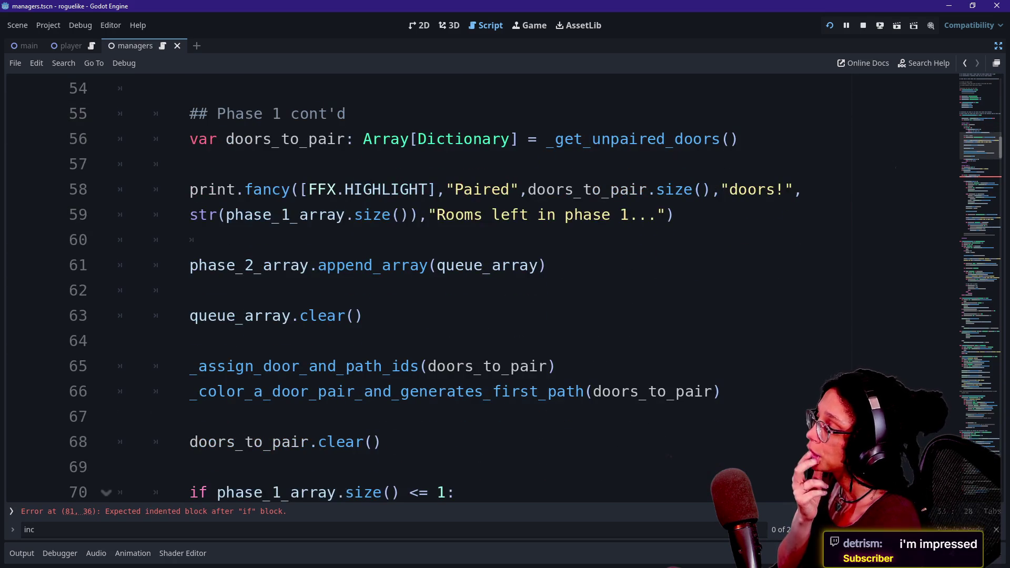
pyautogui.scroll(-2, 482, 290)
pyautogui.scroll(4, 482, 290)
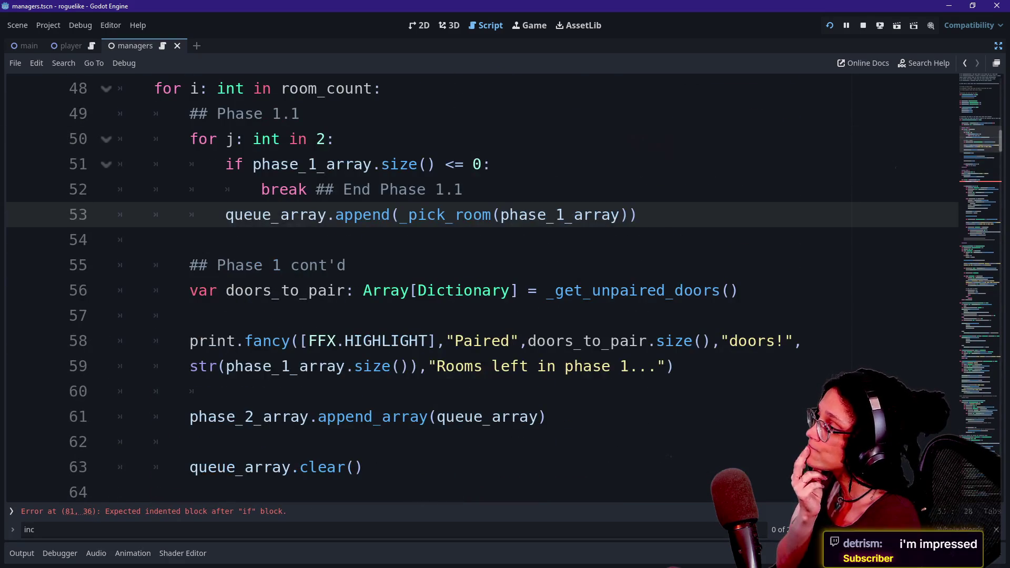
pyautogui.scroll(1, 482, 290)
pyautogui.scroll(-2, 483, 289)
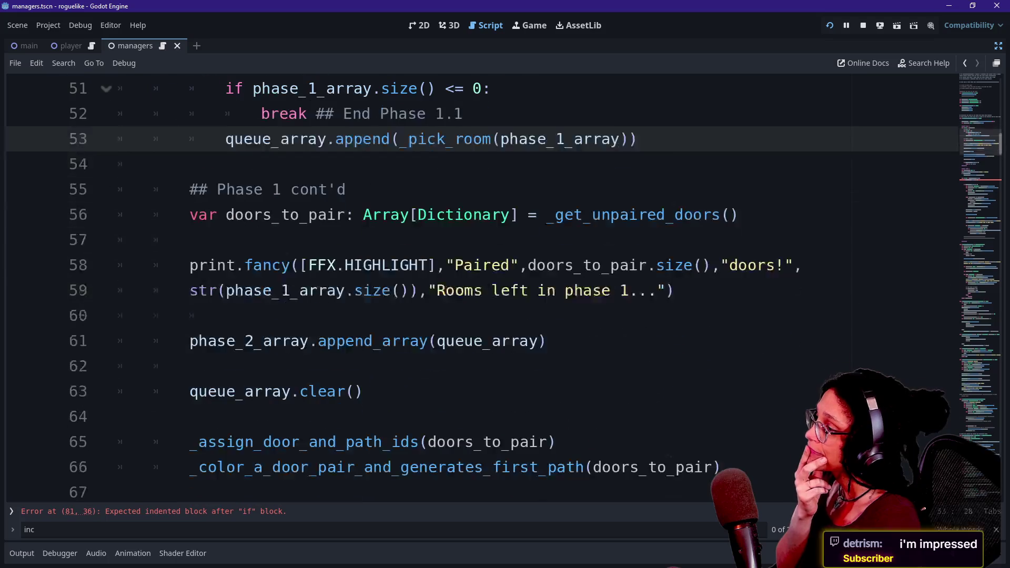
pyautogui.scroll(3, 482, 290)
pyautogui.scroll(-4, 482, 290)
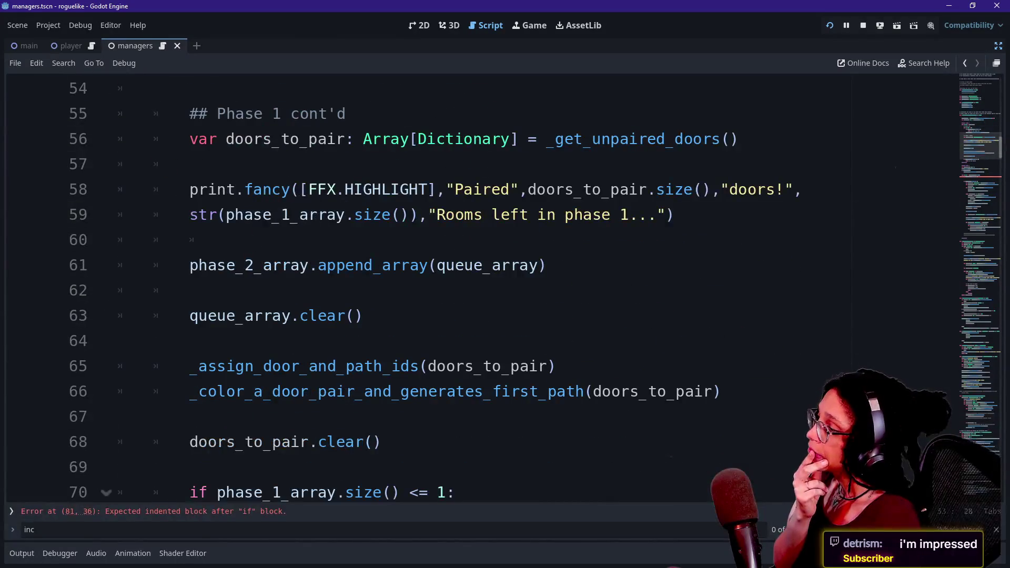
pyautogui.scroll(3, 482, 290)
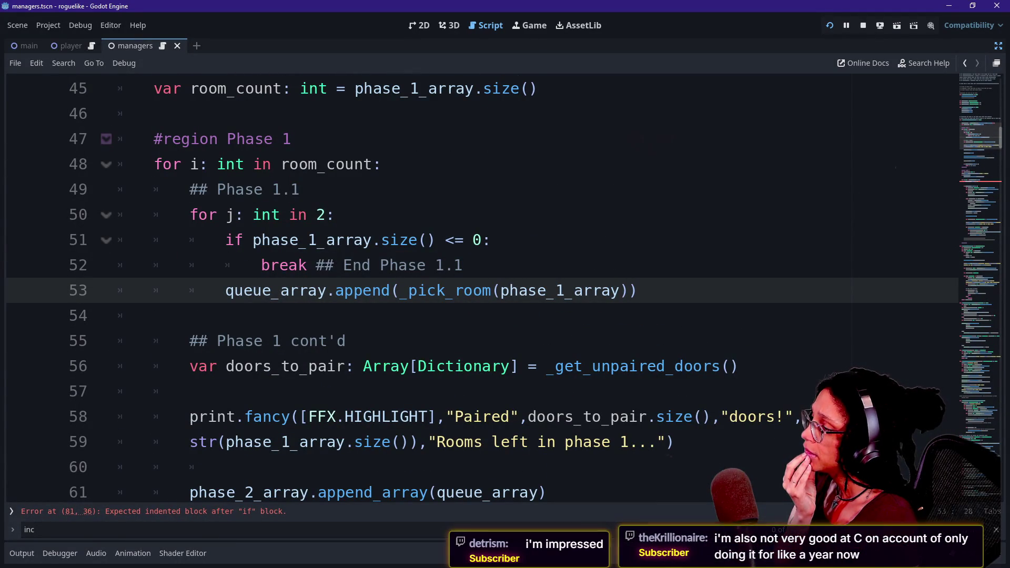
pyautogui.moveTo(190, 367); pyautogui.dragTo(354, 341)
pyautogui.click(712, 366)
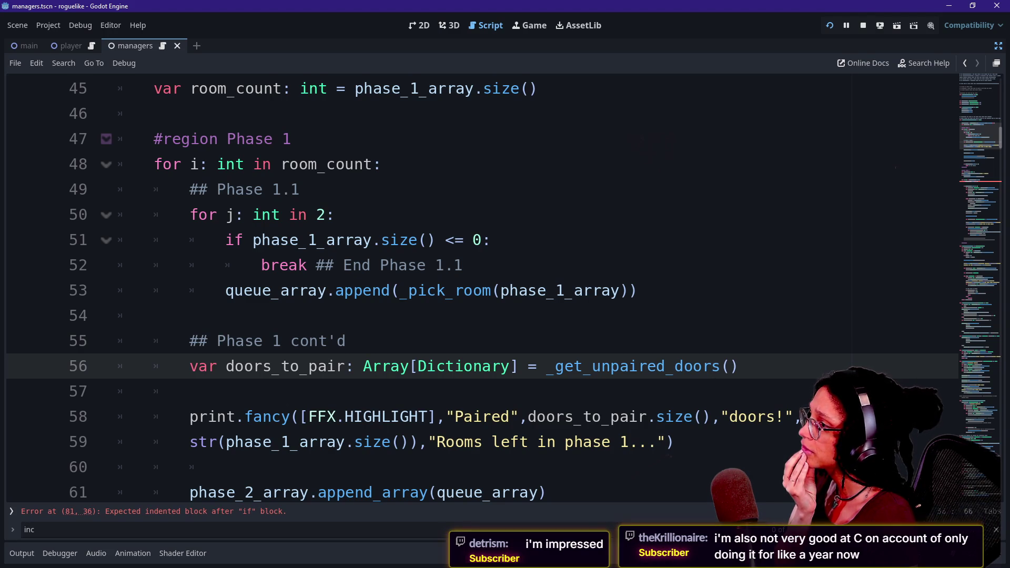
pyautogui.moveTo(132, 88); pyautogui.dragTo(472, 240)
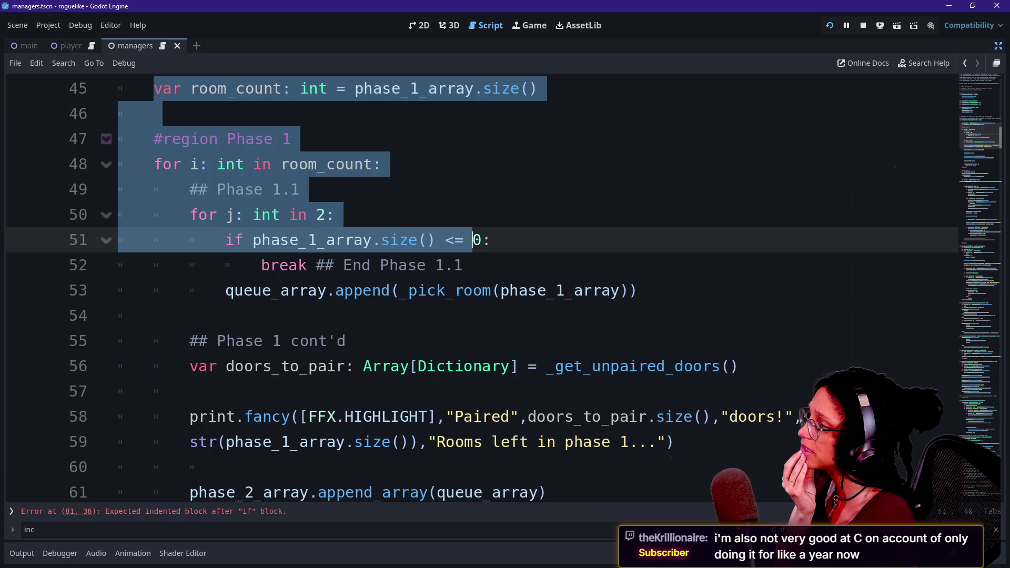
pyautogui.scroll(-2, 473, 240)
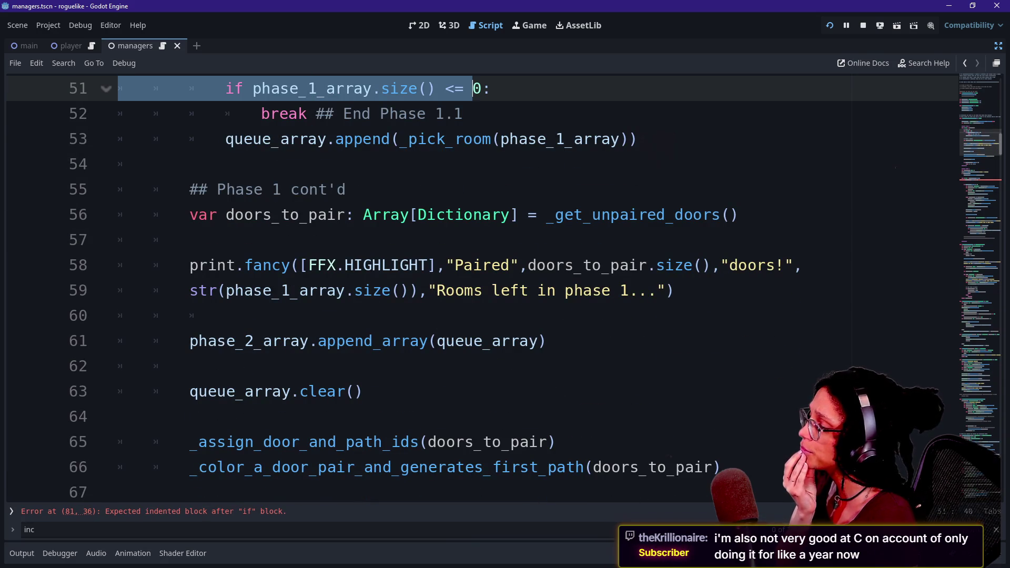
pyautogui.scroll(-1, 472, 88)
pyautogui.moveTo(119, 88); pyautogui.dragTo(363, 316)
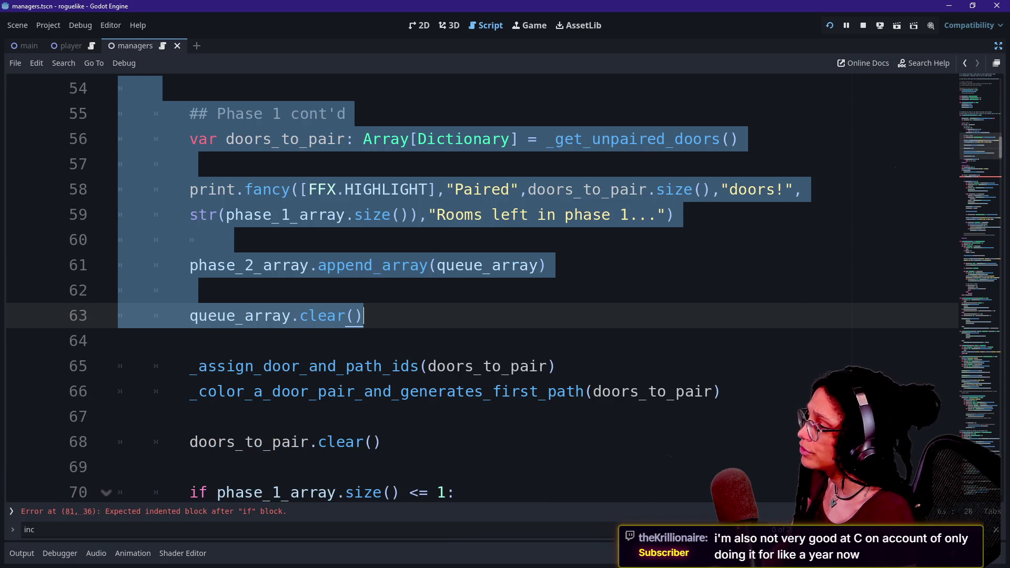
pyautogui.scroll(-2, 532, 367)
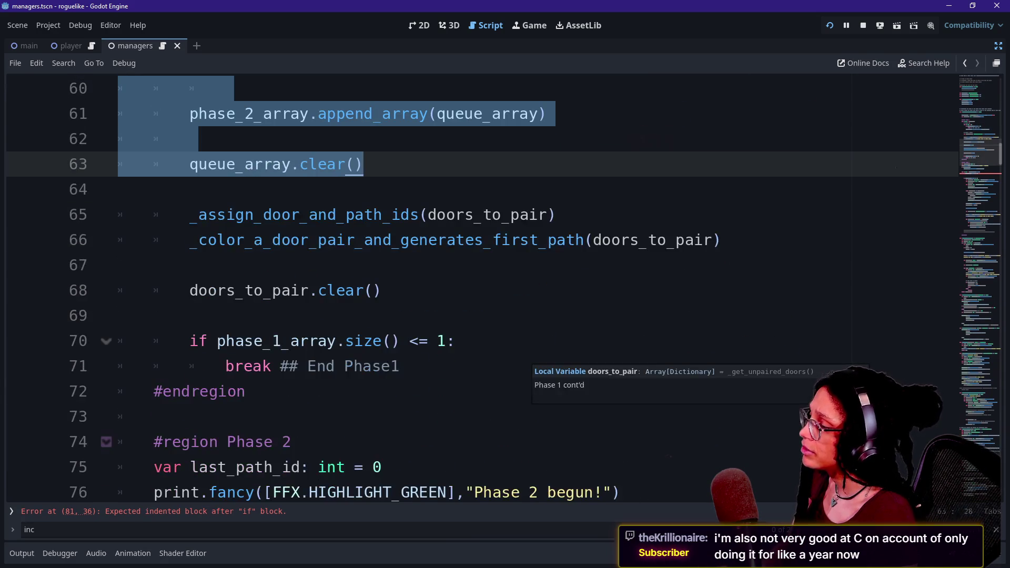
pyautogui.scroll(-4, 532, 367)
pyautogui.scroll(1, 531, 290)
pyautogui.scroll(-1, 531, 290)
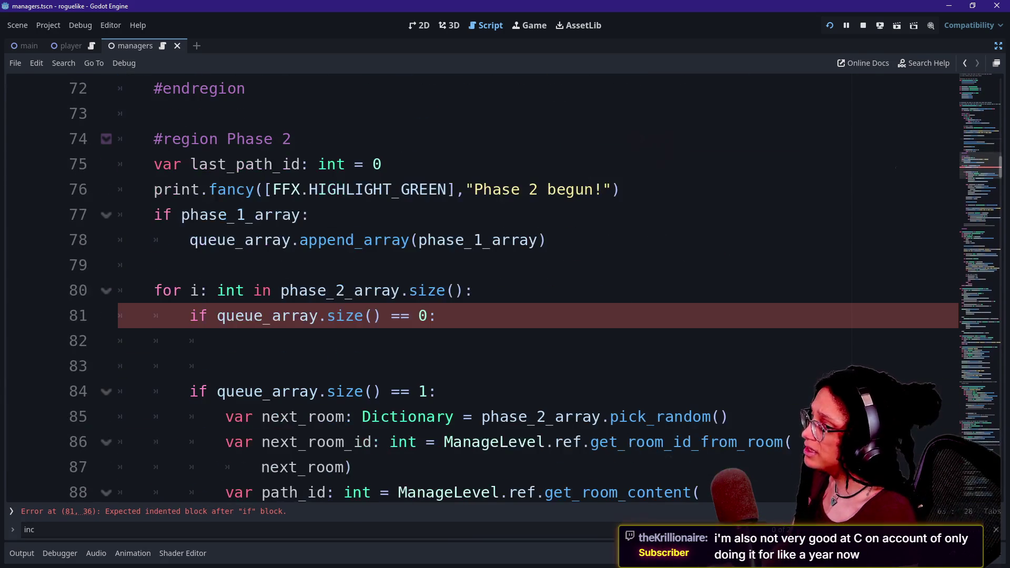
# - Fill the empty if body on line 82 with pass and run the project
pyautogui.click(226, 342)
pyautogui.write('p')
pyautogui.press('capslock')
pyautogui.write('AS')
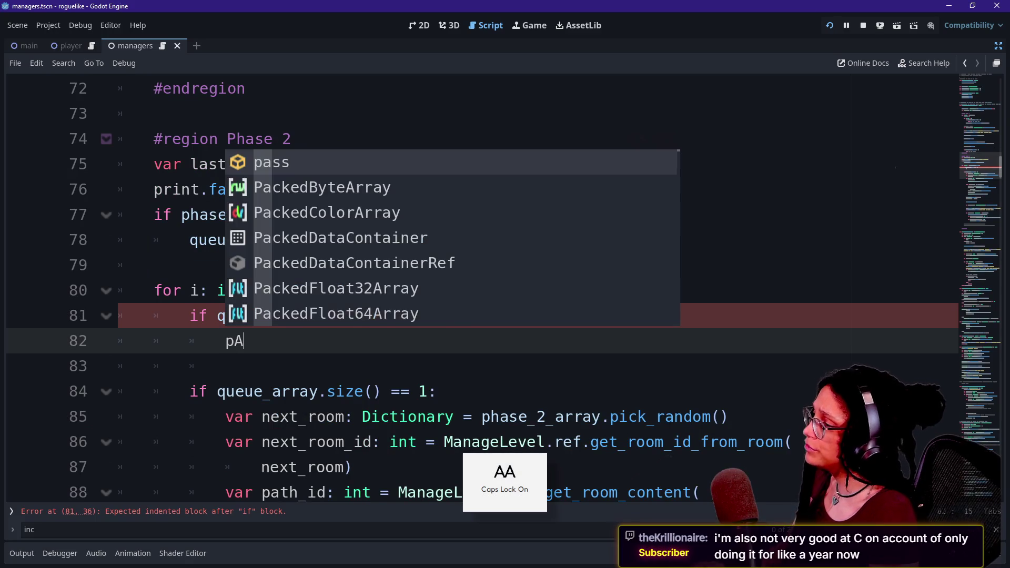
pyautogui.press('BackSpace')
pyautogui.press('BackSpace')
pyautogui.press('capslock')
pyautogui.write('a')
pyautogui.press('Return')
pyautogui.click(464, 417)
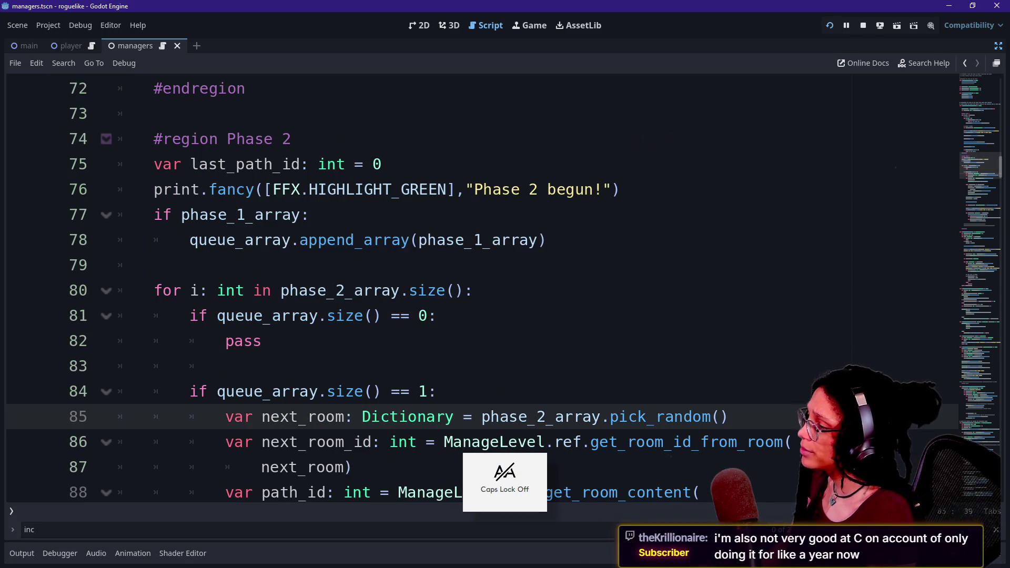
pyautogui.click(825, 27)
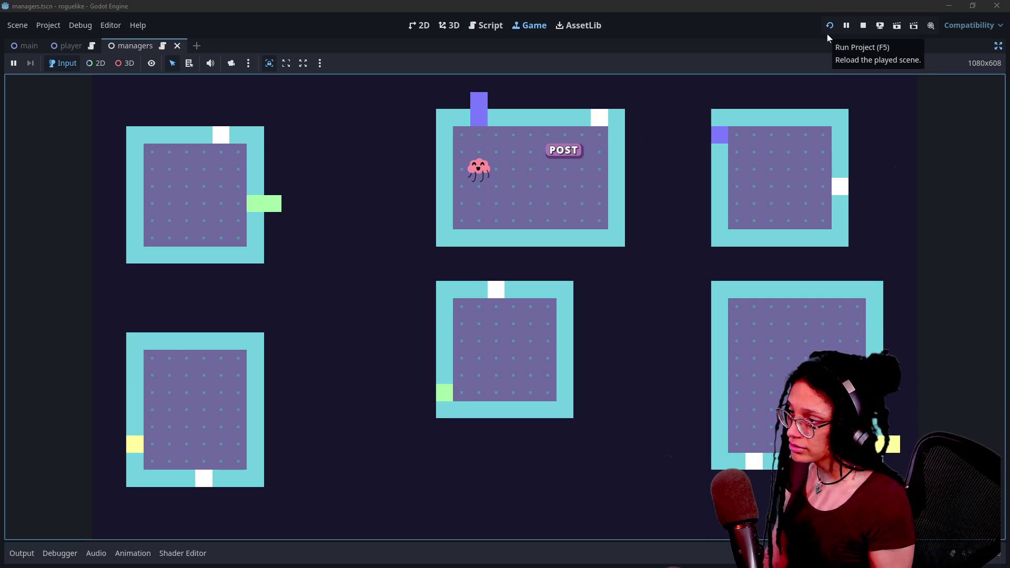
# - Toggle the Output log, regenerate the dungeon layout four times, then switch to the browser
pyautogui.click(30, 553)
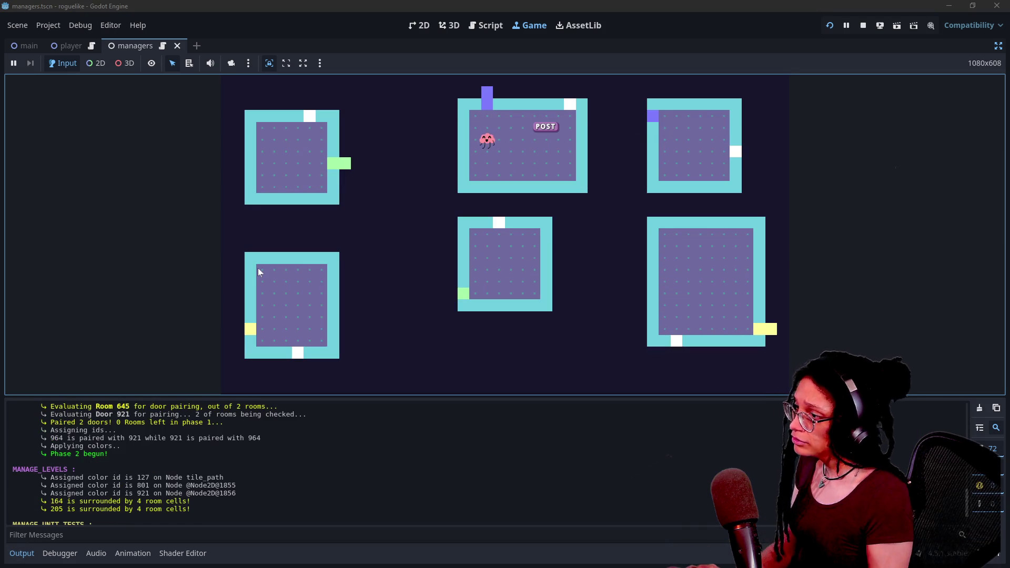
pyautogui.hotkey('ctrl', 'j')
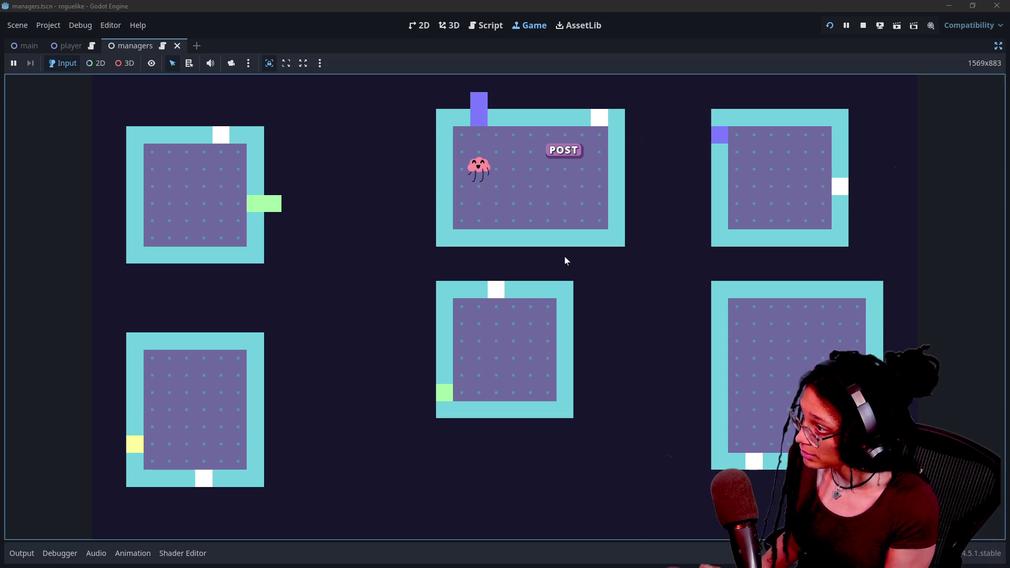
pyautogui.click(620, 264)
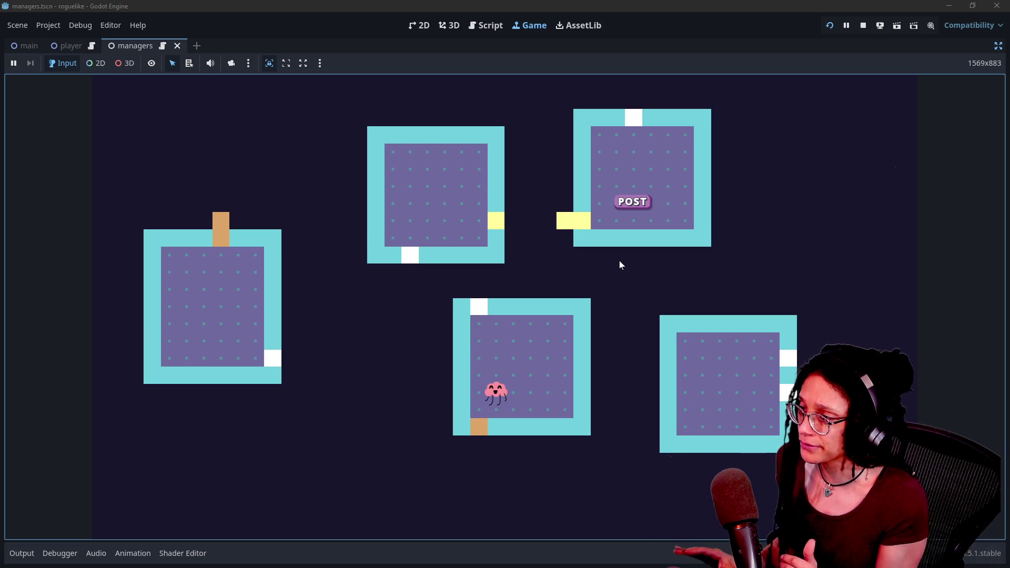
pyautogui.press('r')
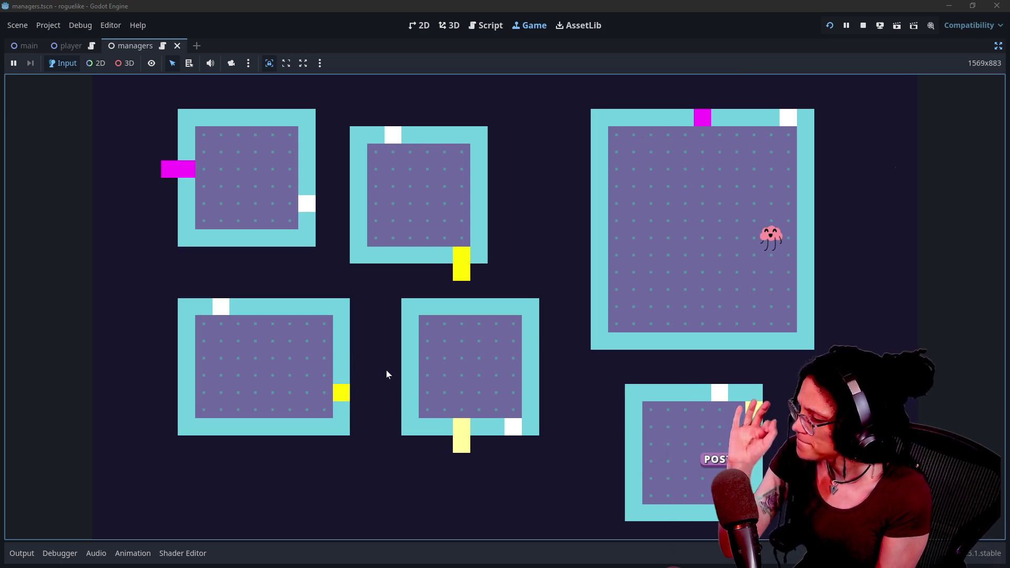
pyautogui.click(684, 387)
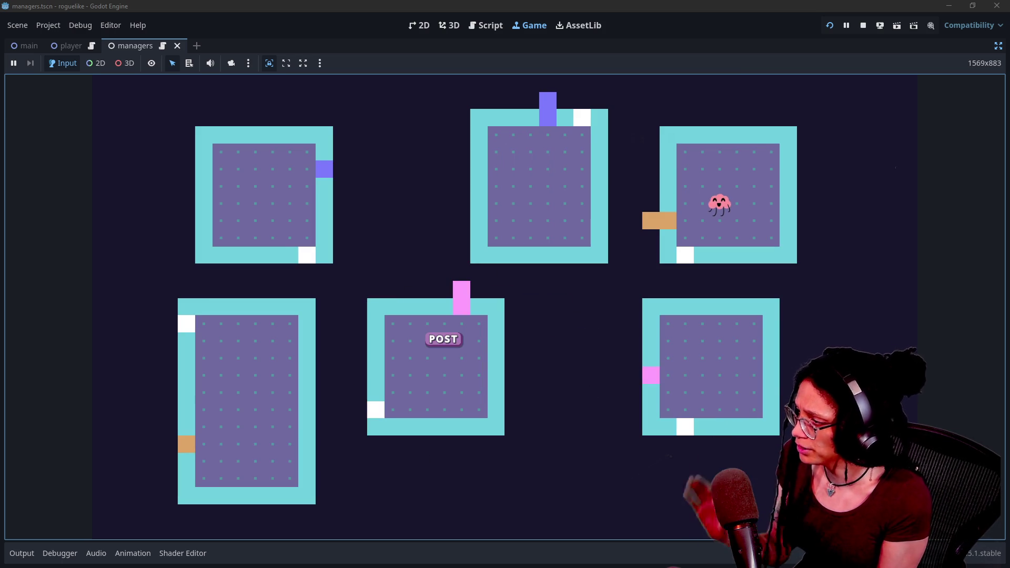
pyautogui.click(785, 392)
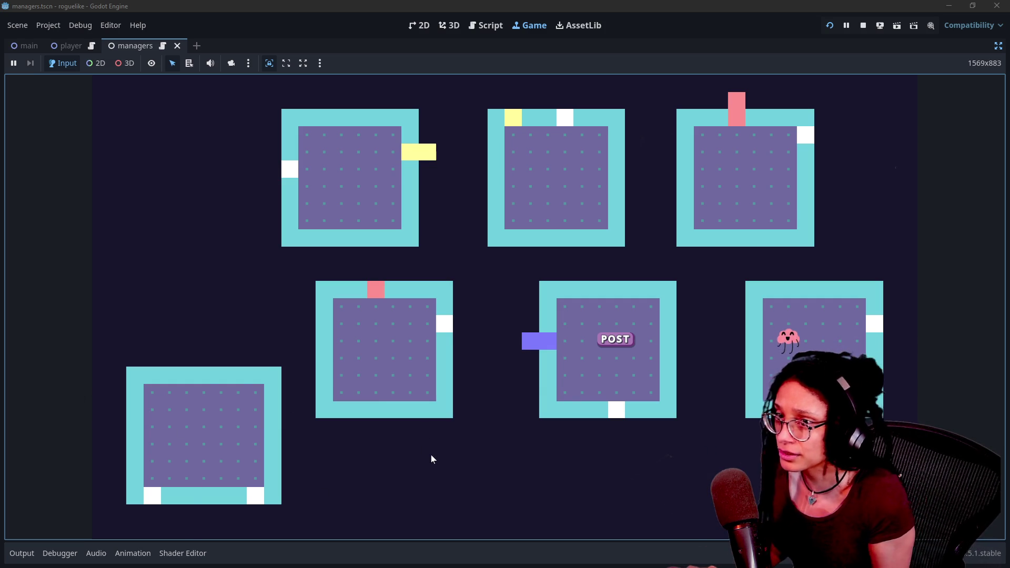
pyautogui.hotkey('alt', 'Tab')
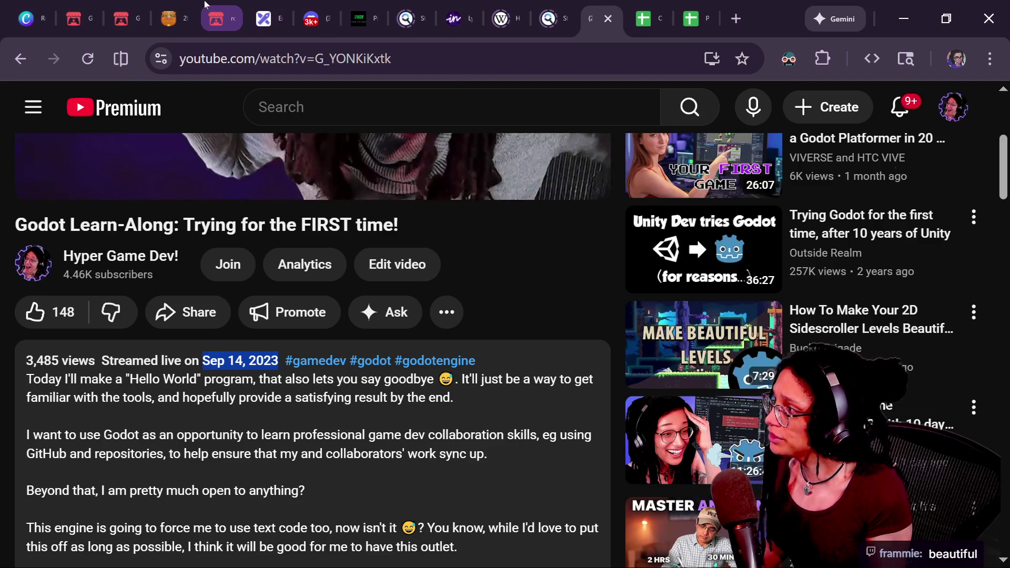
# - Play the itch.io roguelike-wip build full screen, then exit back to its page
pyautogui.click(207, 8)
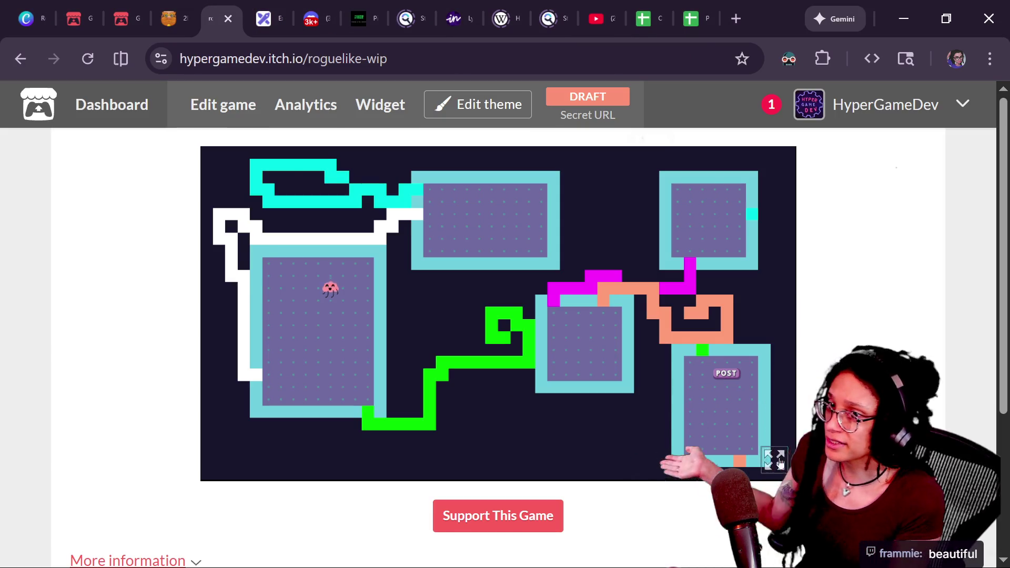
pyautogui.click(781, 463)
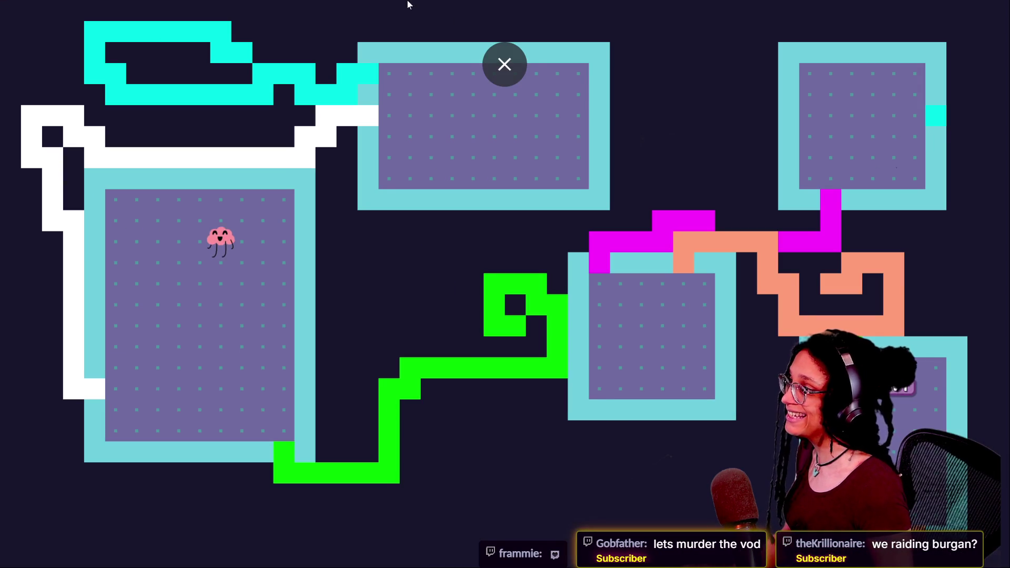
pyautogui.click(523, 64)
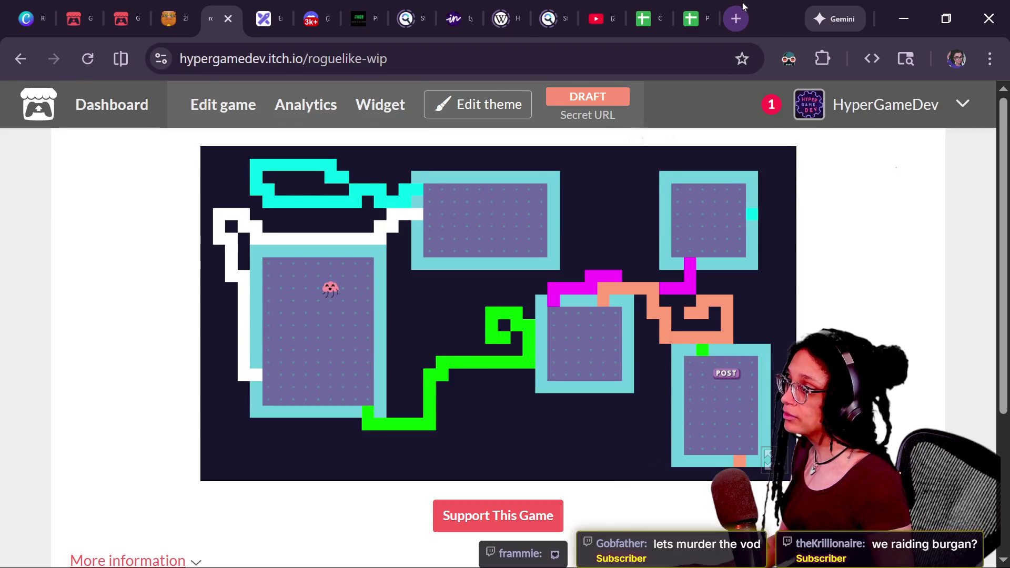
# - Look over the YouTube home feed, opening and closing the guide menu
pyautogui.click(736, 18)
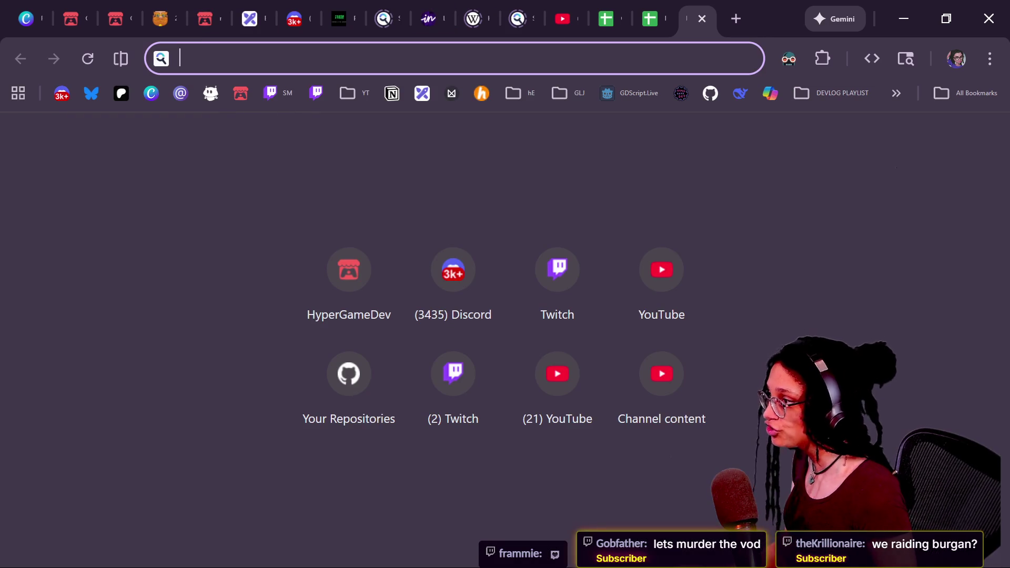
pyautogui.click(563, 18)
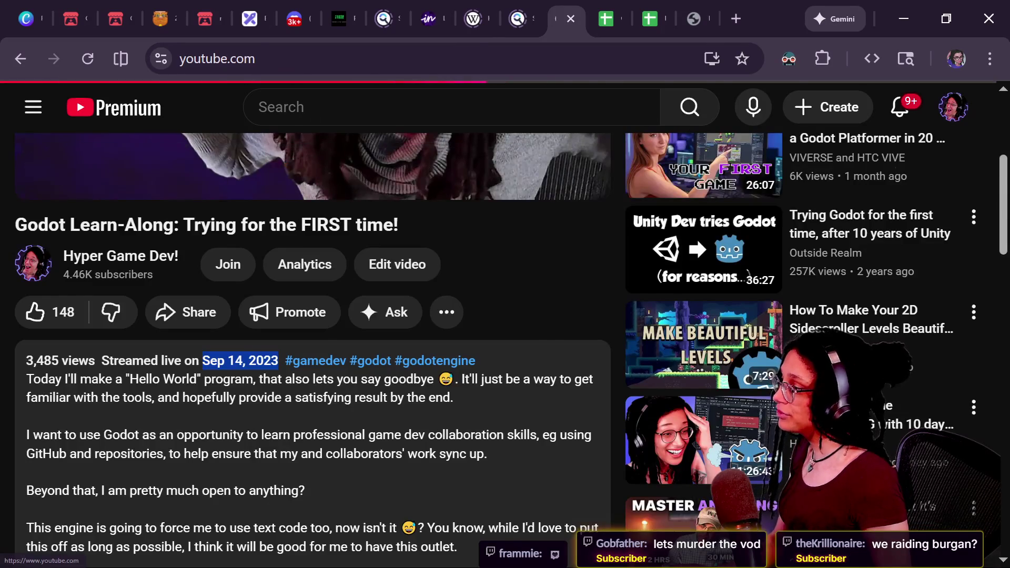
pyautogui.scroll(-2, 160, 219)
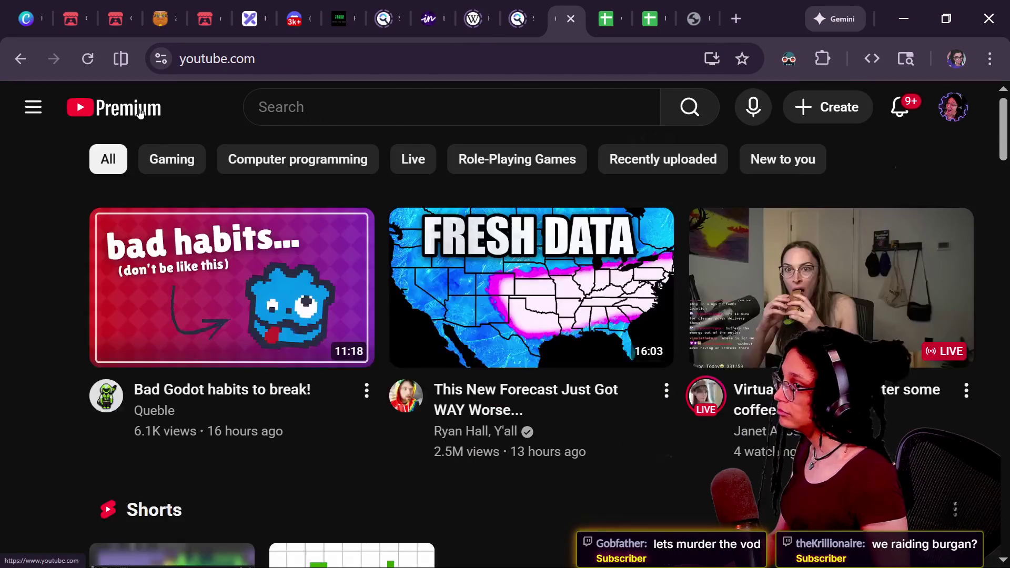
pyautogui.click(34, 108)
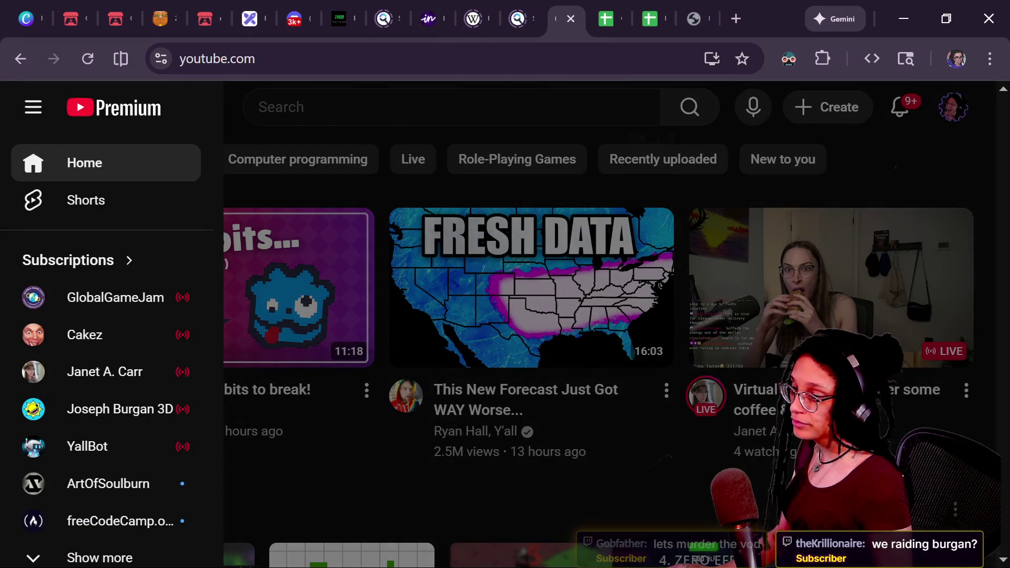
pyautogui.click(581, 427)
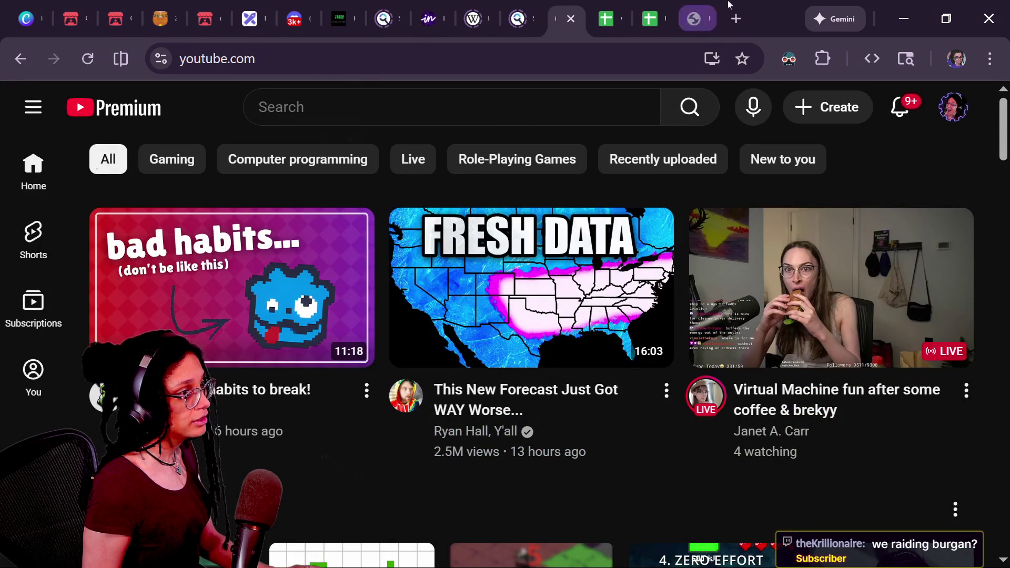
# - Open twitch.tv in a new tab and go to a live followed channel
pyautogui.click(741, 15)
pyautogui.write('twitch')
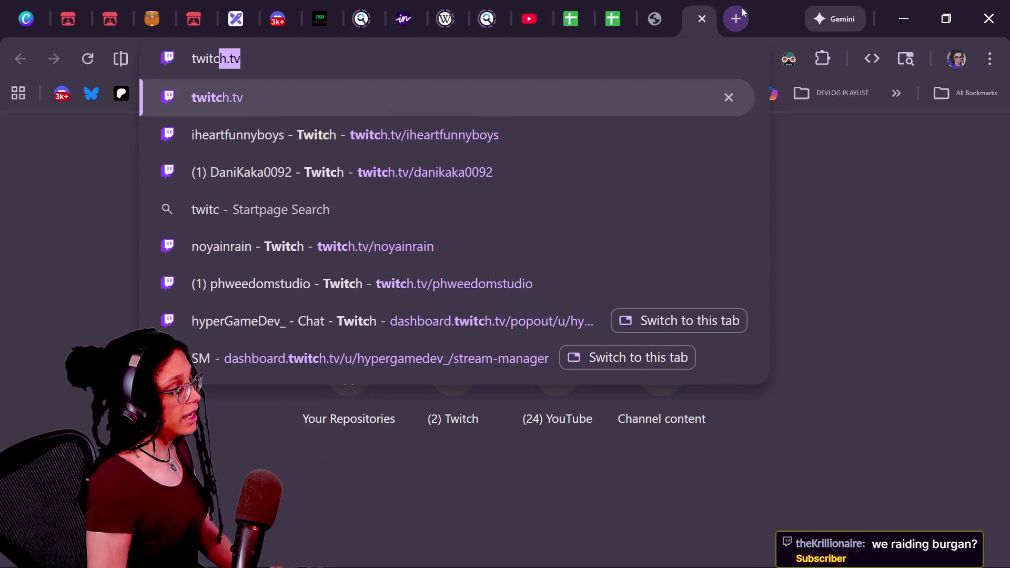
pyautogui.press('Return')
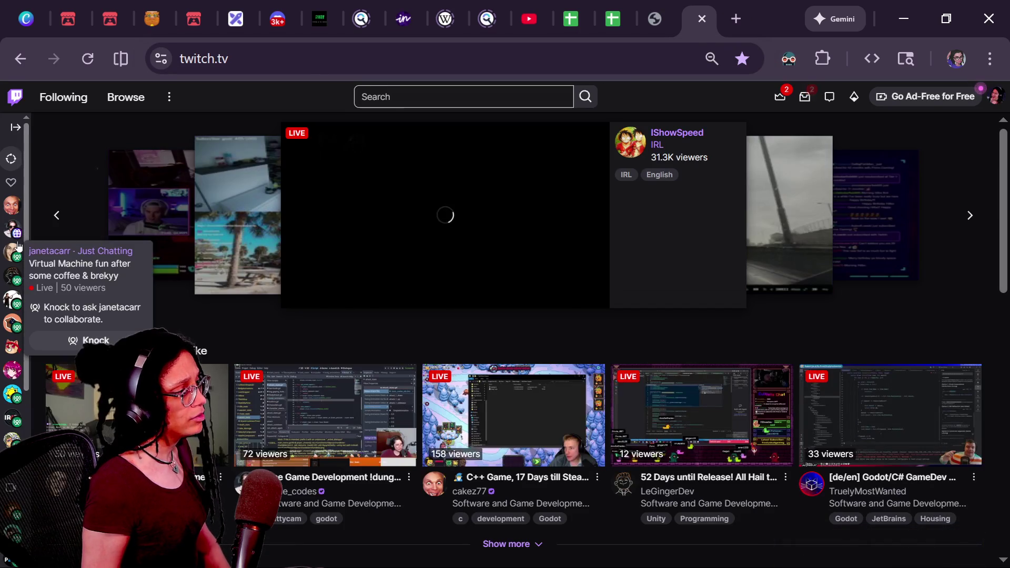
pyautogui.click(11, 253)
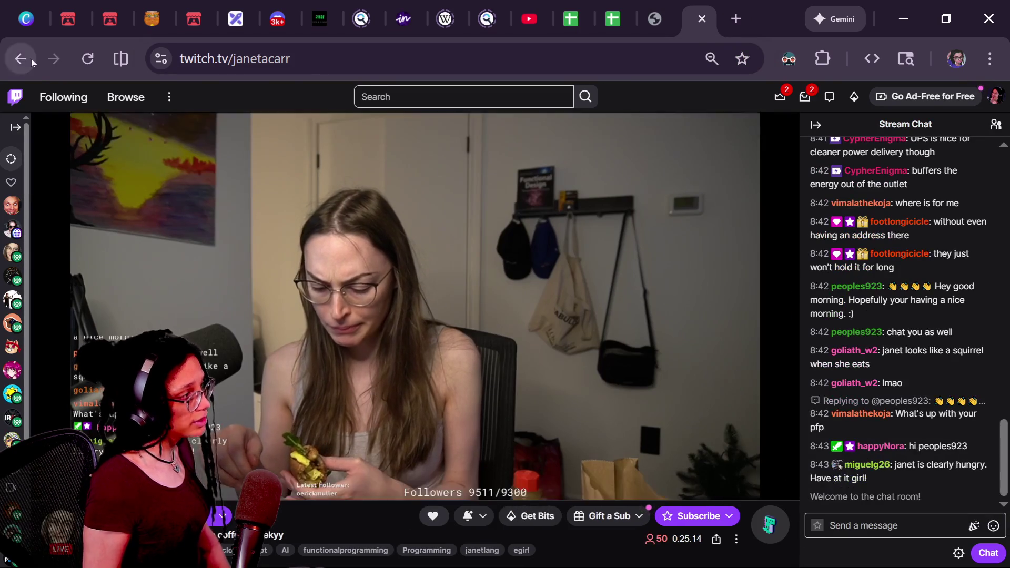
# - Visit a followed live streamer's Twitch channel, go back, then return to the YouTube tab
pyautogui.click(21, 58)
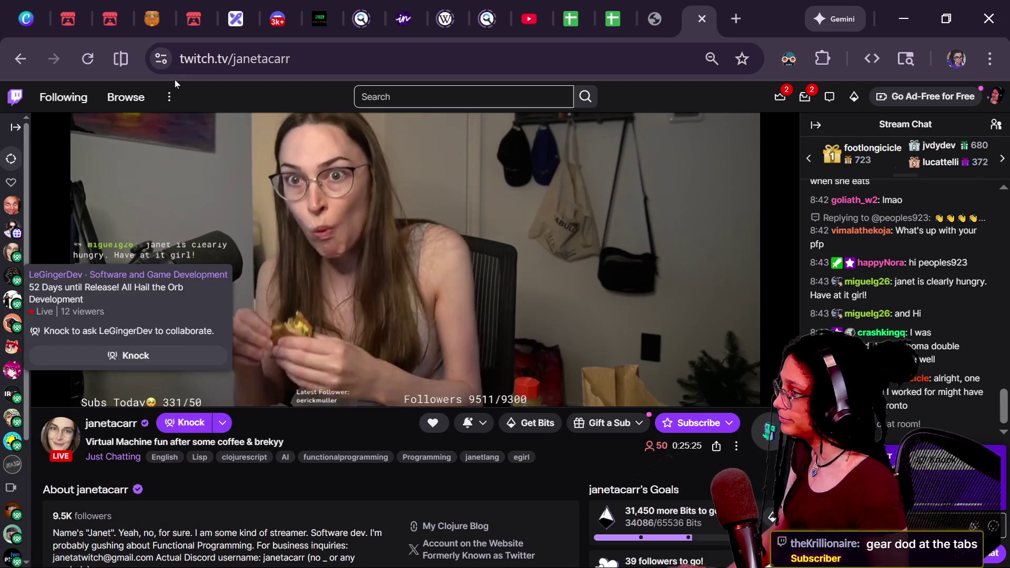
pyautogui.hotkey('alt', 'Left')
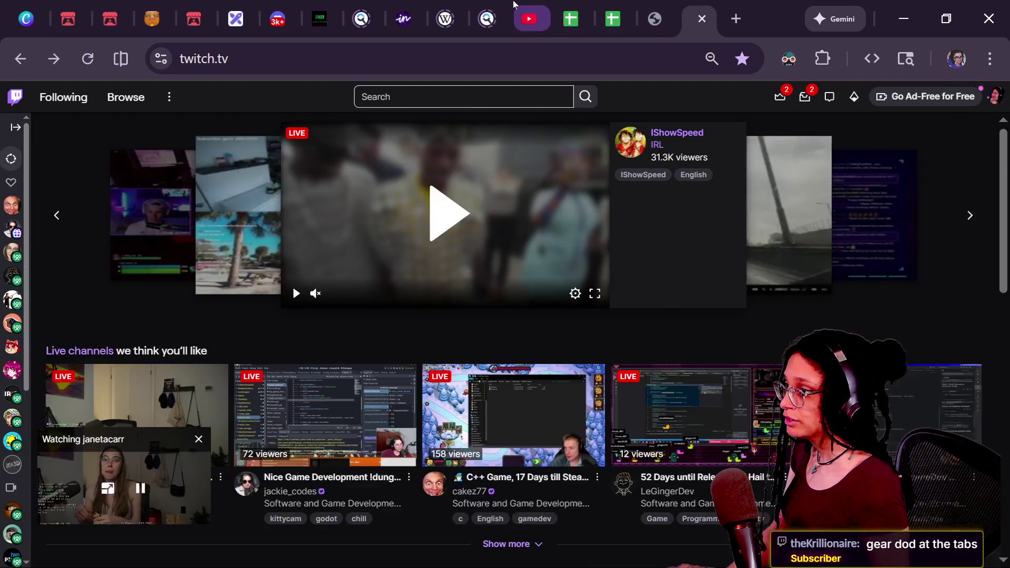
pyautogui.click(516, 6)
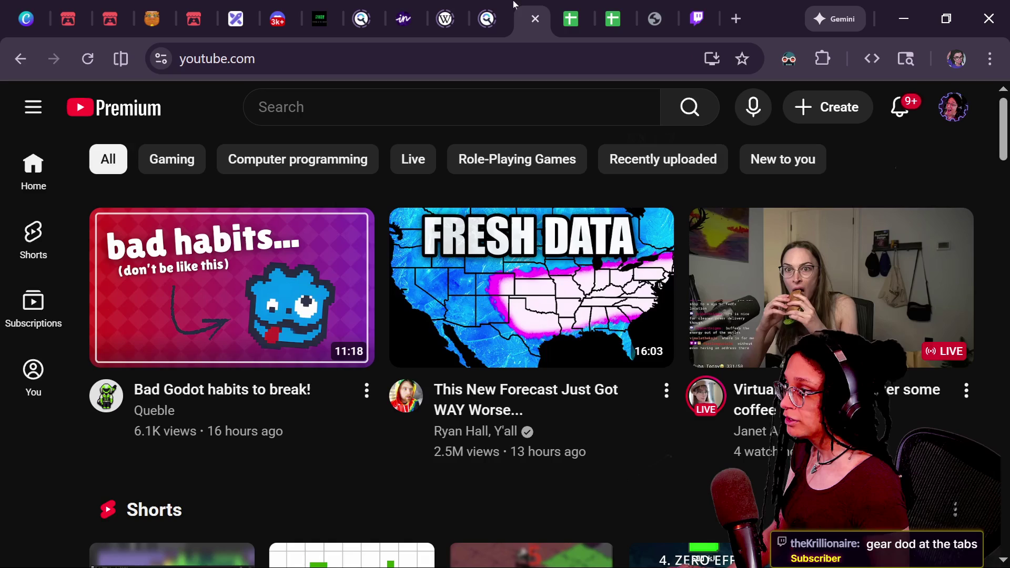
# - From the subscriptions guide, open the creator's live stream 'UE5 Super Mario Odyssey Controller | Moving to Mover'
pyautogui.click(47, 100)
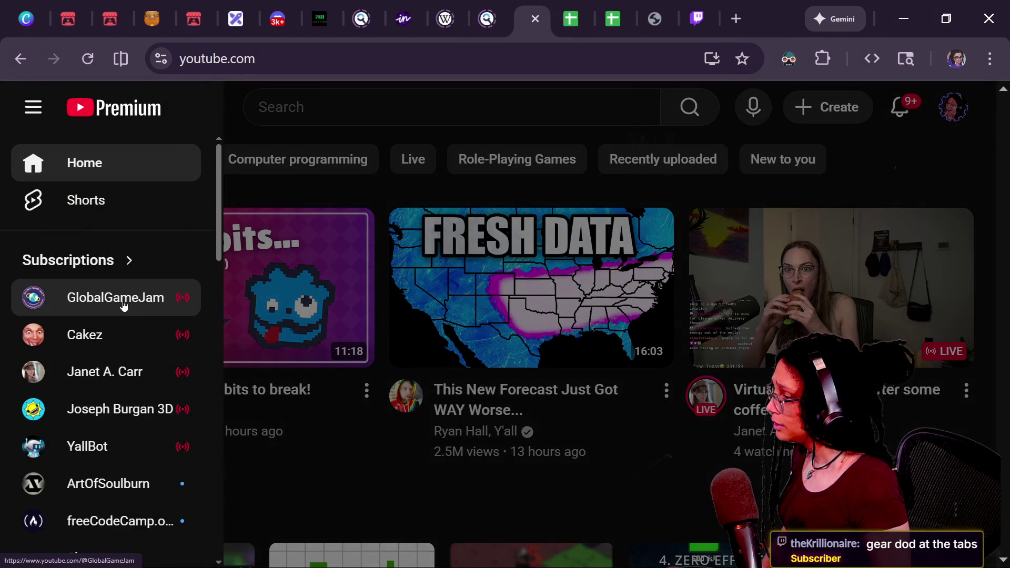
pyautogui.click(121, 413)
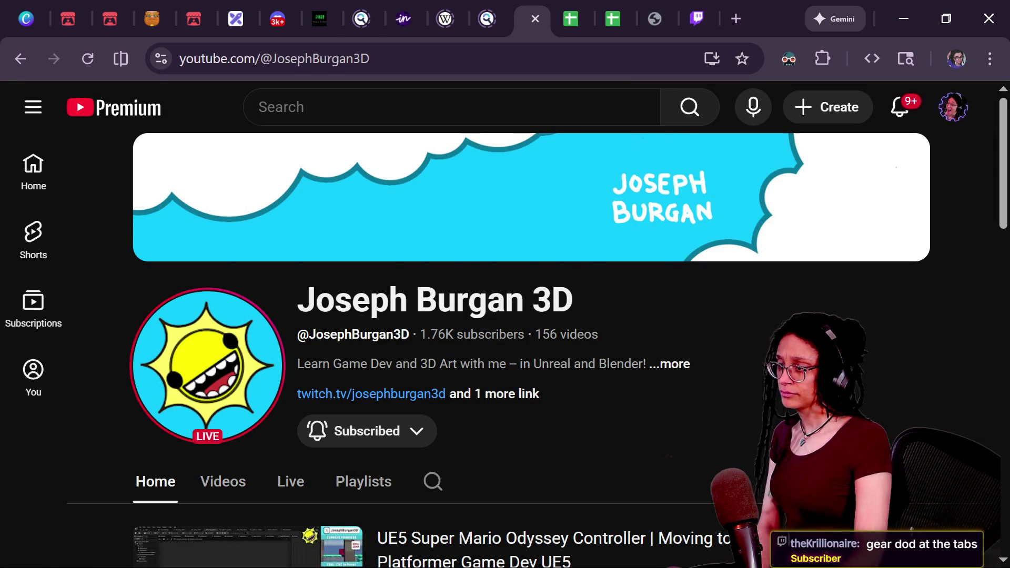
pyautogui.scroll(-2, 630, 445)
pyautogui.click(550, 502)
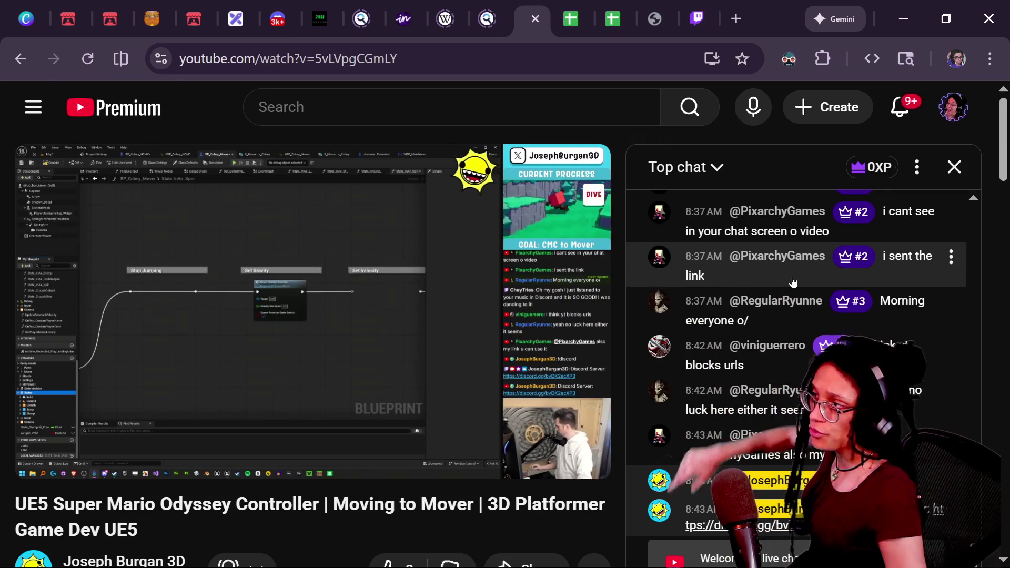
# - Select the live stream's web address and cycle through the open windows
pyautogui.hotkey('ctrl', 'l')
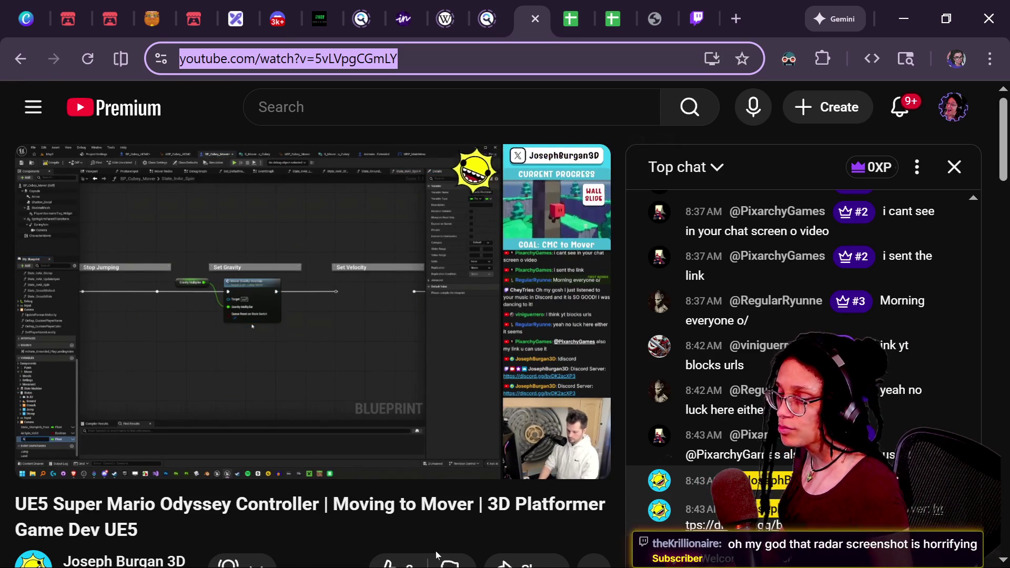
pyautogui.hotkey('alt', 'Tab')
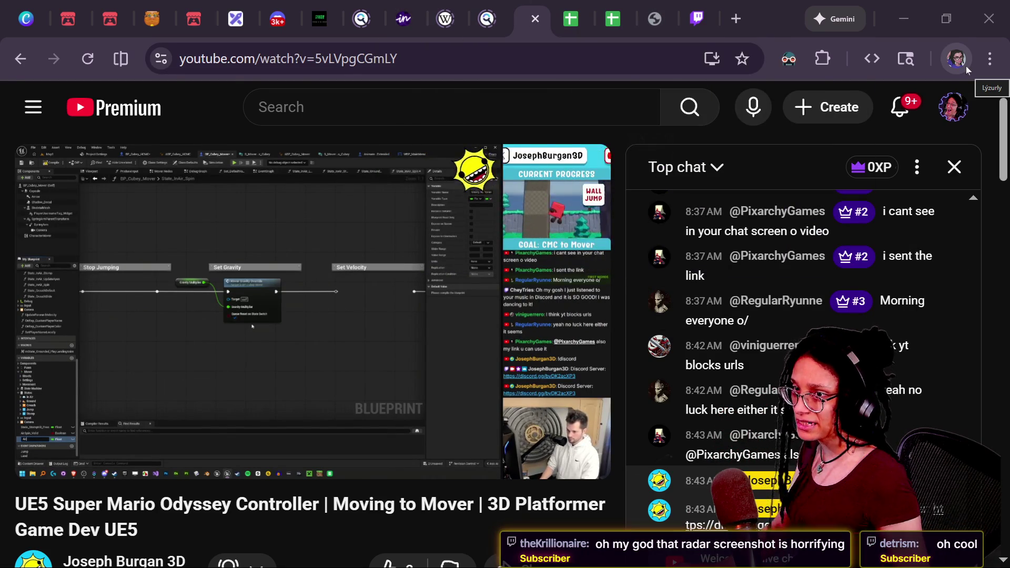
pyautogui.hotkey('alt', 'Tab')
pyautogui.hotkey('alt', 'Tab')
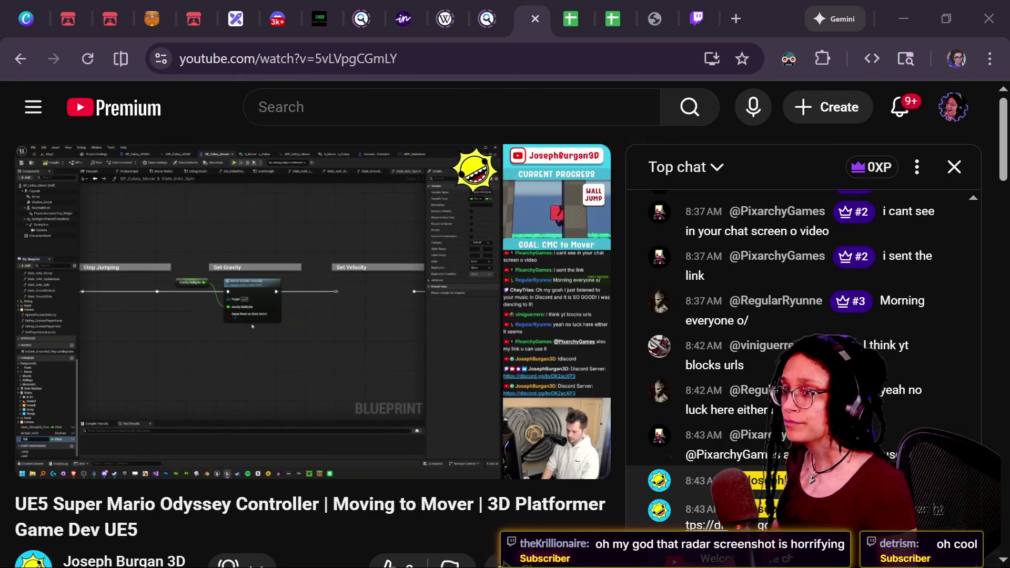
pyautogui.hotkey('alt', 'Tab')
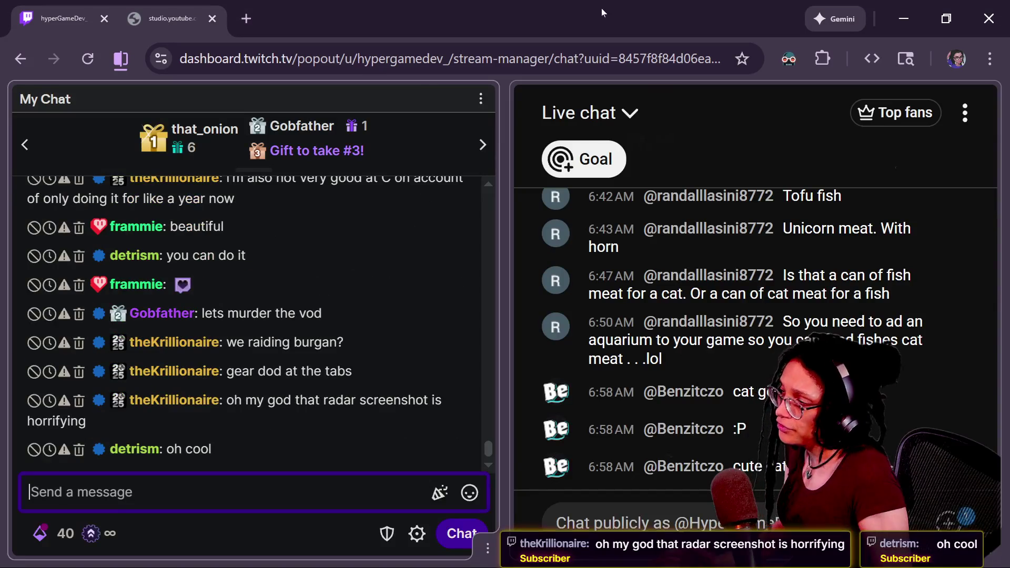
# - Move from the Twitch chat dashboard through the YouTube watch page to YouTube Studio's stream Edit settings
pyautogui.hotkey('alt', 'Tab')
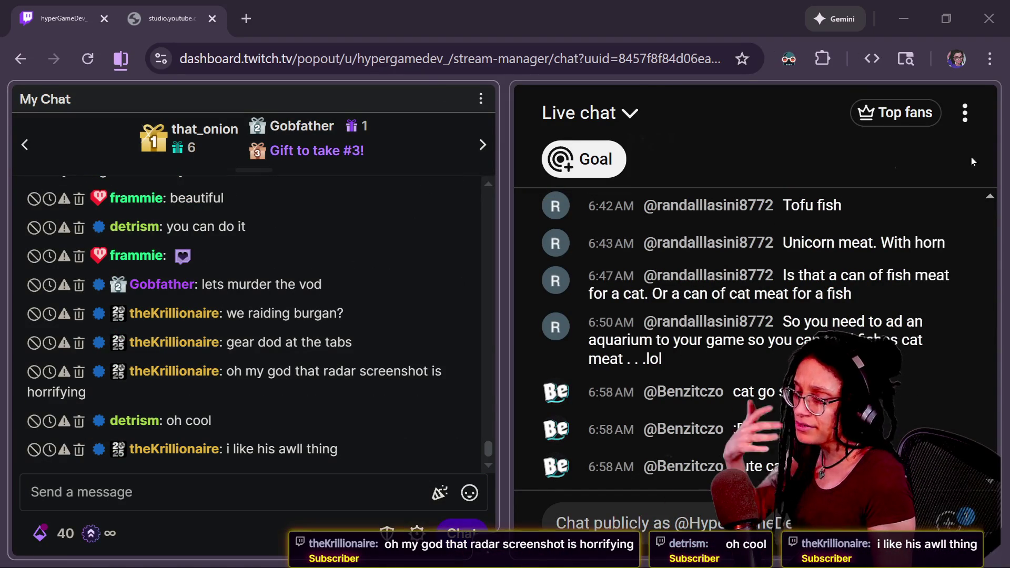
pyautogui.moveTo(801, 237)
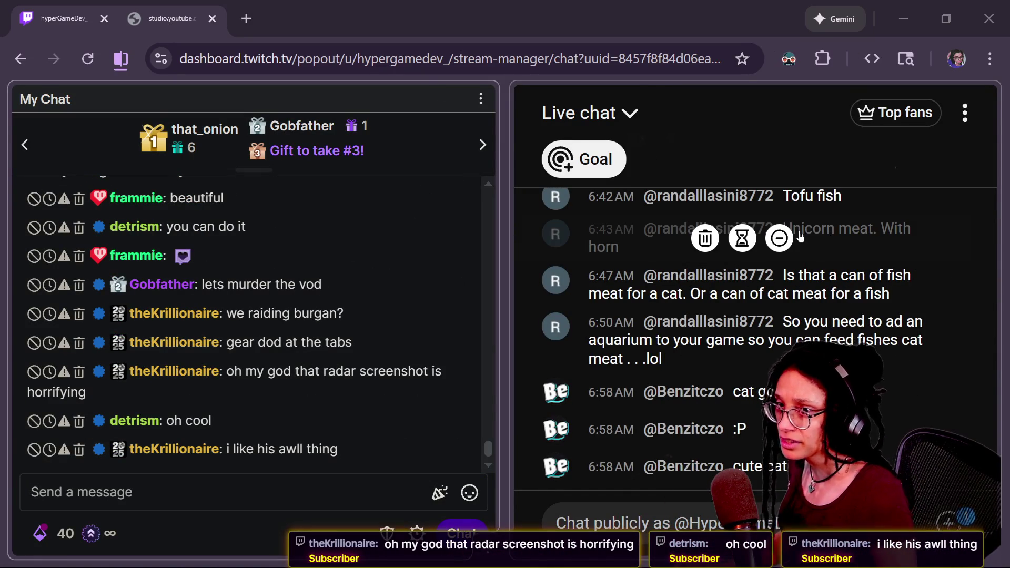
pyautogui.hotkey('alt', 'Tab')
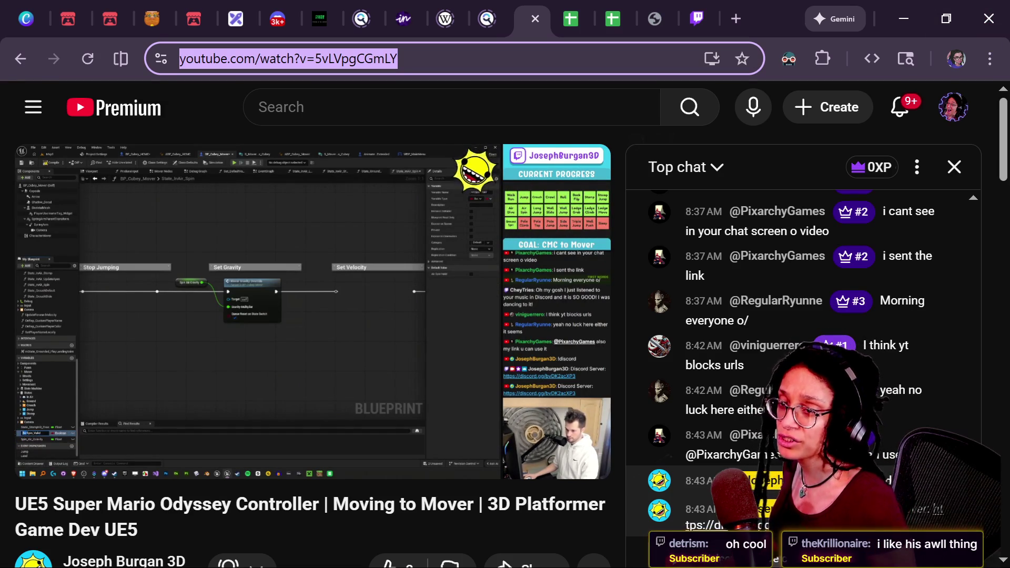
pyautogui.hotkey('alt', 'Tab')
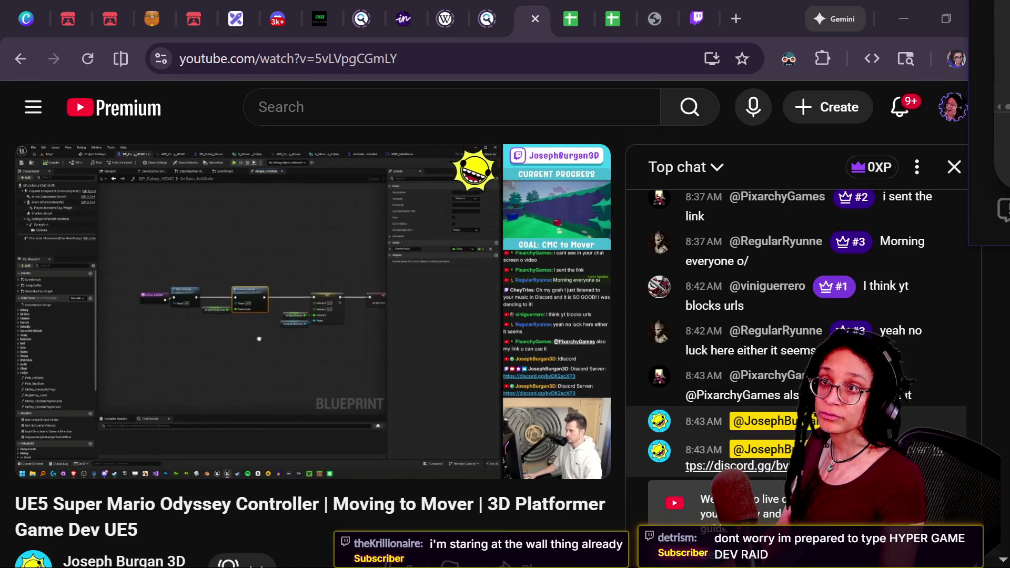
pyautogui.hotkey('alt', 'Tab')
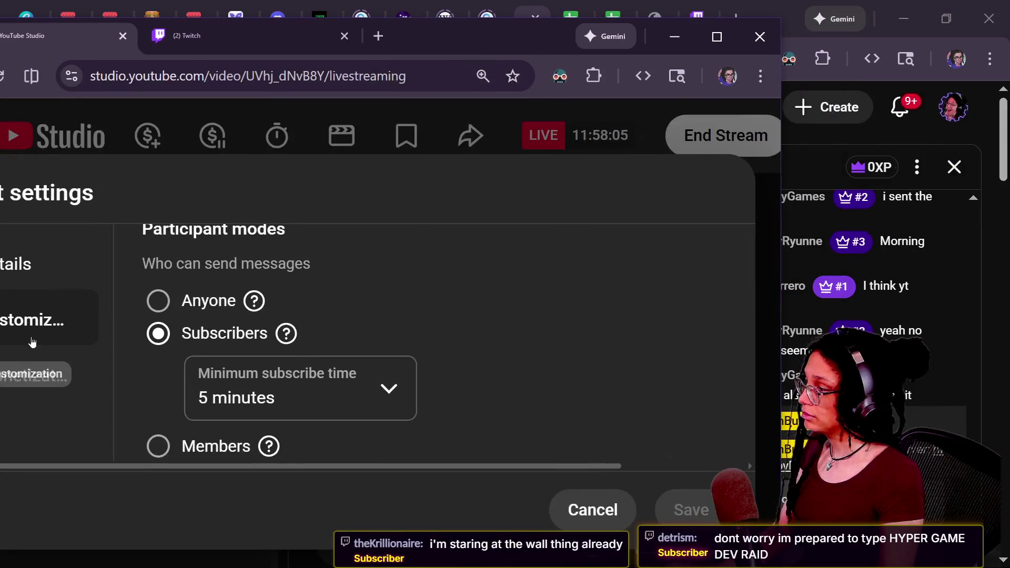
# - Set the stream's end redirect to the 'UE5 Super Mario Odyssey Controller' live stream and save
pyautogui.doubleClick(452, 33)
pyautogui.hotkey('ctrl', '-')
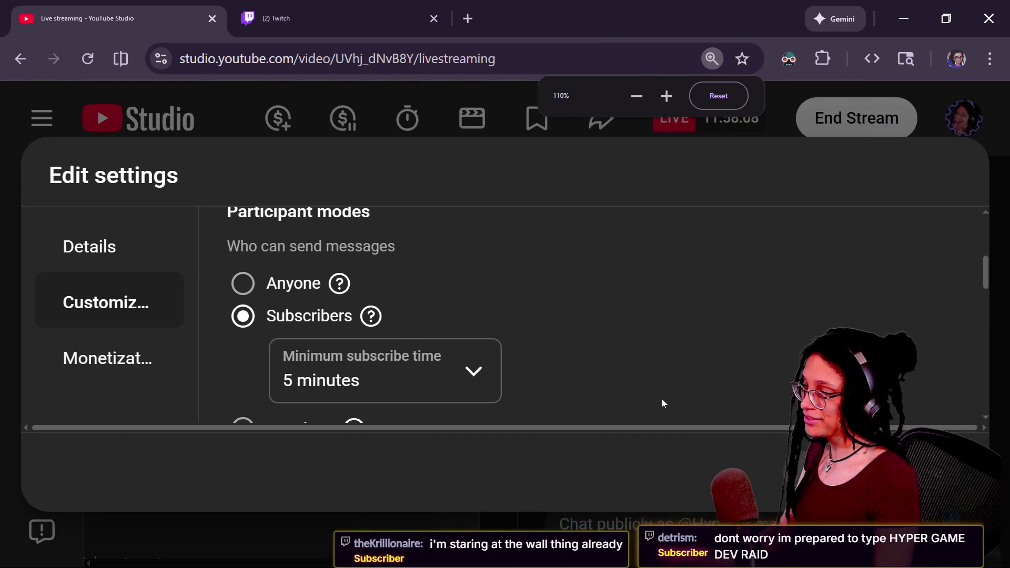
pyautogui.hotkey('ctrl', '-')
pyautogui.hotkey('ctrl', '-')
pyautogui.scroll(-3, 672, 314)
pyautogui.scroll(-5, 672, 314)
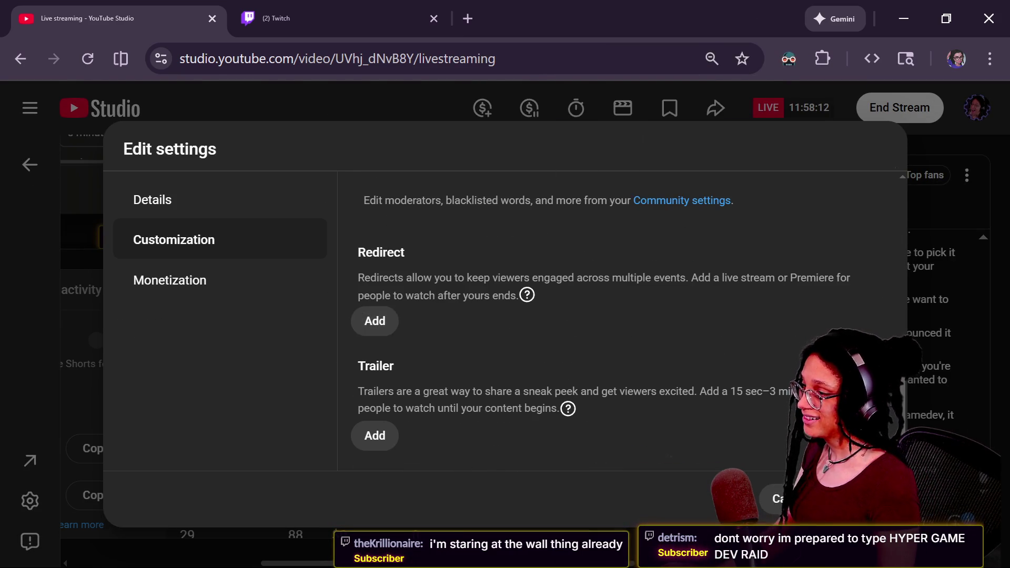
pyautogui.click(374, 321)
pyautogui.click(653, 217)
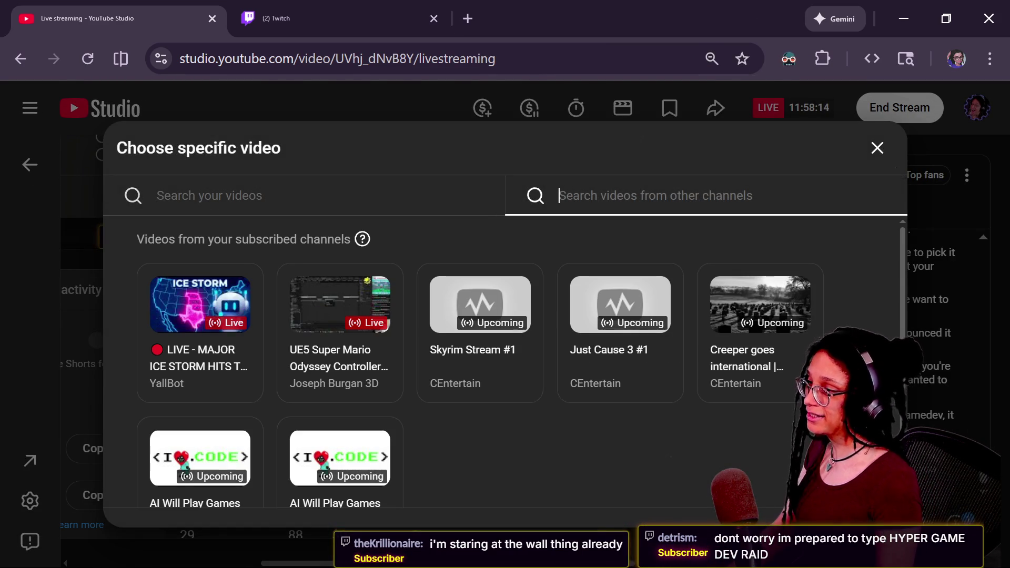
pyautogui.click(343, 321)
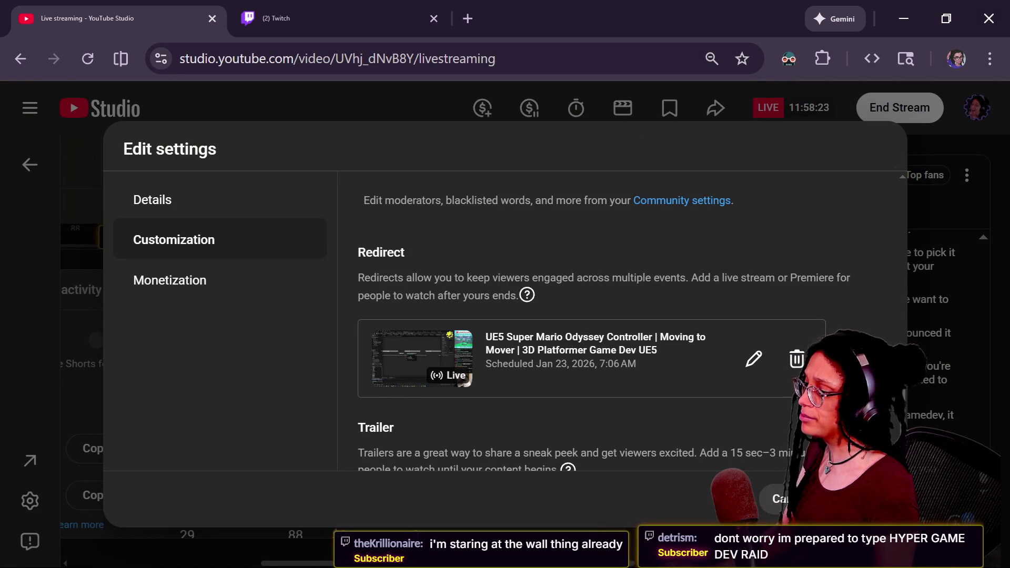
pyautogui.press('Escape')
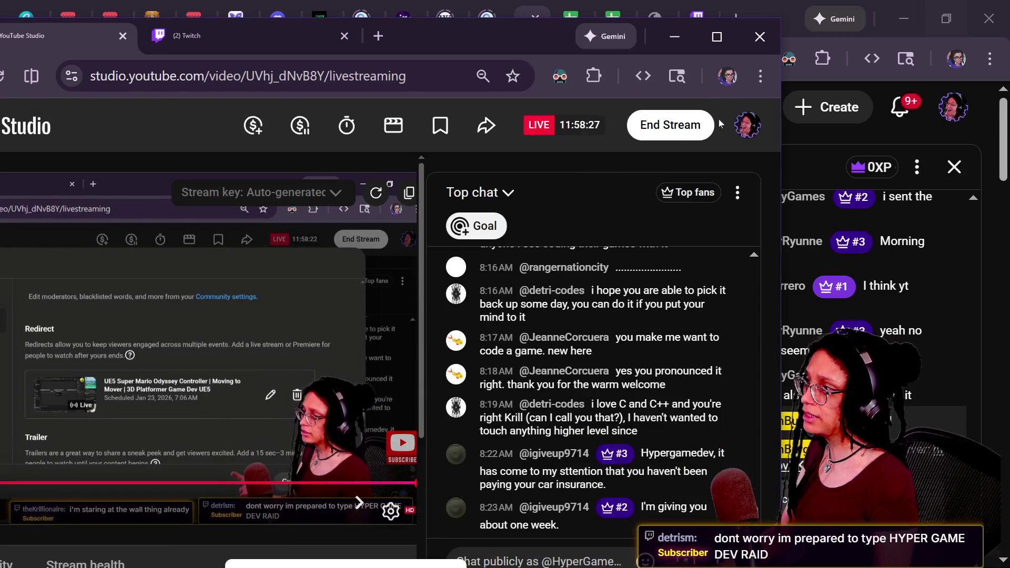
pyautogui.hotkey('alt', 'Tab')
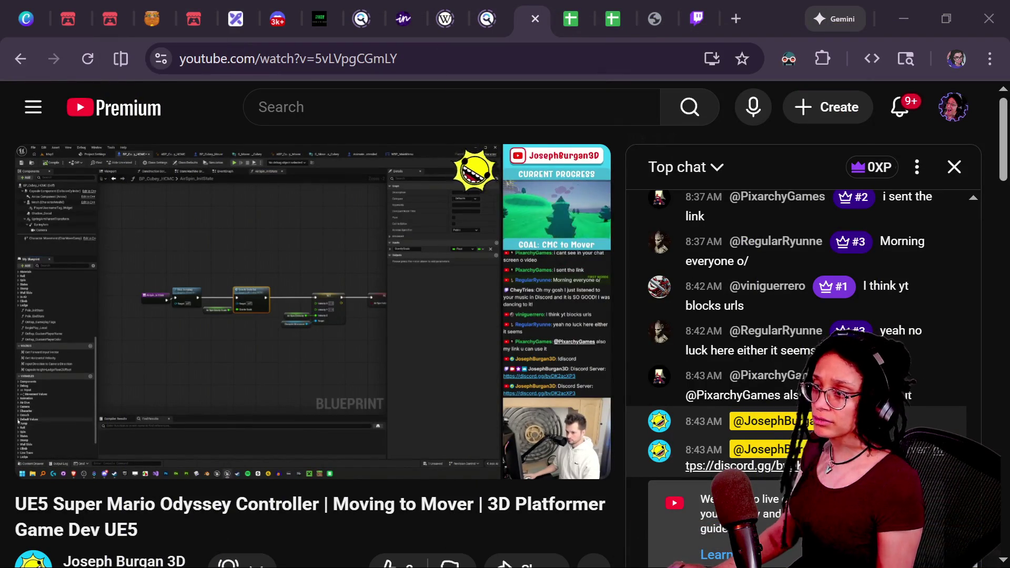
# - Start a /raid command in the chat dashboard and open the raid target's Twitch channel page
pyautogui.hotkey('alt', 'Tab')
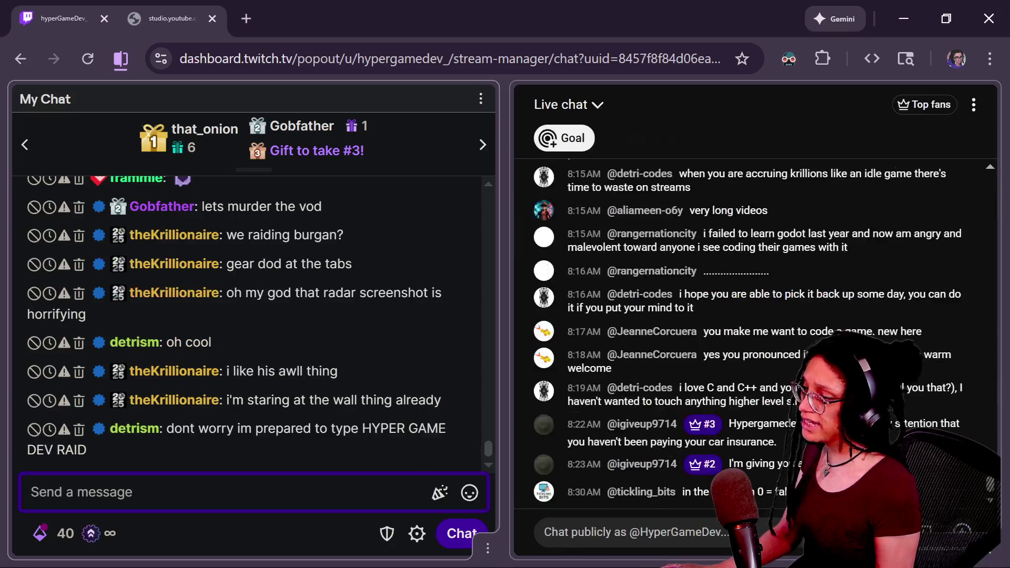
pyautogui.write('raid')
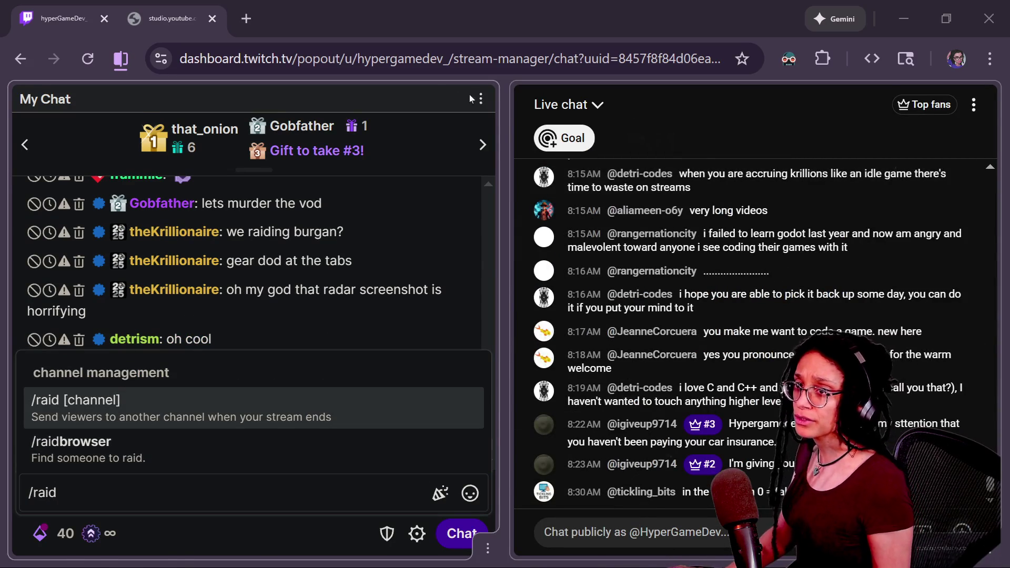
pyautogui.hotkey('alt', 'Tab')
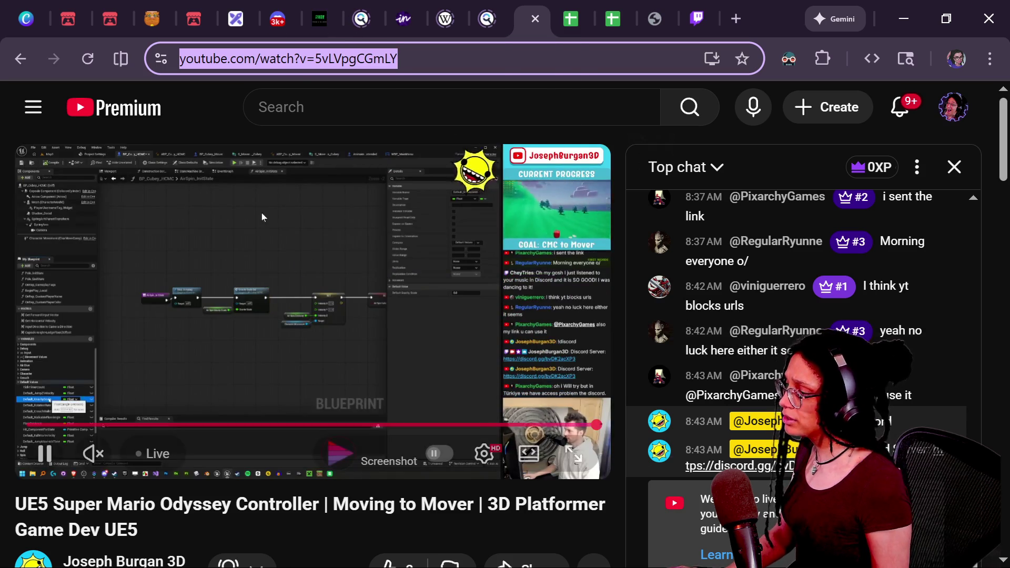
pyautogui.click(698, 18)
pyautogui.click(463, 97)
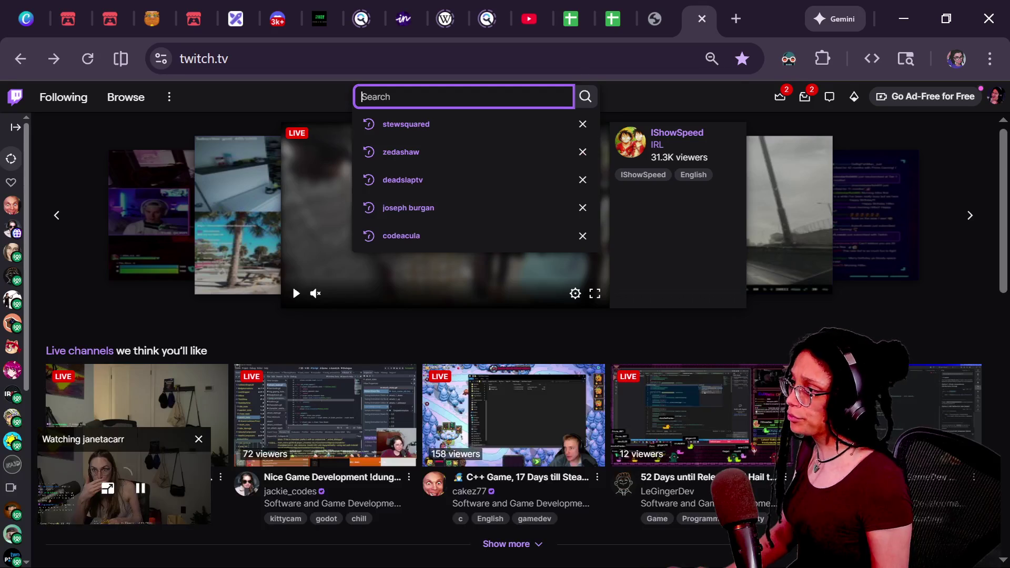
pyautogui.write('josephburgan3')
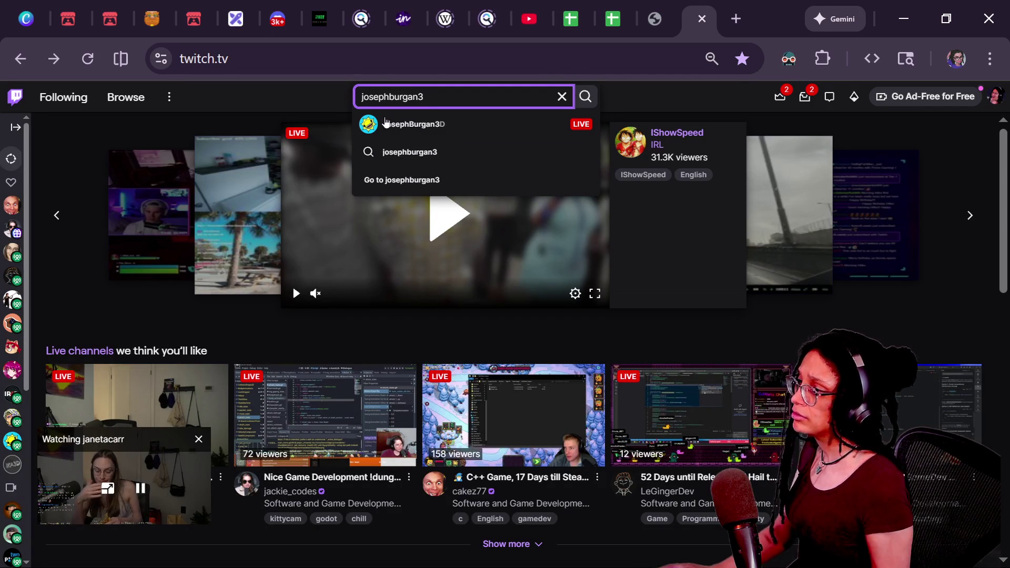
pyautogui.click(388, 125)
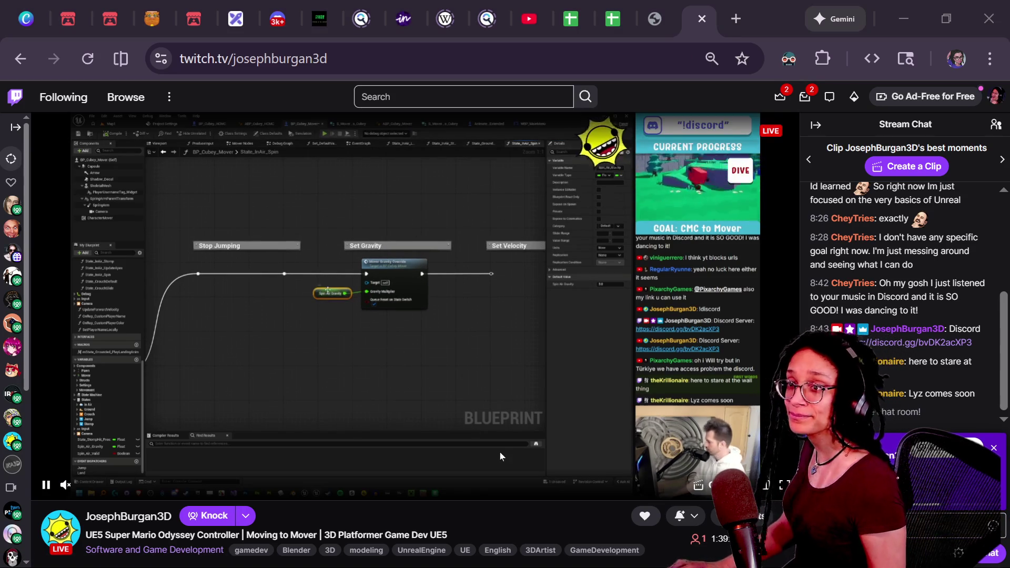
pyautogui.hotkey('alt', 'Tab')
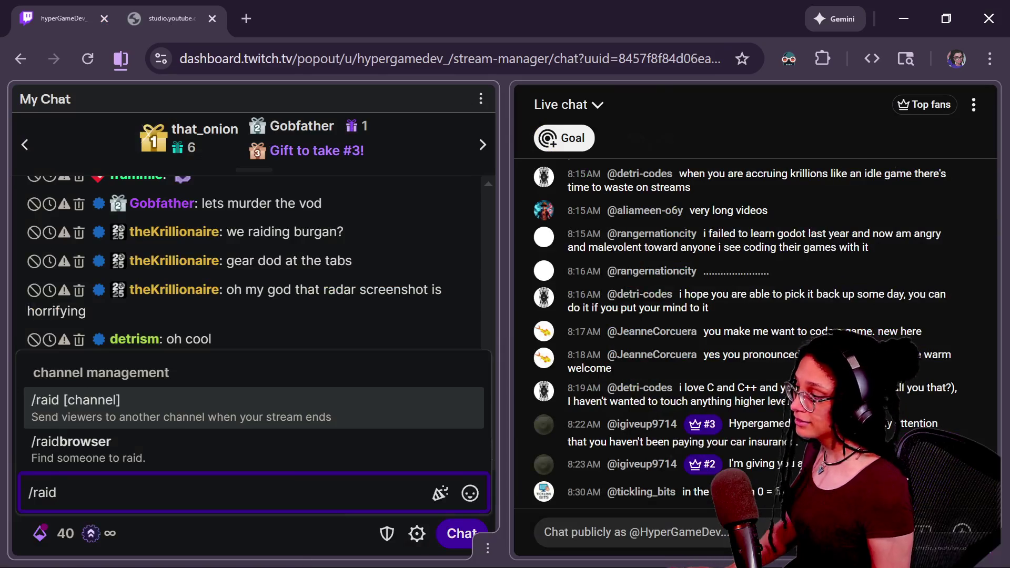
# - Send /raid to the target streamer, then paste 'HYPER DOUBLE PLATFORM RAAAAIIIDD!!!' into Twitch chat
pyautogui.write(' Joseph')
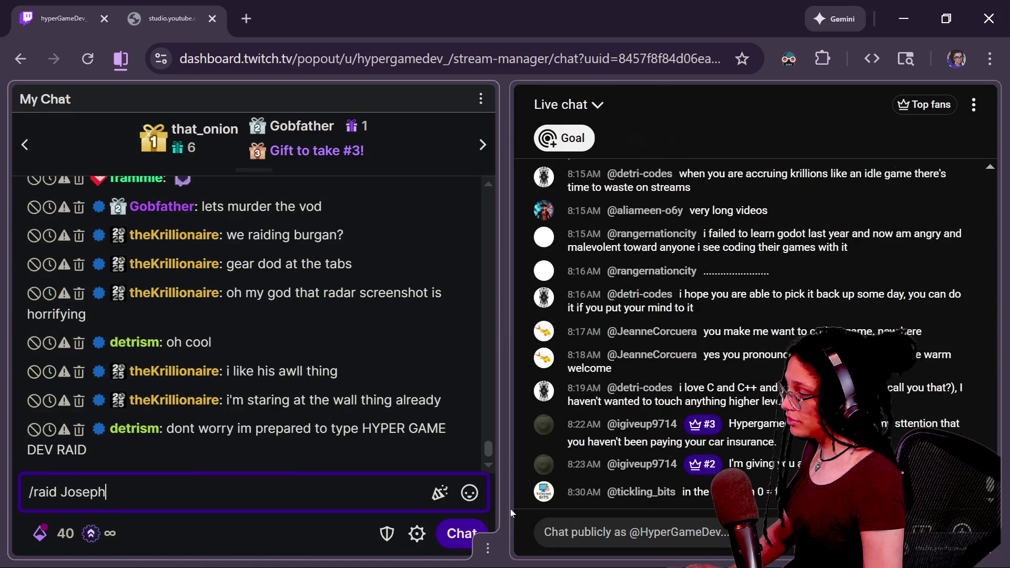
pyautogui.write('Burgan3D')
pyautogui.press('Return')
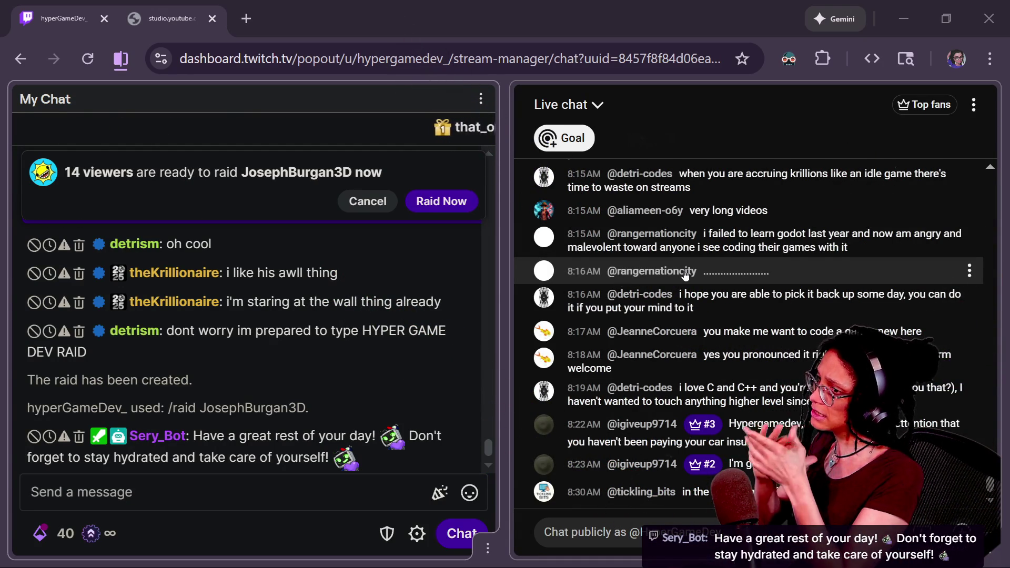
pyautogui.click(238, 500)
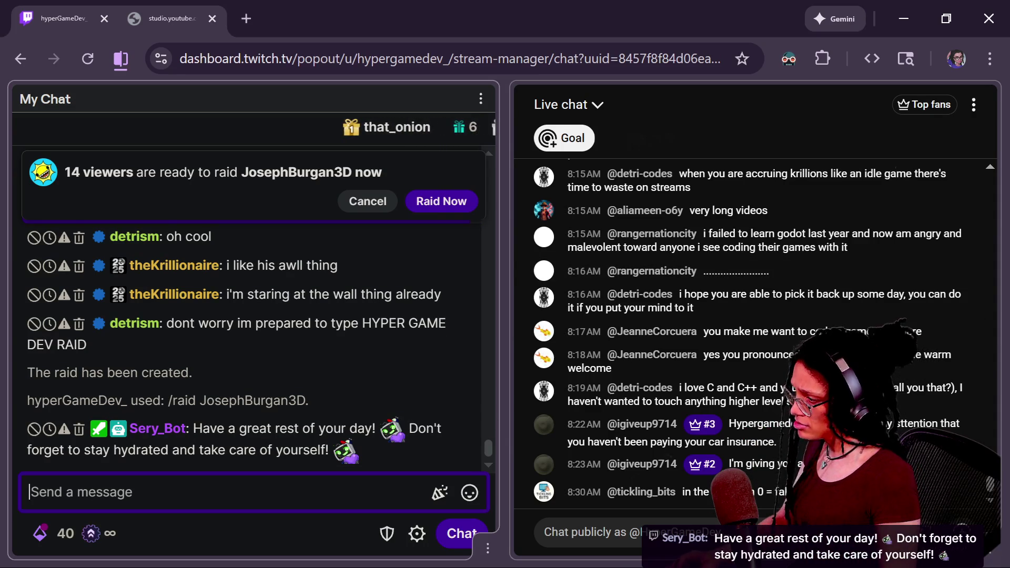
pyautogui.press('super+v')
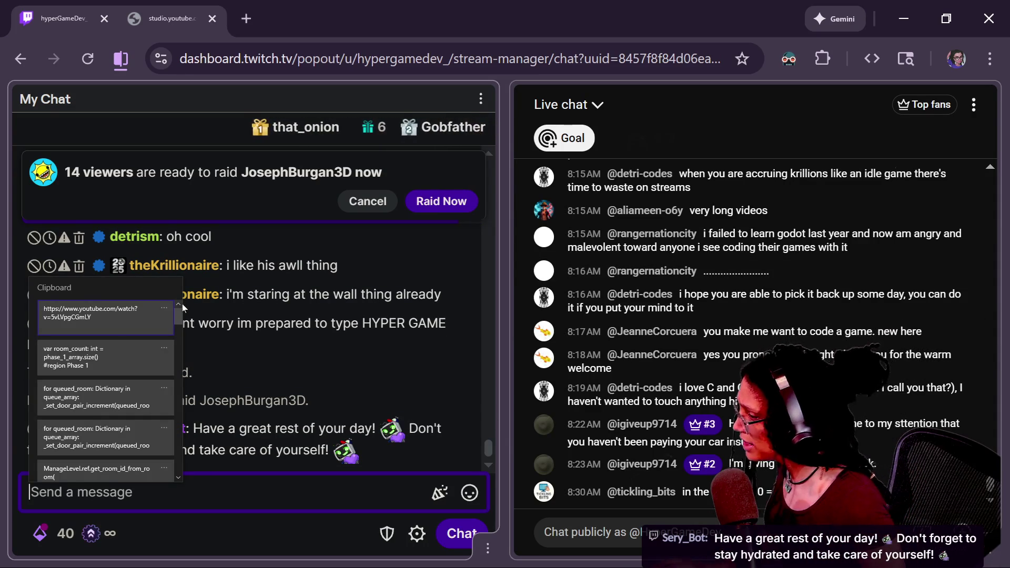
pyautogui.moveTo(181, 324)
pyautogui.mouseDown()
pyautogui.moveTo(175, 455)
pyautogui.moveTo(173, 408)
pyautogui.mouseUp()
pyautogui.click(126, 424)
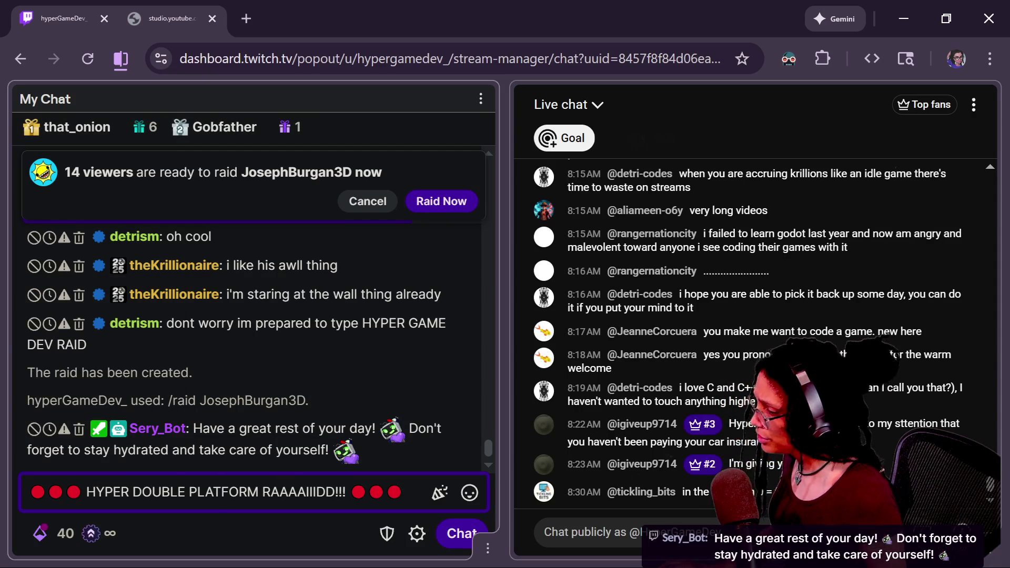
# - Multiply the raid message into repeated copies, post it, and paste it into YouTube chat
pyautogui.hotkey('ctrl', 'a')
pyautogui.press('Right')
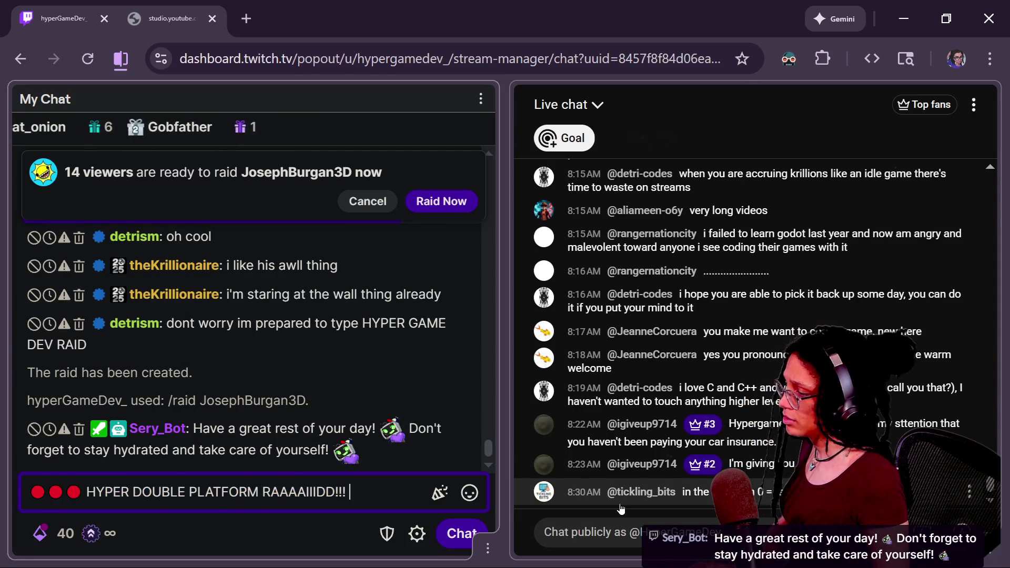
pyautogui.write('🔴🔴🔴 HYPER DOUBLE PLATFORM RAAAAIIIDD!!!')
pyautogui.hotkey('ctrl', 'a')
pyautogui.hotkey('ctrl', 'c')
pyautogui.press('Right')
pyautogui.hotkey('ctrl', 'v')
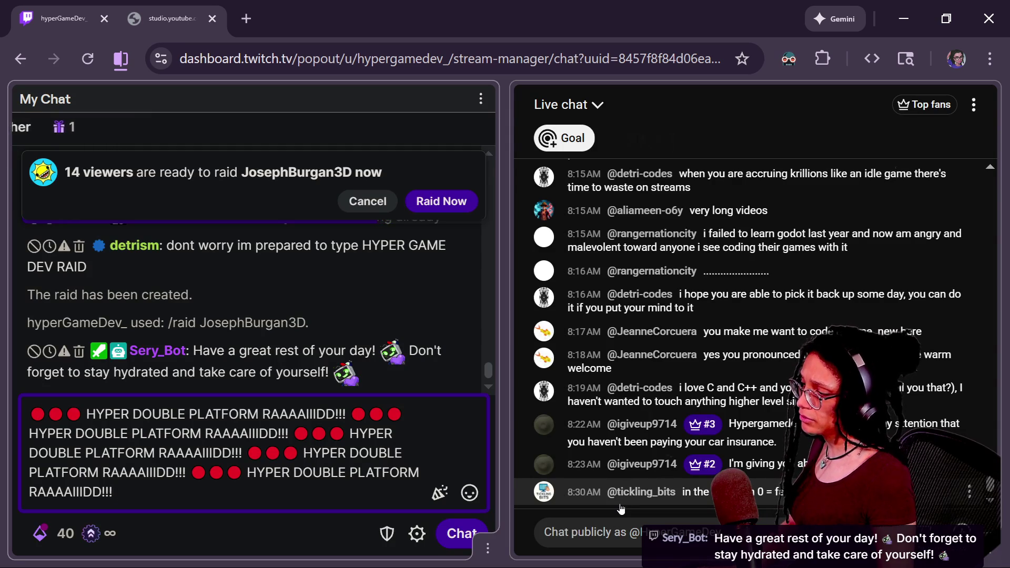
pyautogui.press('Return')
pyautogui.click(633, 541)
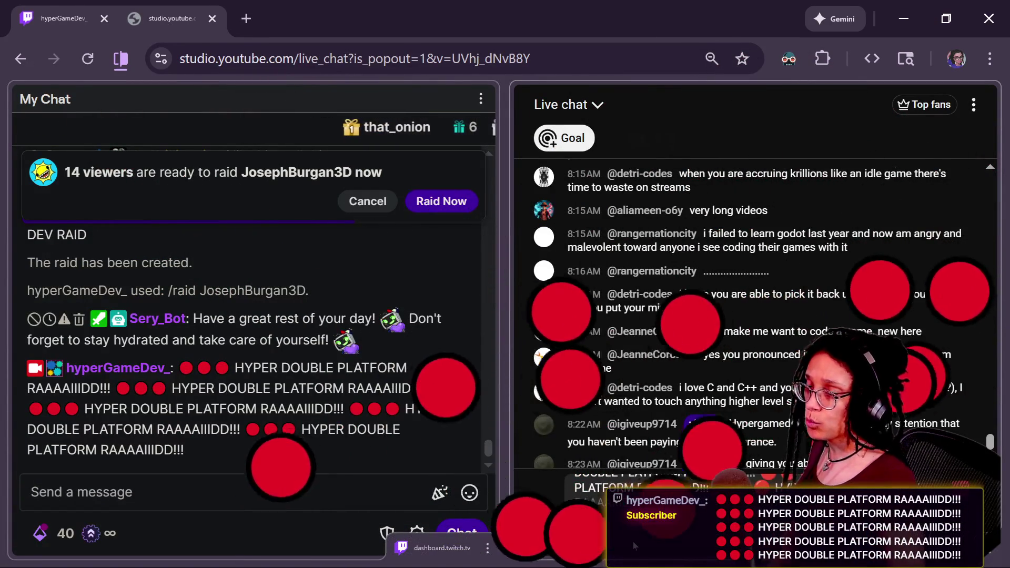
pyautogui.hotkey('ctrl', 'v')
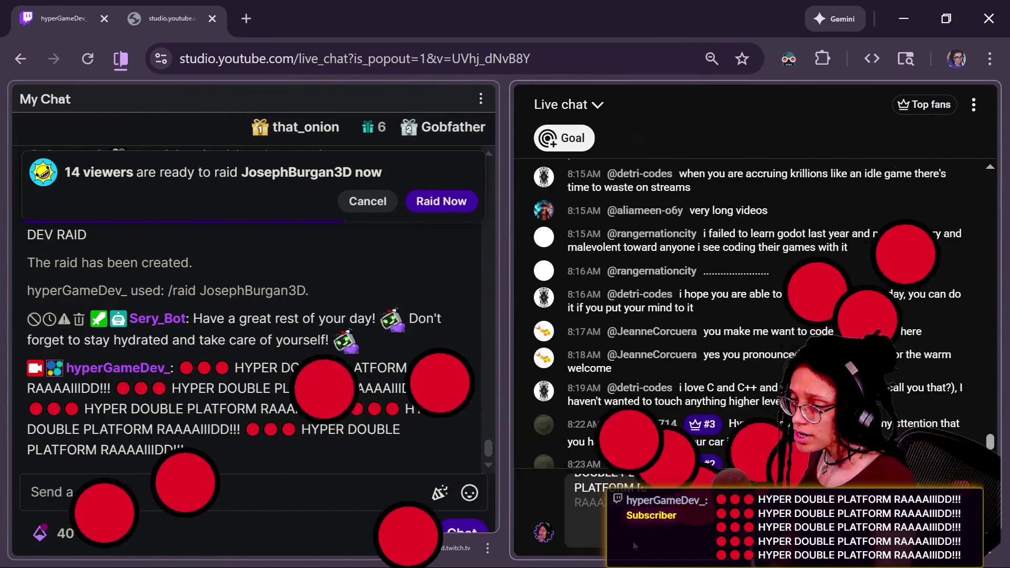